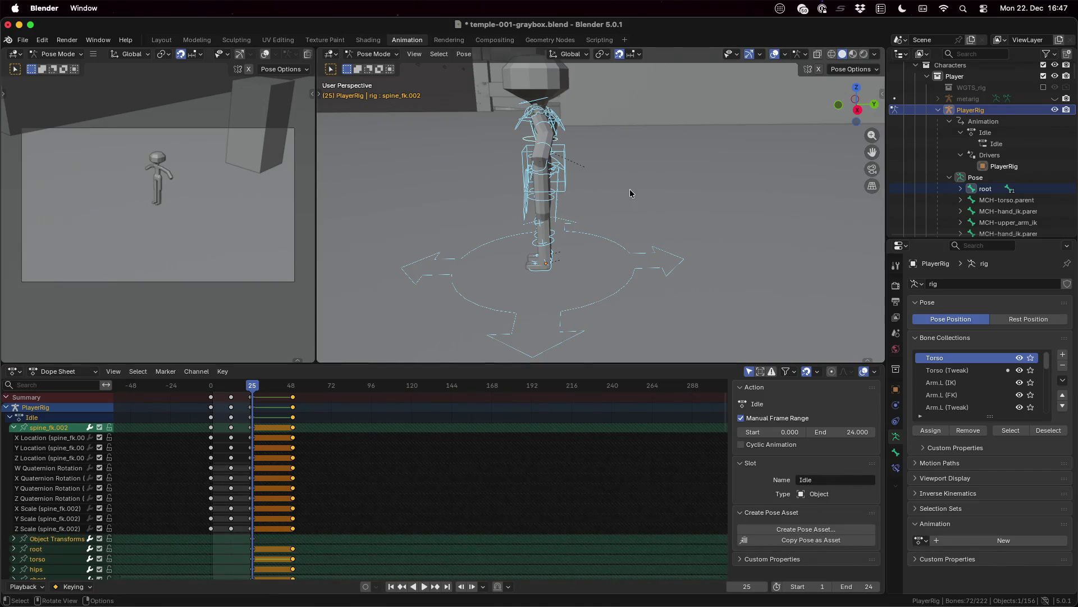
- Deselect and reselect all the rig bones in Pose Mode
key("shift")
key("alt+a")
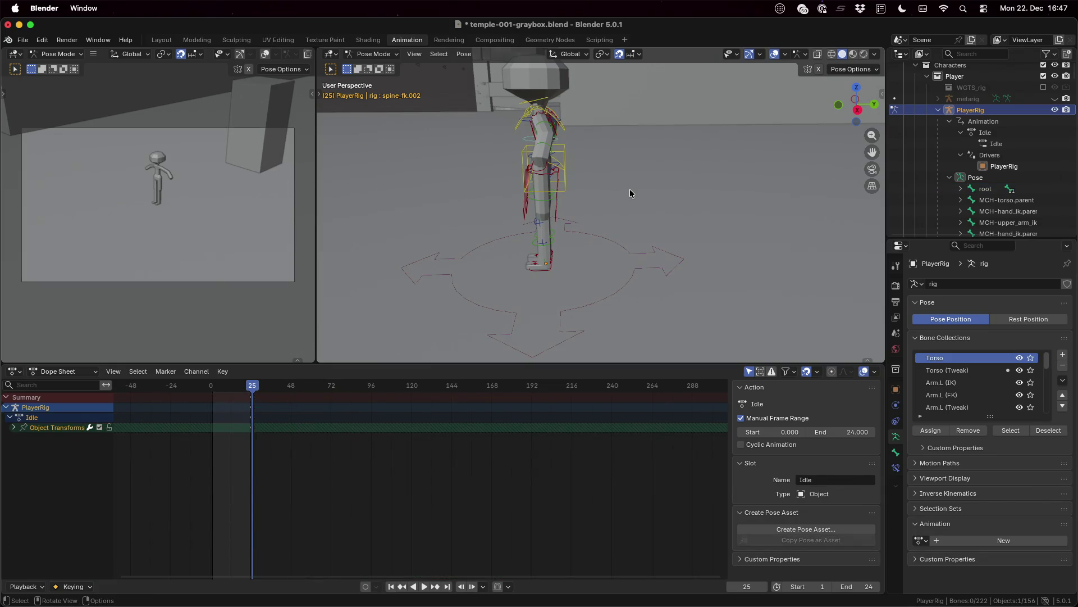
key("a")
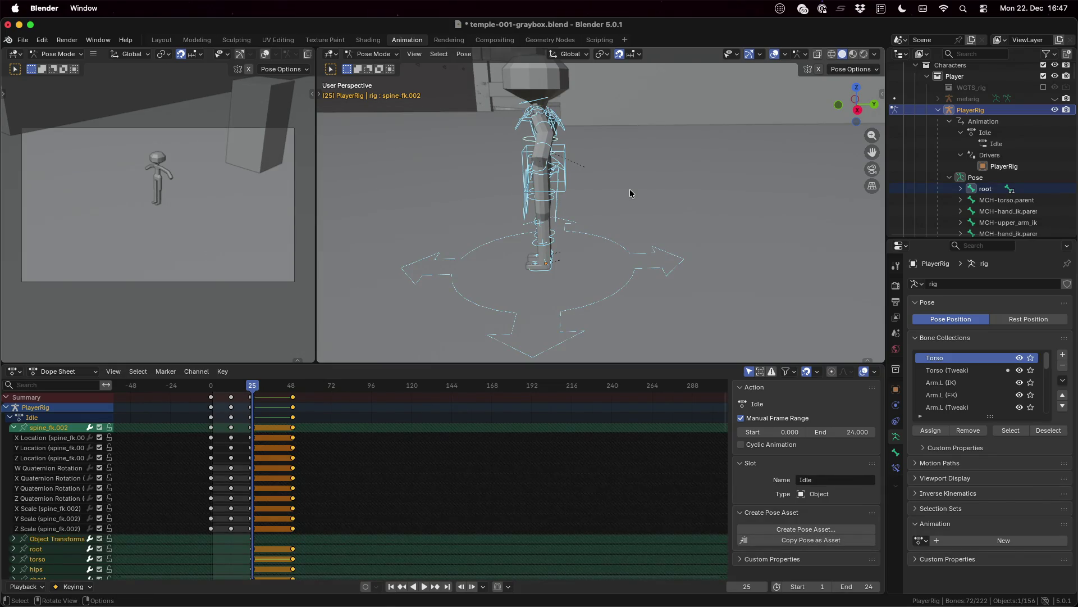
- Browse the Select and Pose Animation menus, then switch to the walk-cycle reference in Firefox
left_click(434, 59)
left_click(446, 59)
left_click(464, 55)
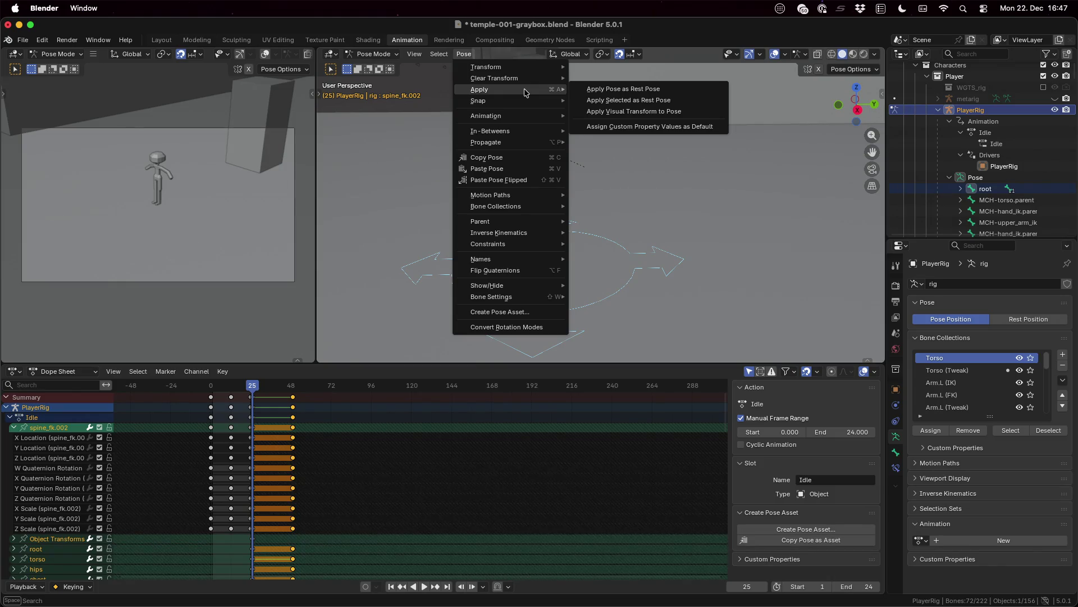
mouse_move(486, 116)
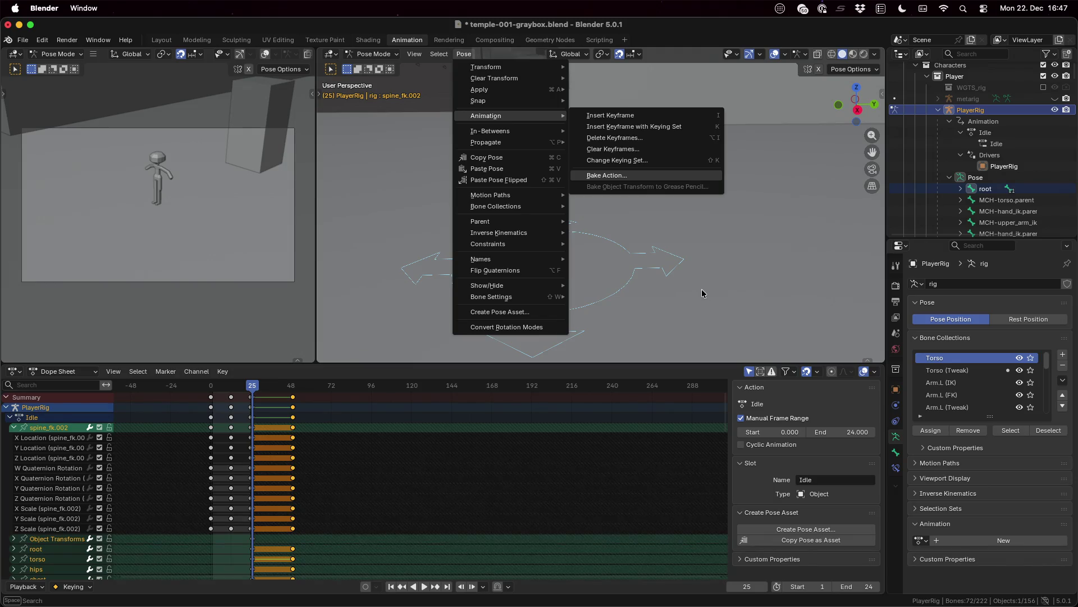
key("Escape")
key("ctrl+Left")
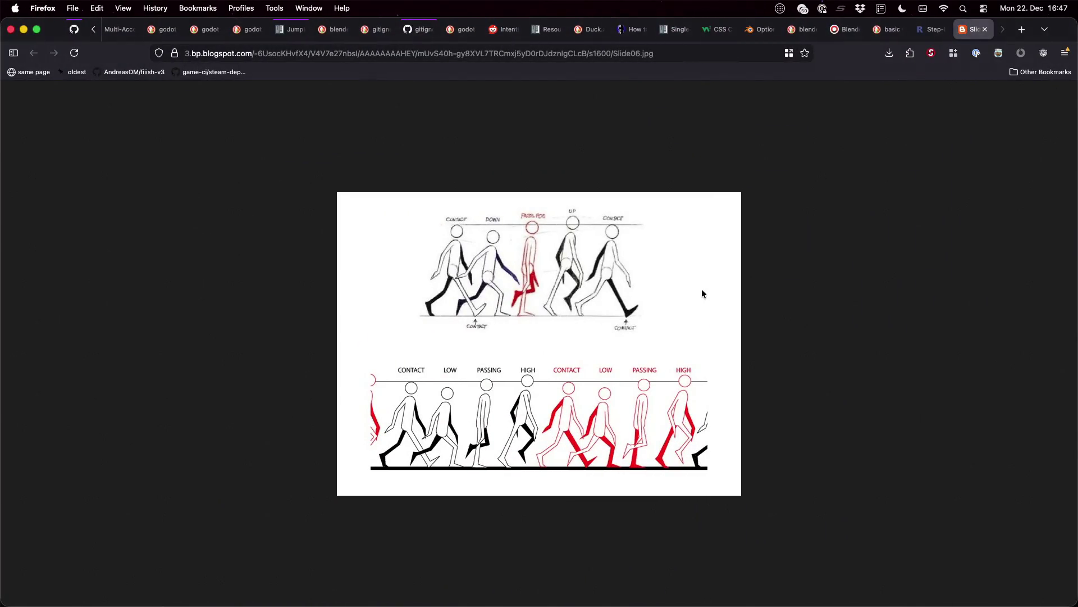
- Search 'blender add multiple actions to rig' in a new tab, read the answer, and return to Blender
key("super+t")
type("blender a")
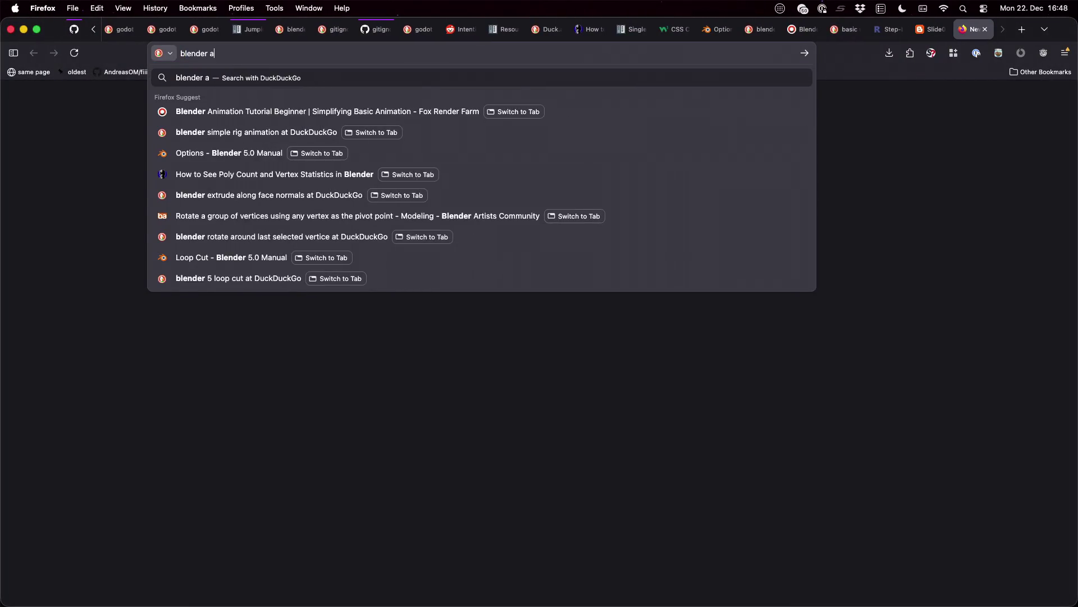
type("dd multipl")
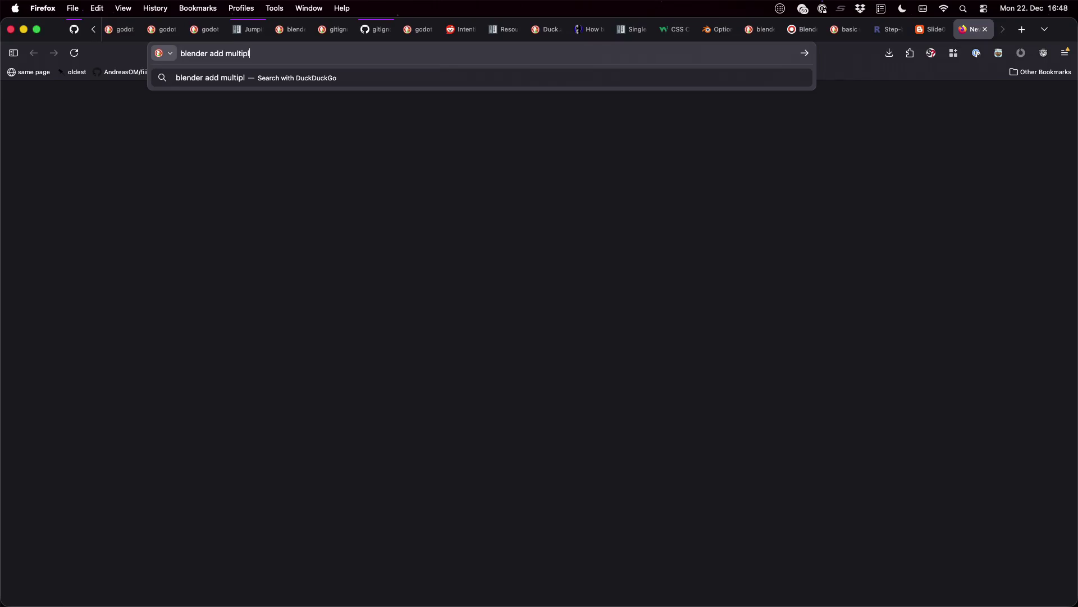
type("e actions to rig")
key("Return")
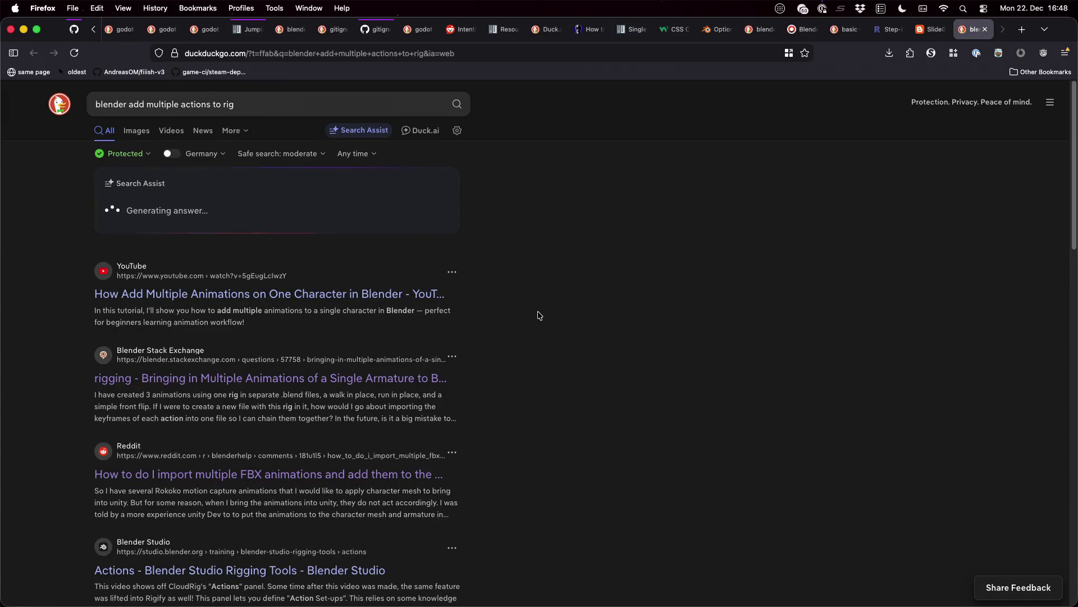
scroll(538, 316, "down", 1)
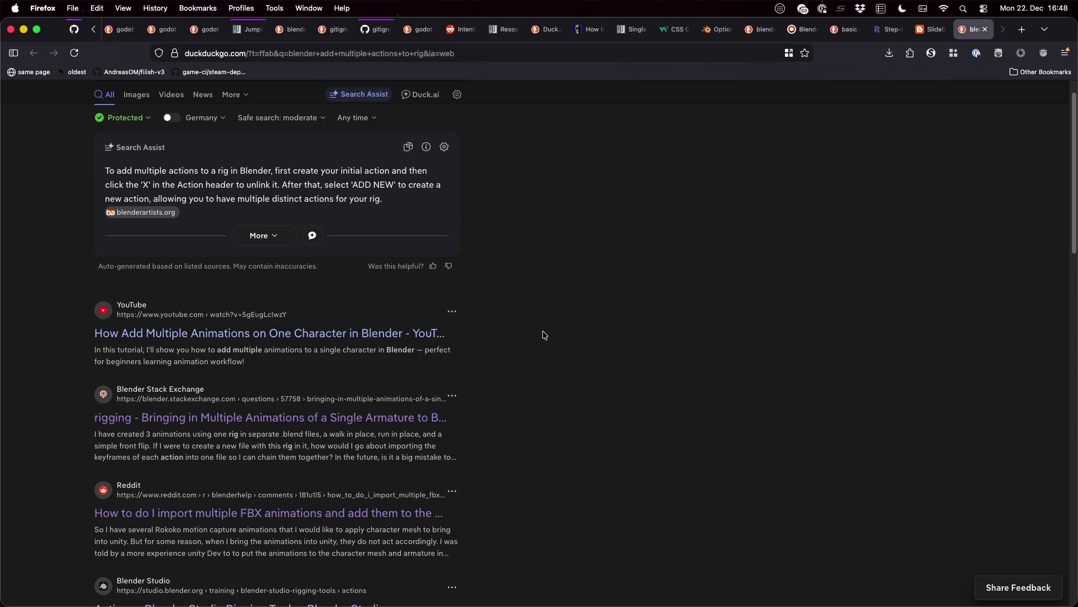
key("ctrl+Right")
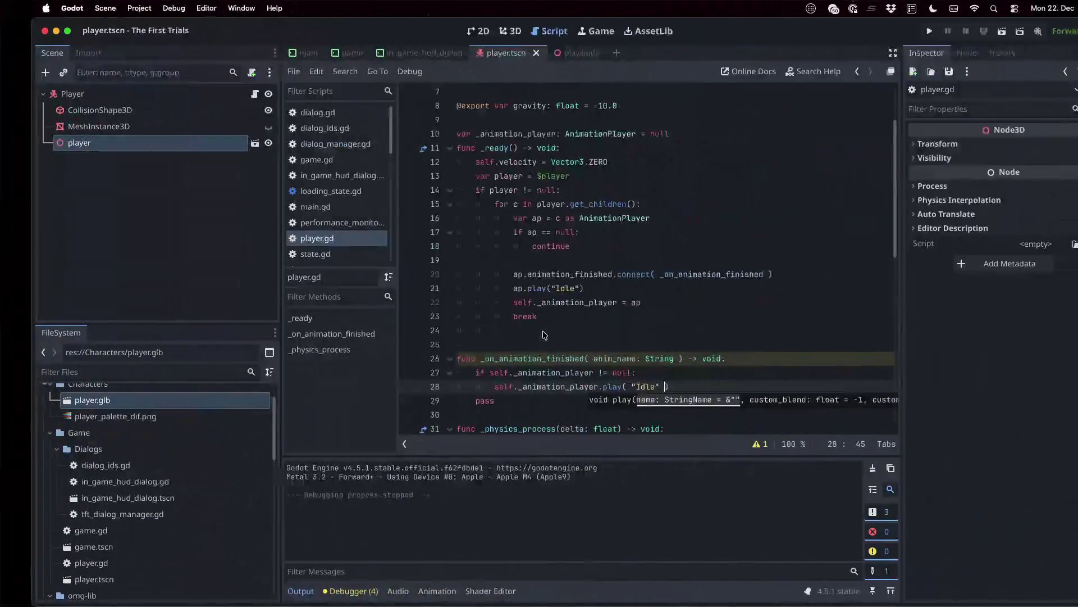
key("ctrl+Right")
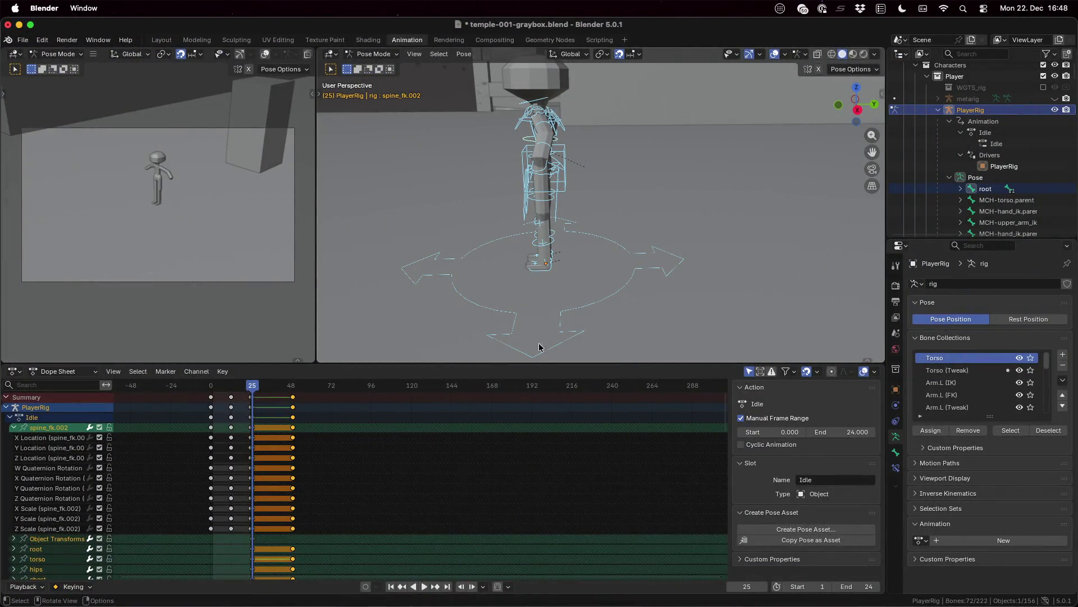
- Undo the Idle keys added after frame 24 and make PlayerRig active in Object Mode
key("ctrl+z")
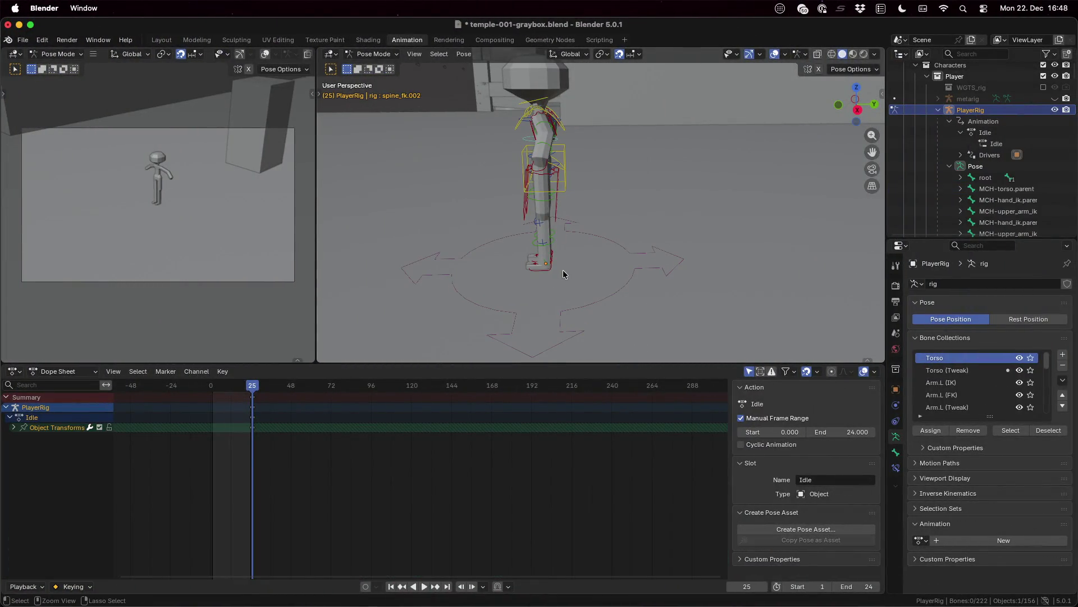
key("ctrl+shift+z")
key("Up")
key("ctrl+z")
key("ctrl+z")
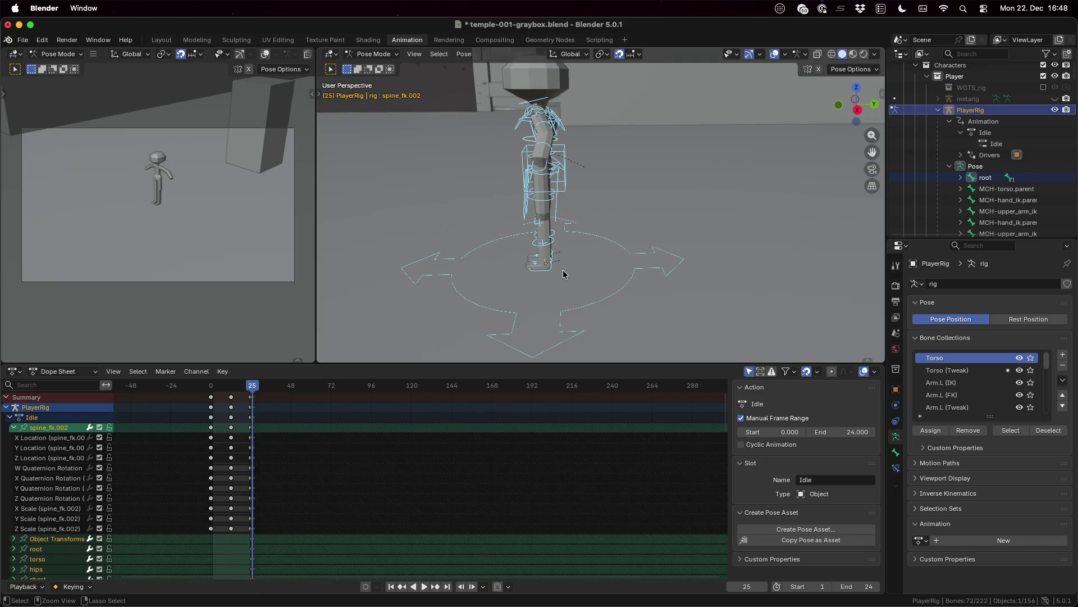
key("ctrl+z")
key("ctrl+z")
key("ctrl+z")
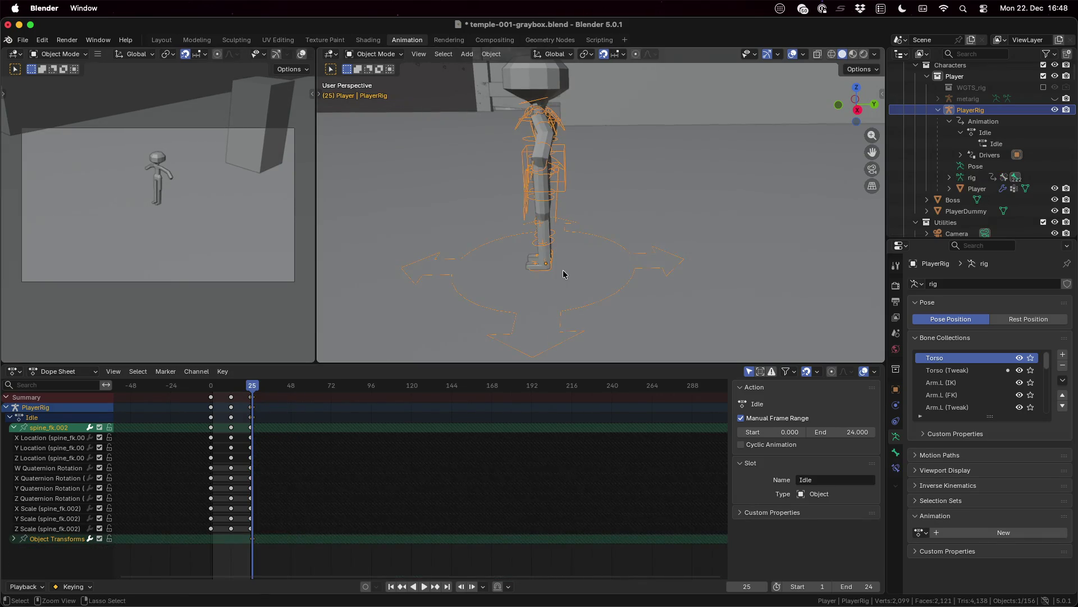
key("ctrl+z")
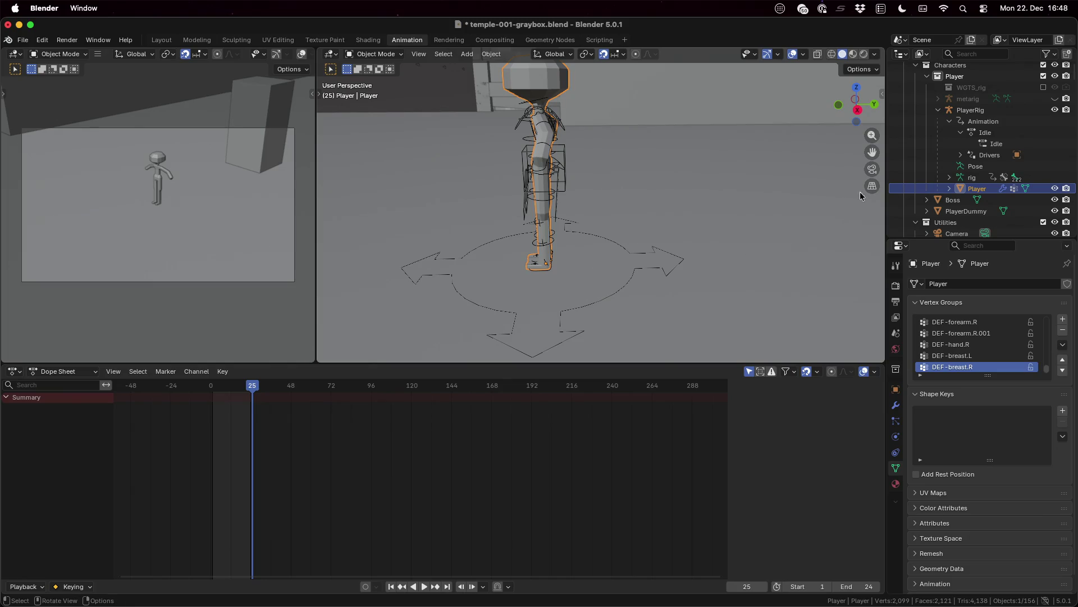
left_click(1002, 134)
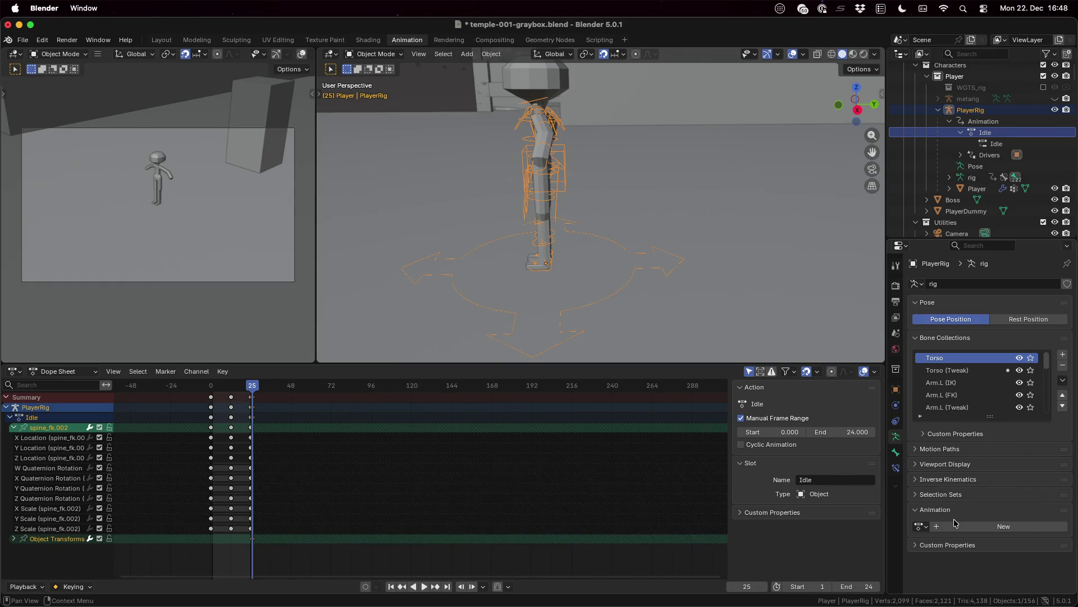
- Assign the Walk action to the rig from the action list and start renaming it
left_click(923, 526)
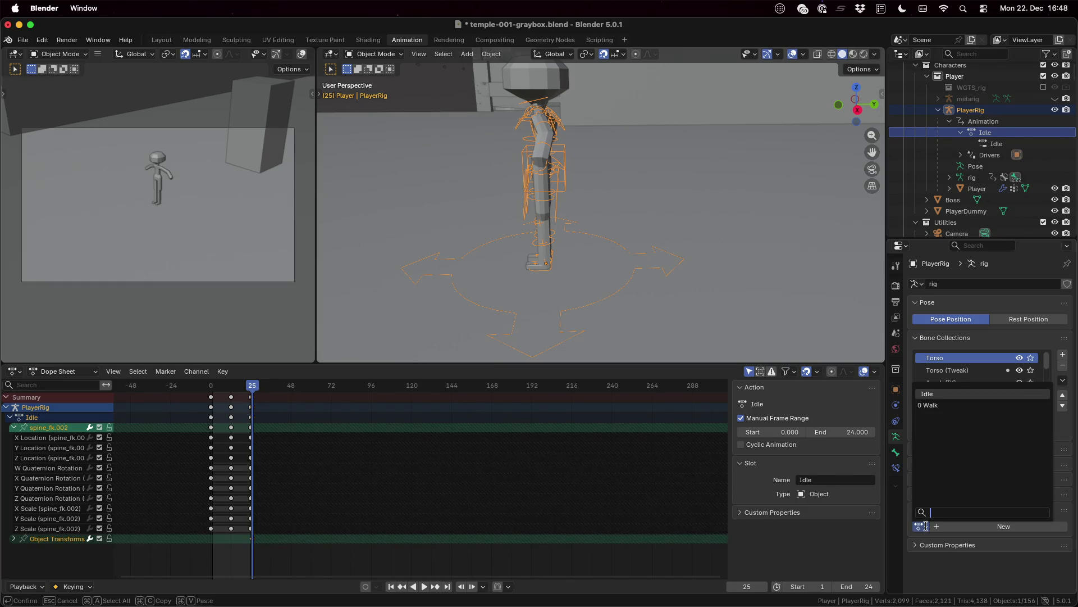
left_click(923, 526)
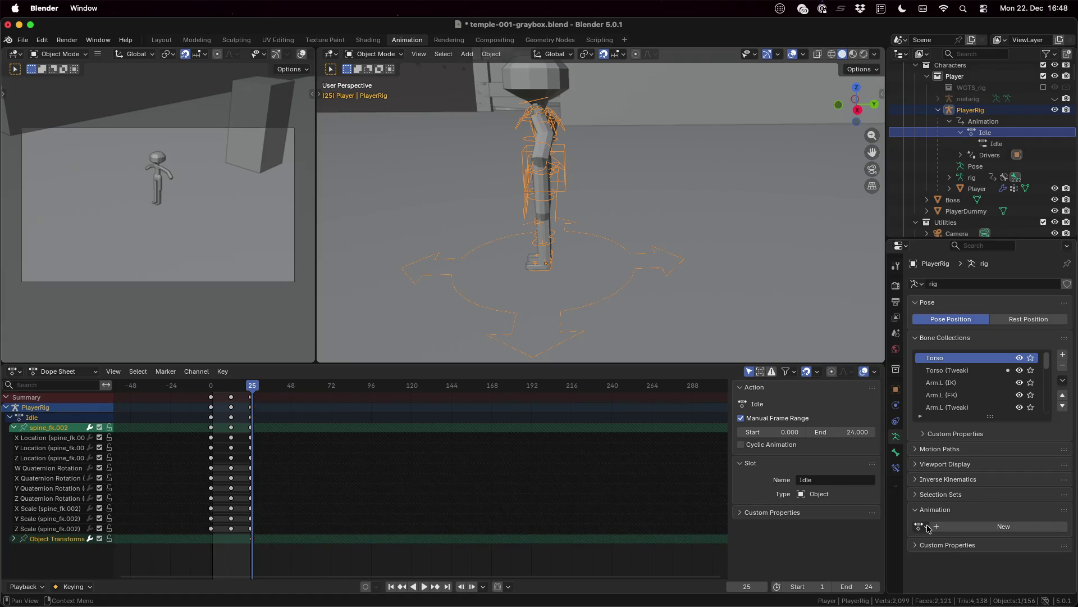
left_click(923, 526)
left_click(928, 405)
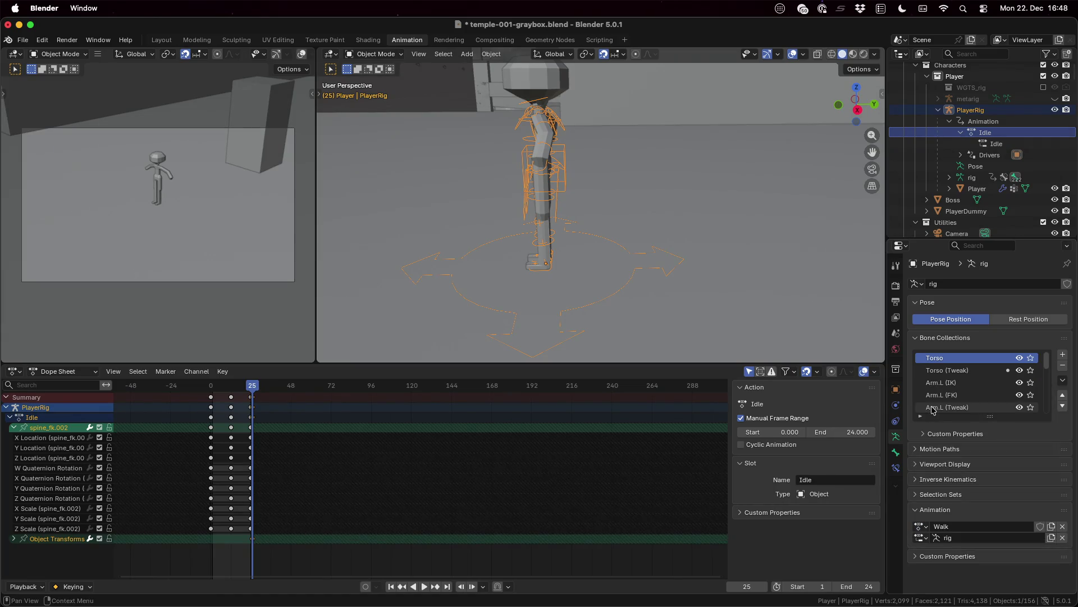
left_click(969, 526)
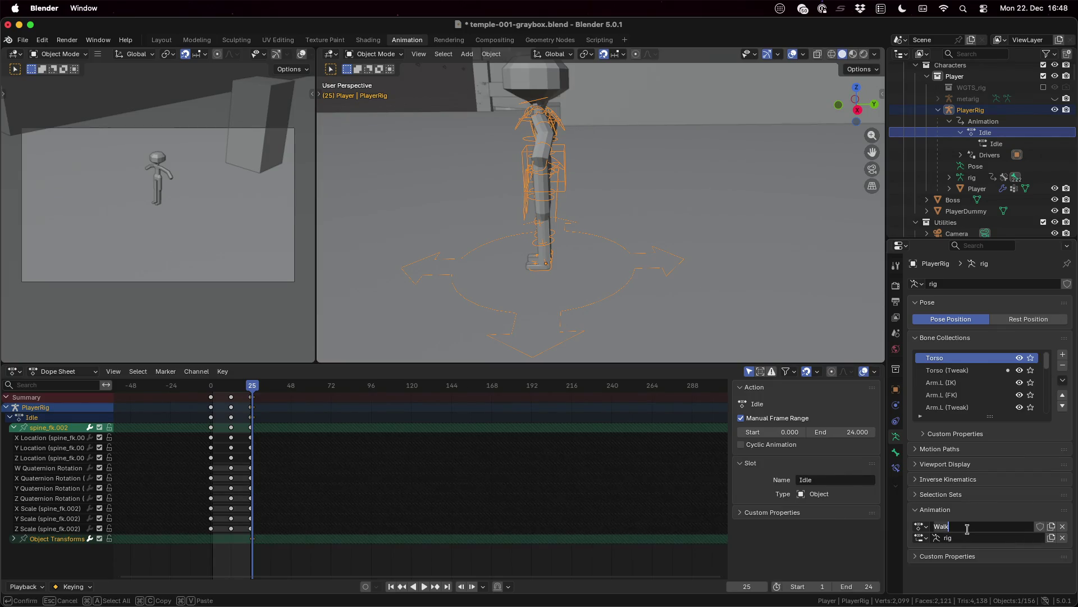
key("Escape")
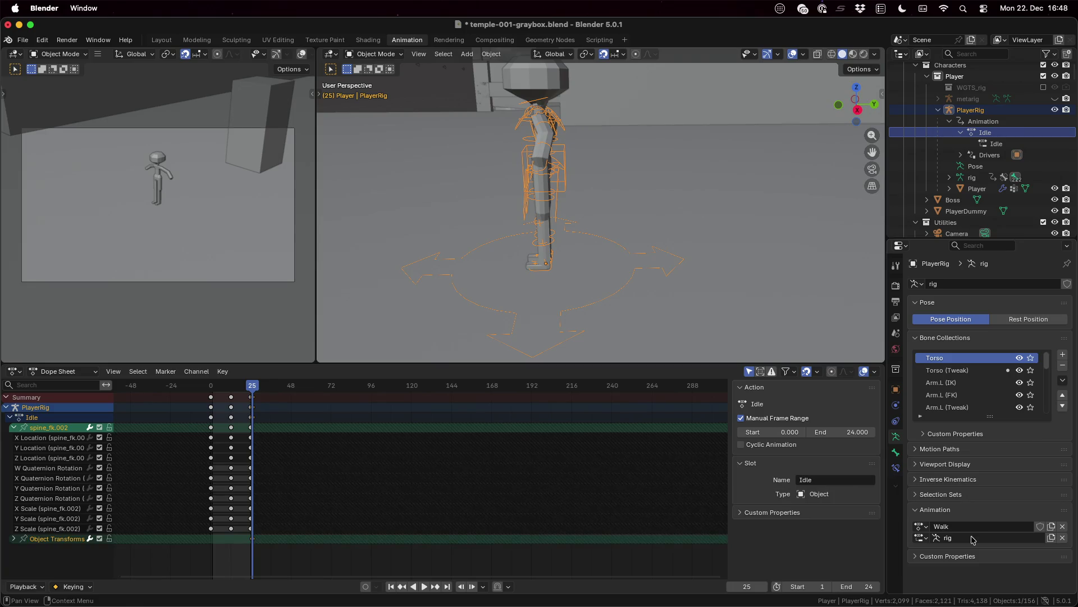
left_click(969, 525)
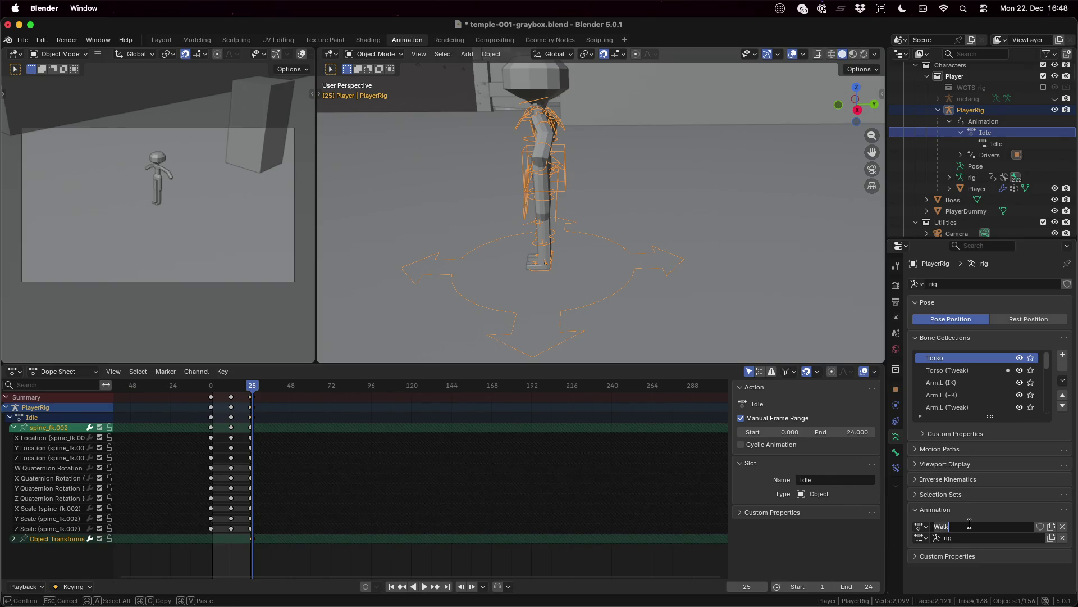
- Unlink Walk and create a new action named Walk2 for the rig
left_click(1062, 527)
left_click(955, 528)
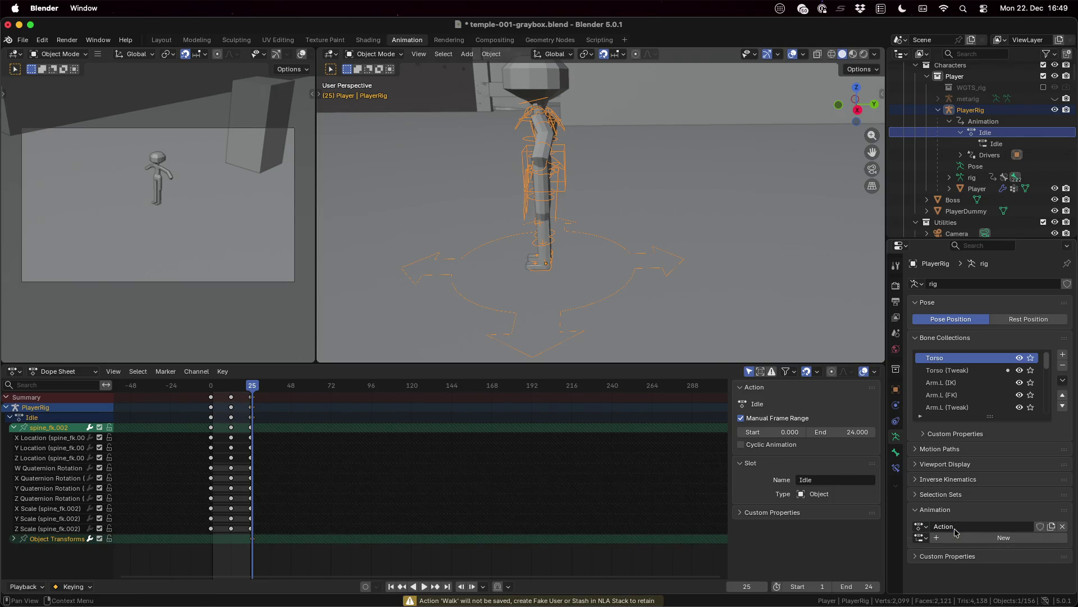
double_click(955, 527)
type("Wal")
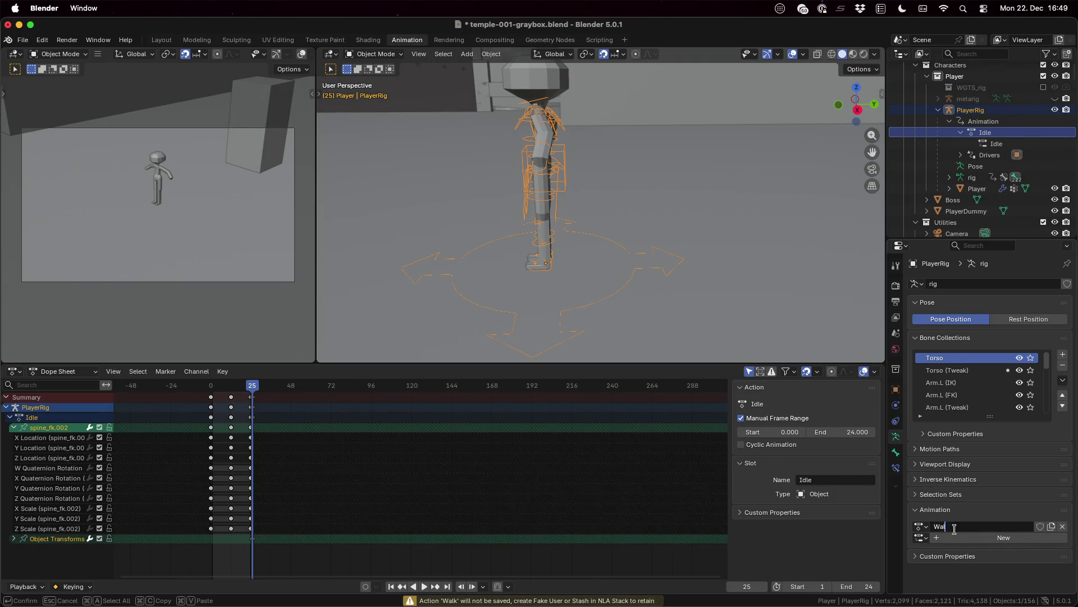
type("k2")
key("Return")
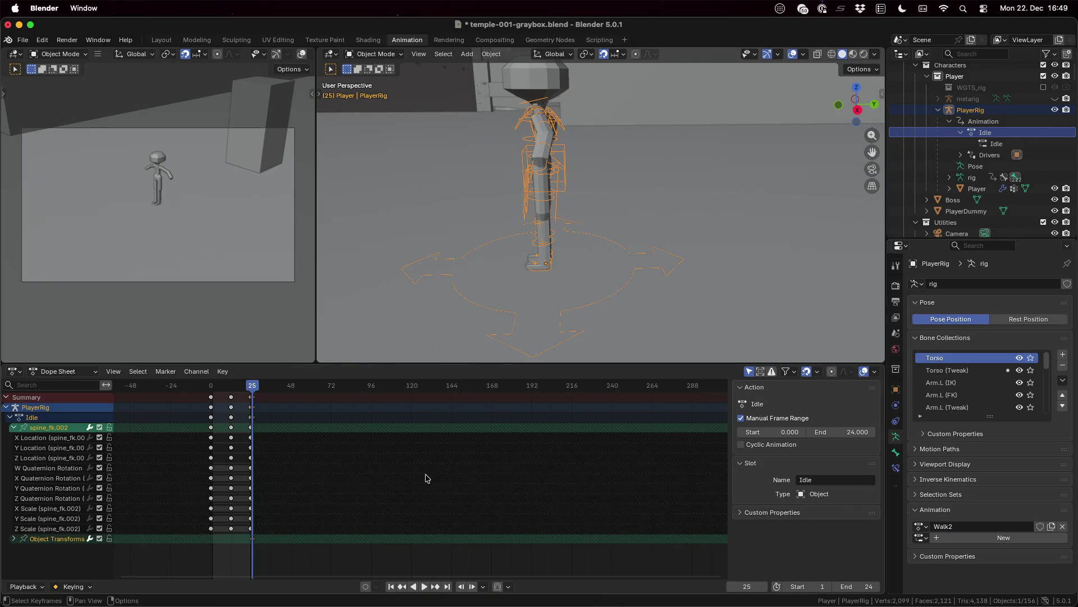
scroll(977, 169, "down", 2)
scroll(978, 168, "up", 4)
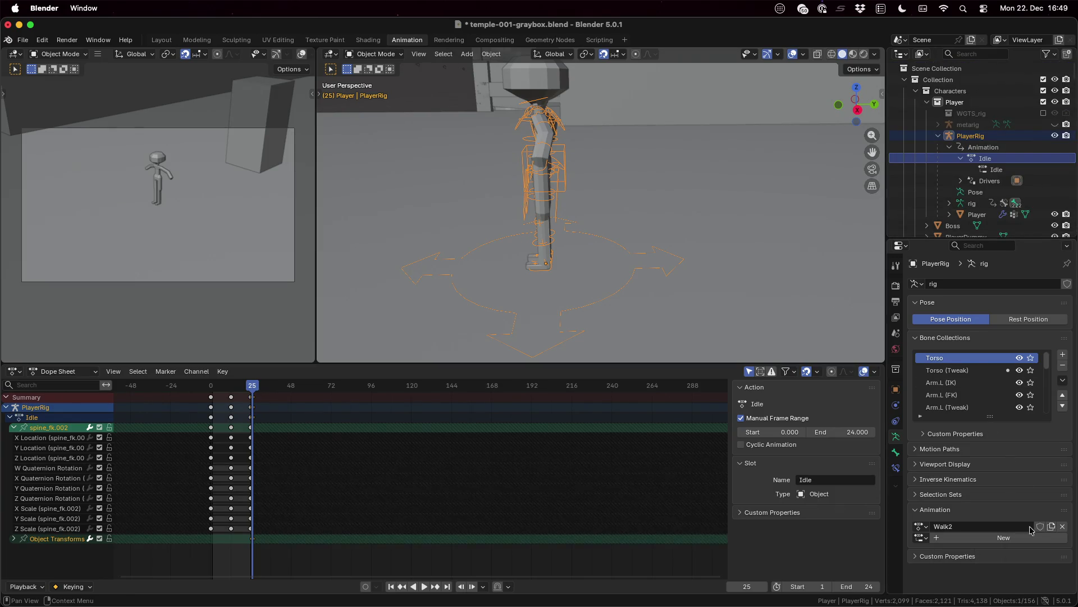
- Check the action list keeps Walk2 and clear the Outliner name filter
left_click(924, 526)
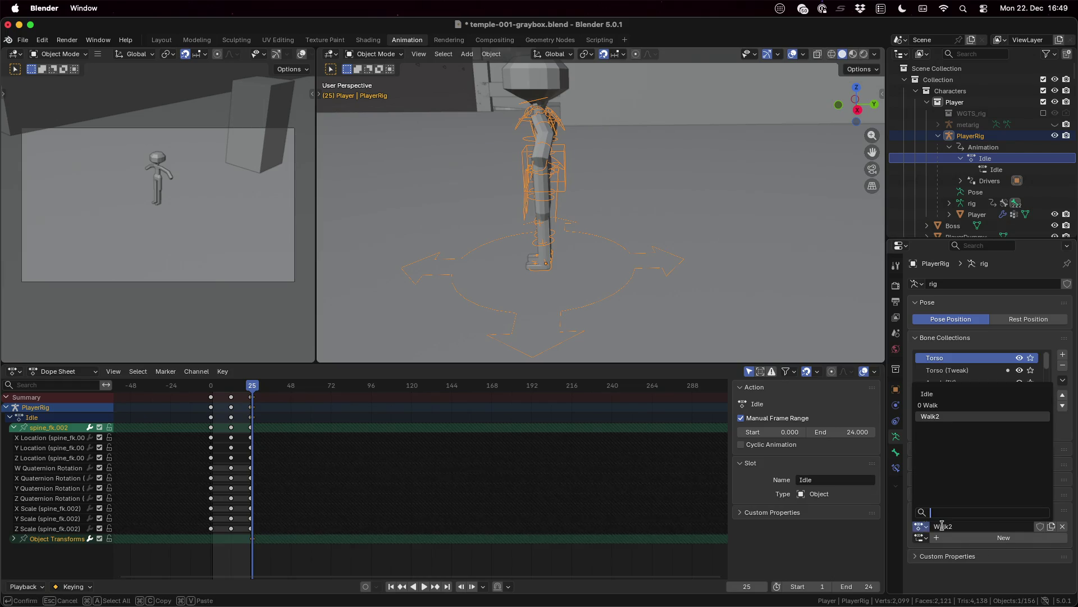
left_click(924, 527)
scroll(975, 181, "down", 15)
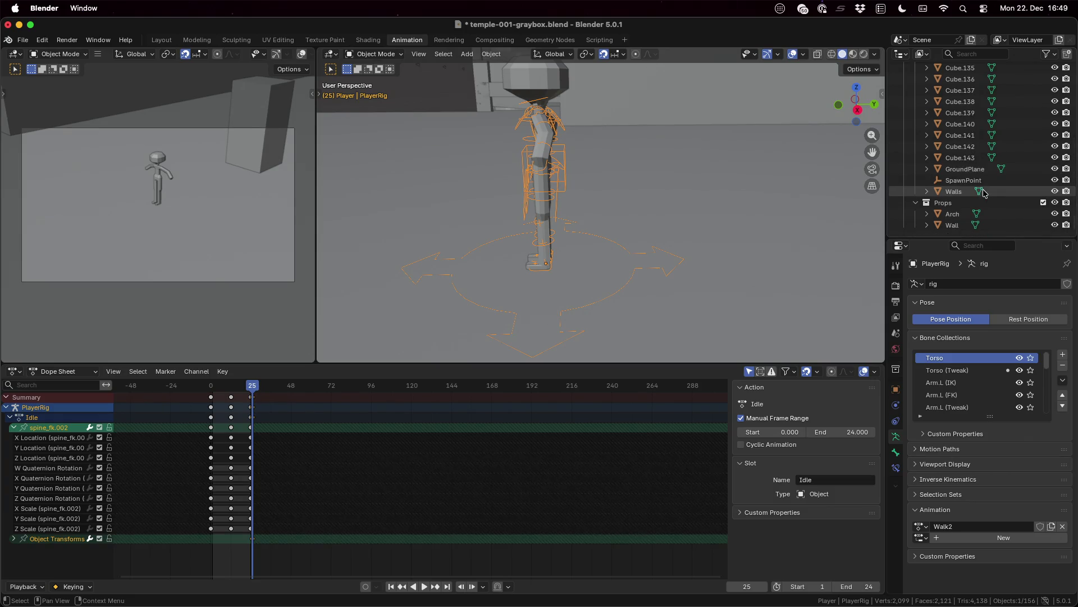
scroll(983, 193, "up", 5)
scroll(978, 169, "up", 5)
scroll(971, 129, "up", 5)
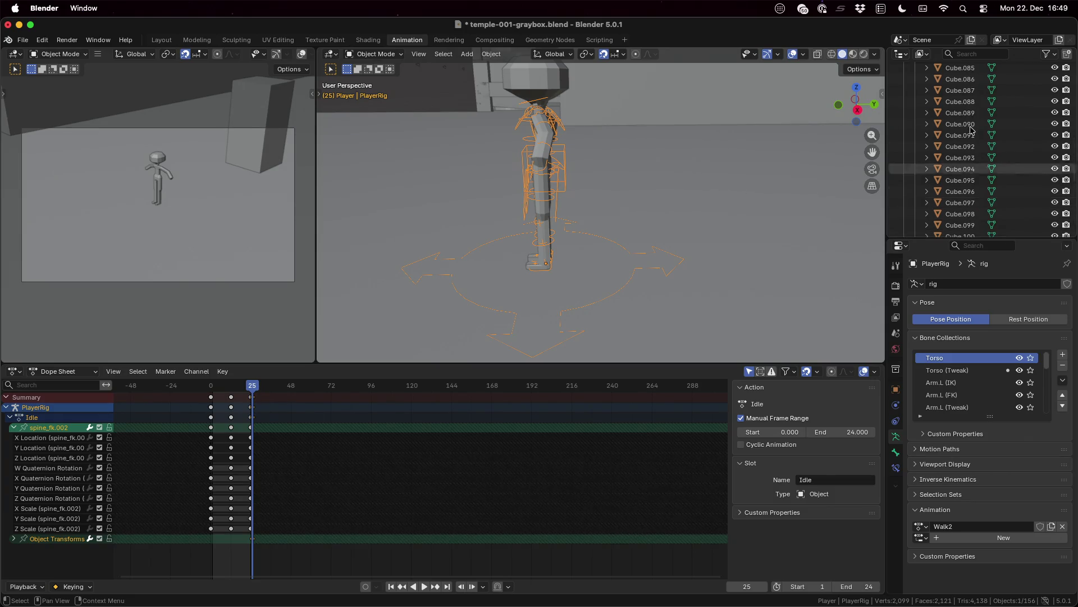
left_click(968, 52)
type("Walk")
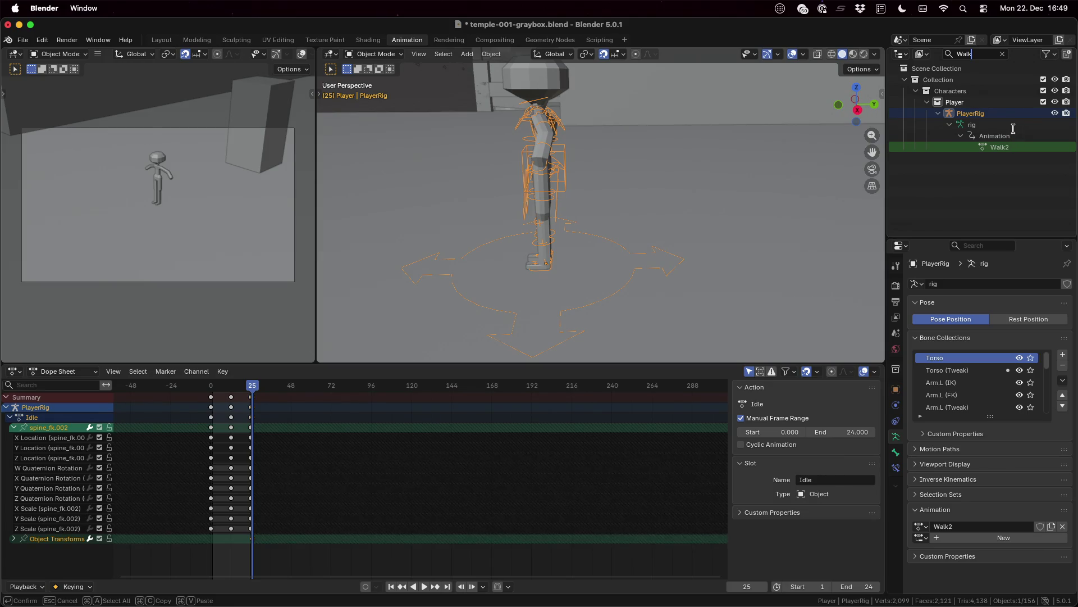
left_click(1002, 54)
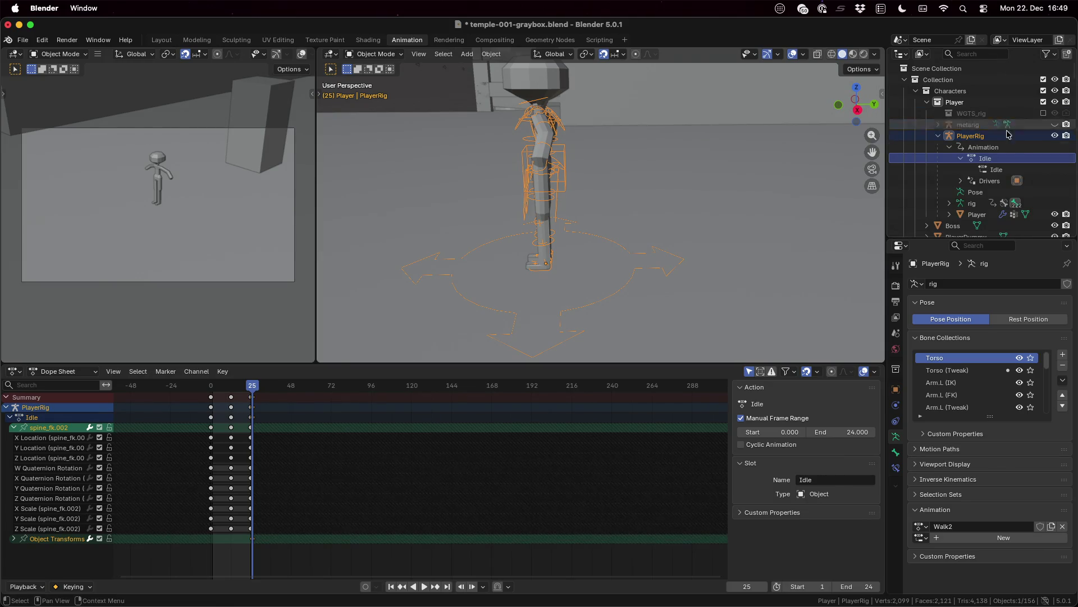
- Expand the rig's animation in the Outliner and select its Walk2 action
left_click(950, 204)
scroll(952, 206, "down", 2)
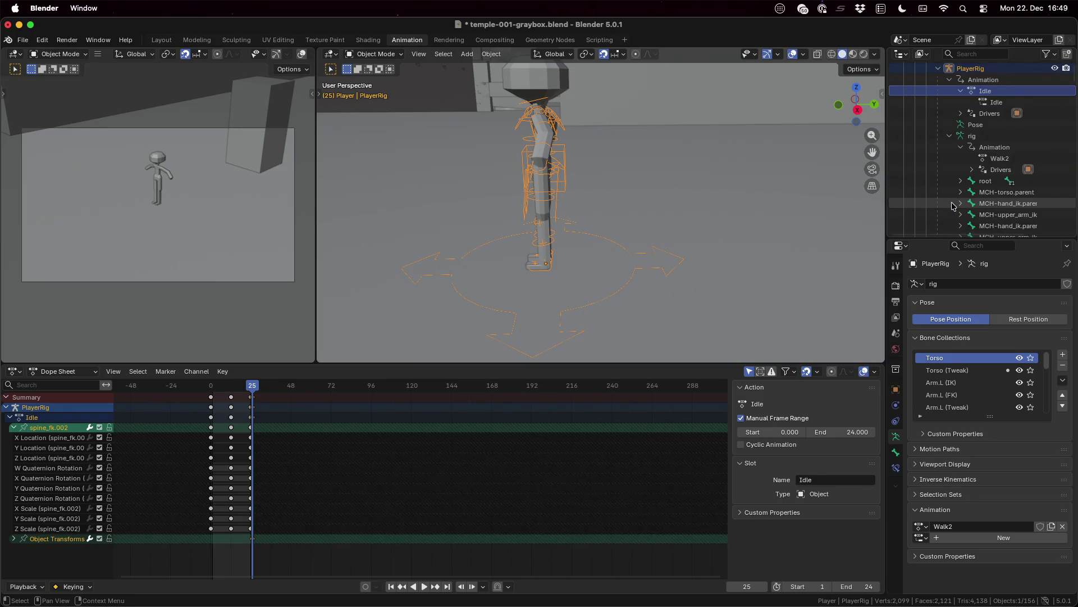
scroll(953, 206, "up", 1)
scroll(952, 207, "up", 1)
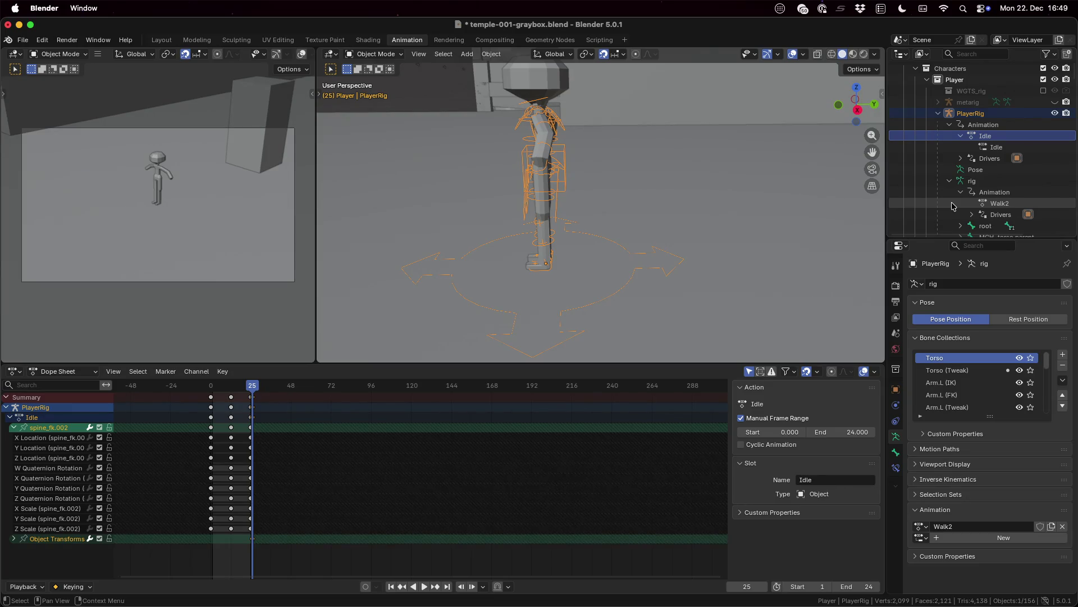
left_click(976, 181)
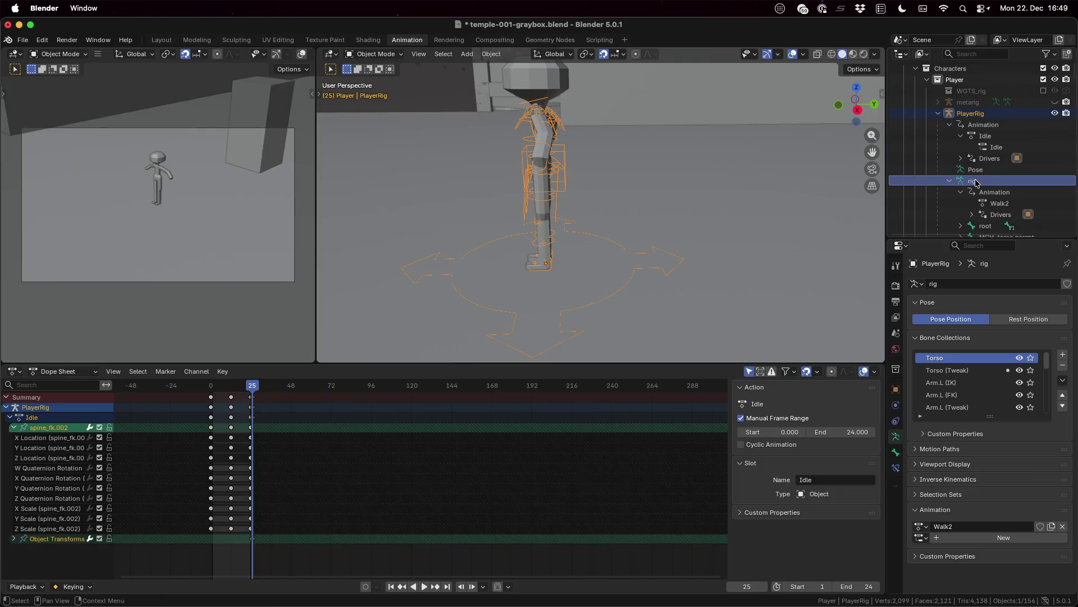
left_click(991, 203)
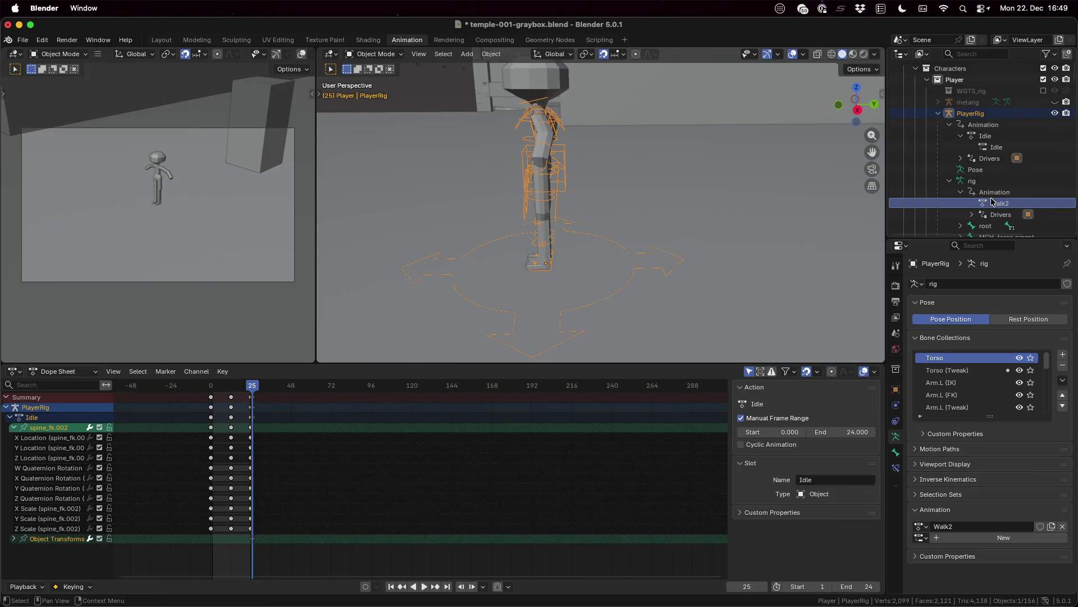
scroll(992, 203, "down", 3)
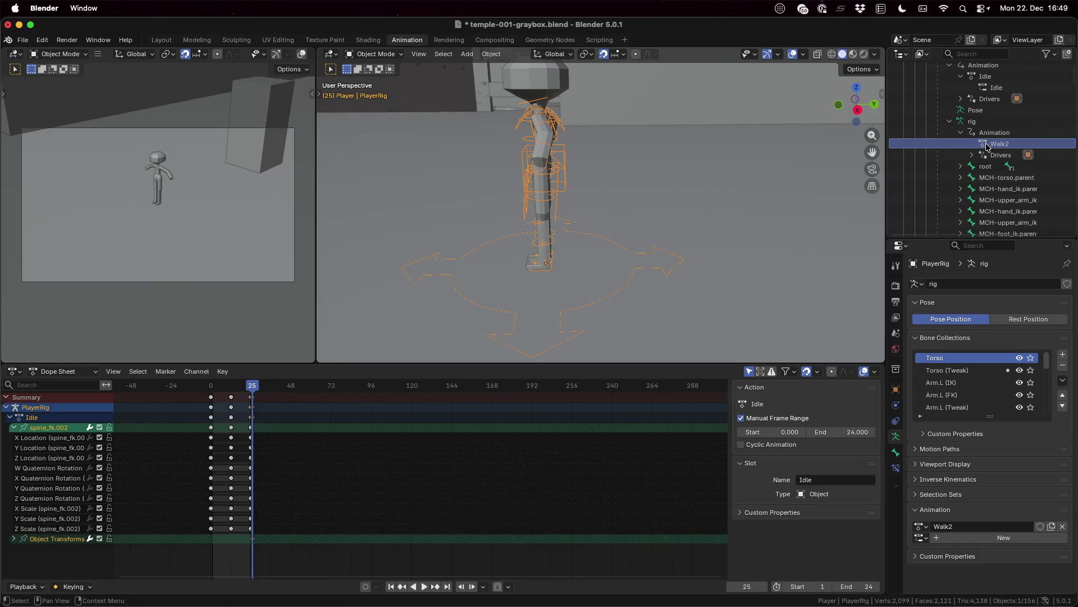
scroll(986, 146, "up", 2)
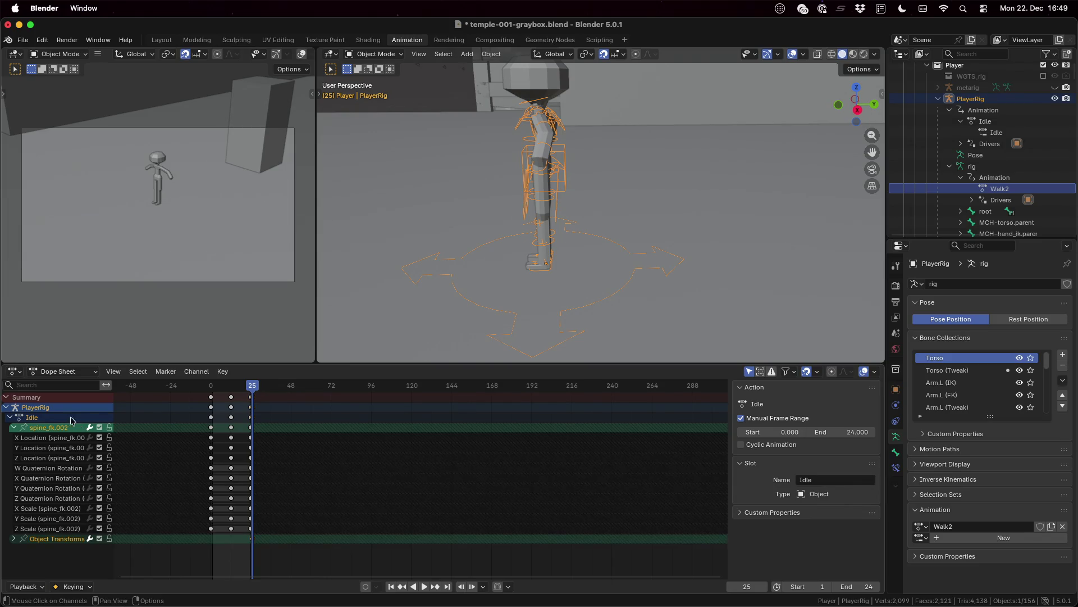
left_click(14, 538)
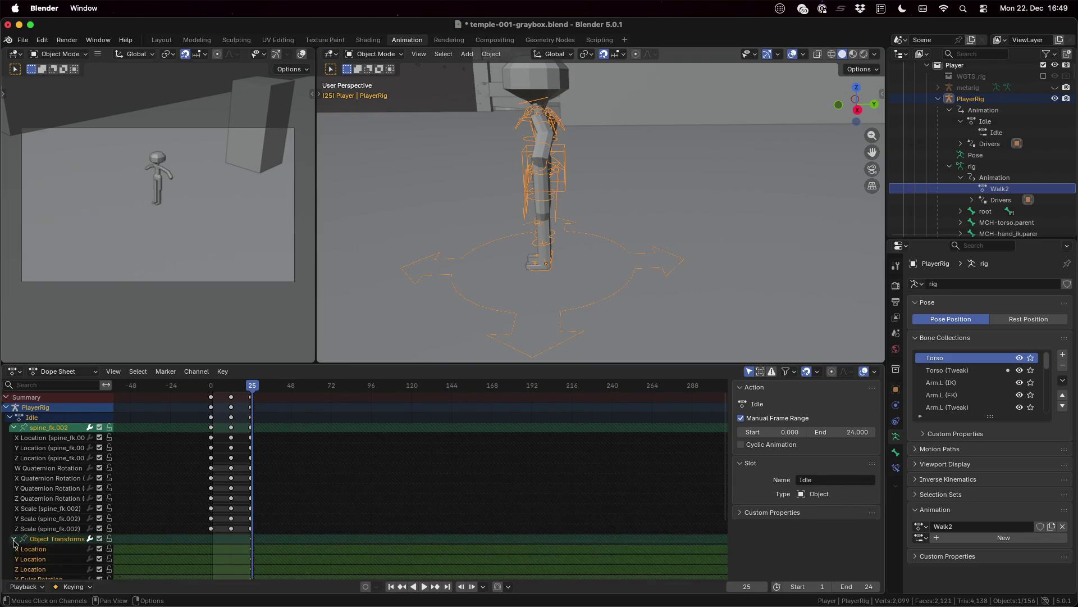
left_click(16, 540)
left_click(14, 539)
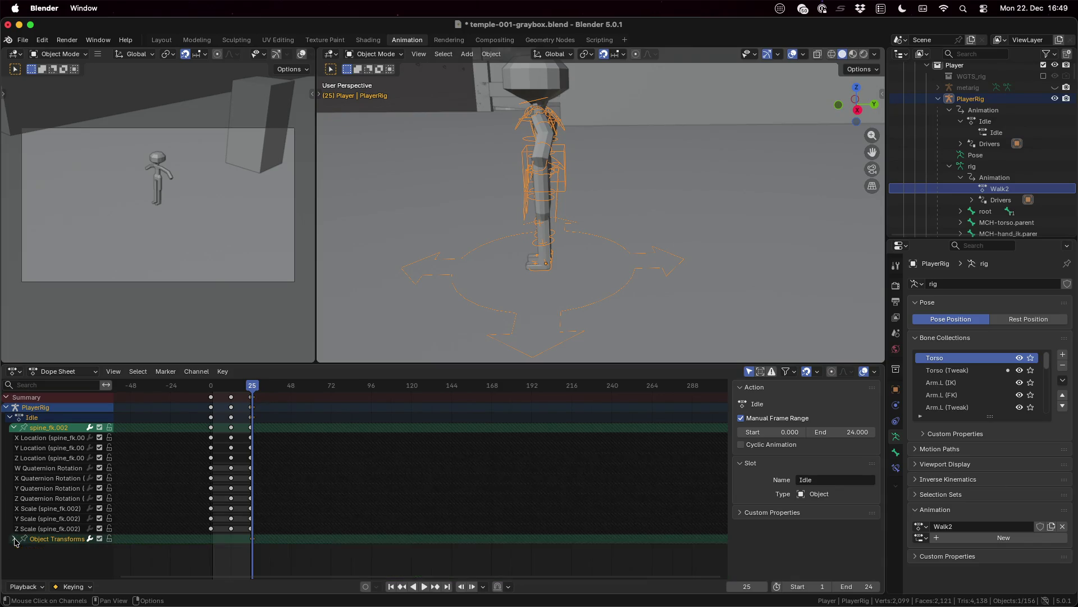
left_click(10, 417)
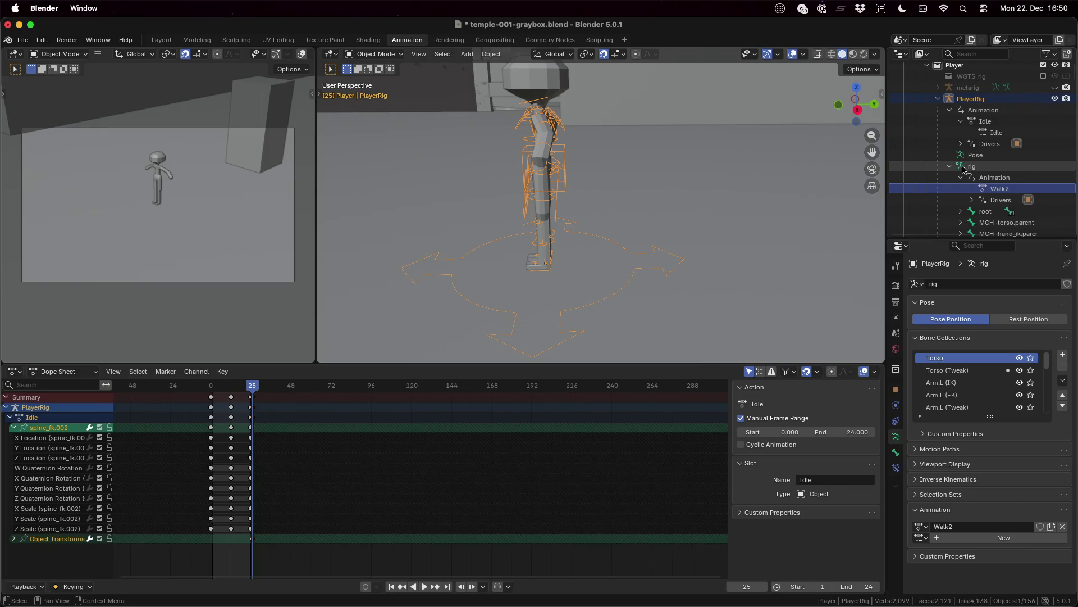
- Switch the armature from Edit Mode into Pose Mode
left_click(963, 168)
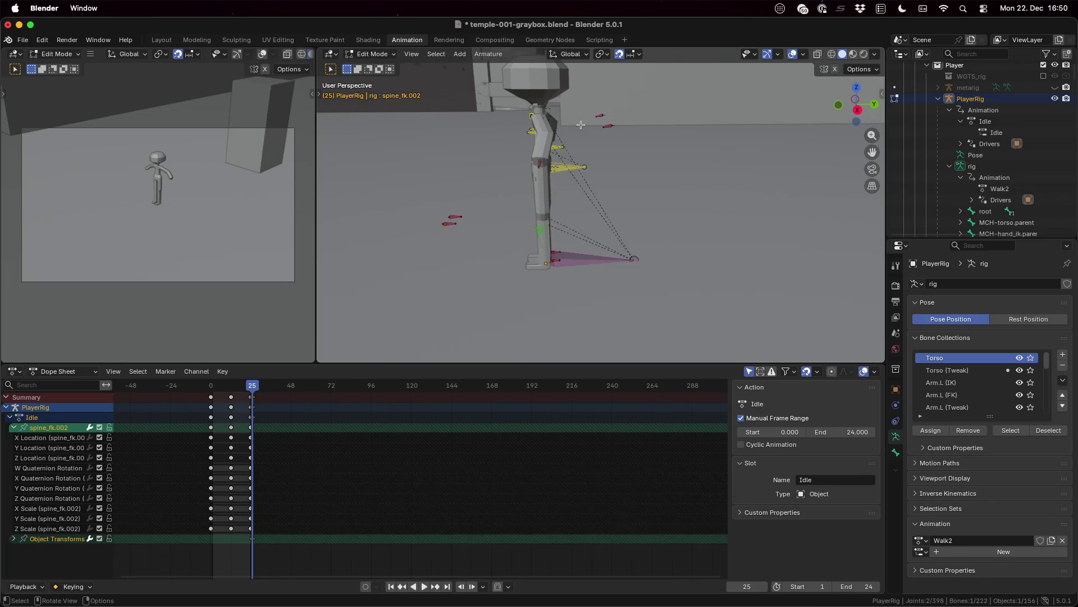
left_click(375, 54)
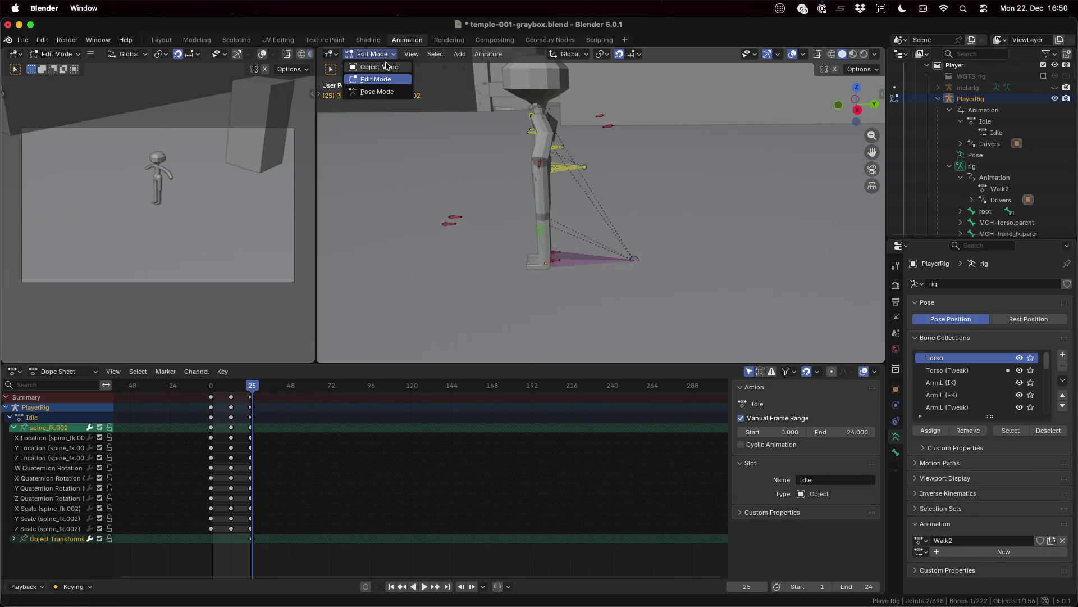
left_click(383, 91)
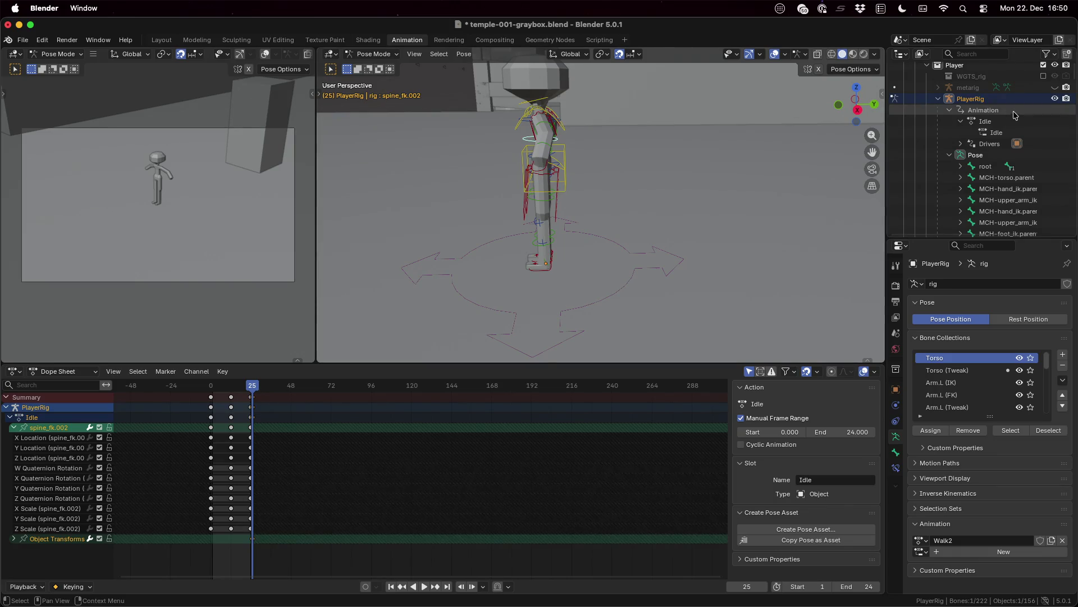
- Select the Idle, Walk2 and Idle actions in the Outliner to compare their channels
left_click(1004, 132)
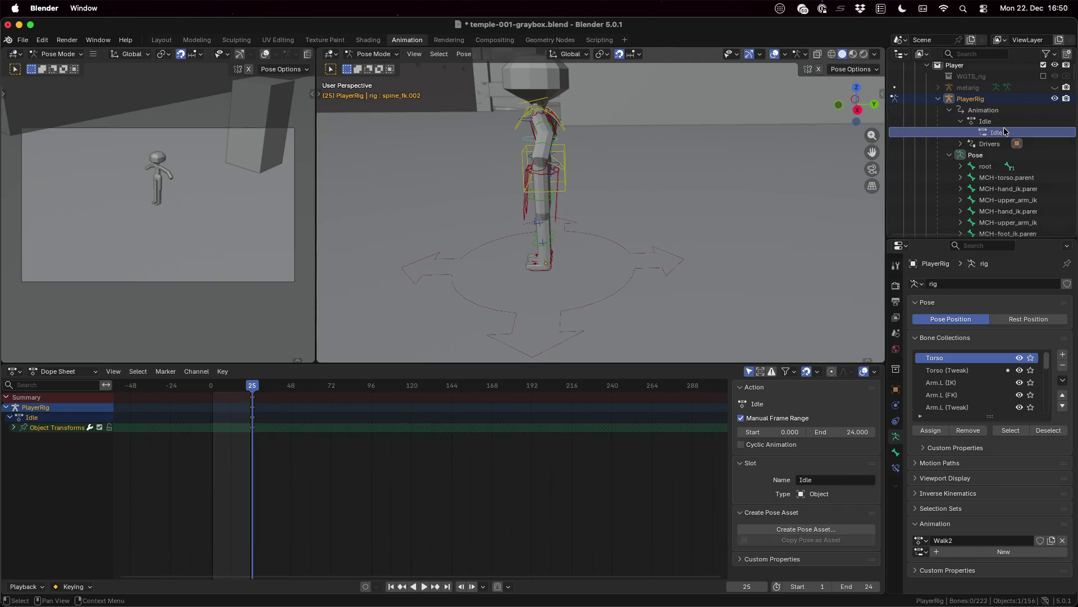
scroll(942, 172, "down", 1)
scroll(942, 172, "down", 1)
scroll(942, 173, "down", 1)
left_click(996, 190)
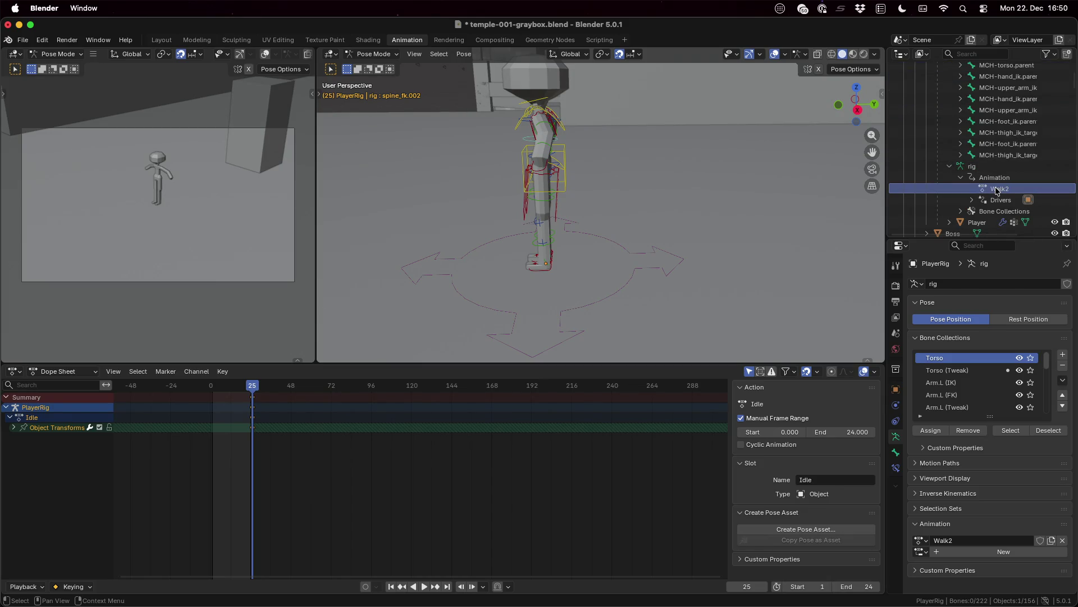
scroll(997, 189, "up", 2)
scroll(997, 182, "up", 1)
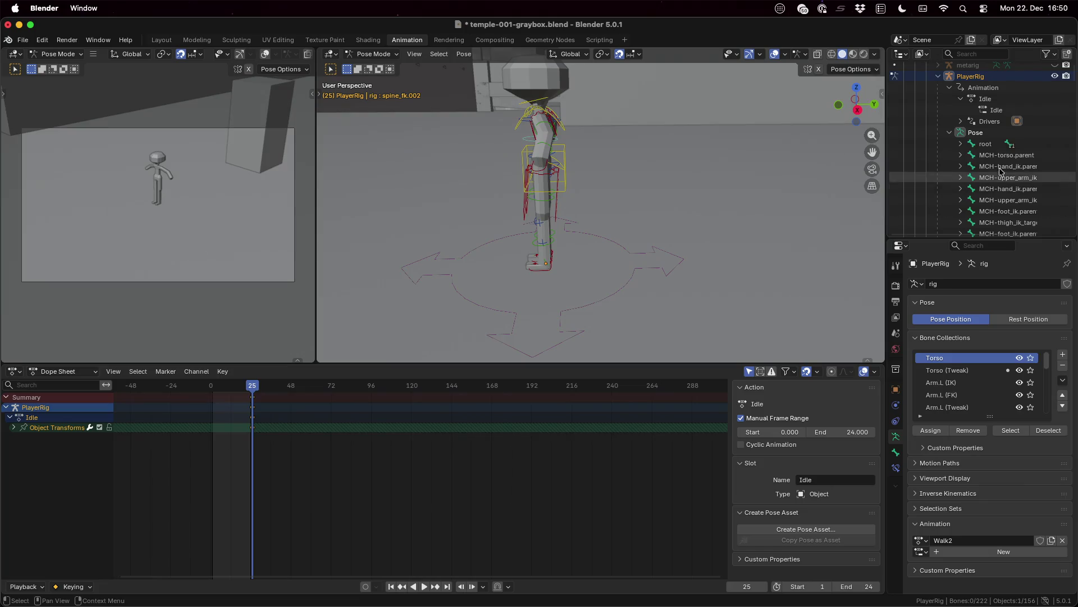
left_click(993, 103)
scroll(993, 103, "down", 2)
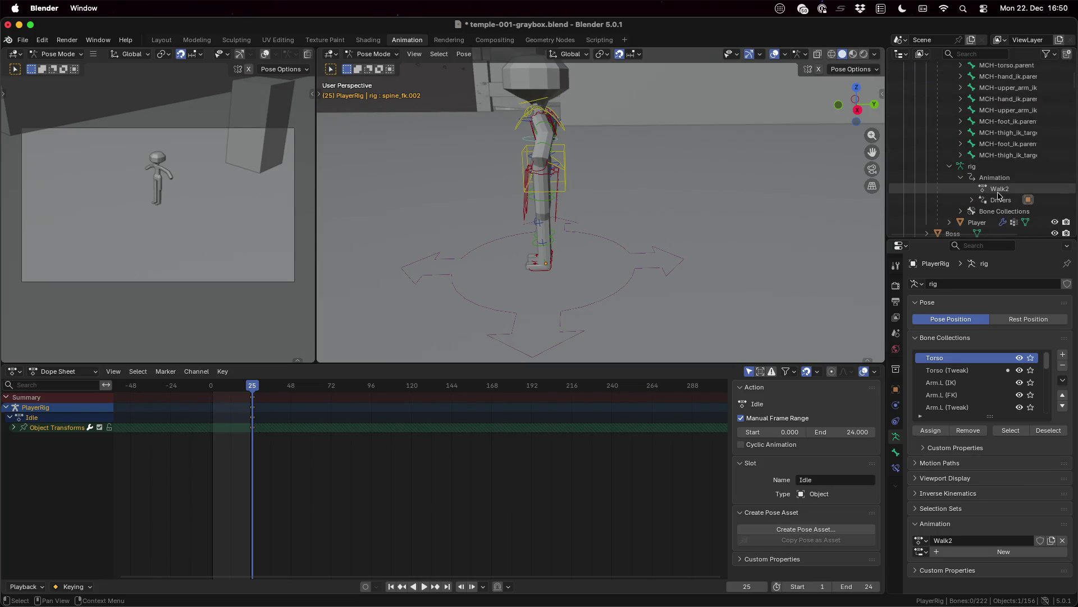
mouse_move(993, 103)
left_mouse_down()
mouse_move(997, 173)
mouse_move(981, 94)
left_mouse_up()
scroll(997, 172, "up", 2)
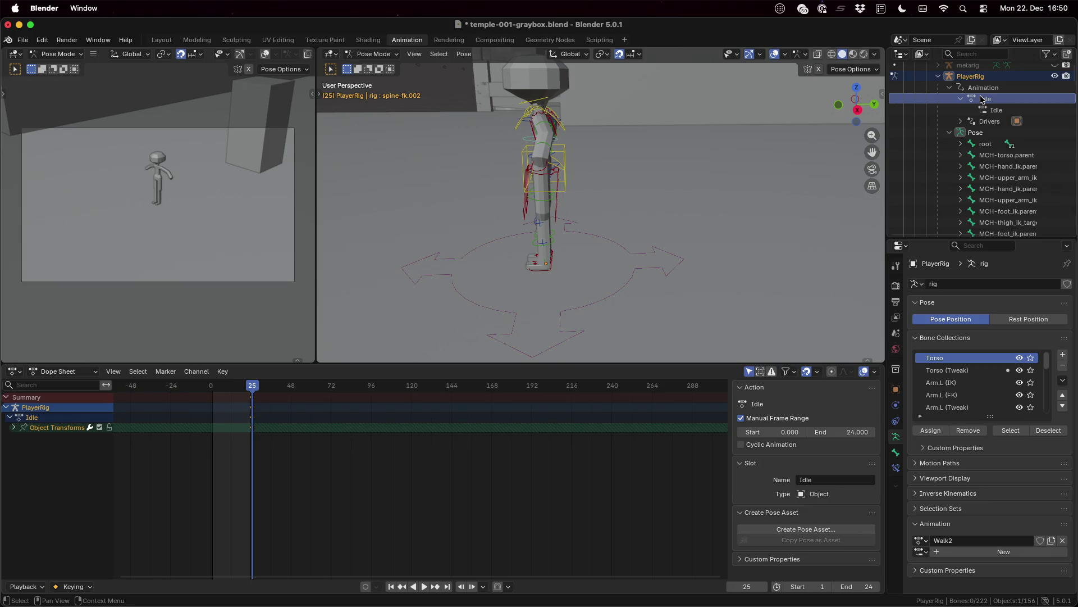
- Delete the Idle and Walk2 actions from the Outliner
right_click(982, 99)
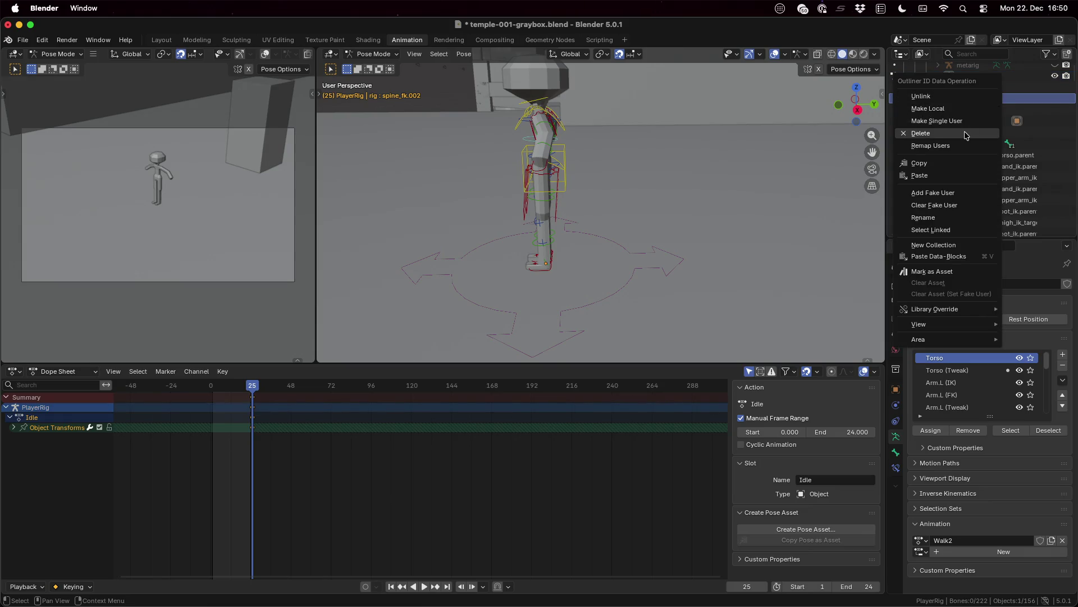
left_click(966, 135)
scroll(969, 137, "down", 2)
scroll(978, 142, "down", 1)
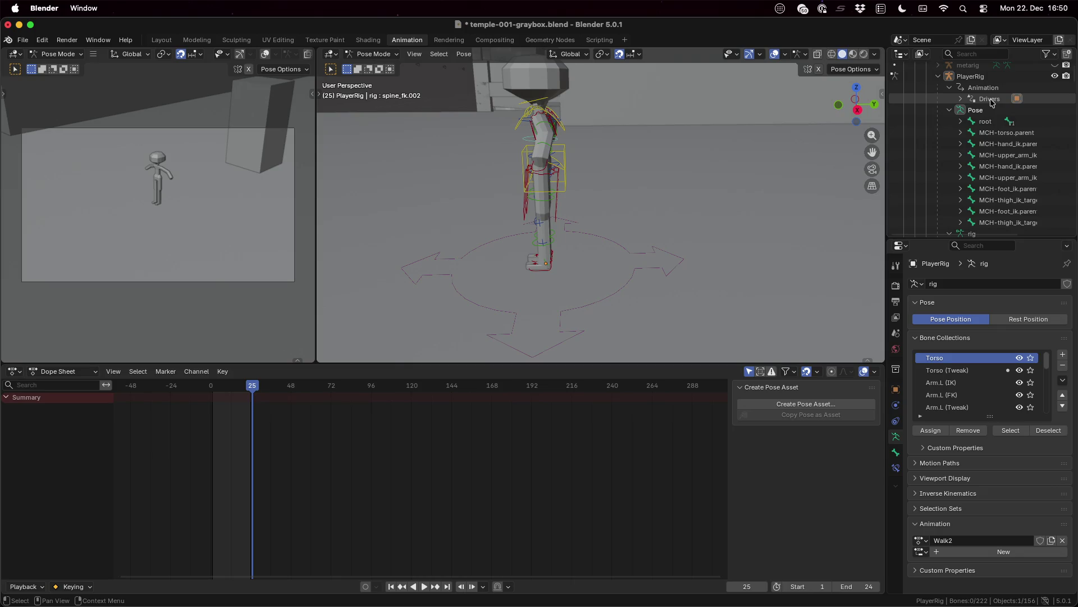
scroll(985, 145, "down", 1)
scroll(995, 149, "down", 2)
left_click(1001, 168)
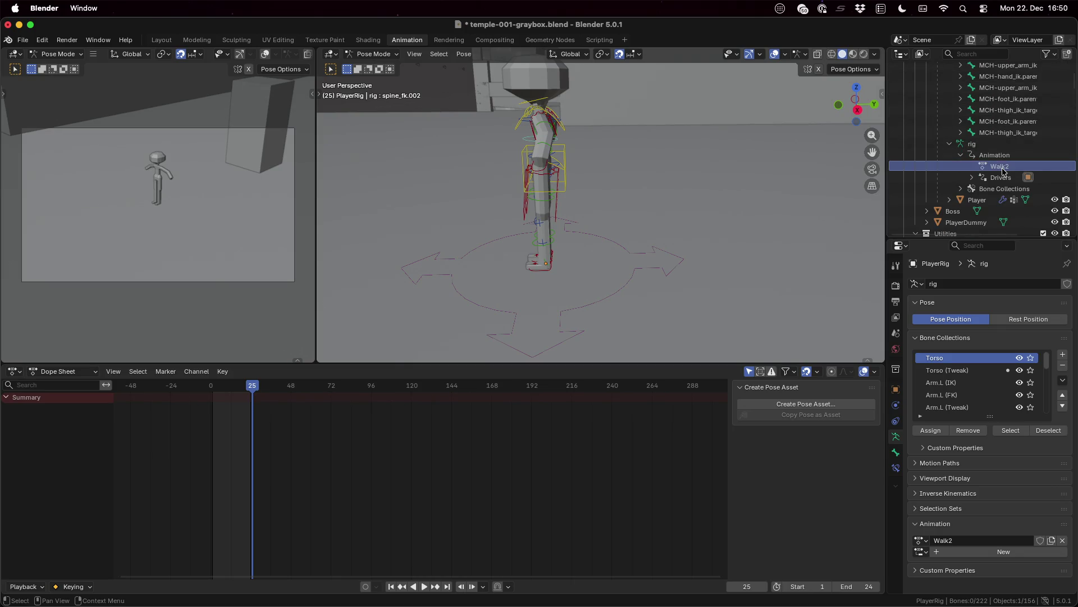
right_click(1004, 171)
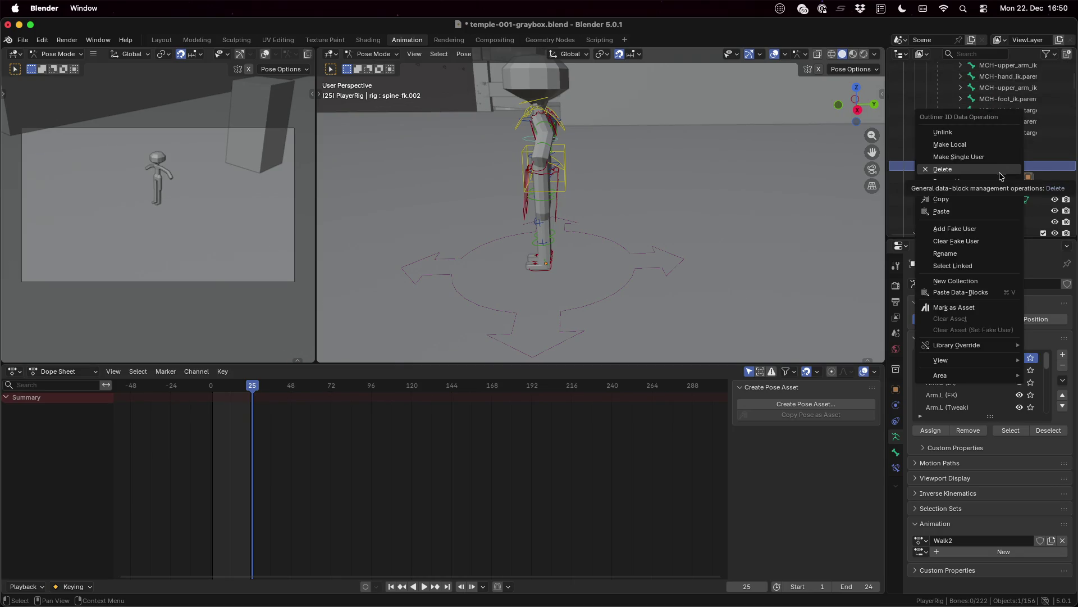
left_click(1000, 170)
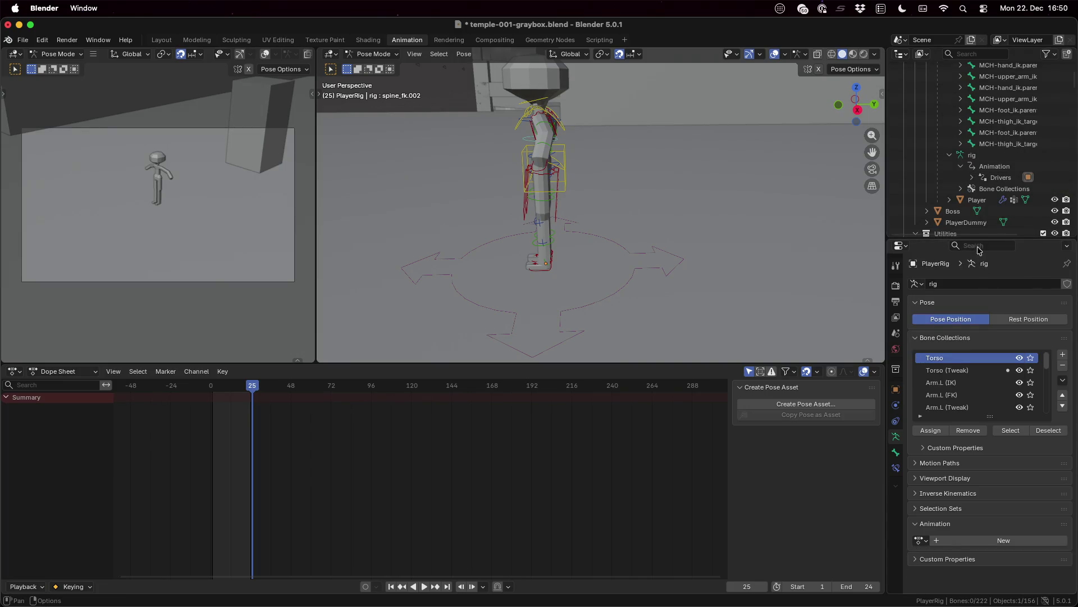
- Check the rig's action list is empty and clear the Outliner filter
left_click(920, 539)
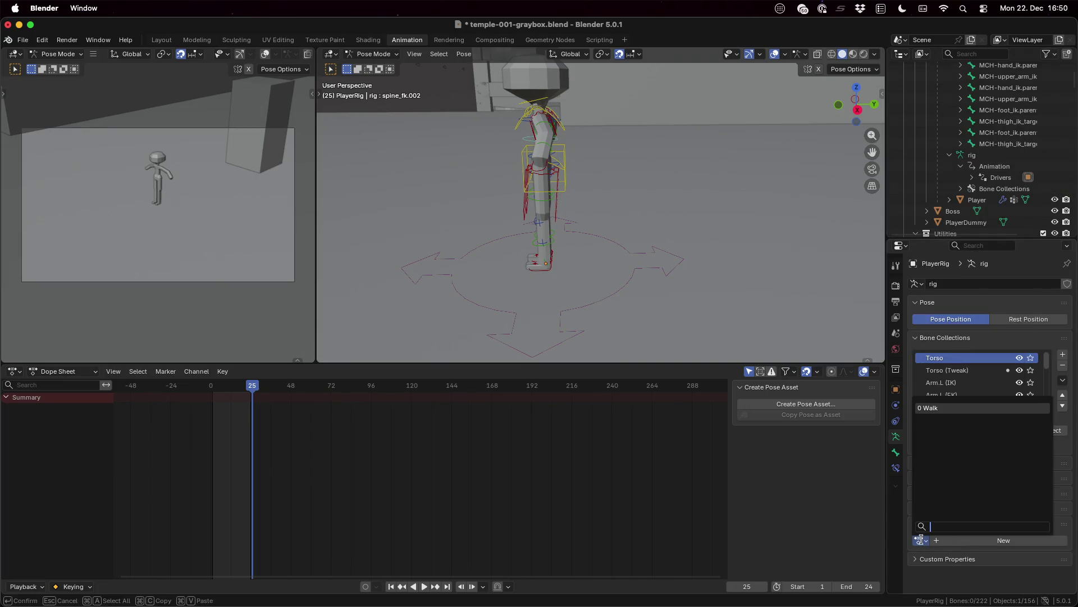
key("Escape")
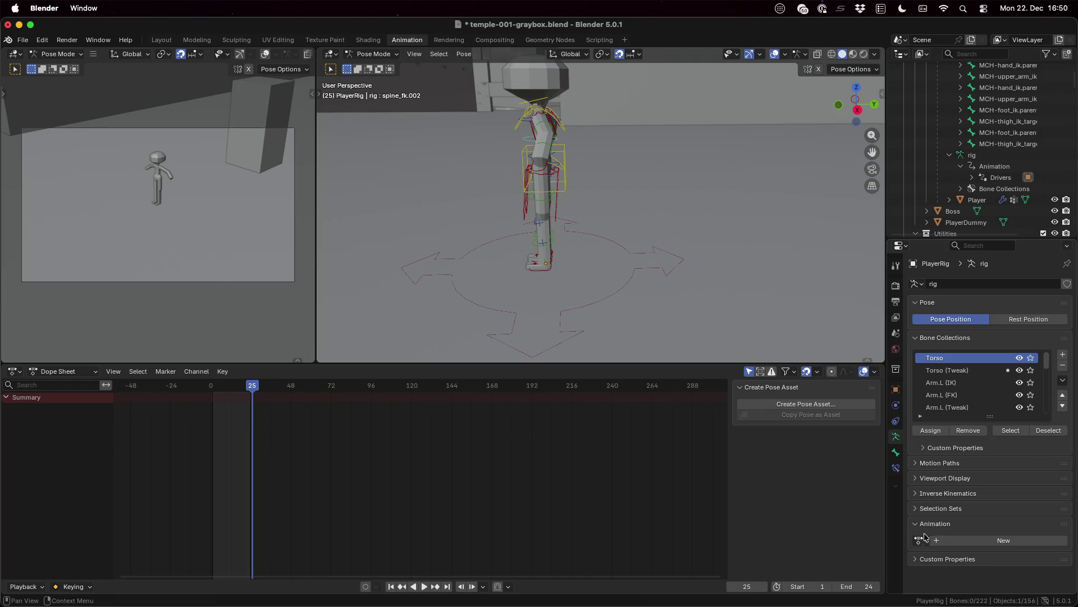
left_click(982, 54)
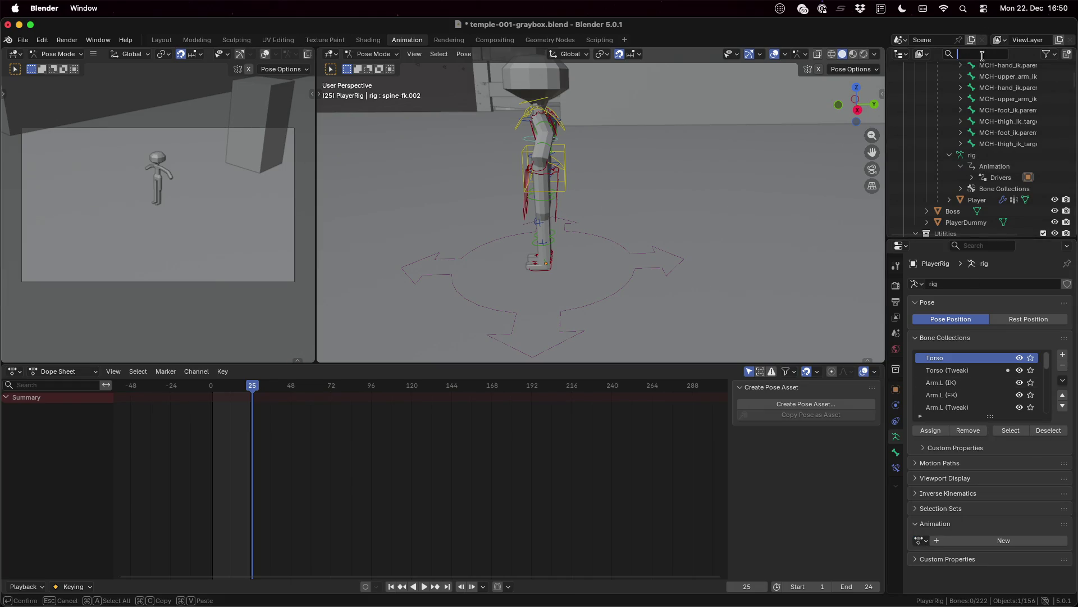
type("Walk")
key("Escape")
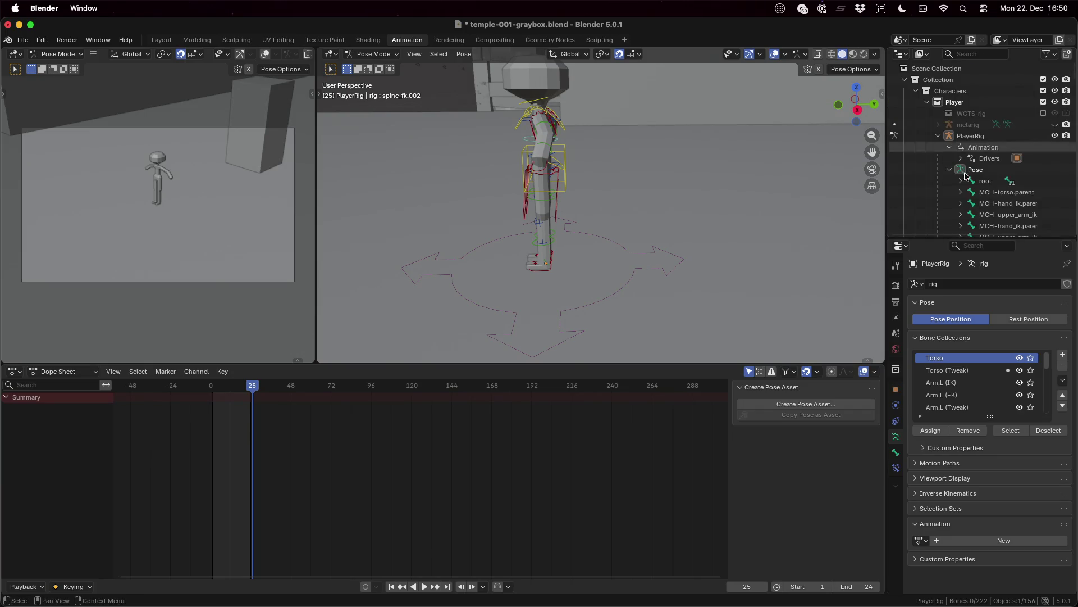
- Create a new action named Idle and assign it the rig slot
mouse_move(644, 178)
middle_mouse_down()
mouse_move(631, 179)
mouse_move(705, 168)
middle_mouse_up()
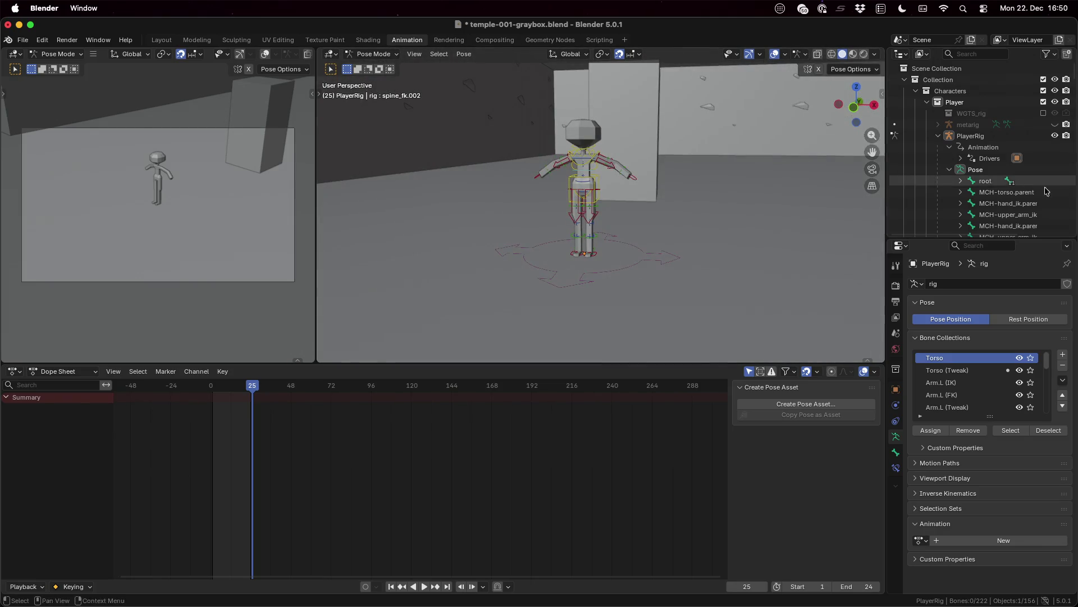
left_click(1001, 541)
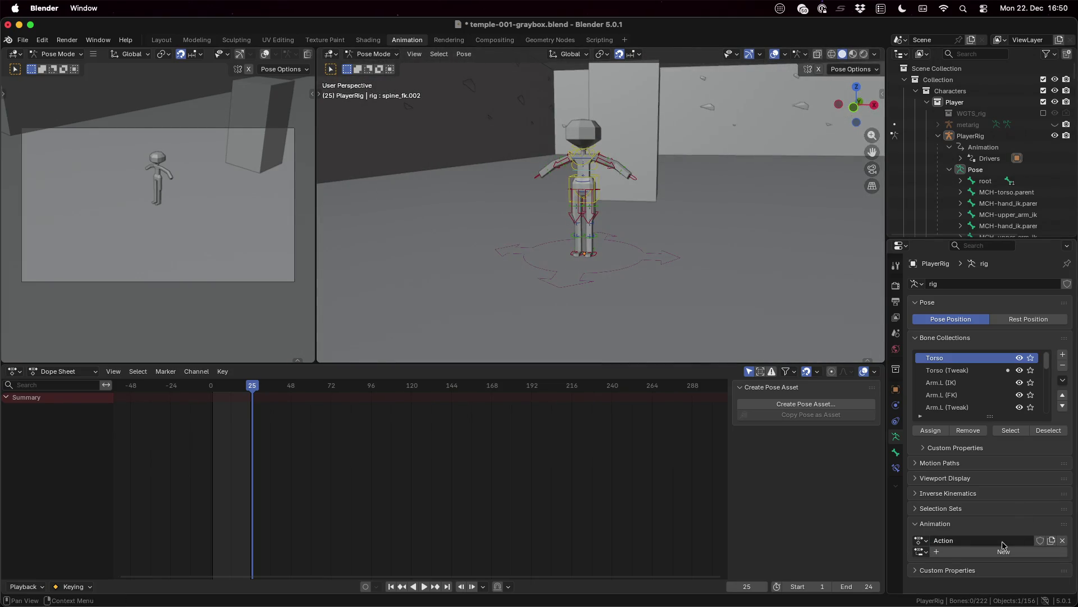
type("Idle")
key("Return")
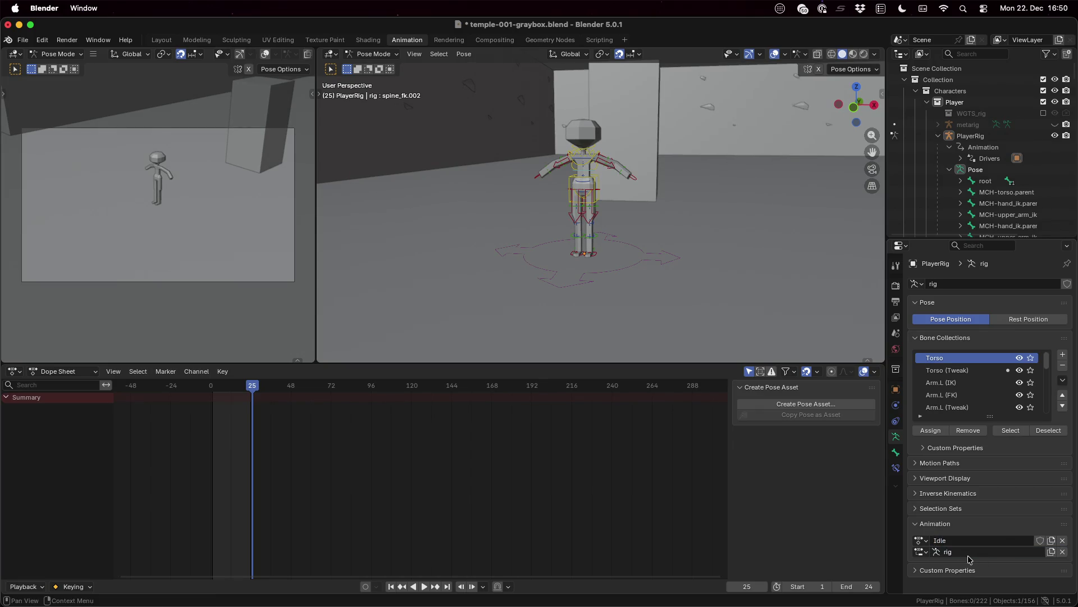
left_click(922, 551)
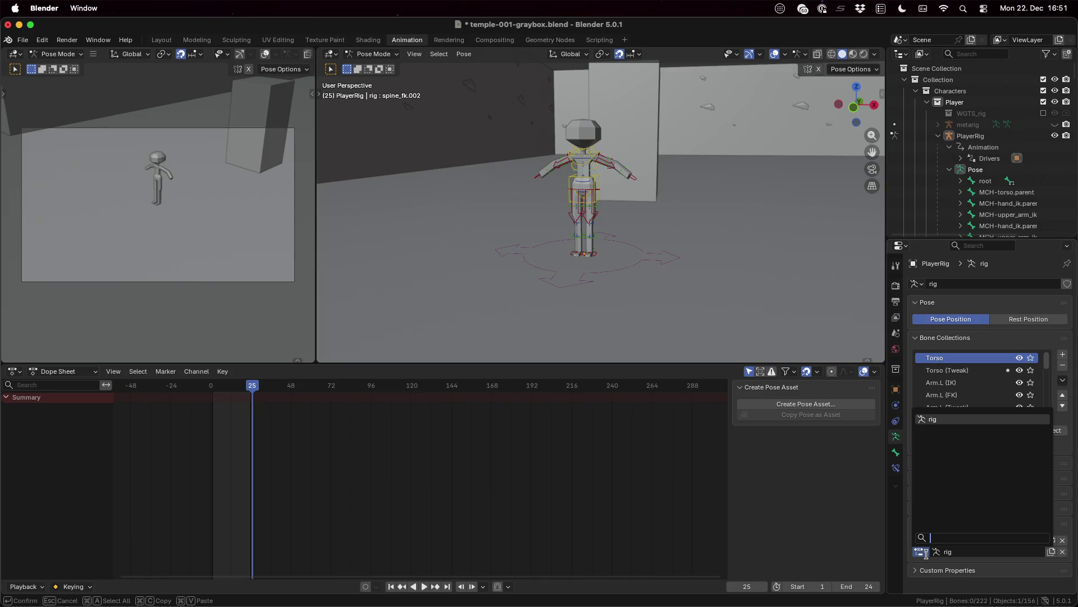
left_click(934, 417)
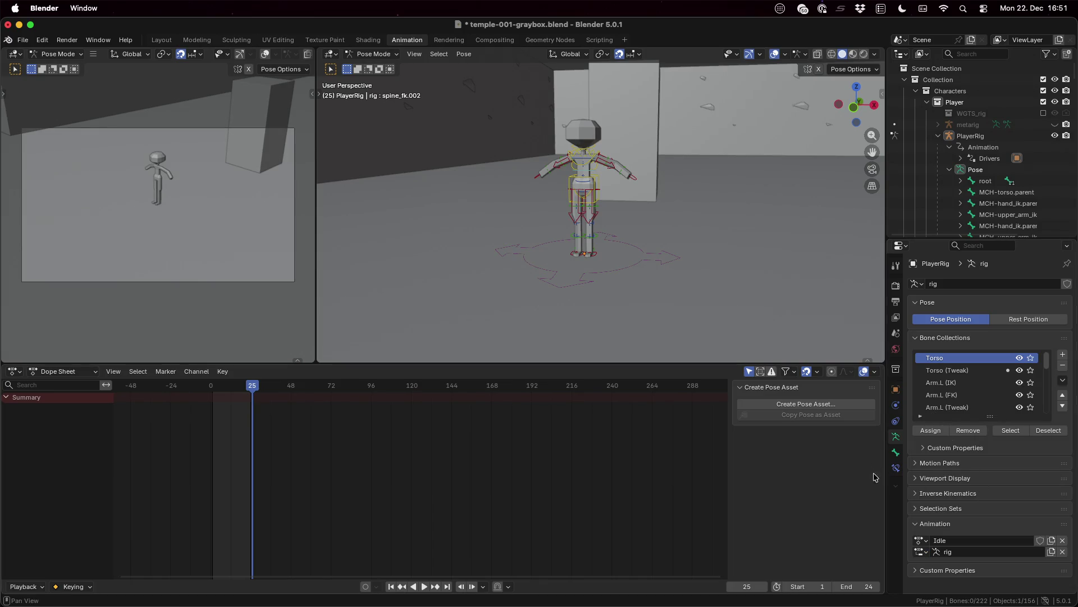
- Expand the rig's animation in the Outliner to show Idle and select the torso bone
left_click(951, 146)
left_click(949, 158)
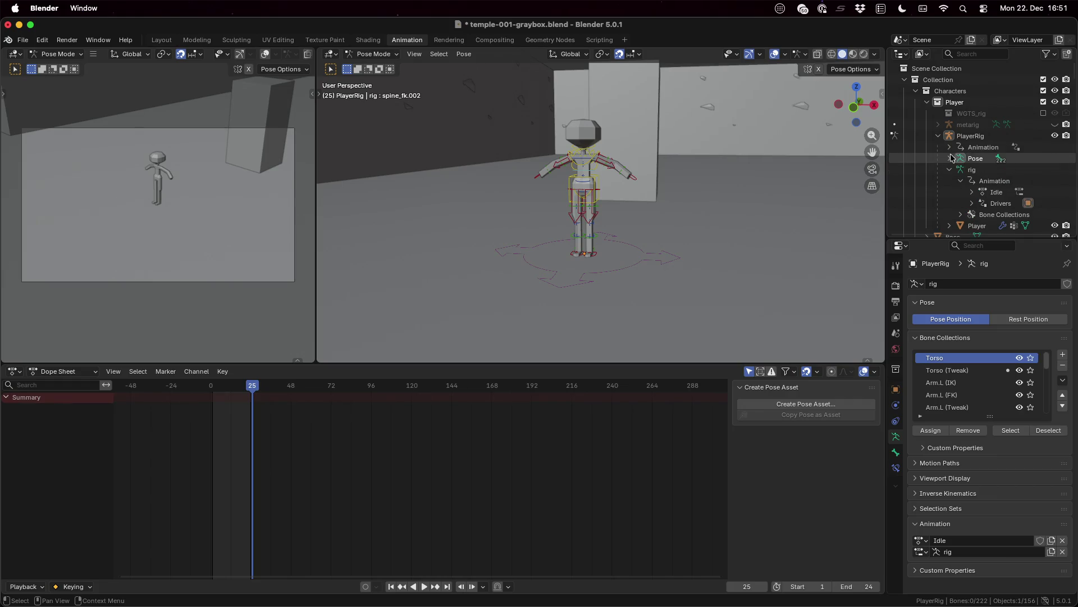
left_click(961, 181)
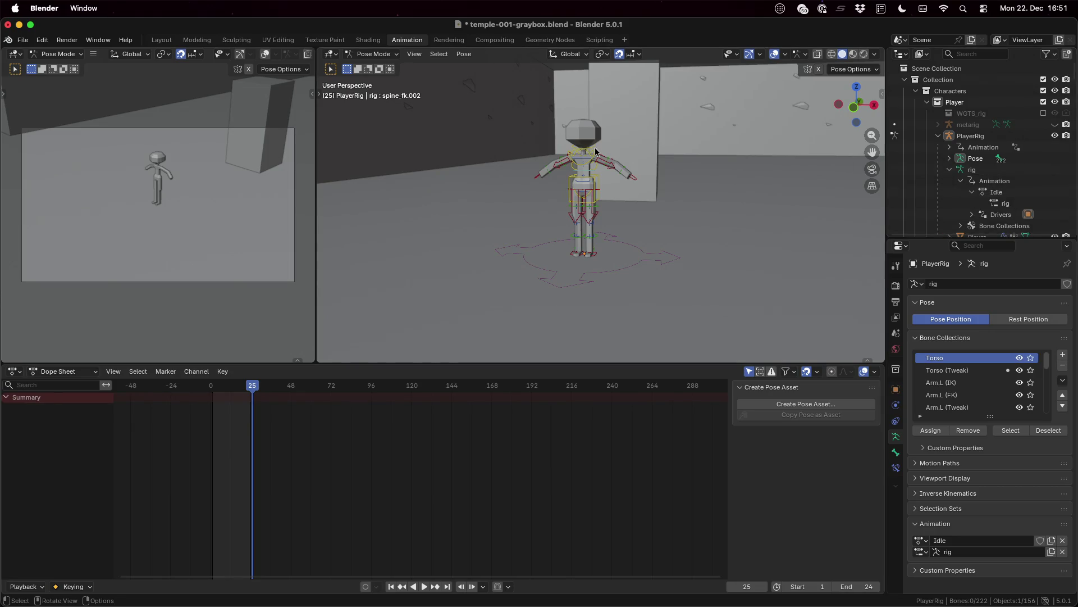
left_click(594, 187)
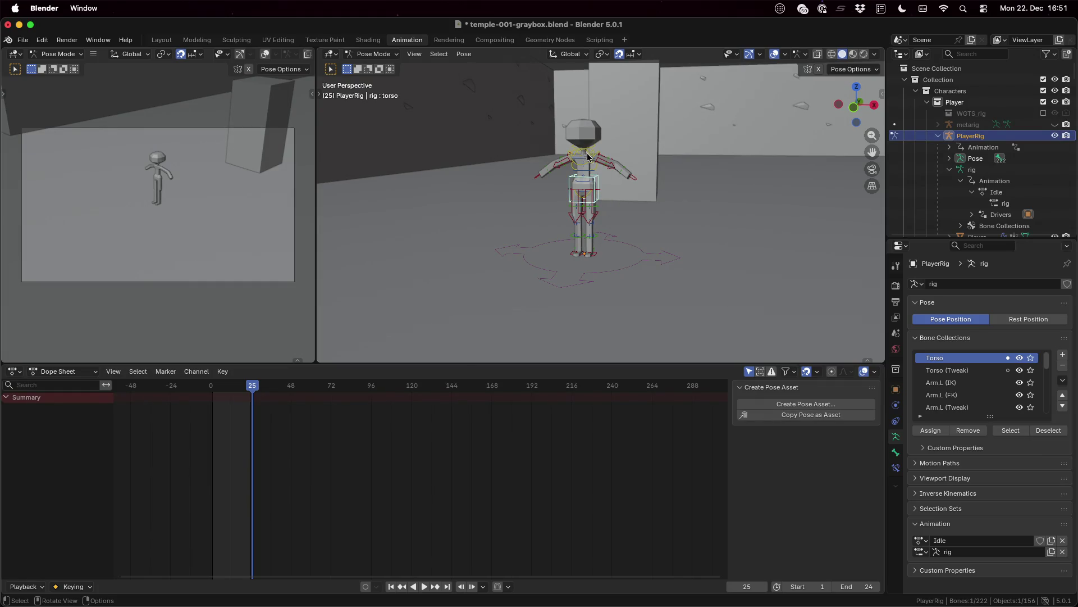
- Select the chest control bone and key its pose at frame 1
left_click(586, 157)
mouse_move(653, 203)
middle_mouse_down("ctrl")
mouse_move(597, 172)
mouse_move(615, 204)
middle_mouse_up("ctrl")
left_click(625, 196)
key("g")
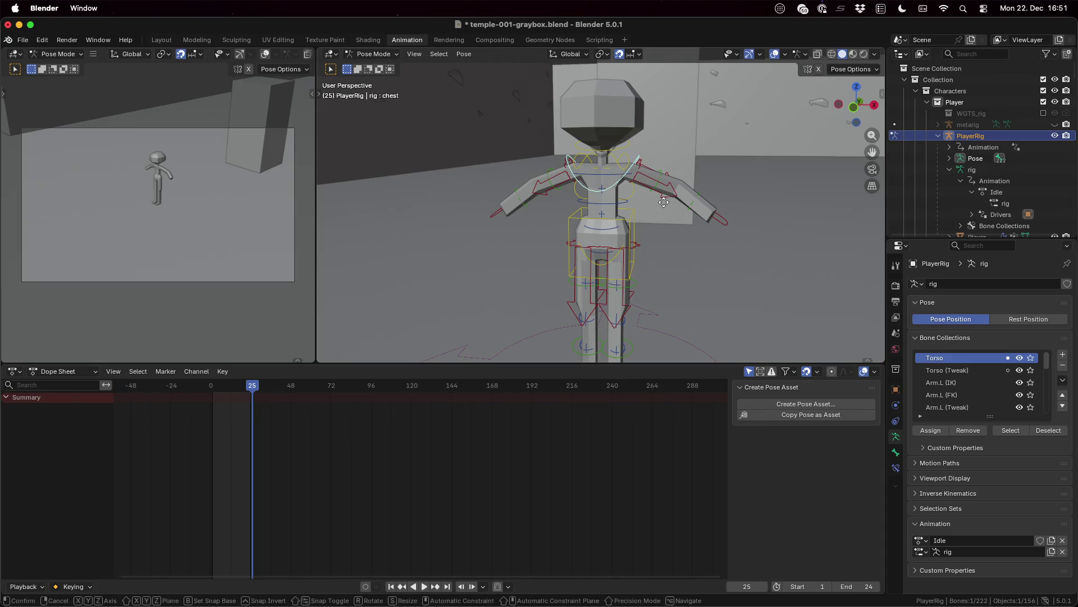
key("z")
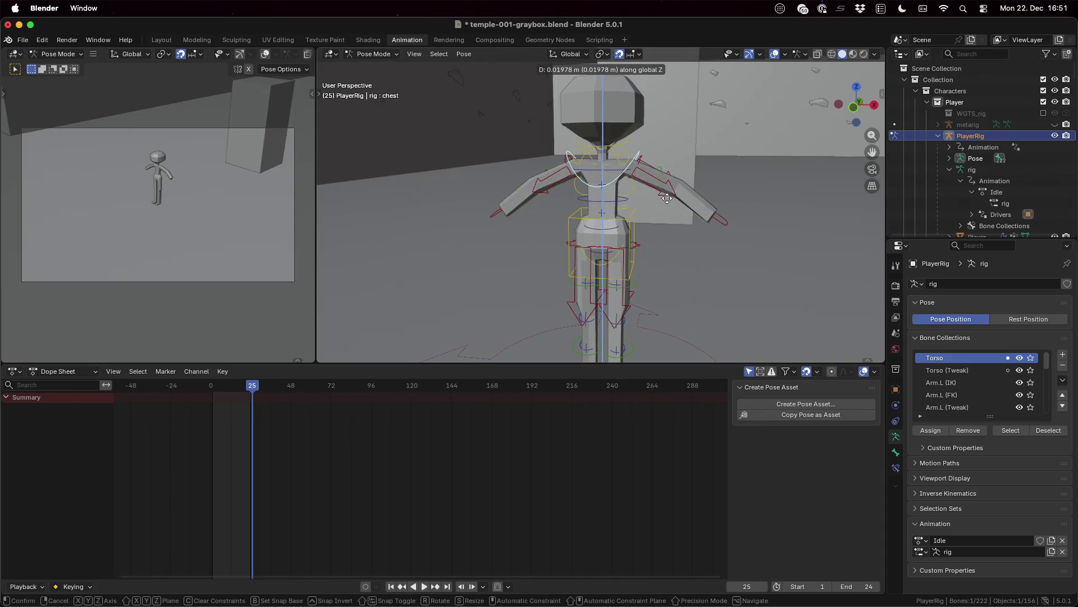
key("Escape")
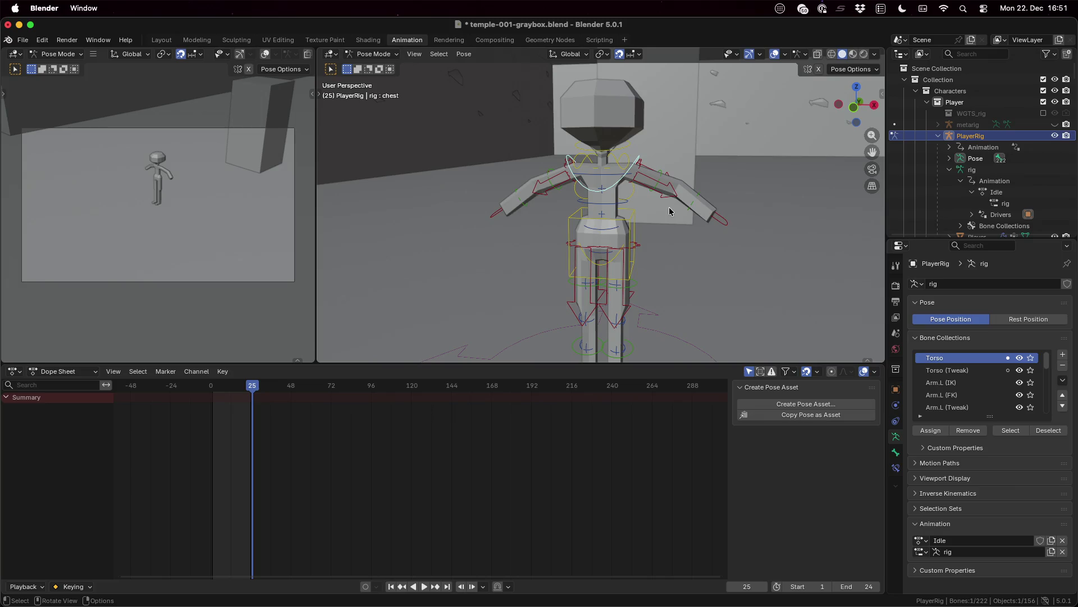
left_click_drag(223, 387, 213, 389)
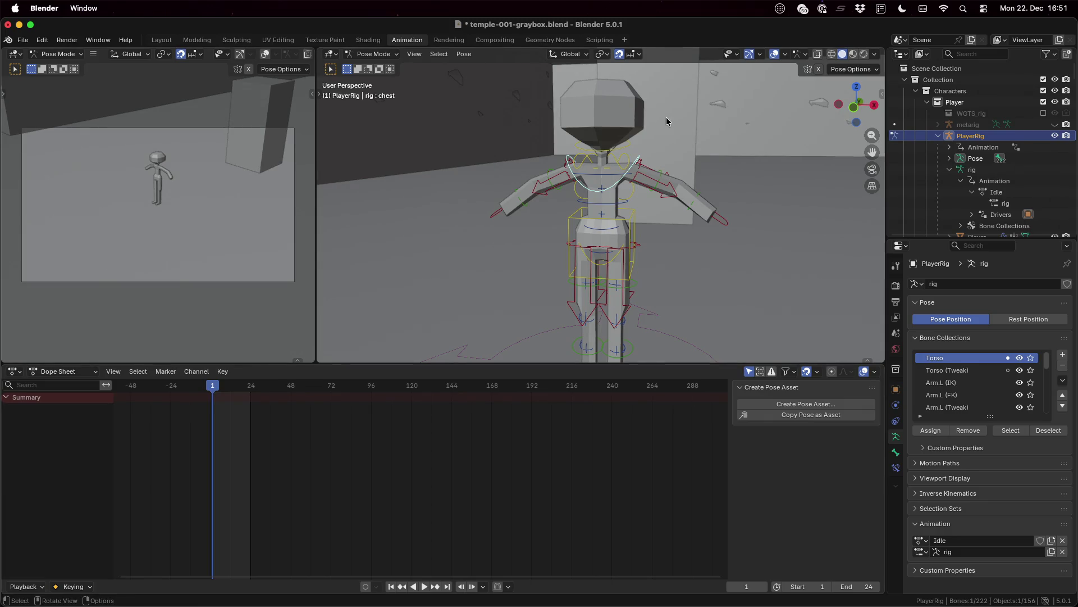
key("i")
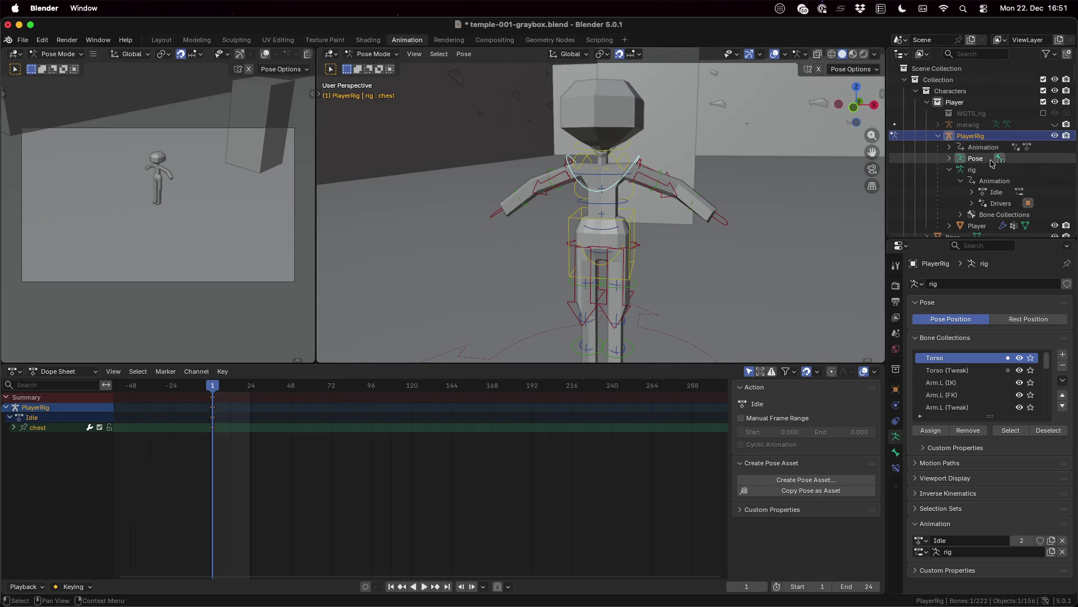
- Inspect the Idle action and its slot under the rig's animation in the Outliner
left_click(952, 159)
left_click(950, 158)
left_click(950, 169)
left_click(971, 192)
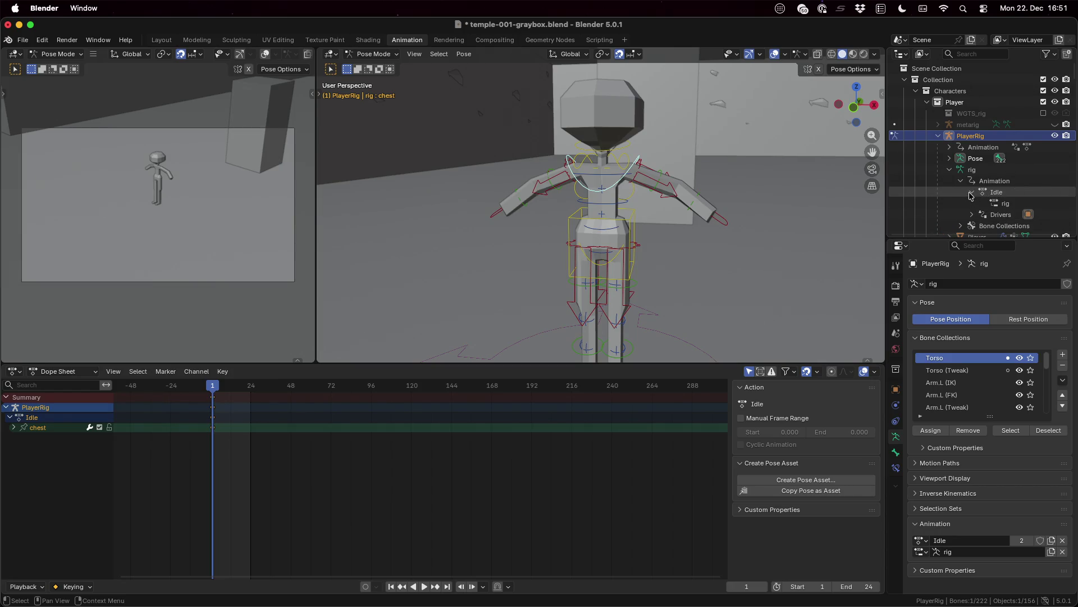
left_click(971, 193)
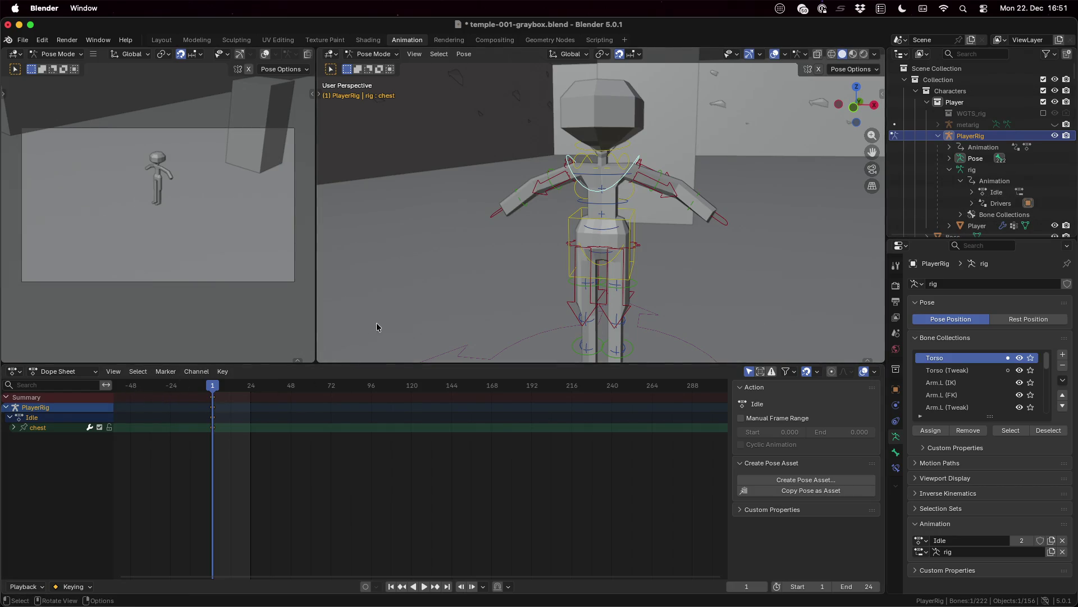
- Key the chest at frame 24, then raise it along Z at frame 12 and key that pose
left_click_drag(212, 391, 252, 388)
key("i")
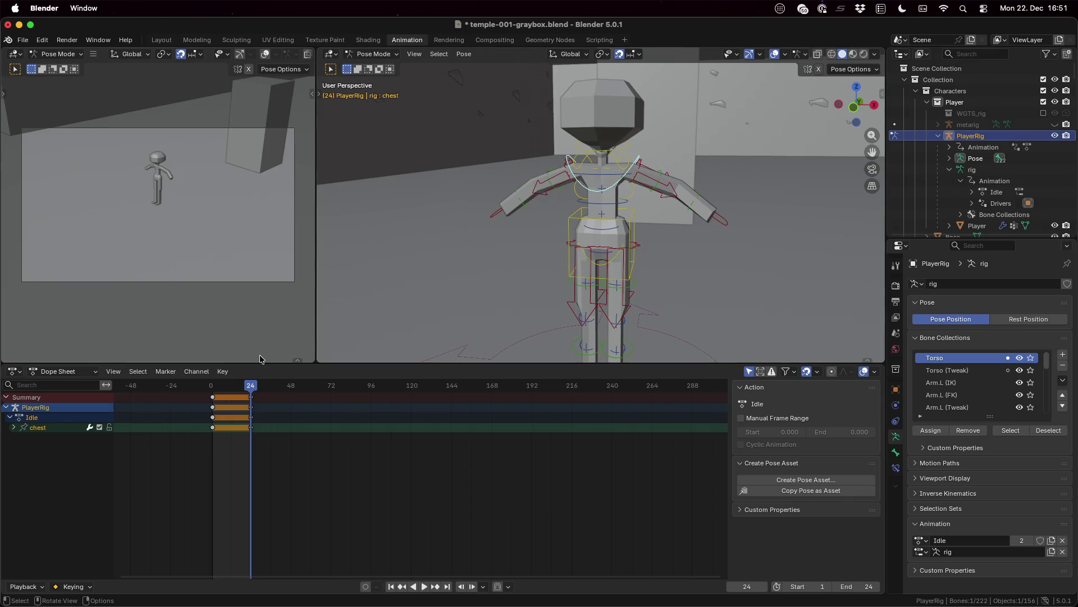
left_click_drag(251, 388, 230, 390)
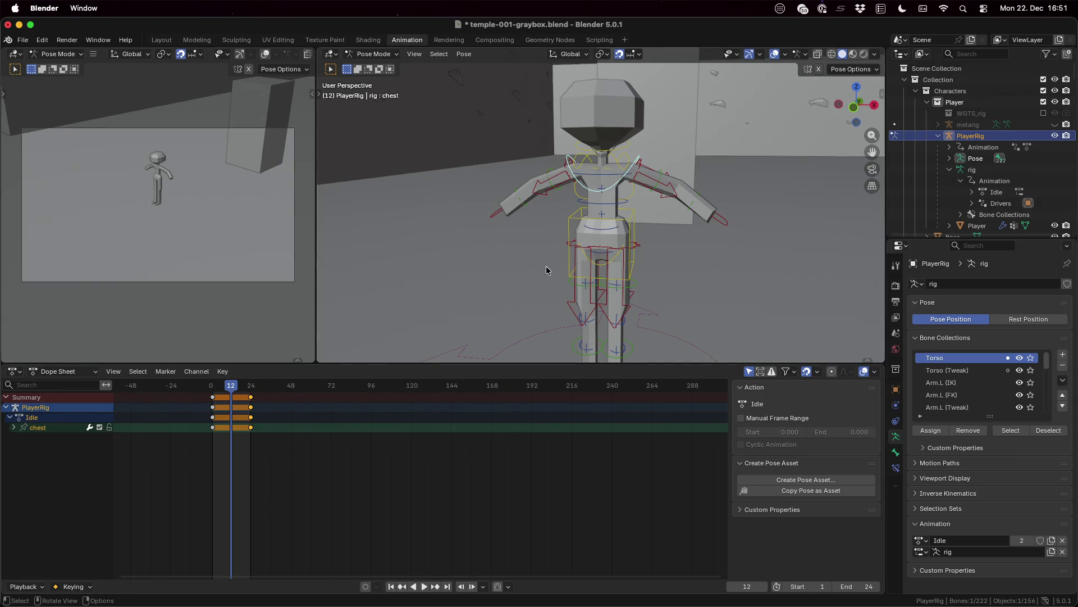
key("g")
key("z")
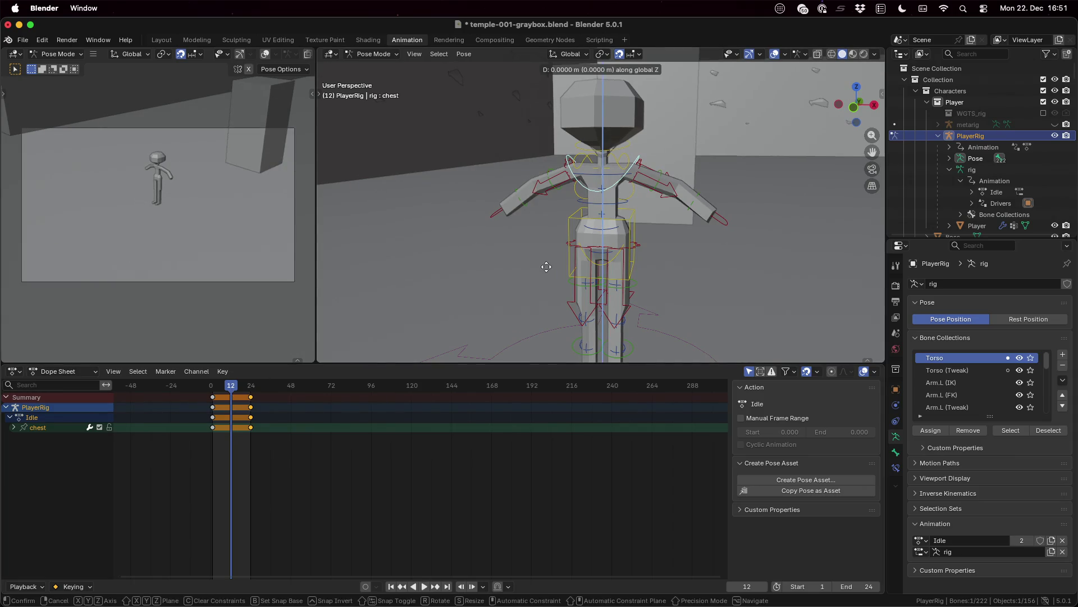
left_click(545, 270)
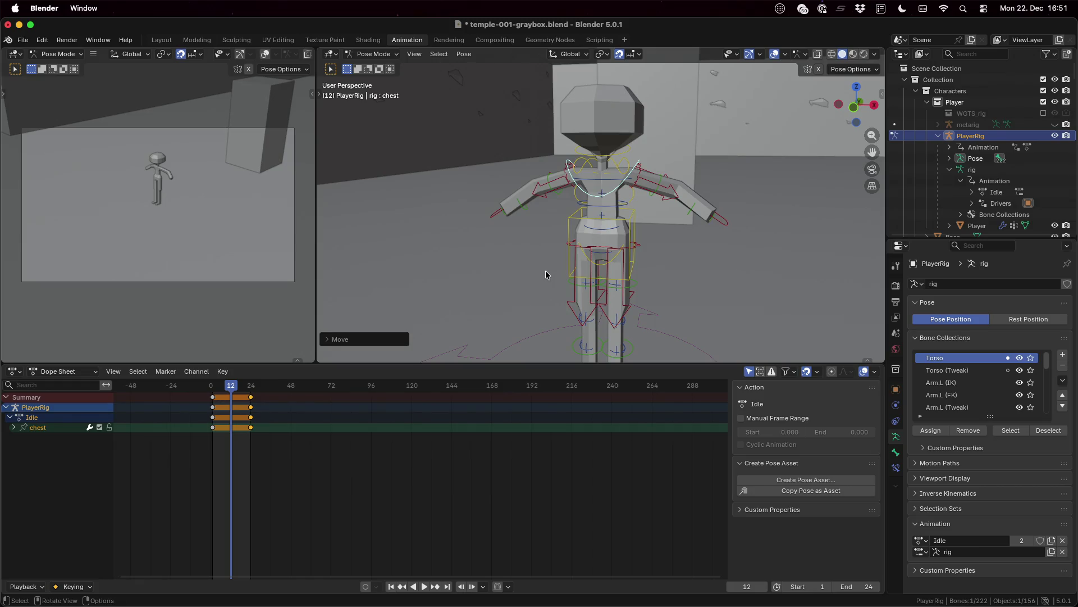
key("i")
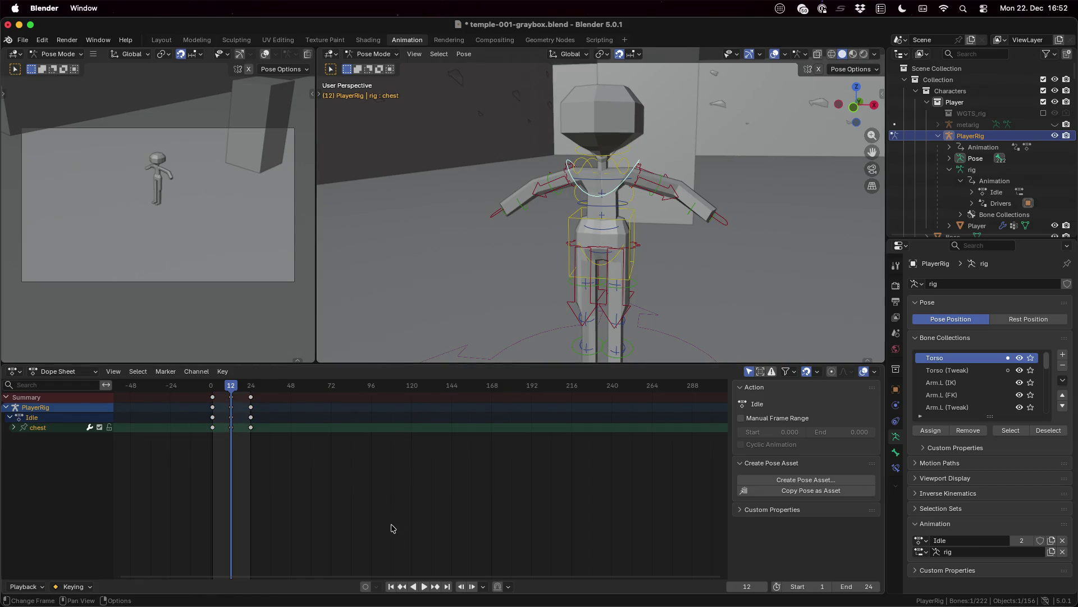
- Play the Idle cycle, save the blend file, export glTF as player.glb and switch to Godot
left_click(425, 586)
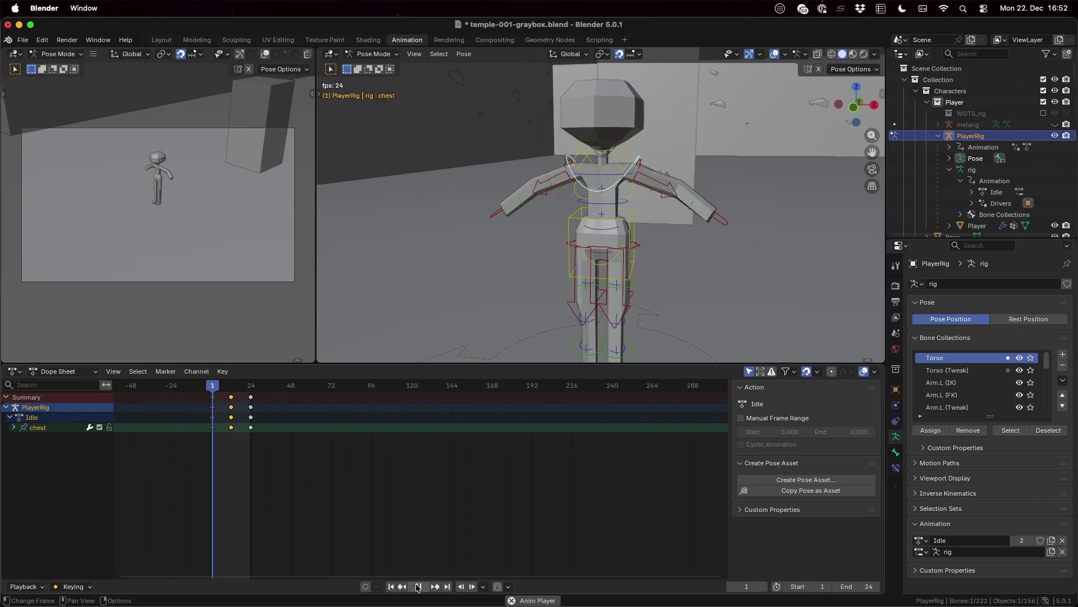
left_click(428, 588)
key("super+s")
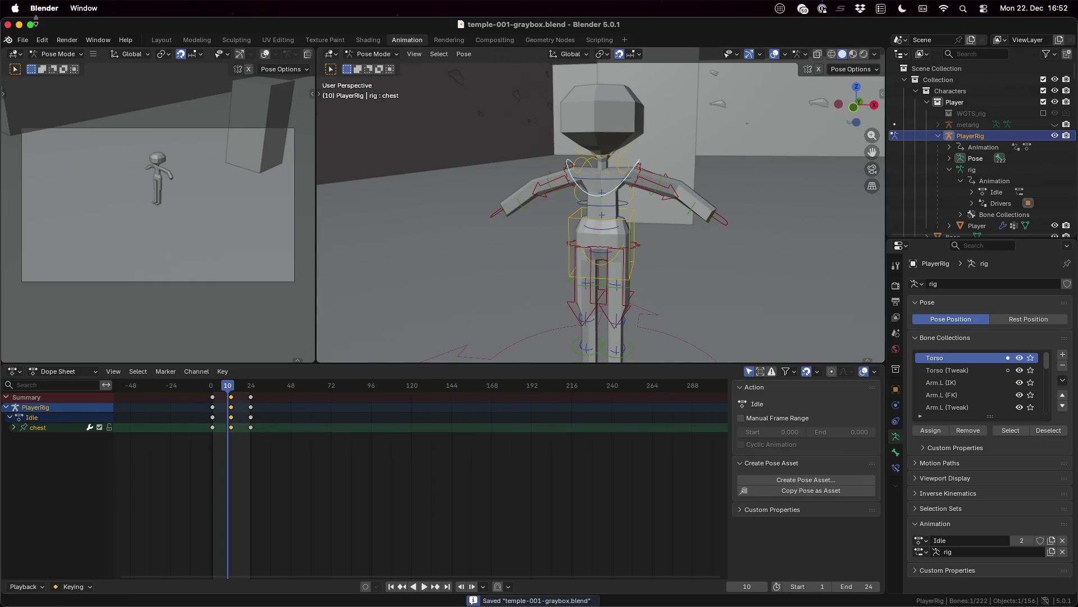
left_click(22, 40)
mouse_move(41, 211)
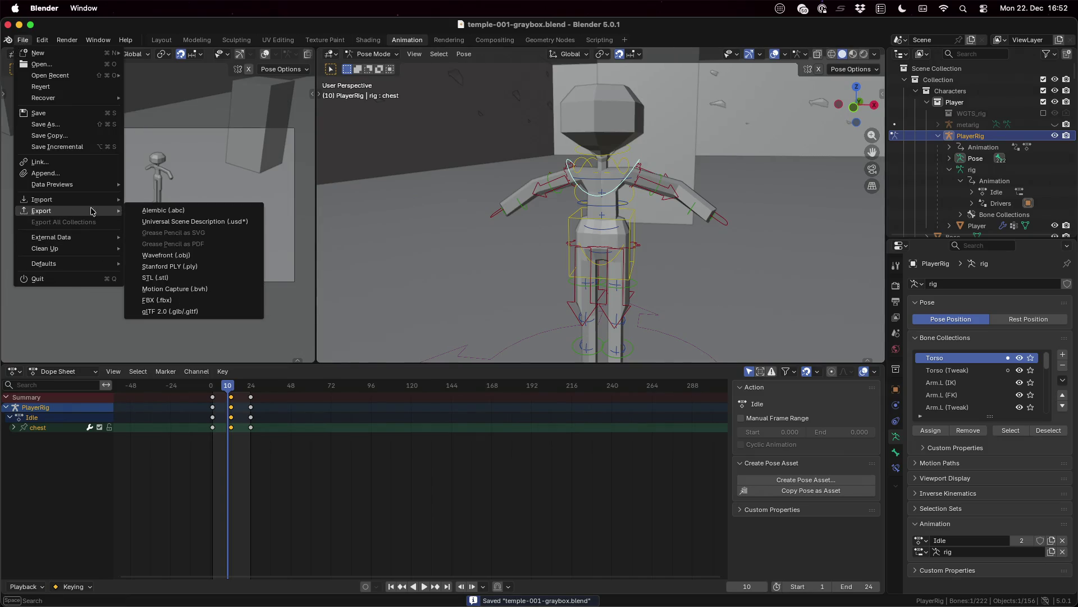
left_click(243, 314)
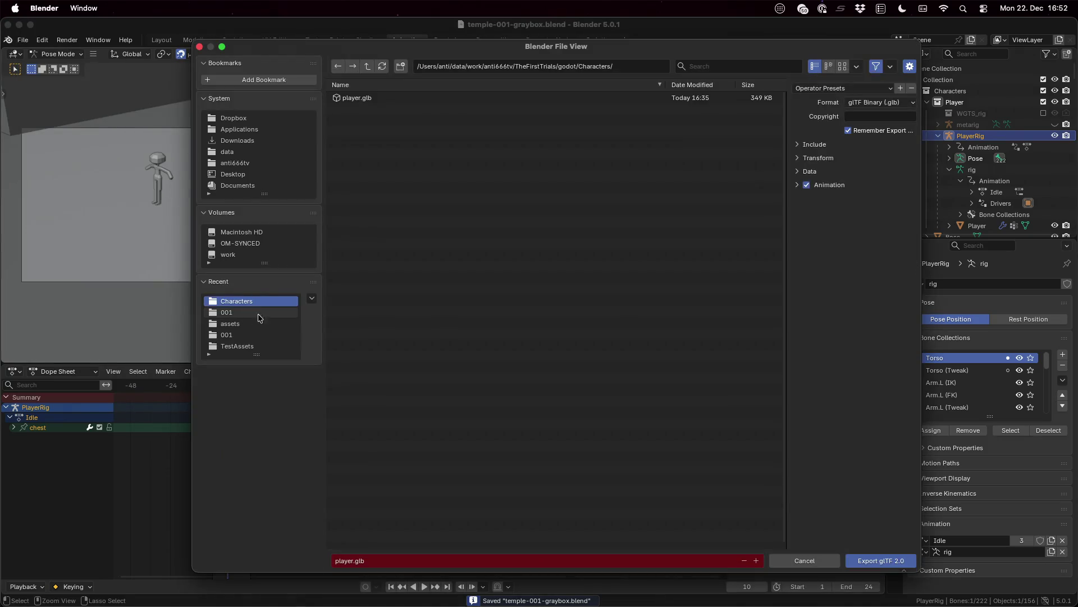
left_click(885, 559)
key("super+Tab")
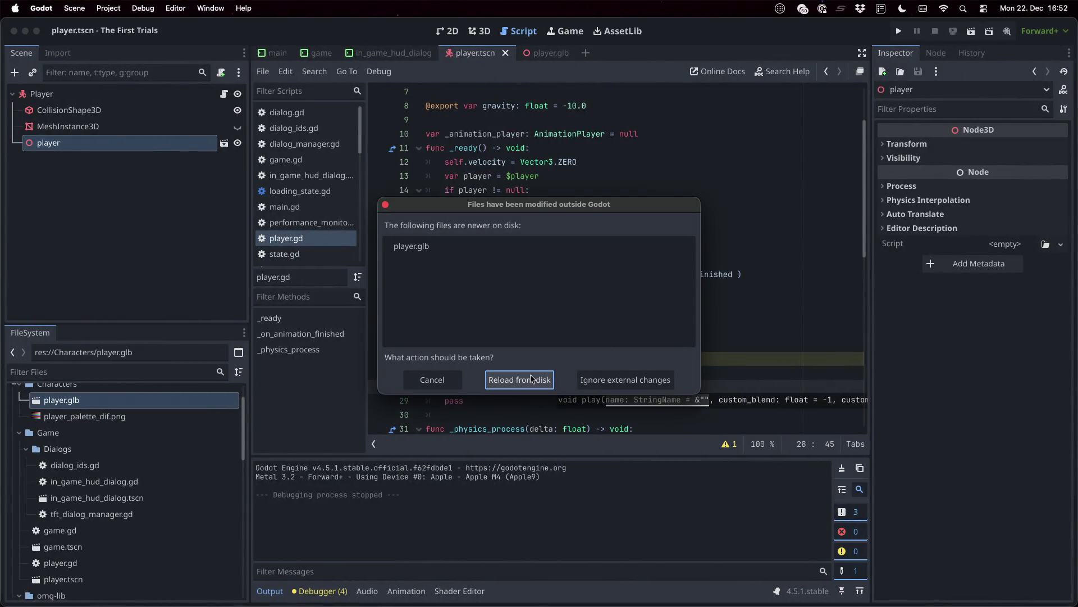
- Reload player.glb from disk and preview its Idle animation in the import settings
left_click(520, 379)
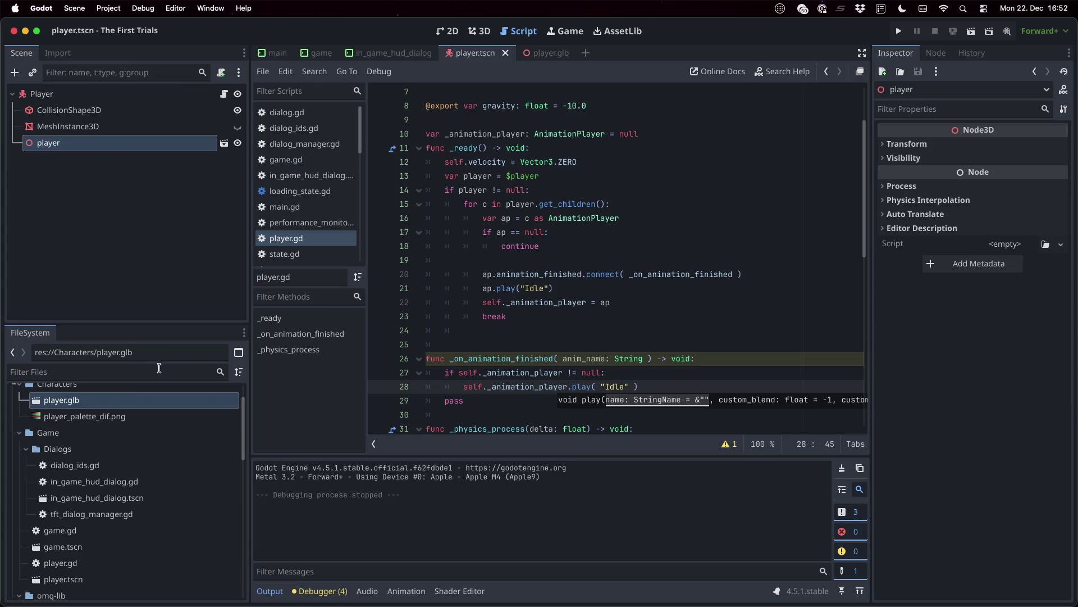
double_click(124, 402)
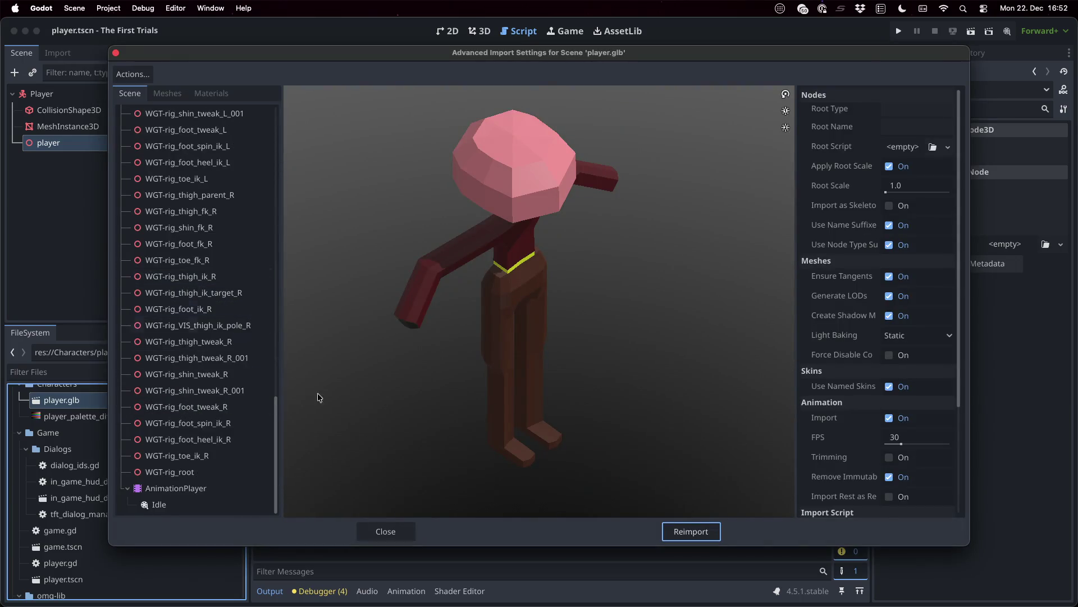
key("Up")
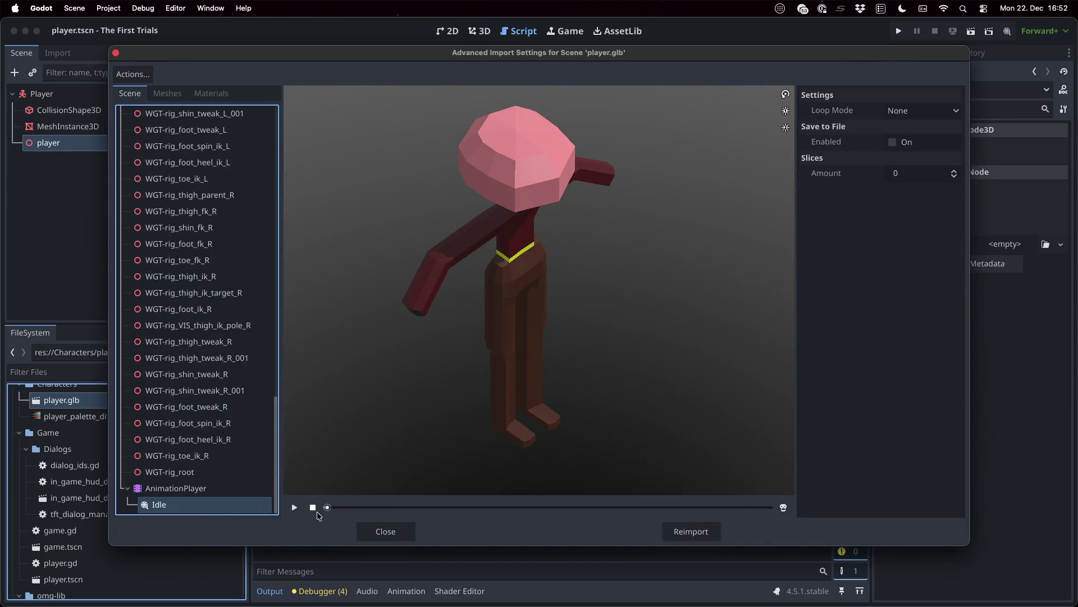
left_click(294, 506)
- Close the import dialog, run the project to test the player, then stop it
left_click(355, 532)
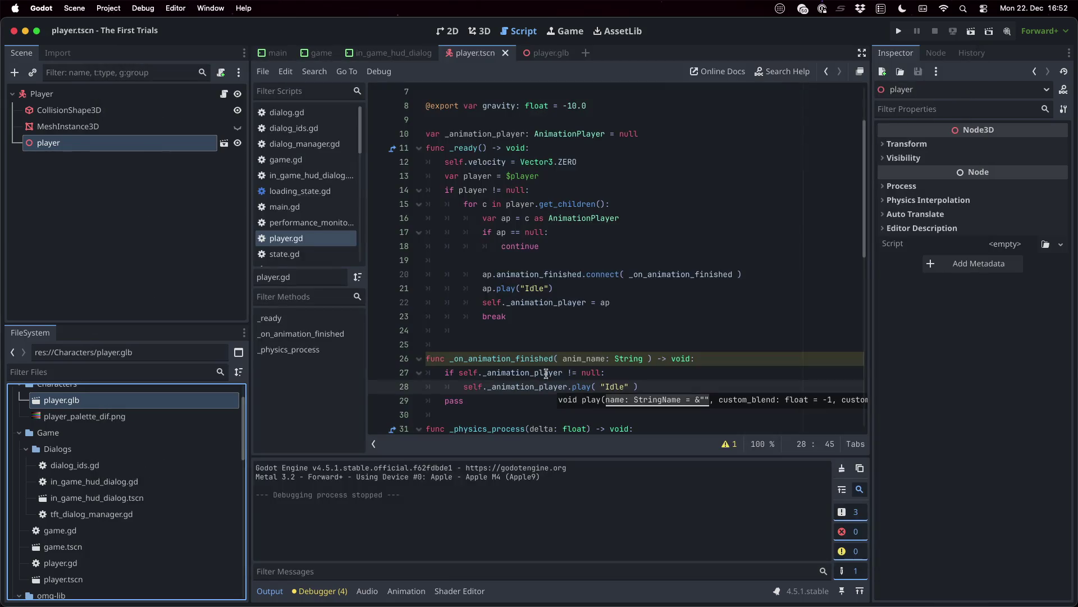
left_click(899, 31)
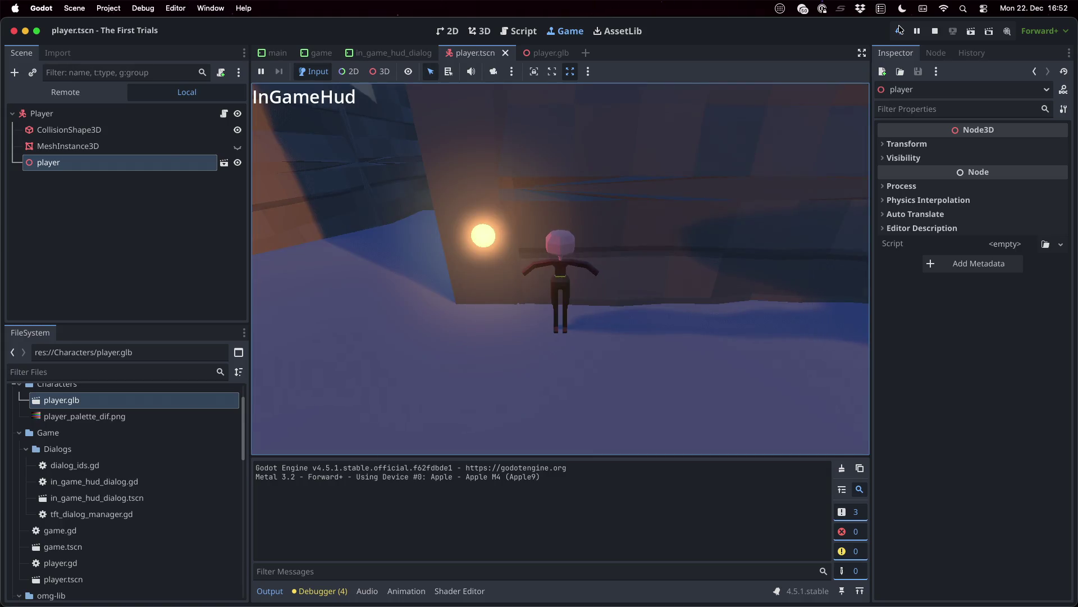
left_click(935, 30)
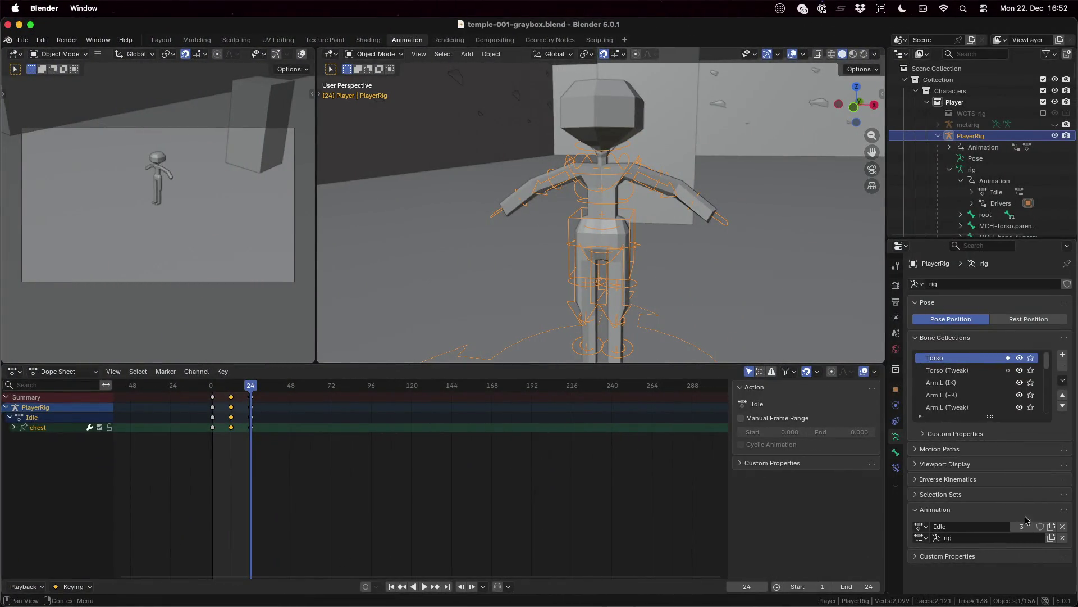
- Replace the Idle action with a new action named WalkSimple, give it a rig slot and save the file
left_click(1061, 528)
left_click(943, 527)
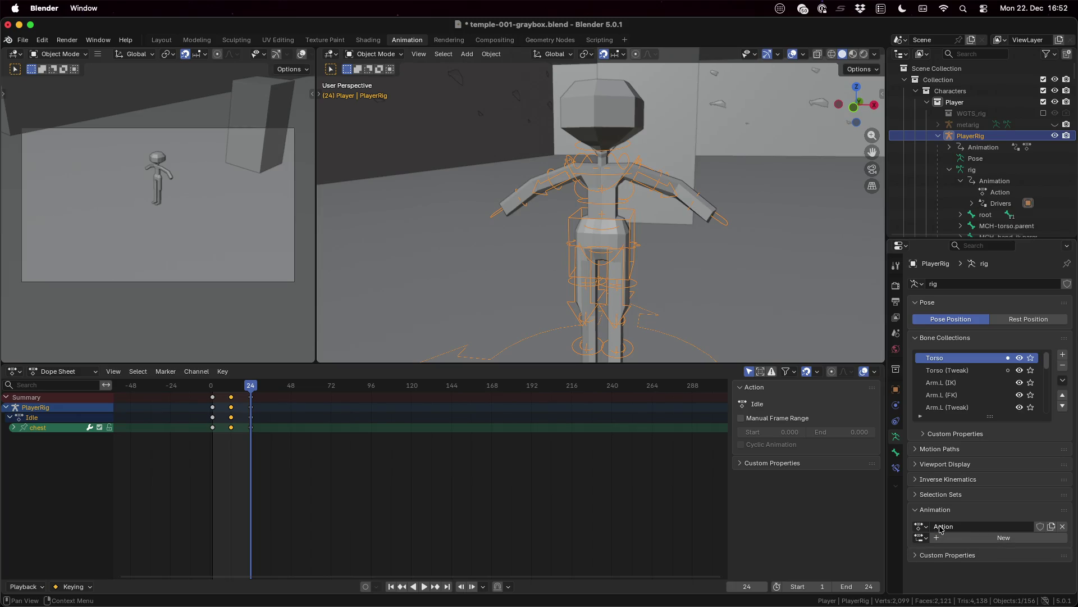
left_click(960, 527)
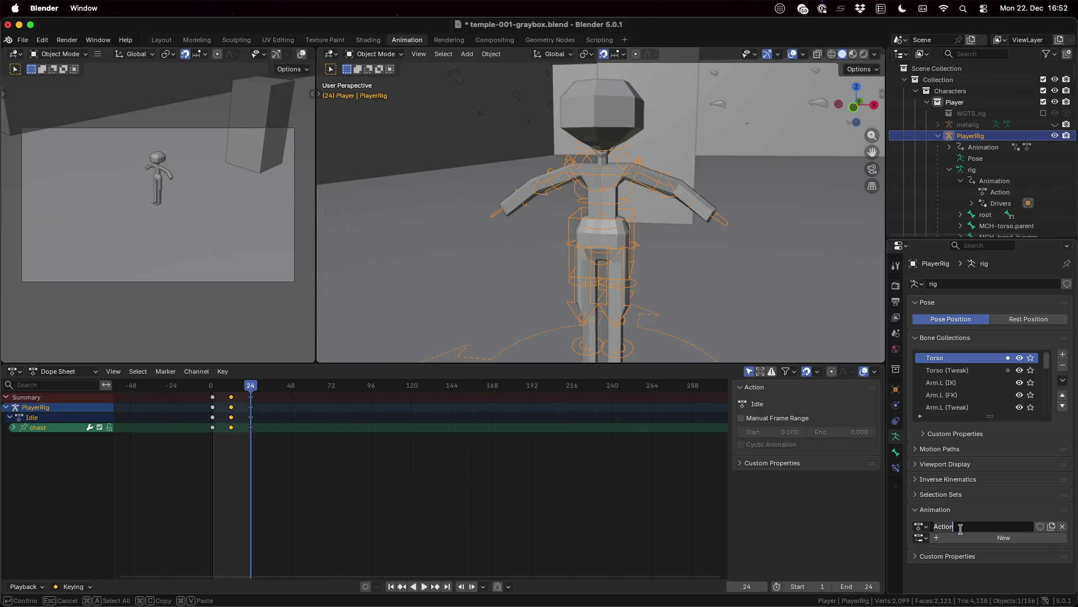
type("WalkSimple")
key("Return")
left_click(989, 537)
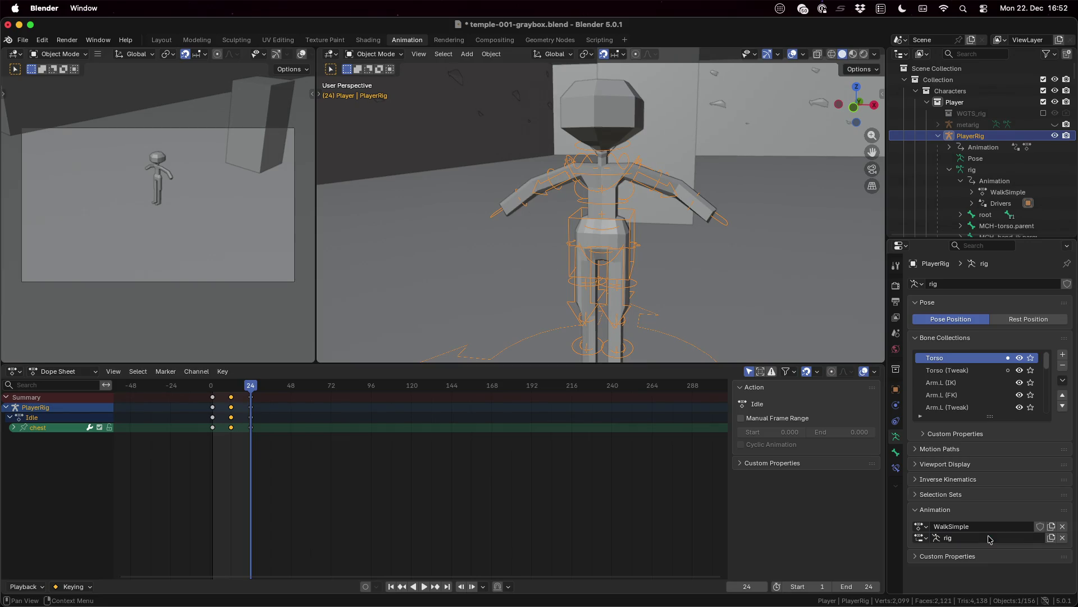
key("ctrl+s")
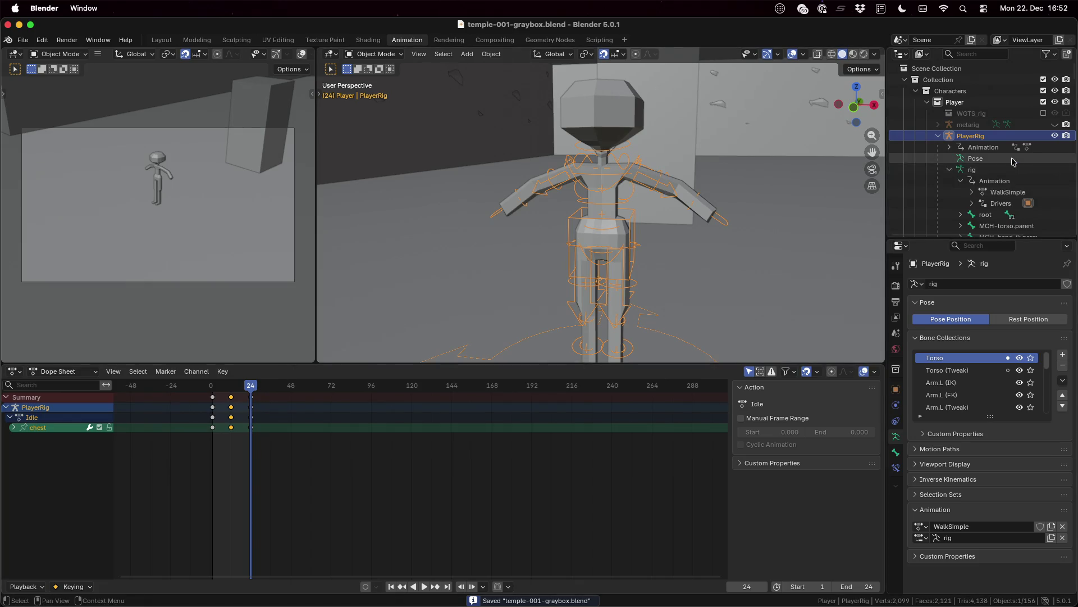
- Switch the Dope Sheet to the Action Editor and make WalkSimple the active action
double_click(1010, 192)
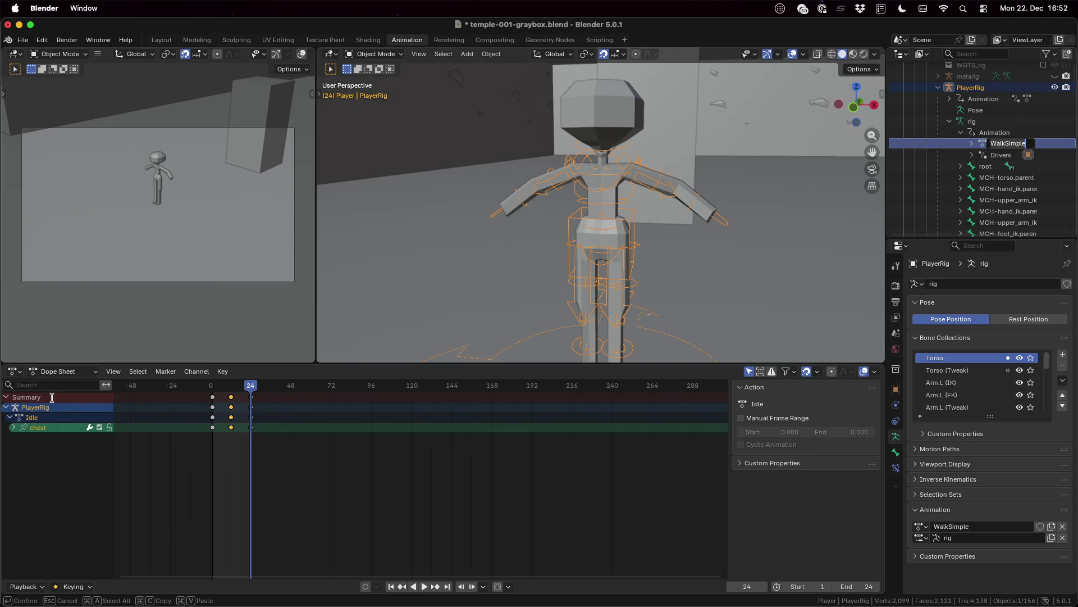
left_click(57, 374)
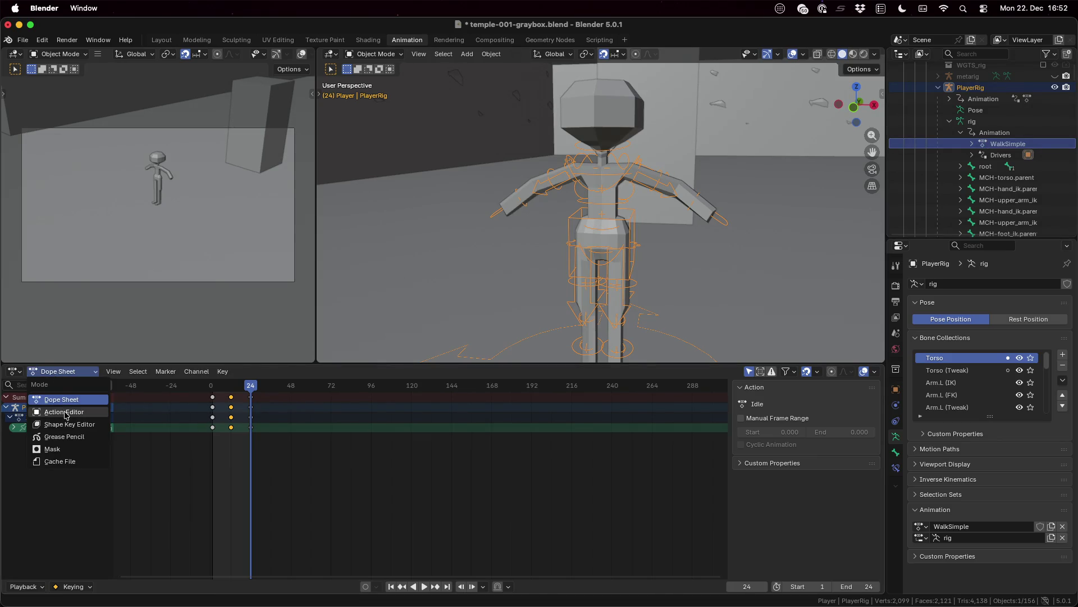
left_click(66, 413)
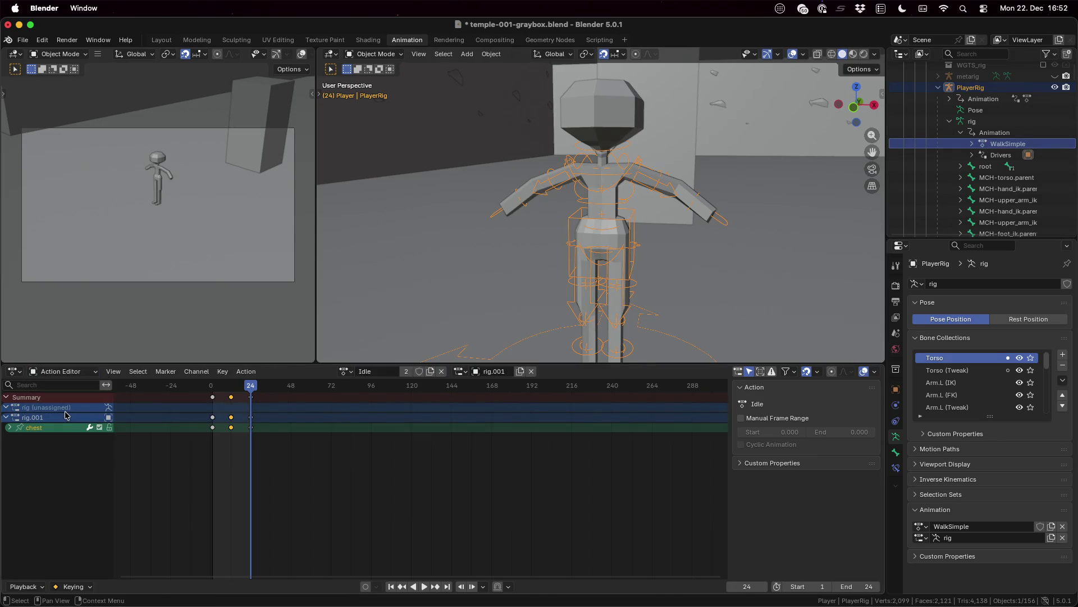
double_click(6, 419)
left_click(10, 429)
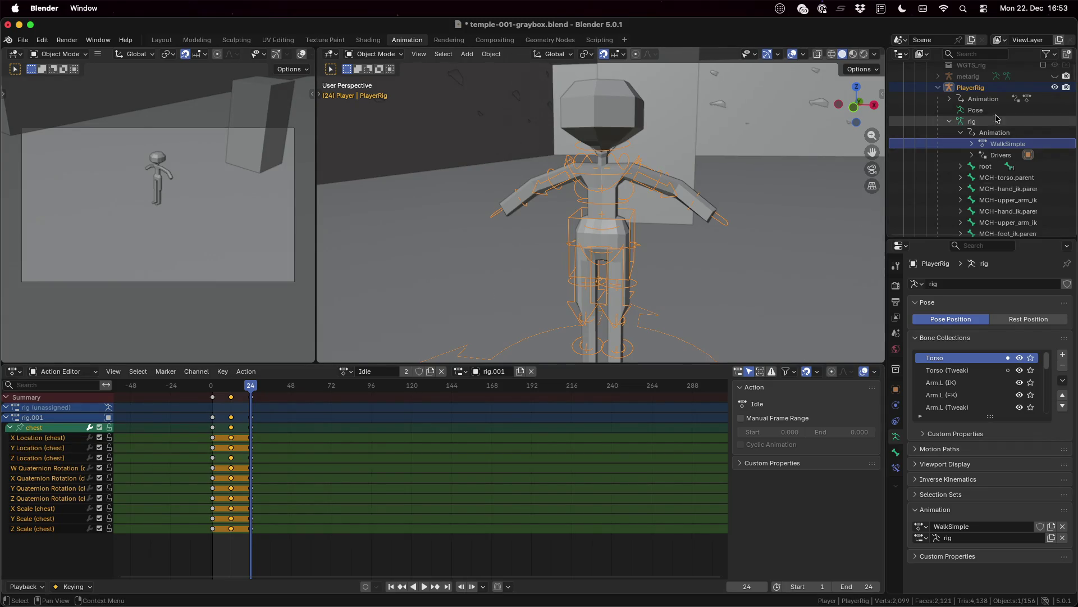
left_click(365, 371)
left_click(347, 371)
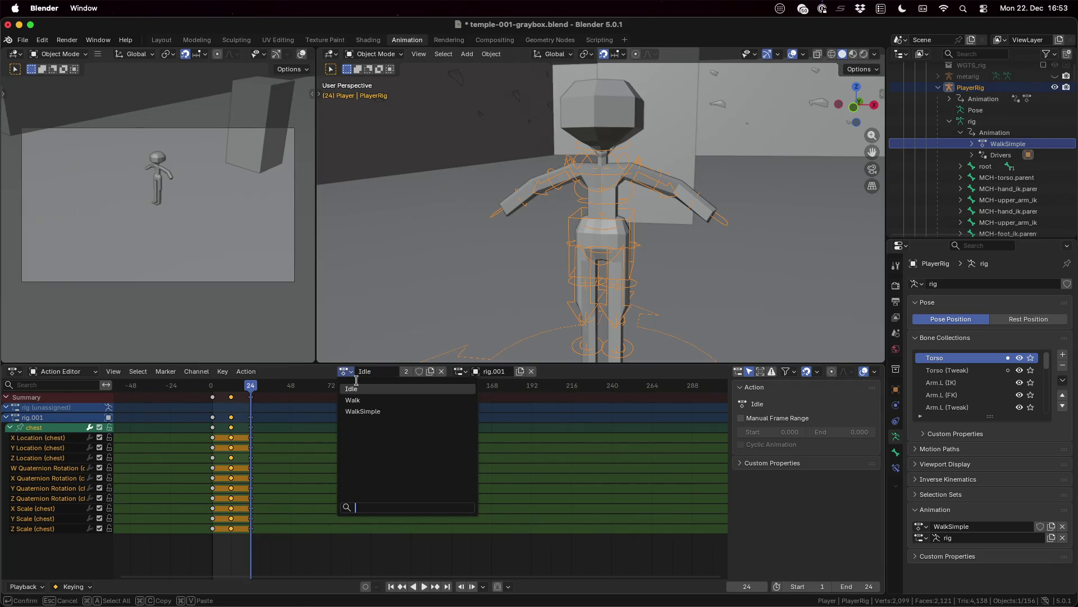
left_click(369, 411)
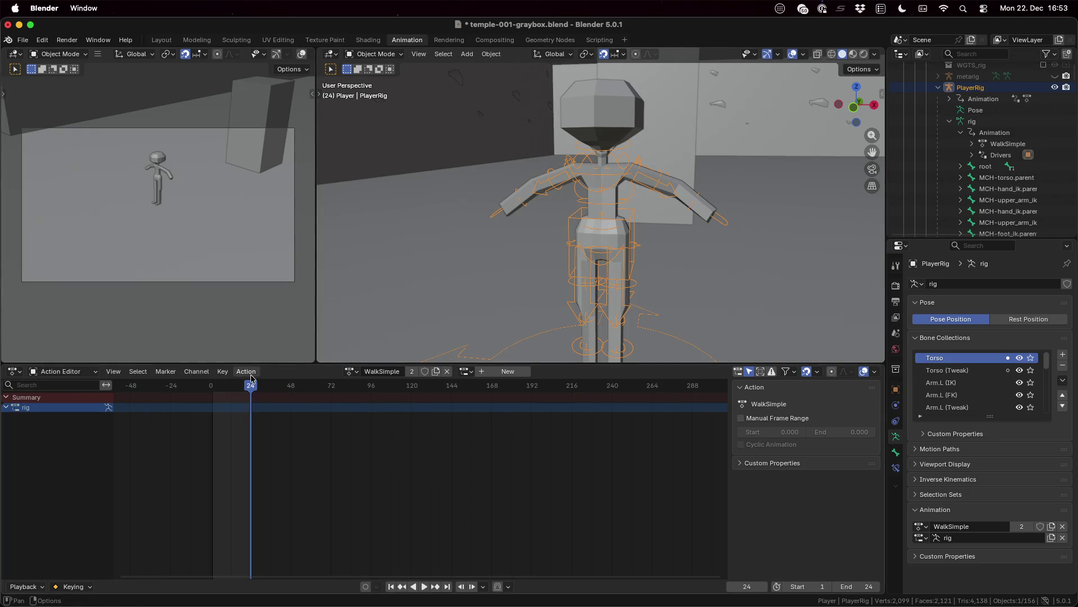
- At frame 1, put PlayerRig into Pose Mode and key all of its bones
left_click_drag(253, 392, 213, 397)
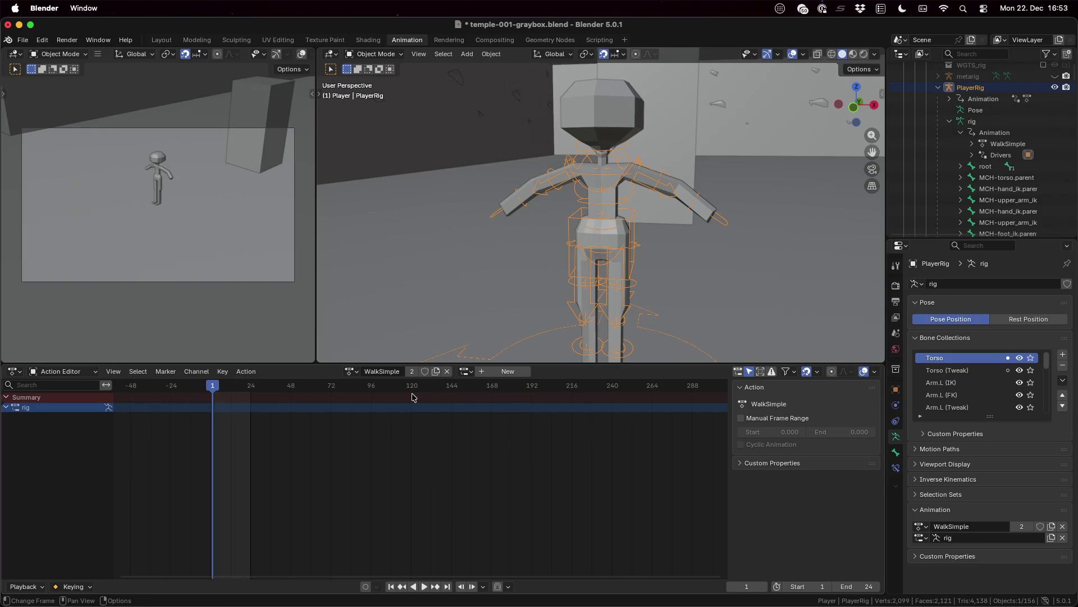
key("a")
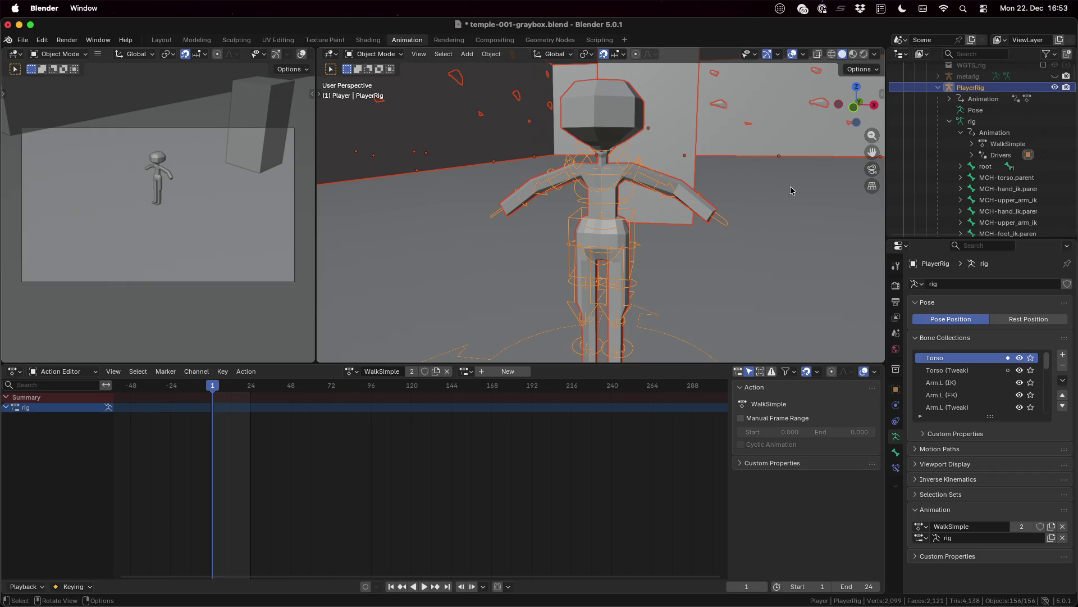
left_click(980, 91)
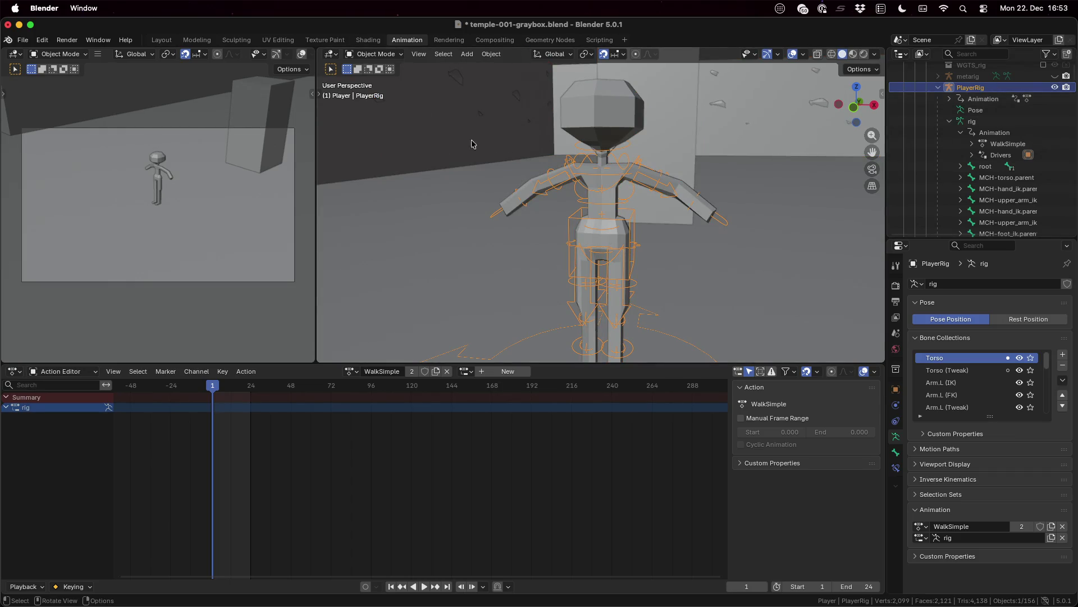
left_click(374, 53)
left_click(401, 91)
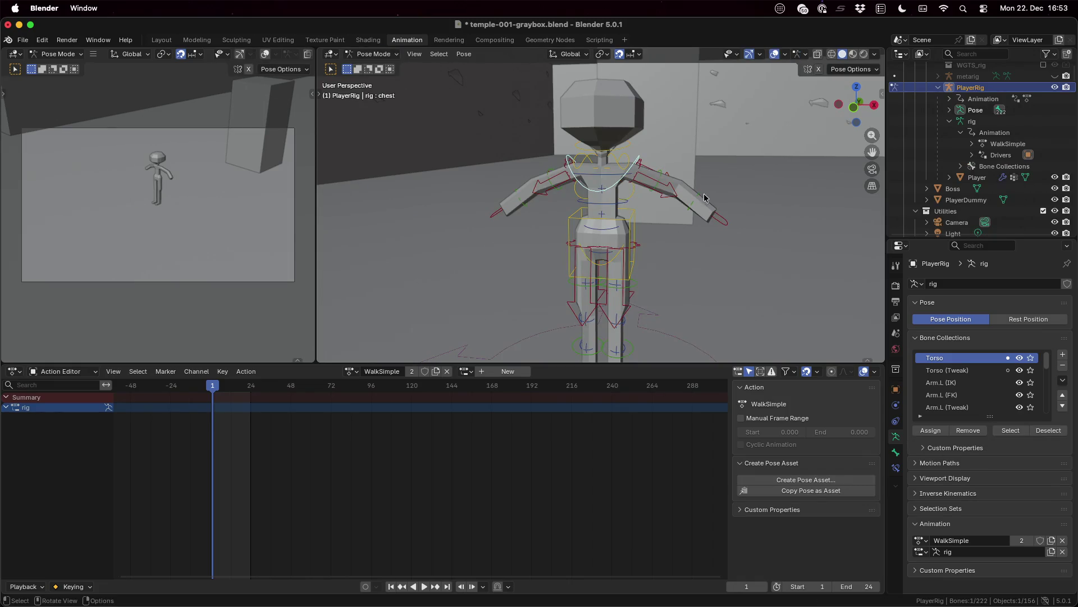
key("a")
key("i")
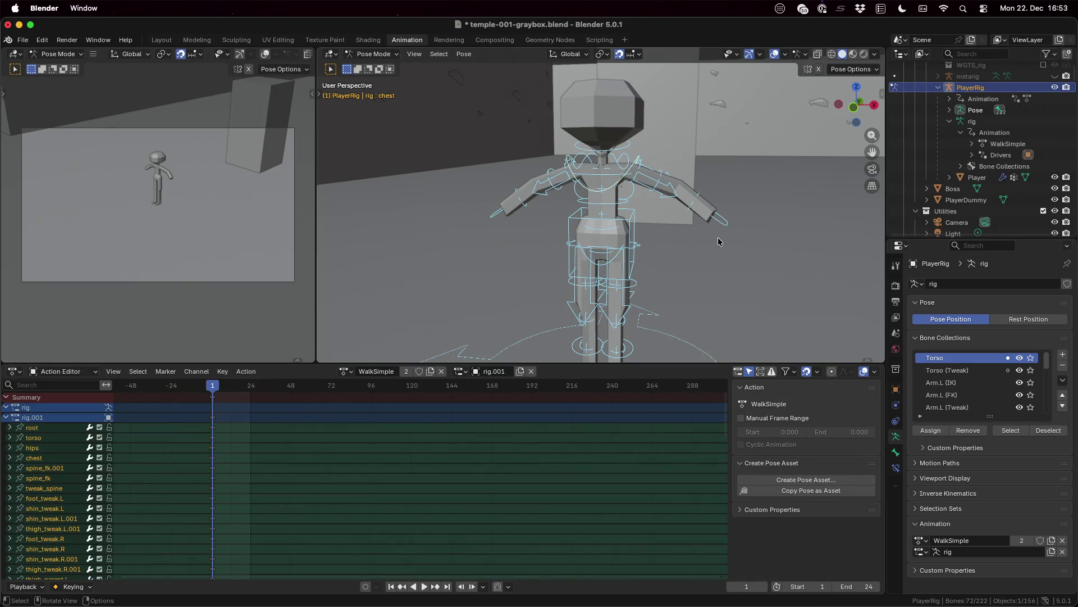
- Key all bones again at frame 24, then head over to the web browser
middle_click_drag(760, 258, 638, 253)
left_click_drag(211, 389, 251, 387)
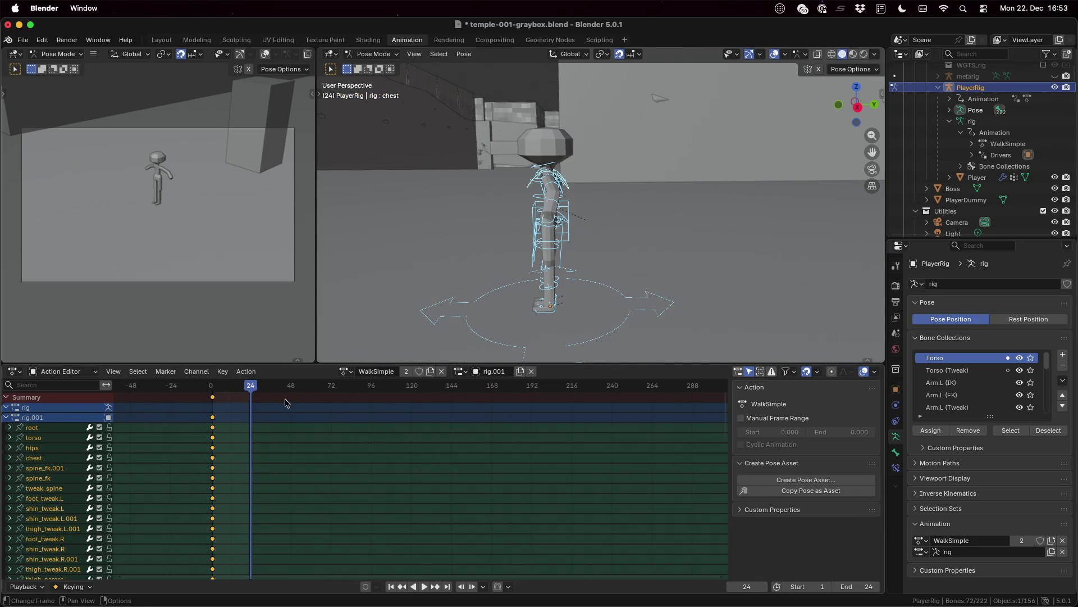
key("i")
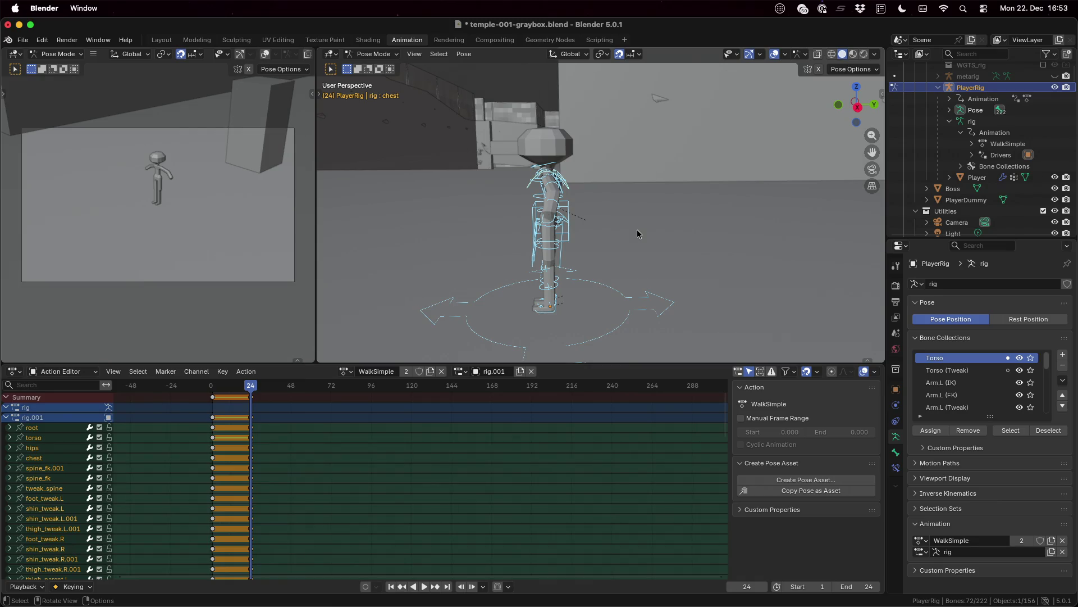
key("ctrl+Left")
key("super+Tab")
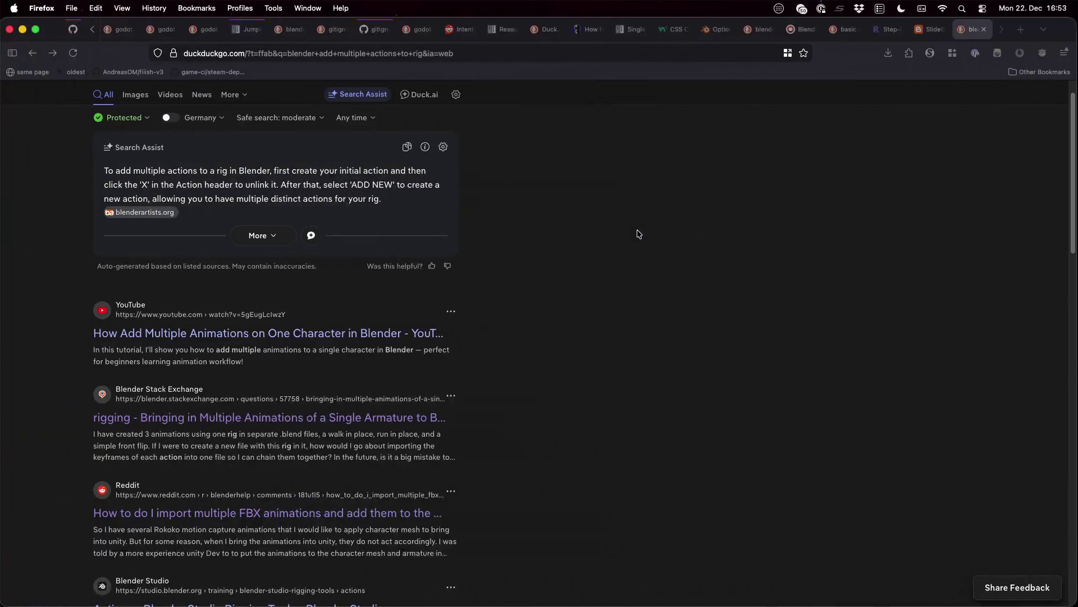
- Bring up the walk-cycle reference image tab in Firefox
left_click(890, 32)
key("ctrl+Tab")
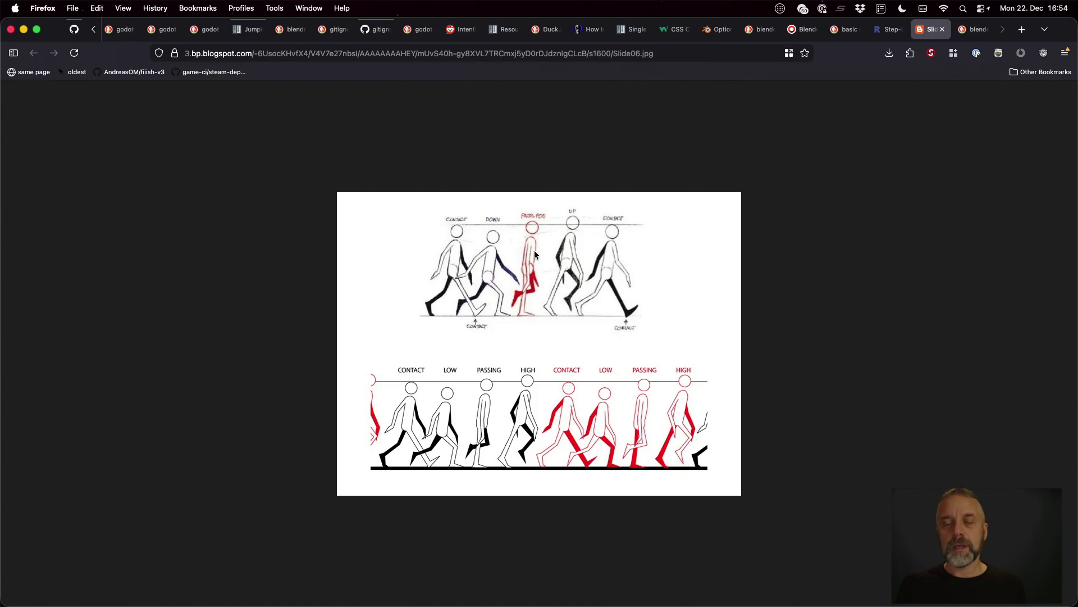
- Flip between the Godot, Blender and reference-image desktops, ending in Blender's timeline
key("ctrl+Right")
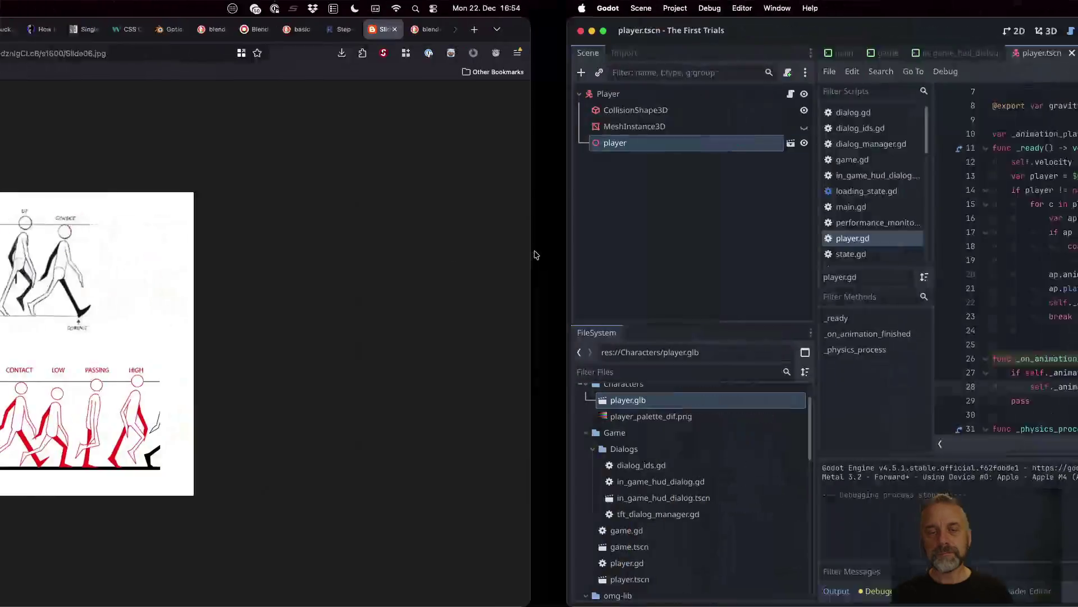
key("ctrl+Right")
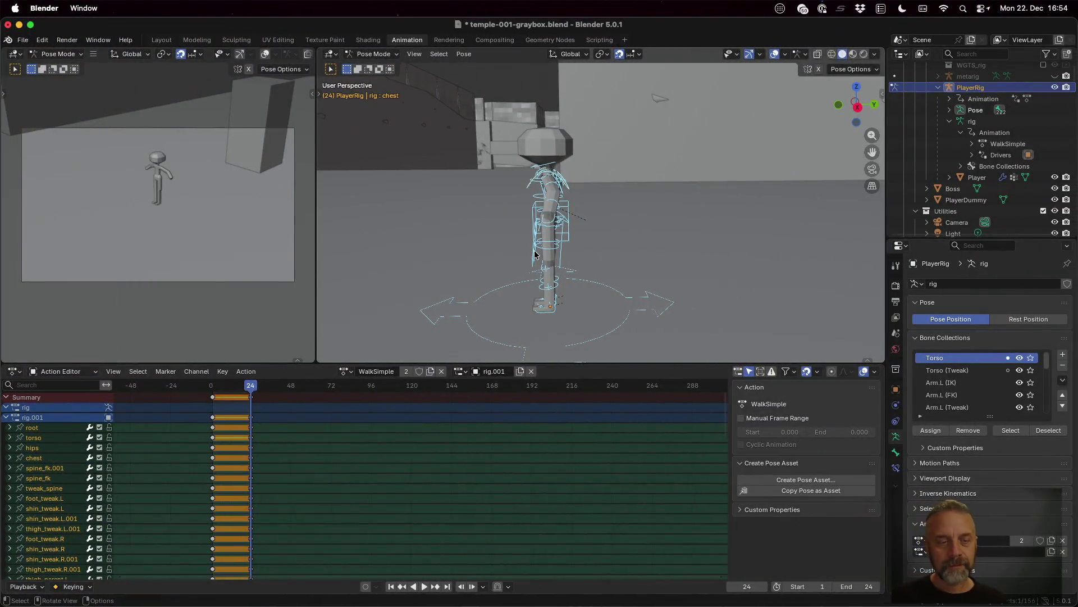
key("ctrl+Left")
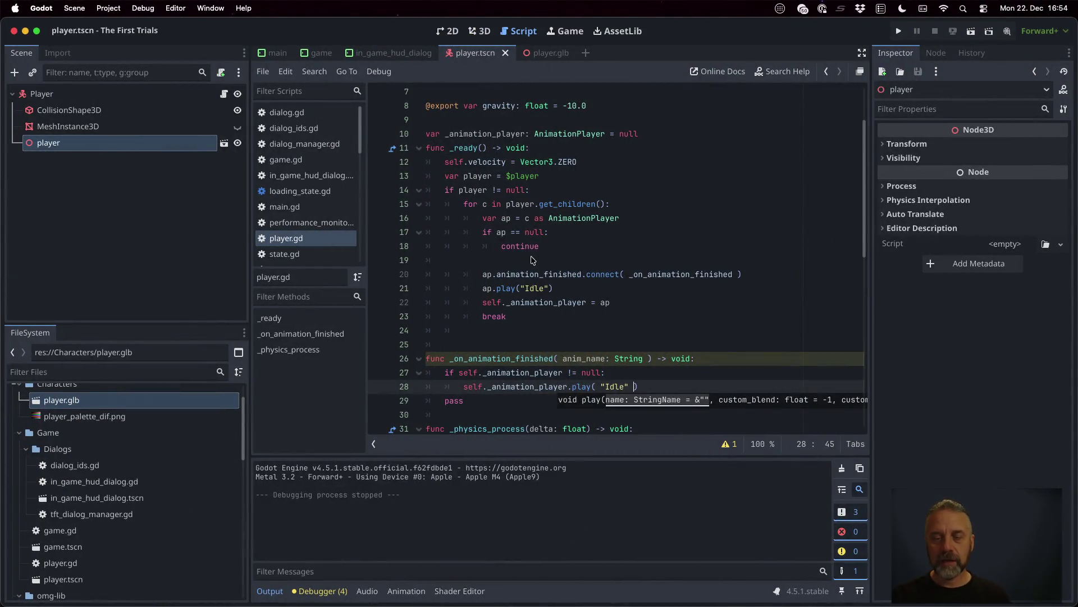
key("ctrl+Left")
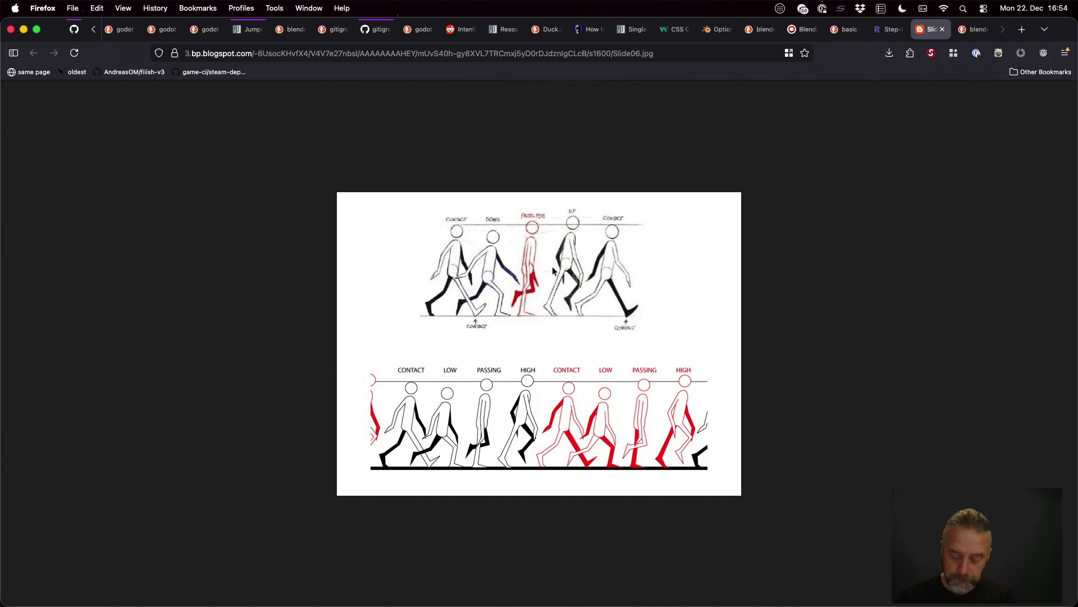
key("ctrl+Right")
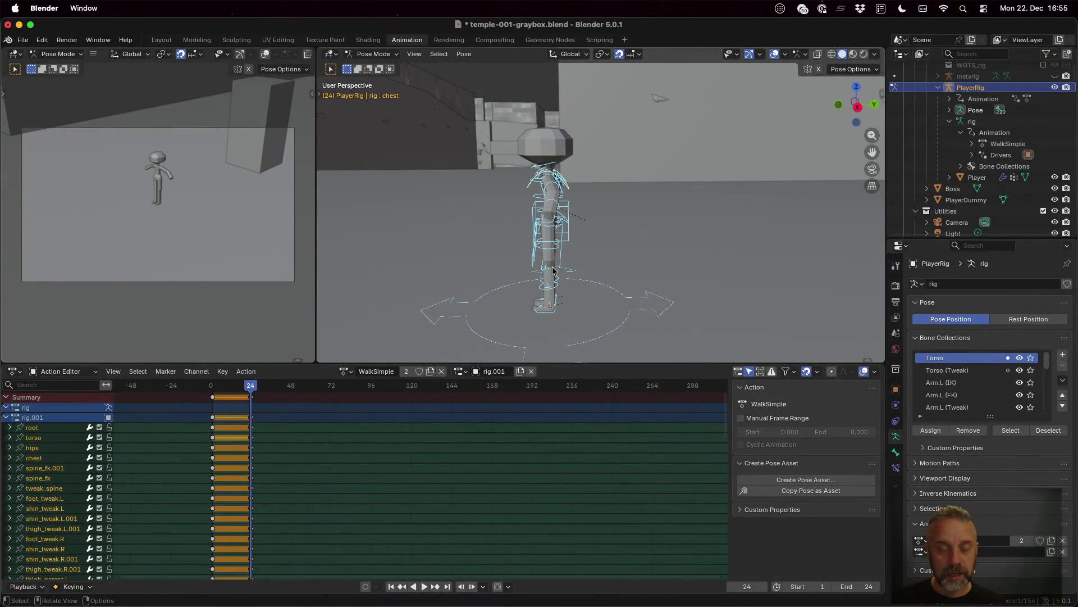
left_click(245, 387)
- Key the rig's pose around frame 12 and glance at the walk-cycle reference again
left_click_drag(246, 386, 231, 396)
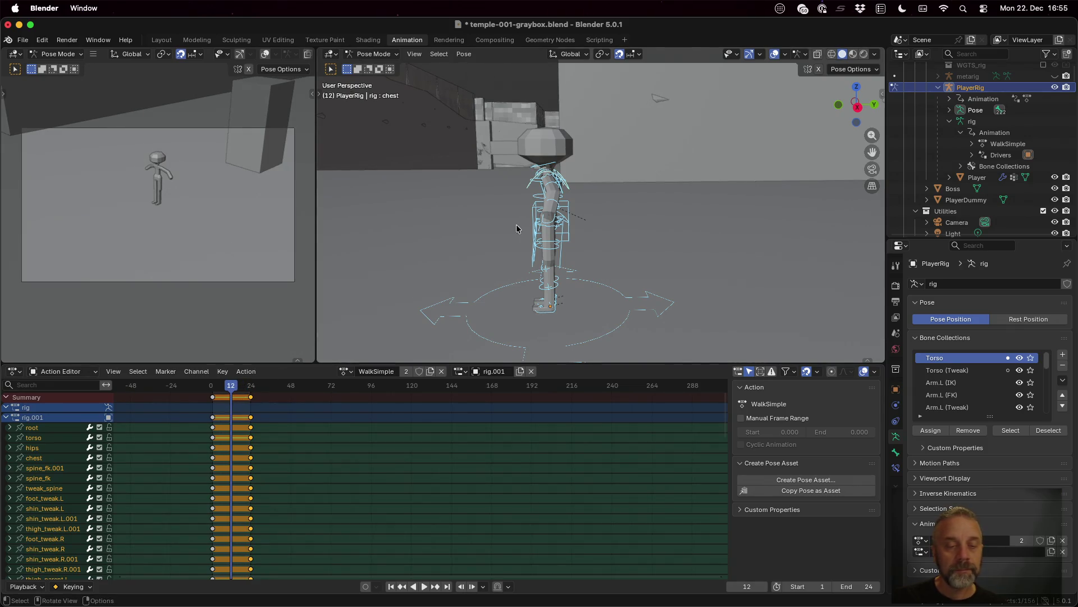
key("i")
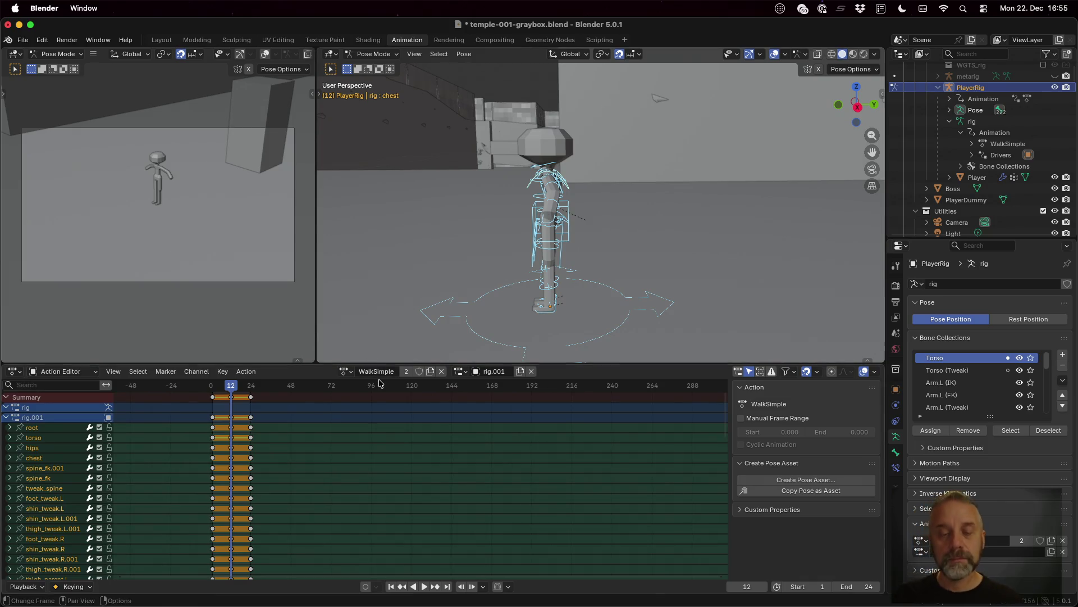
key("ctrl+Right")
key("ctrl+Right")
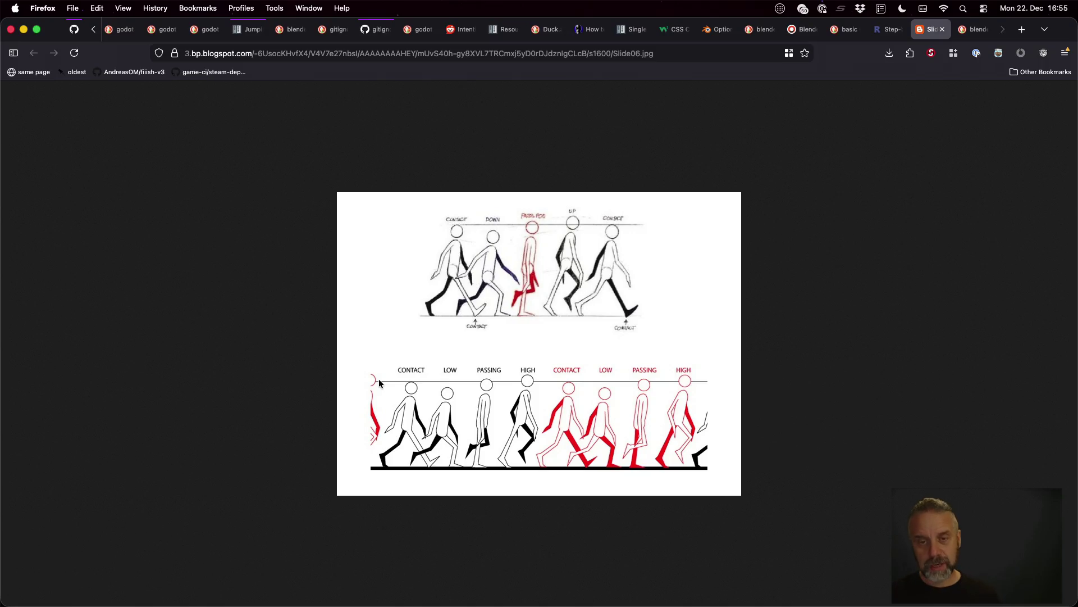
key("ctrl+Right")
key("ctrl+Right")
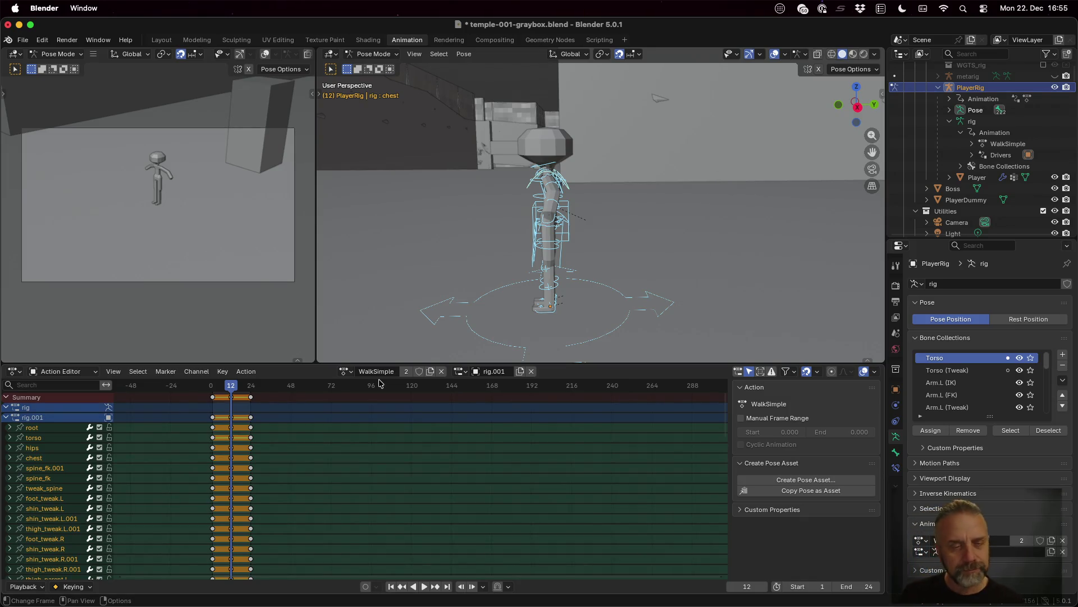
- At frame 6, move foot_ik.L 0.3 m back along global Y
left_click_drag(234, 387, 221, 393)
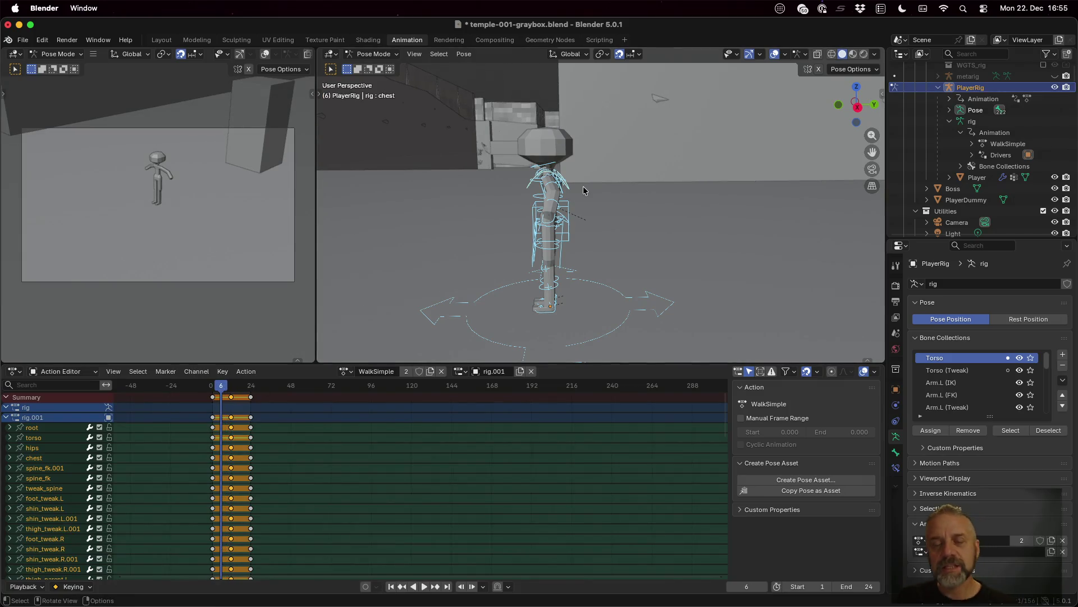
mouse_move(585, 190)
middle_mouse_down()
mouse_move(601, 260)
mouse_move(629, 257)
middle_mouse_up()
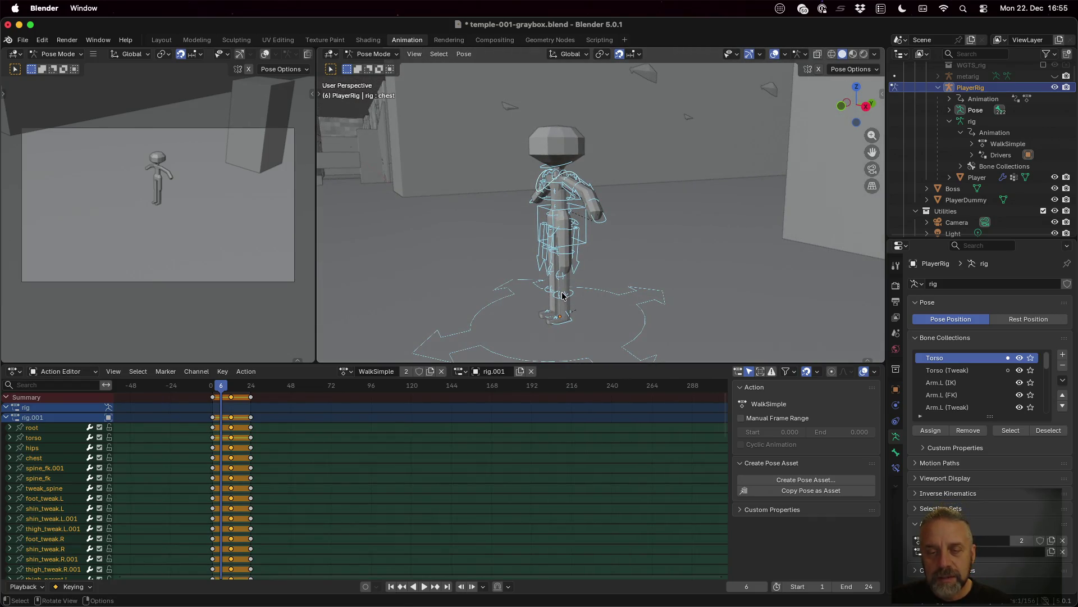
left_click(564, 321)
left_click(565, 321)
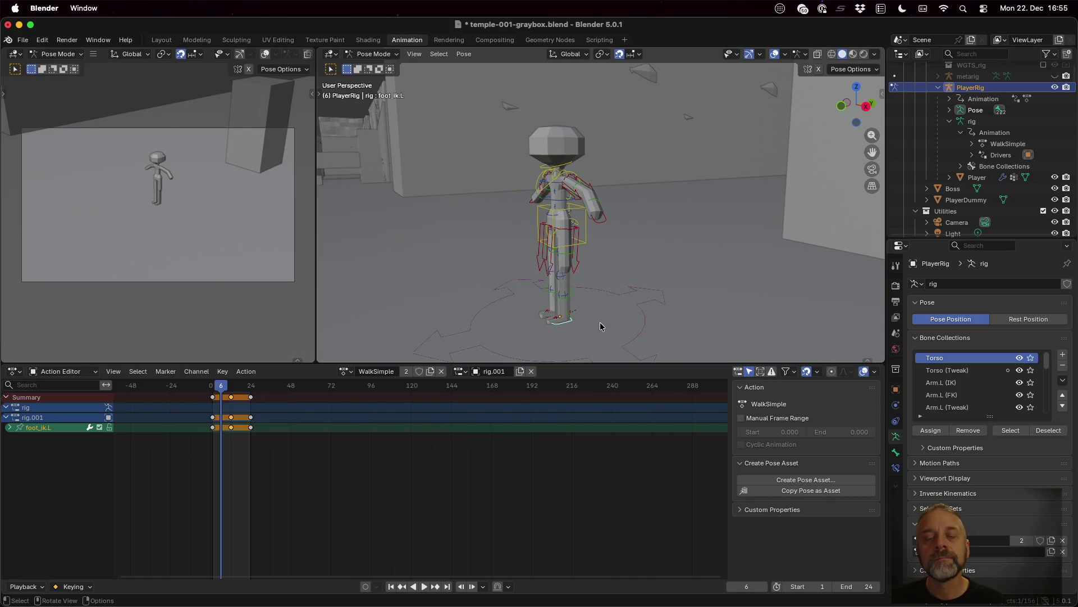
key("g")
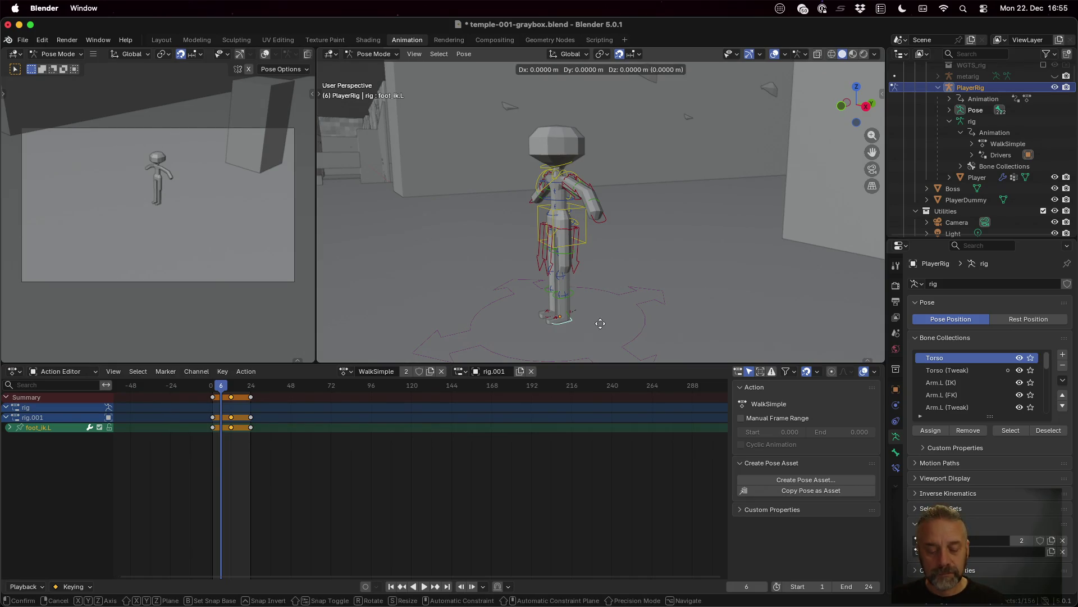
key("shift+z")
key("shift+z")
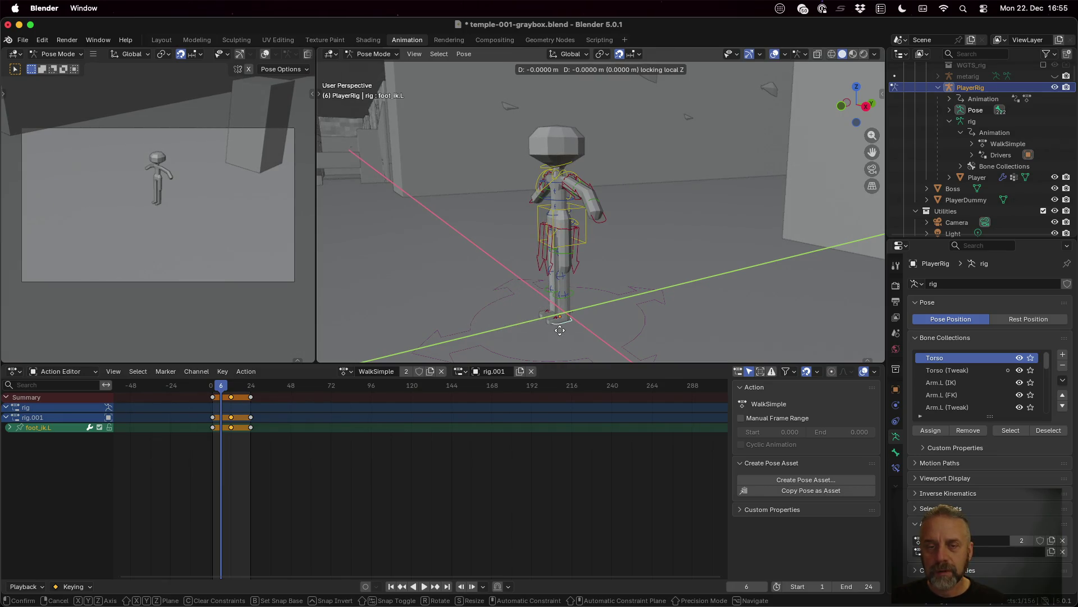
key("y")
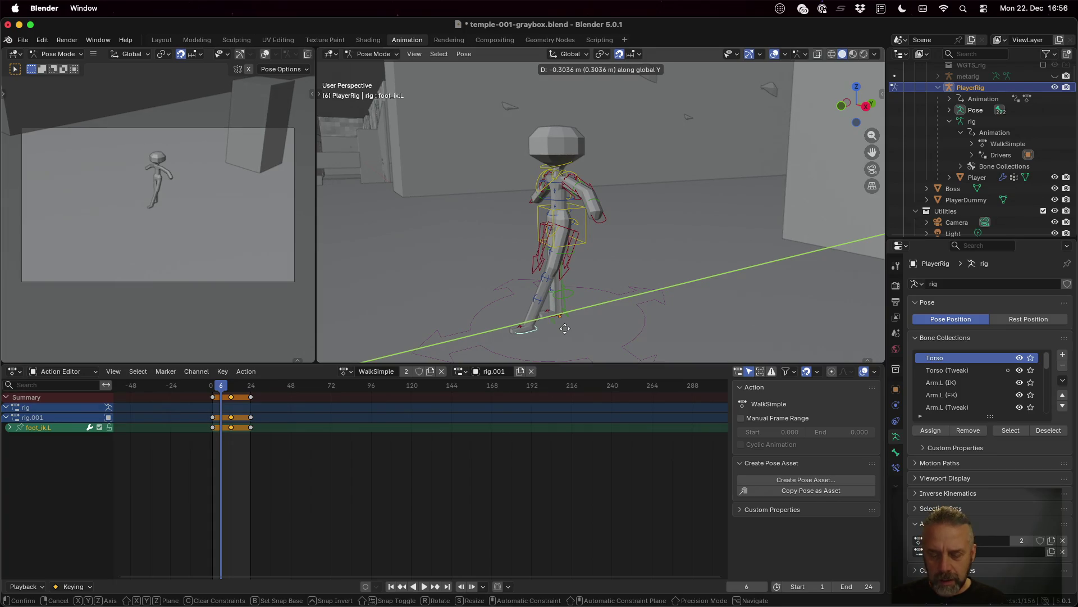
key("Escape")
key("g")
key("y")
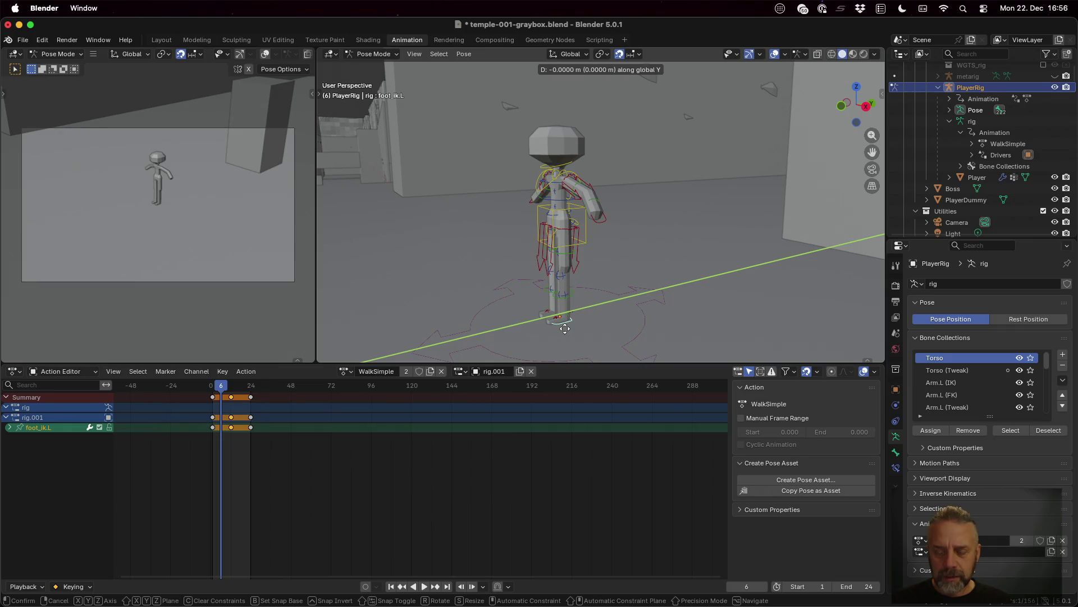
type("-(0.3")
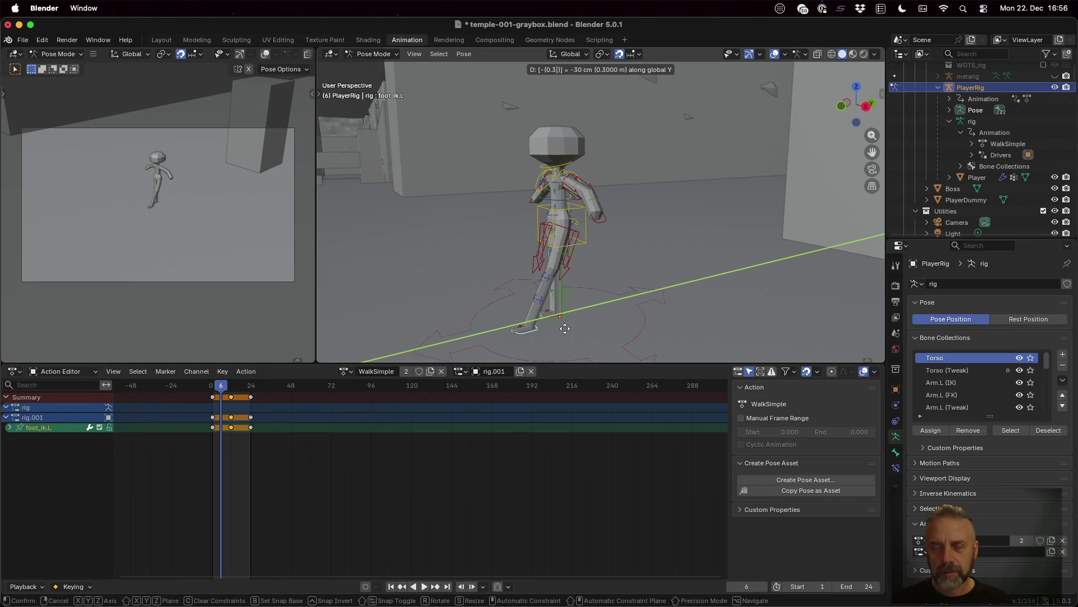
key("Return")
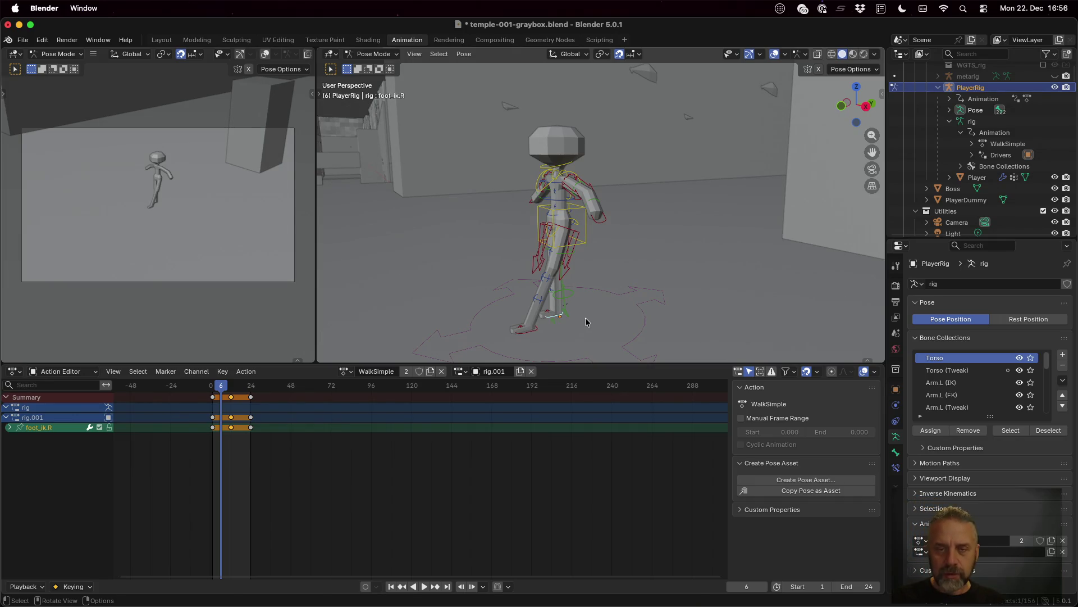
- Move foot_ik.R 0.3 m forward along Y to complete the stride
key("g")
type("y0.3")
key("Return")
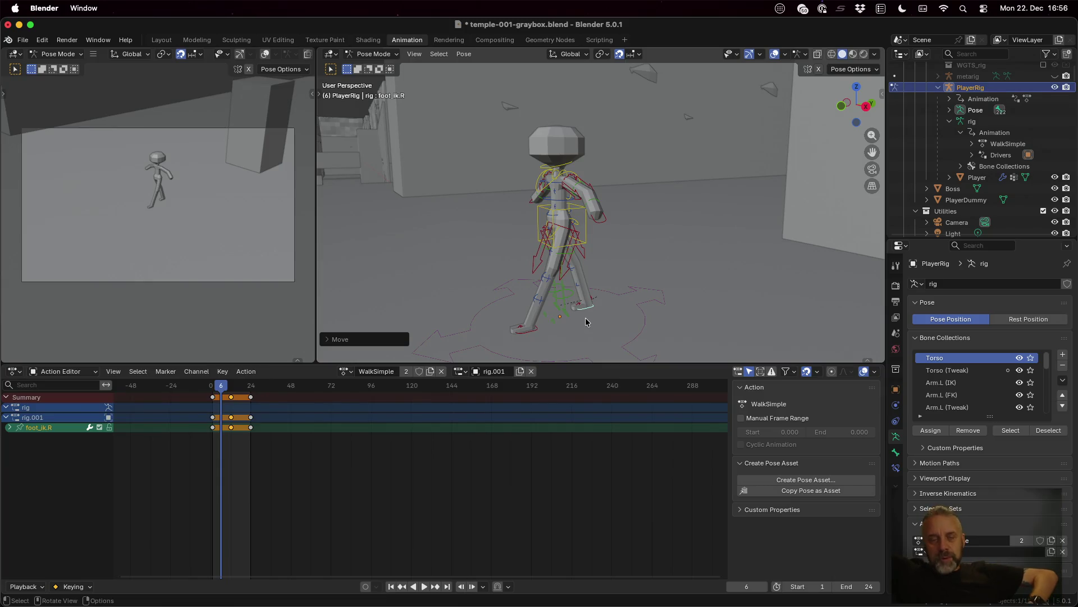
- Try a vertical move on the hips control, cancel it and enlarge the 3D view
left_click(584, 236)
left_click(581, 238)
left_click(573, 223)
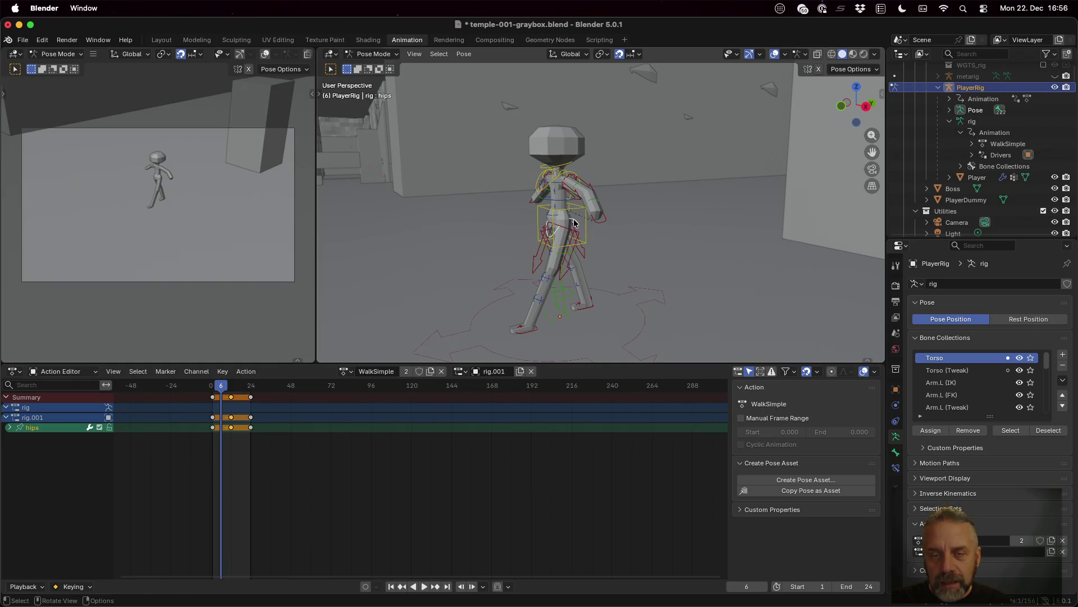
key("g")
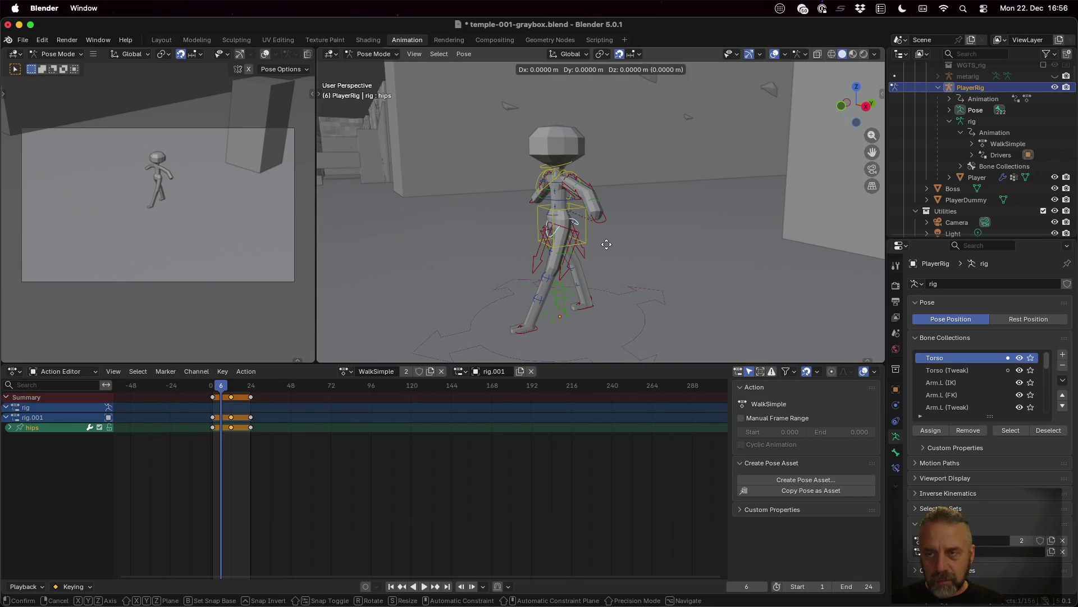
key("z")
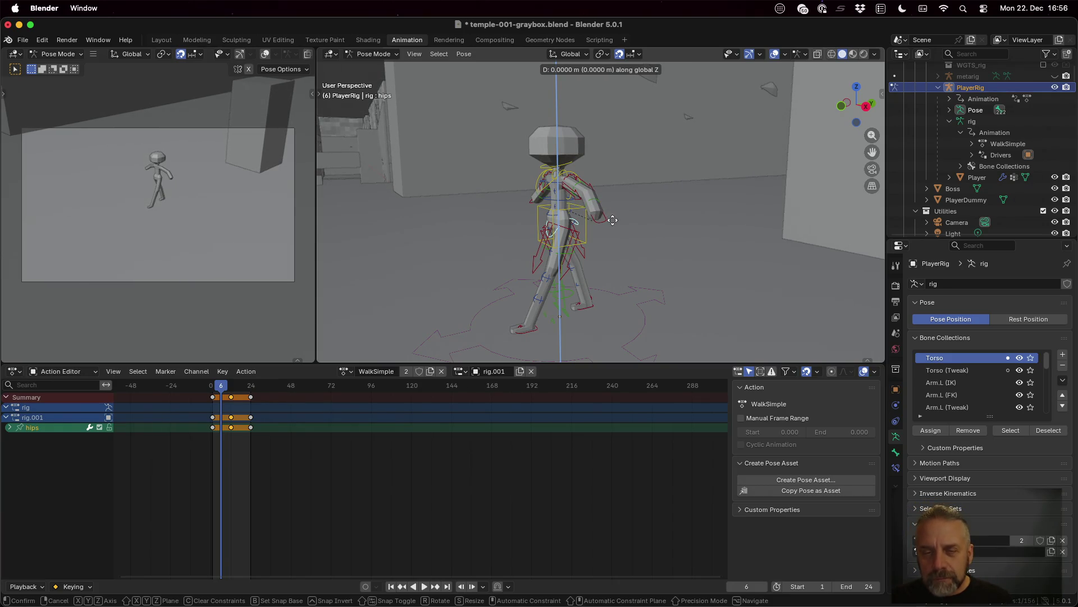
left_click(621, 338)
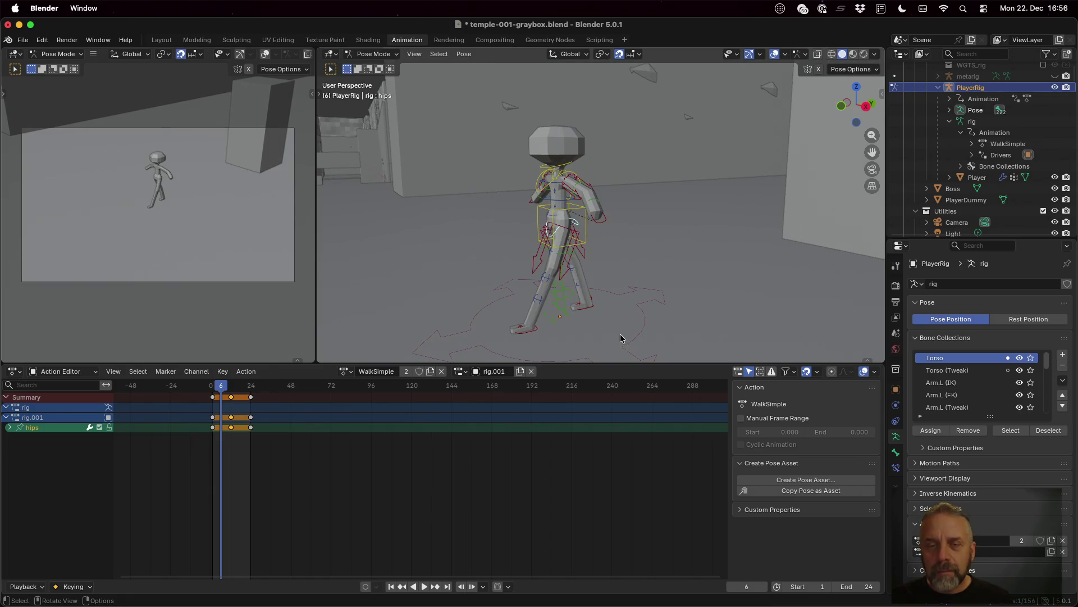
left_click_drag(626, 363, 607, 452)
scroll(590, 340, "up", 3)
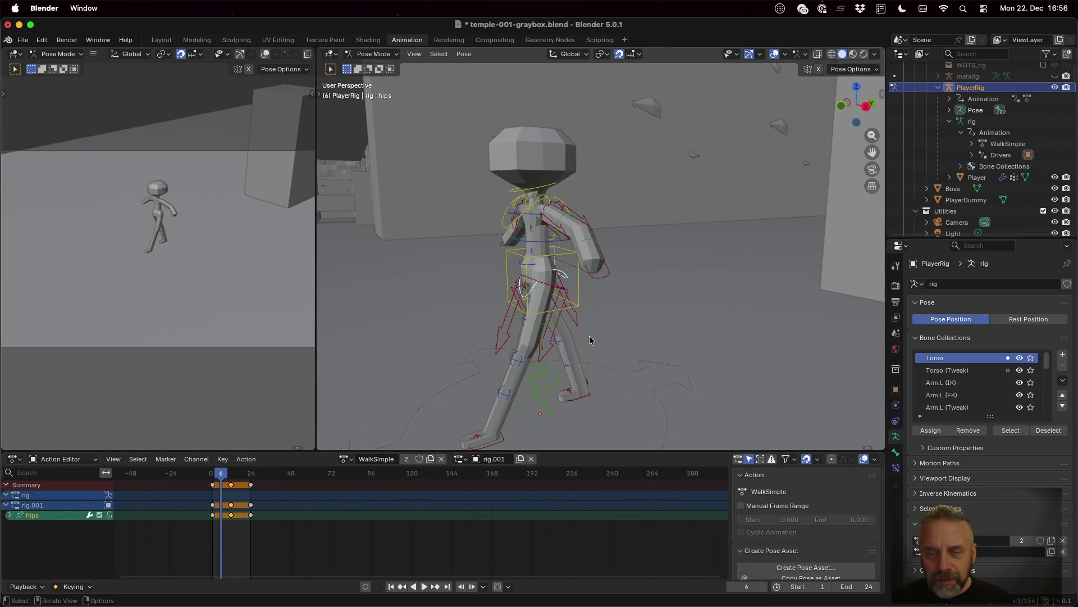
mouse_move(581, 313)
middle_mouse_down()
mouse_move(673, 300)
mouse_move(715, 236)
middle_mouse_up()
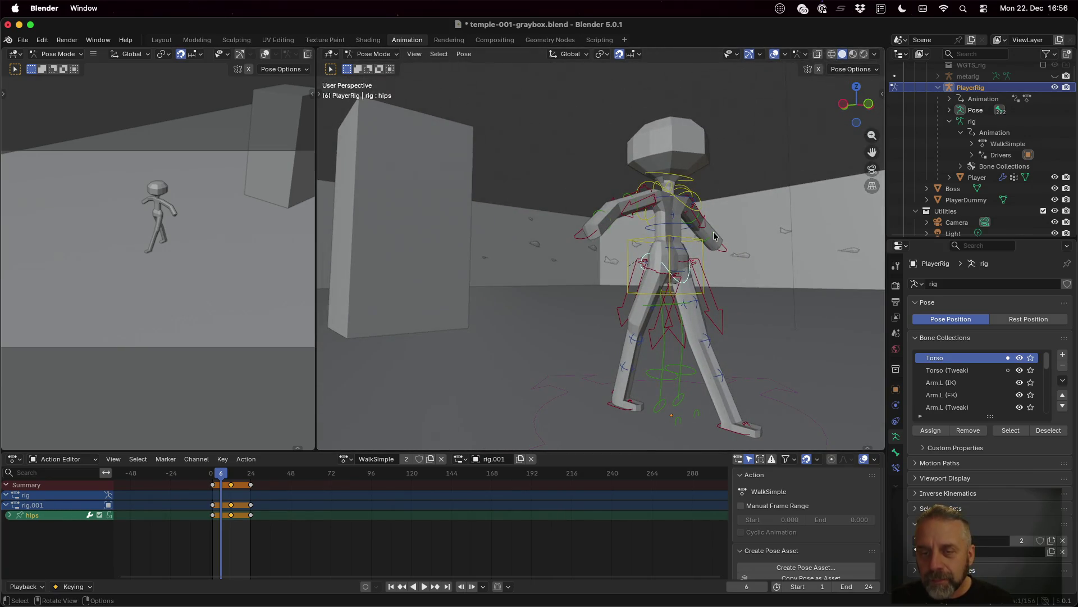
- Lower the torso control about 0.15 m along Z at frame 6
left_click(673, 245)
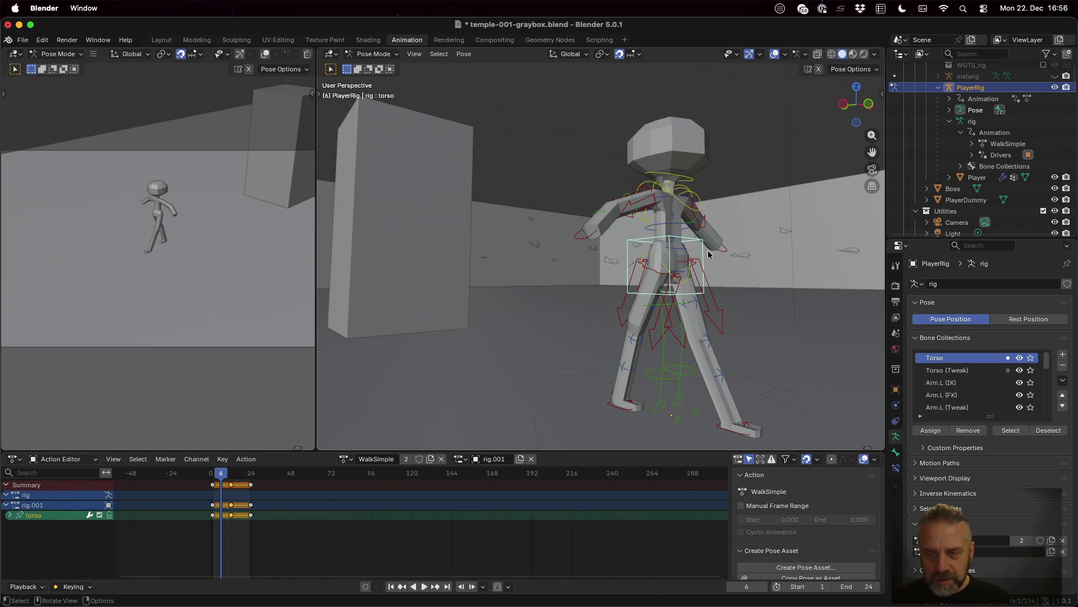
key("g")
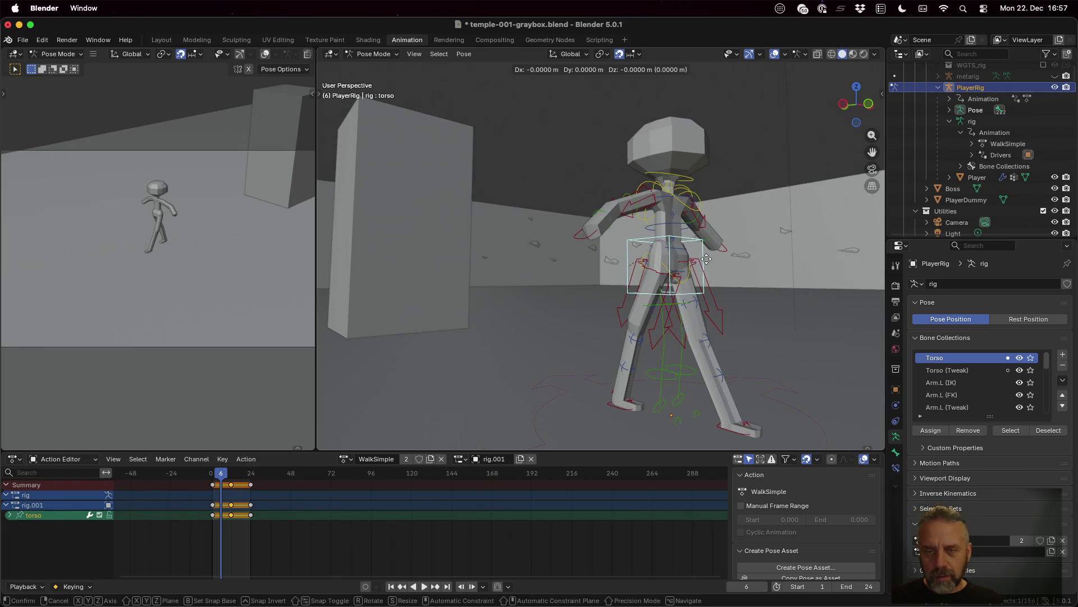
key("z")
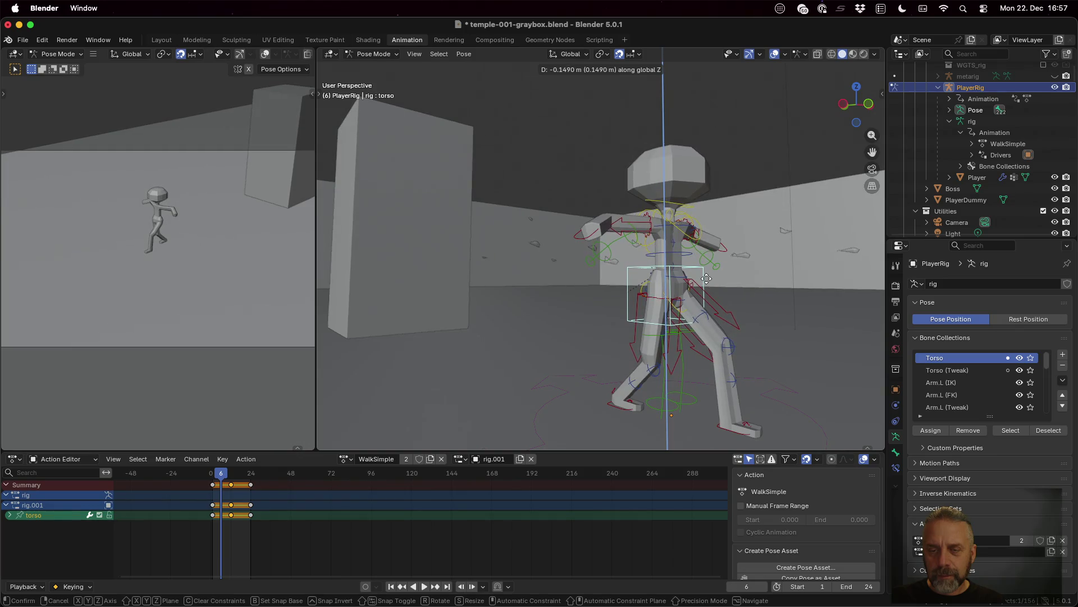
left_click(706, 278)
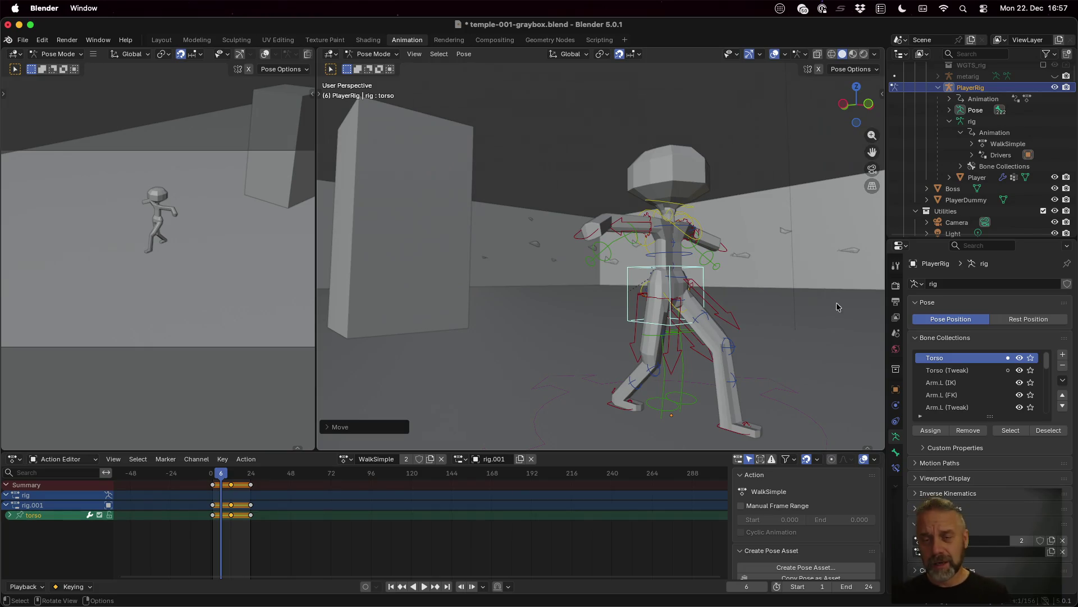
mouse_move(786, 279)
middle_mouse_down()
mouse_move(728, 280)
mouse_move(794, 278)
middle_mouse_up()
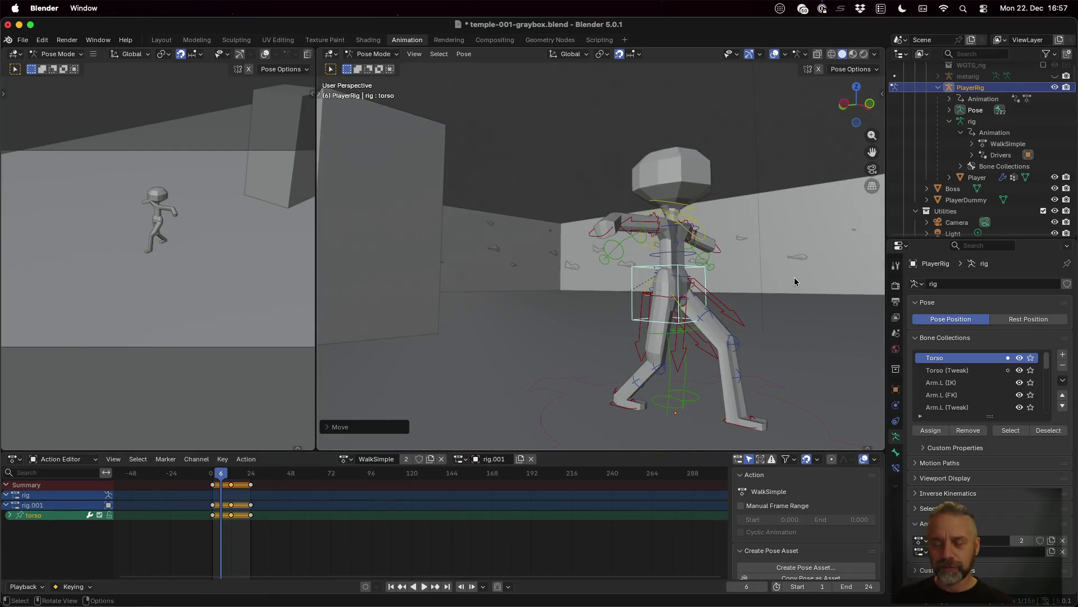
left_click(794, 278)
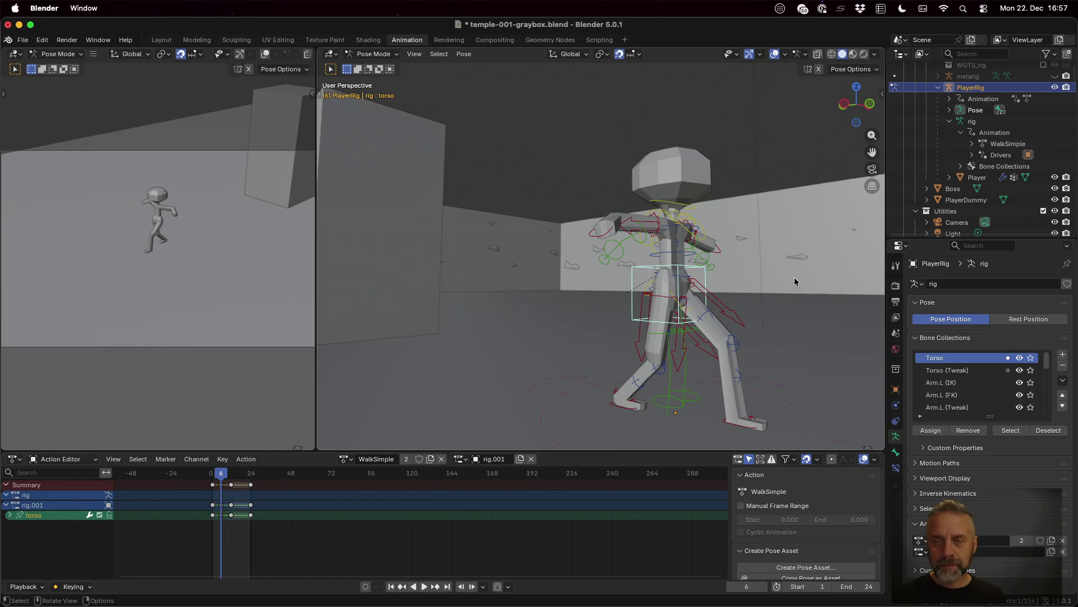
- Play back the walk cycle, then return to frame 6
left_click(424, 587)
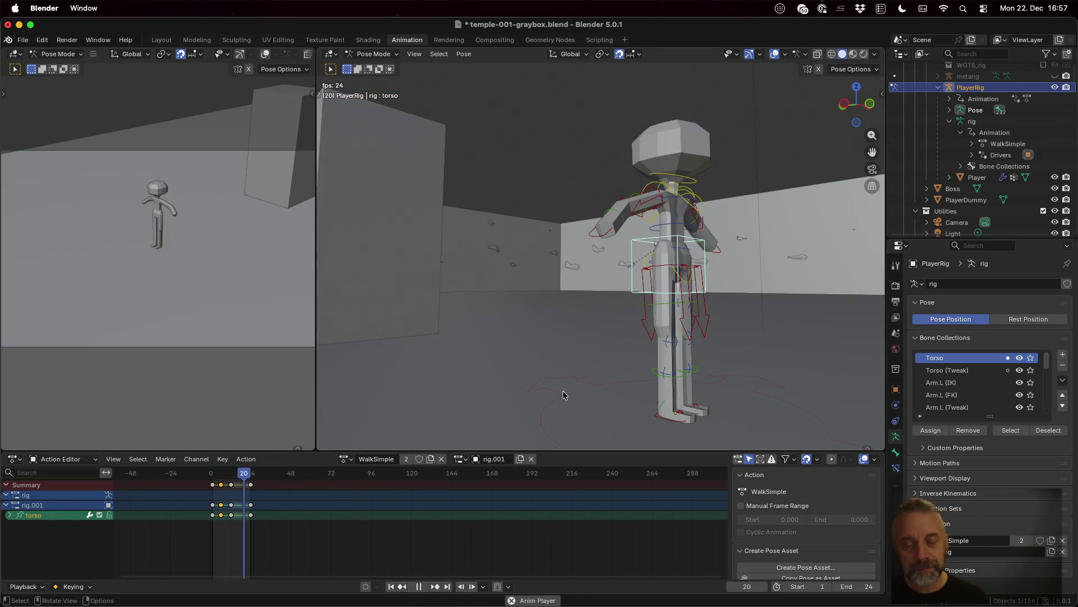
left_click(424, 585)
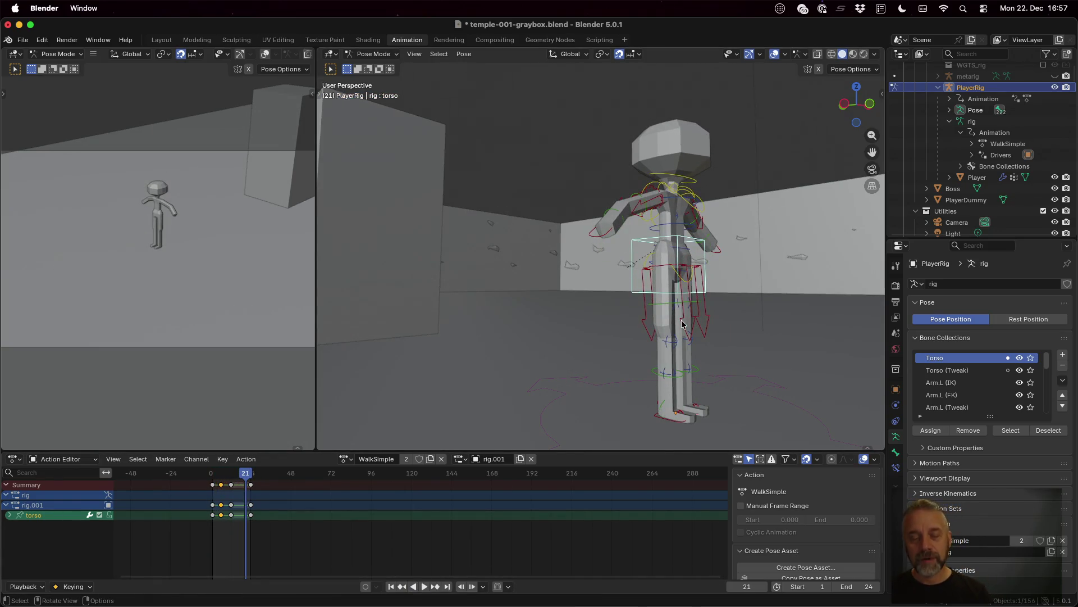
key("space")
left_click_drag(248, 477, 221, 477)
key("space")
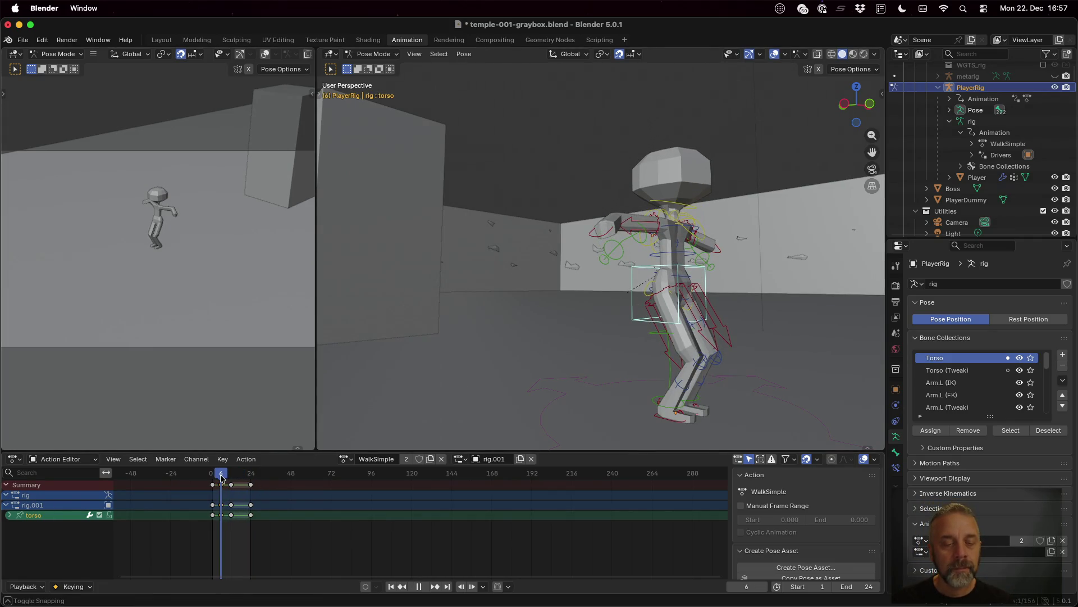
left_click(662, 419)
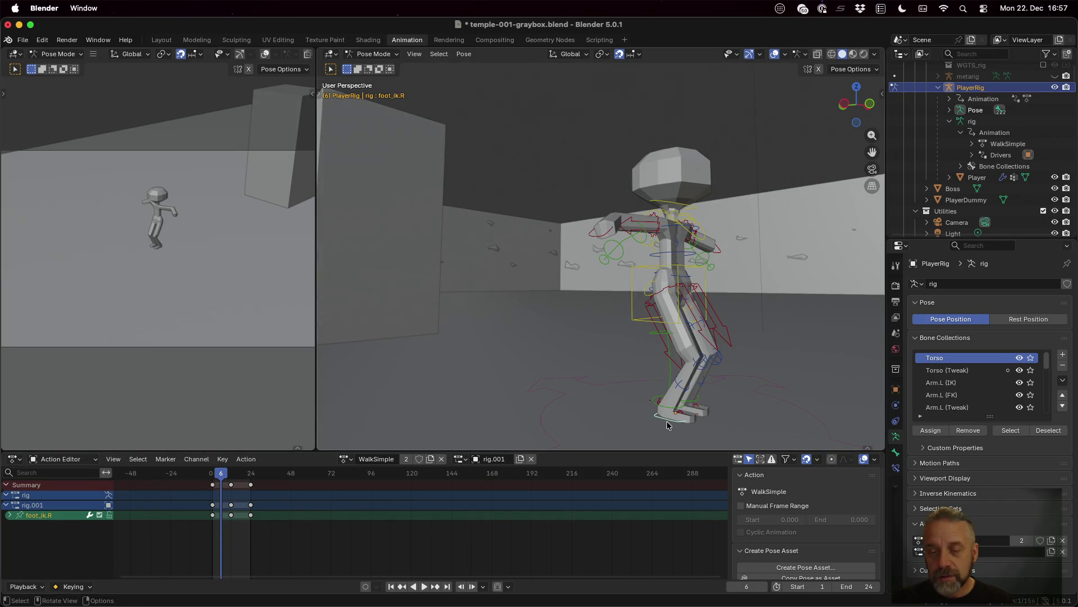
- Nudge the feet along global Y at frame 6 and play the cycle to preview it
key("g")
key("y")
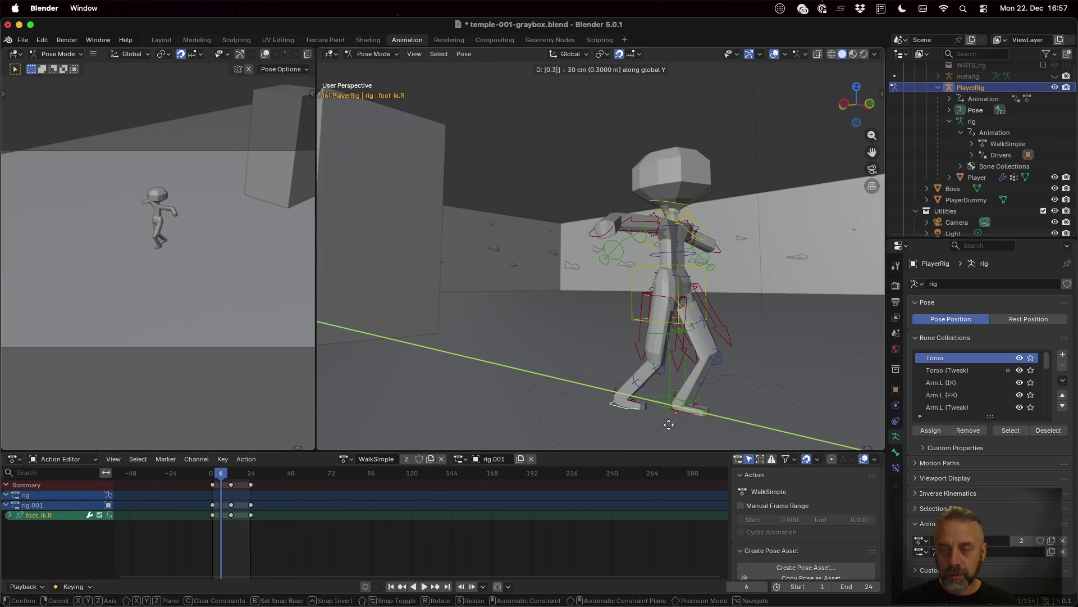
left_click(670, 428)
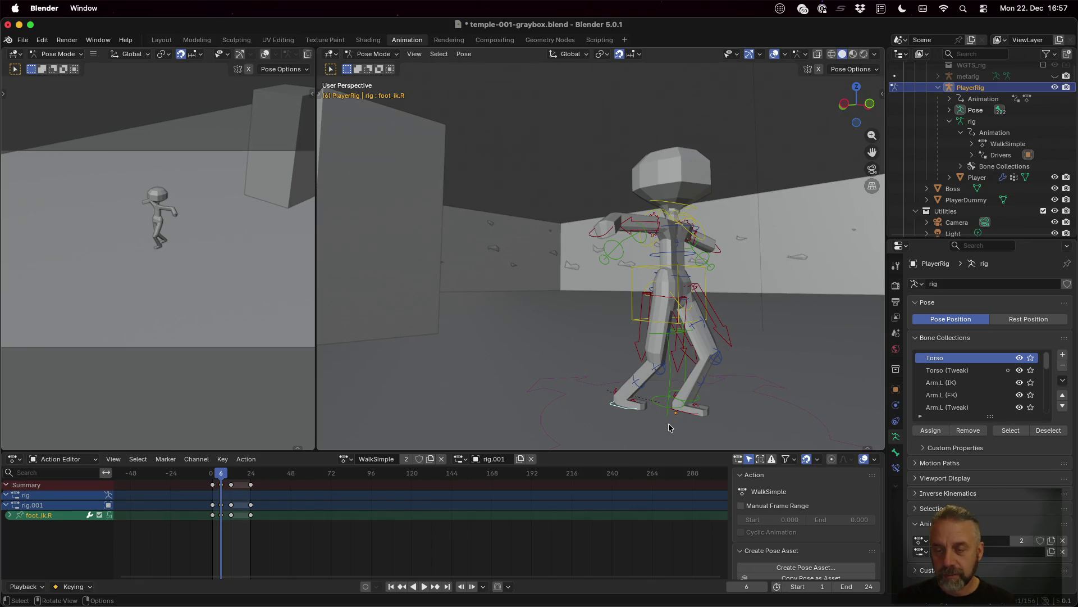
type("gy-0.3")
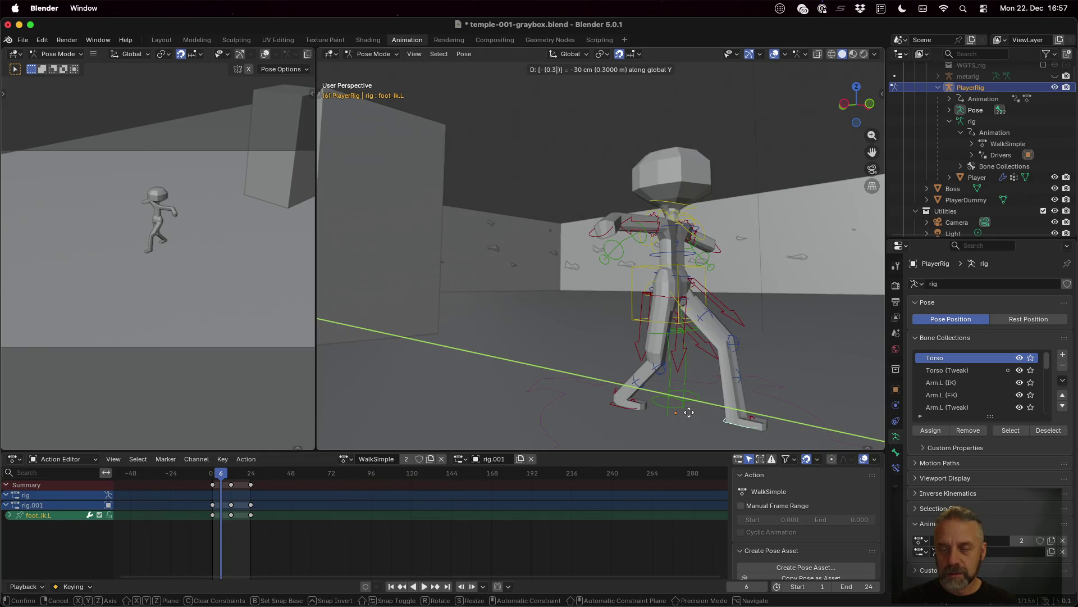
key("Return")
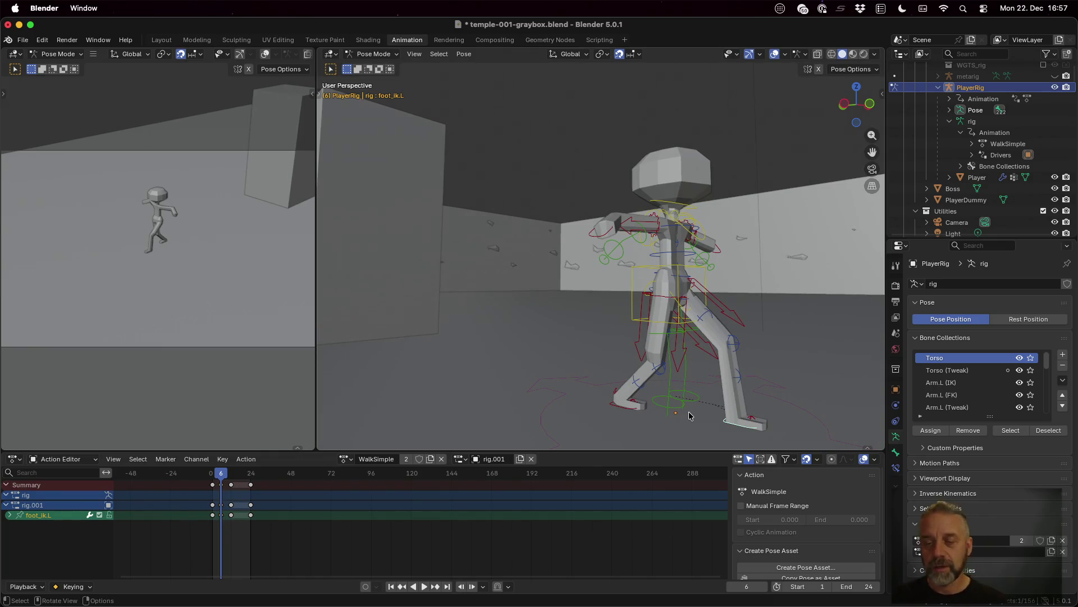
left_click(423, 586)
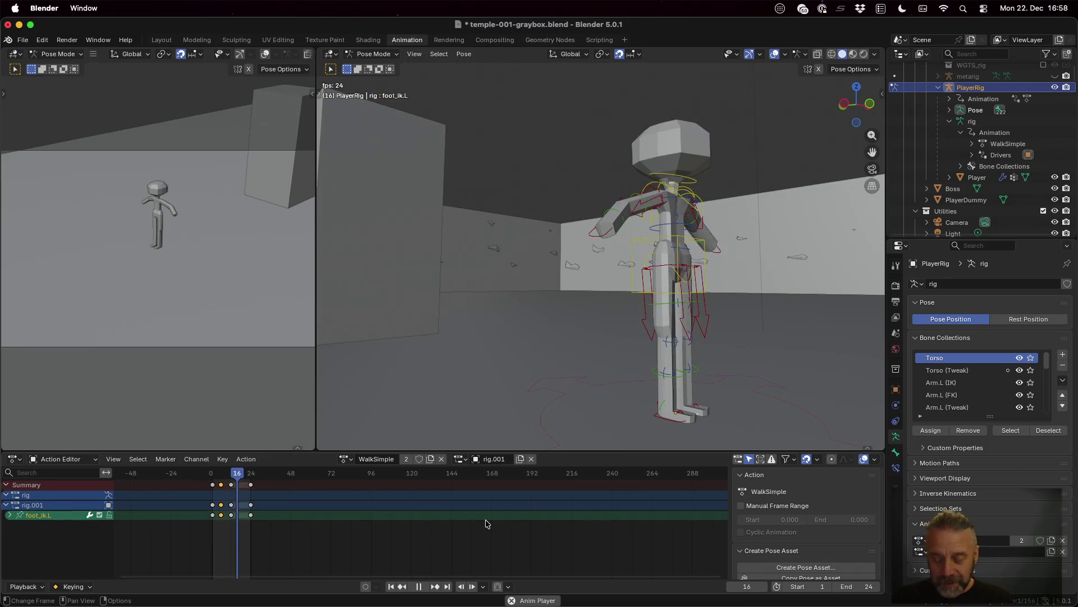
- Stop playback, select the torso keyframes at frame 6 and copy them
key("space")
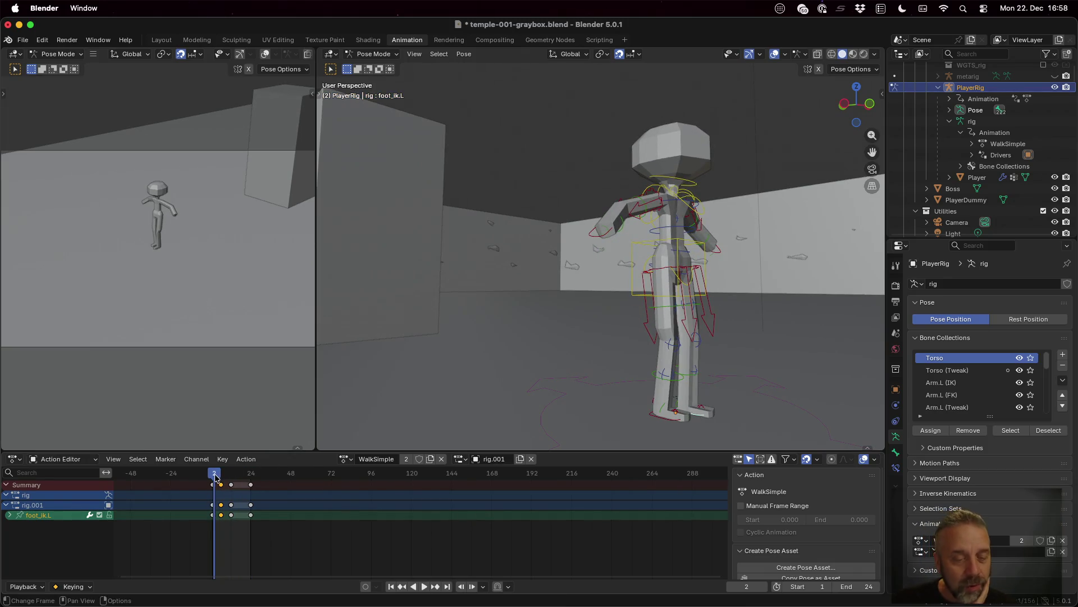
key("Up")
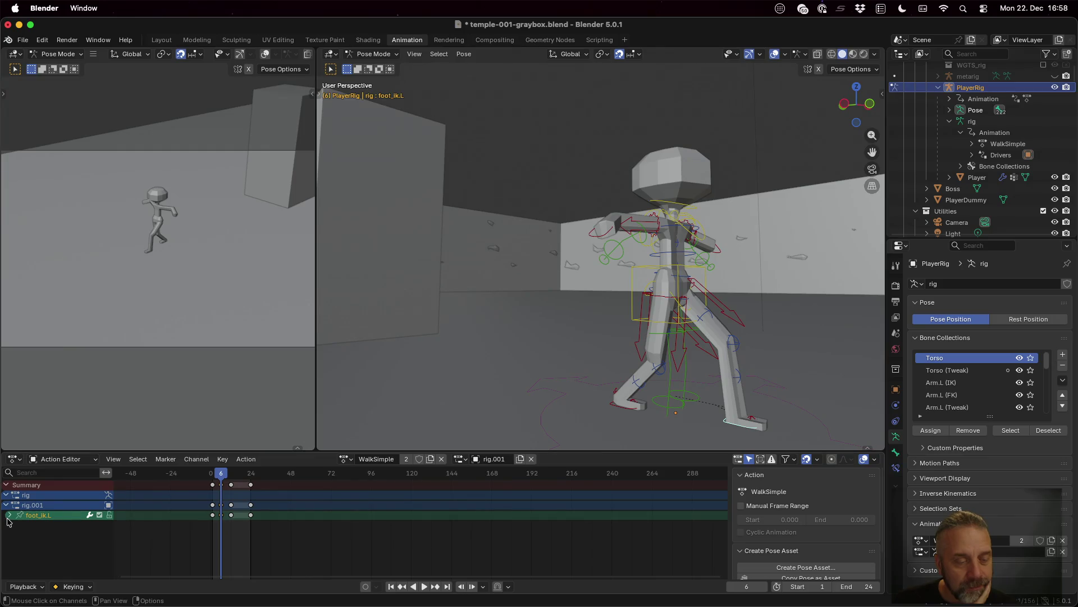
left_click(9, 514)
scroll(51, 531, "down", 3)
scroll(51, 531, "up", 3)
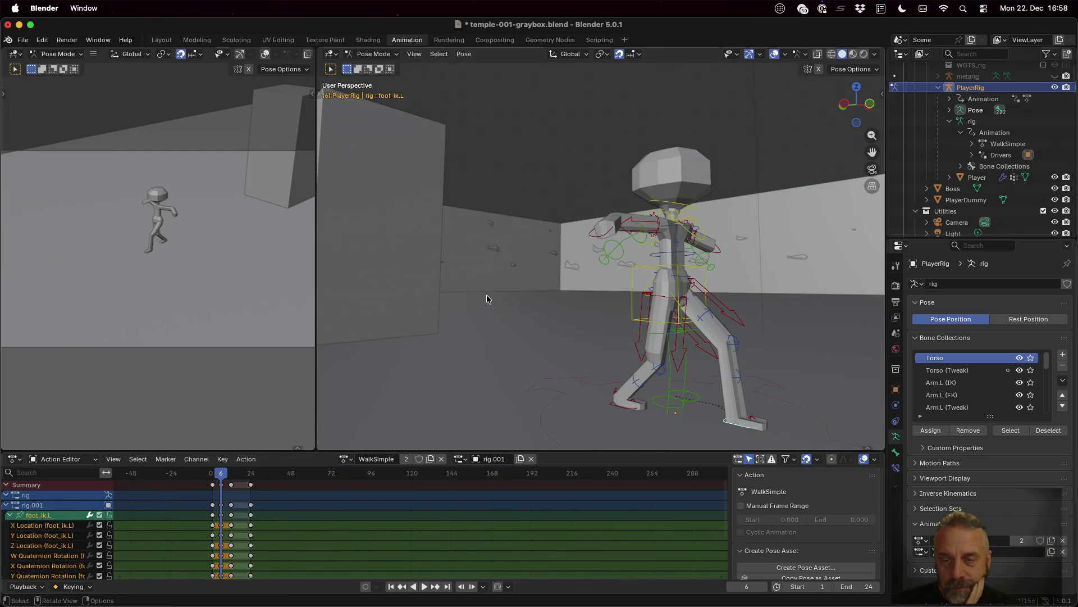
left_click(639, 284)
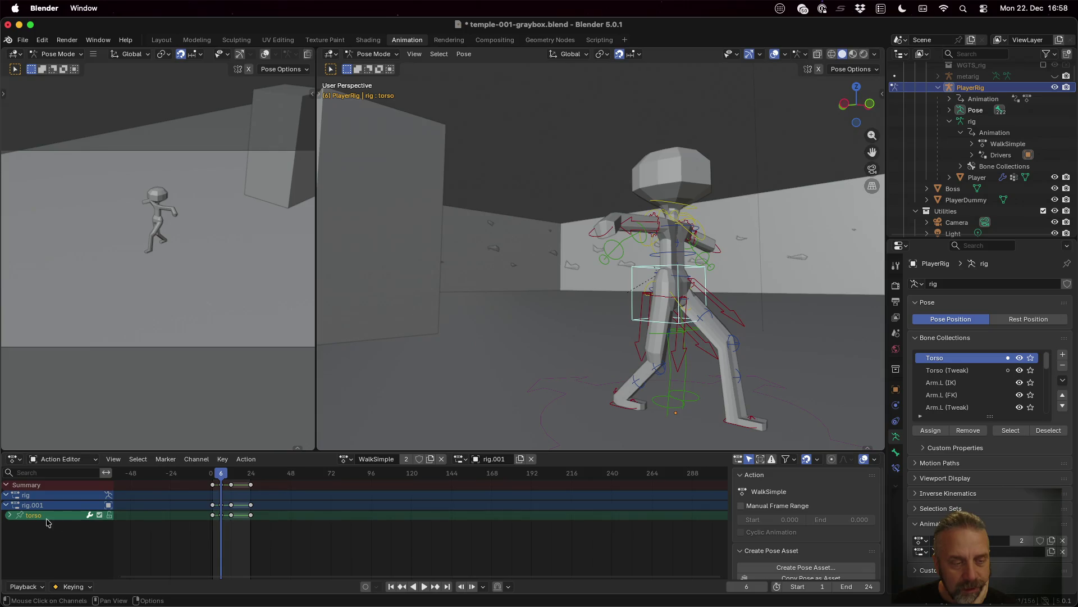
right_click(222, 518)
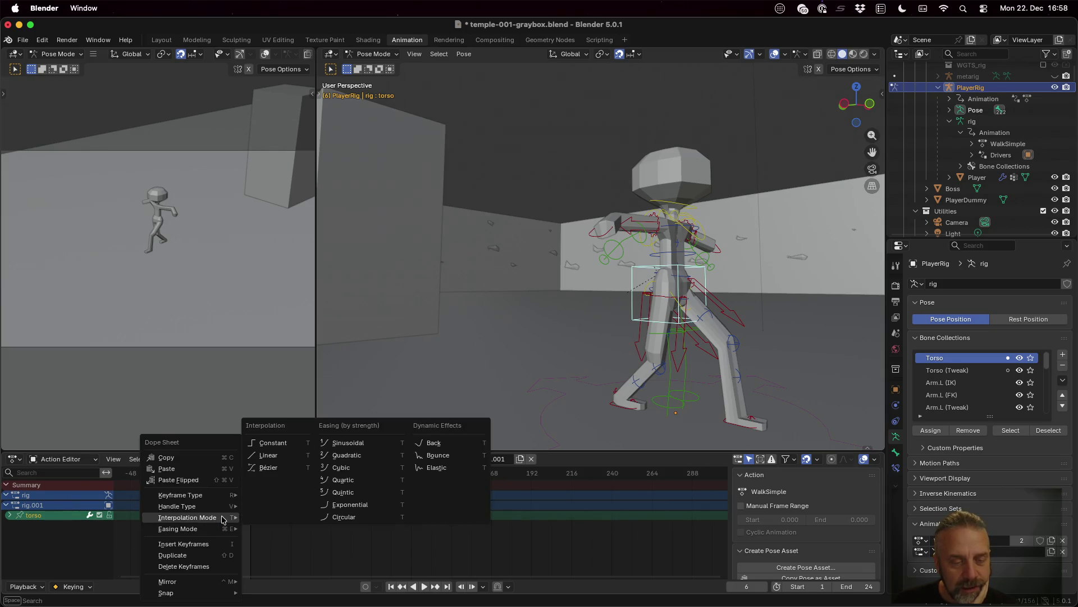
left_click(203, 458)
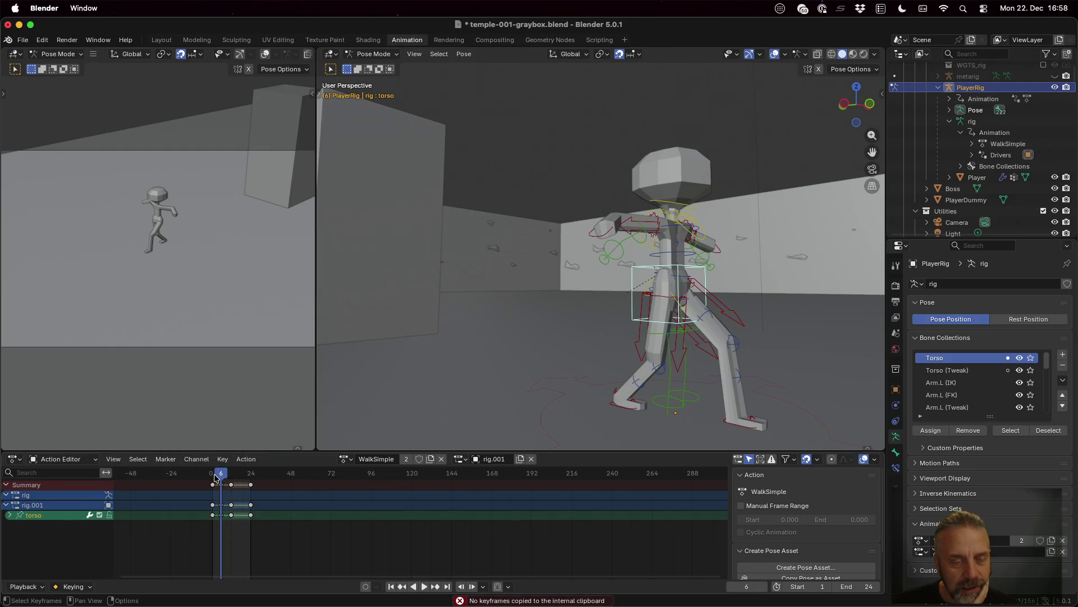
key("b")
left_click(218, 511)
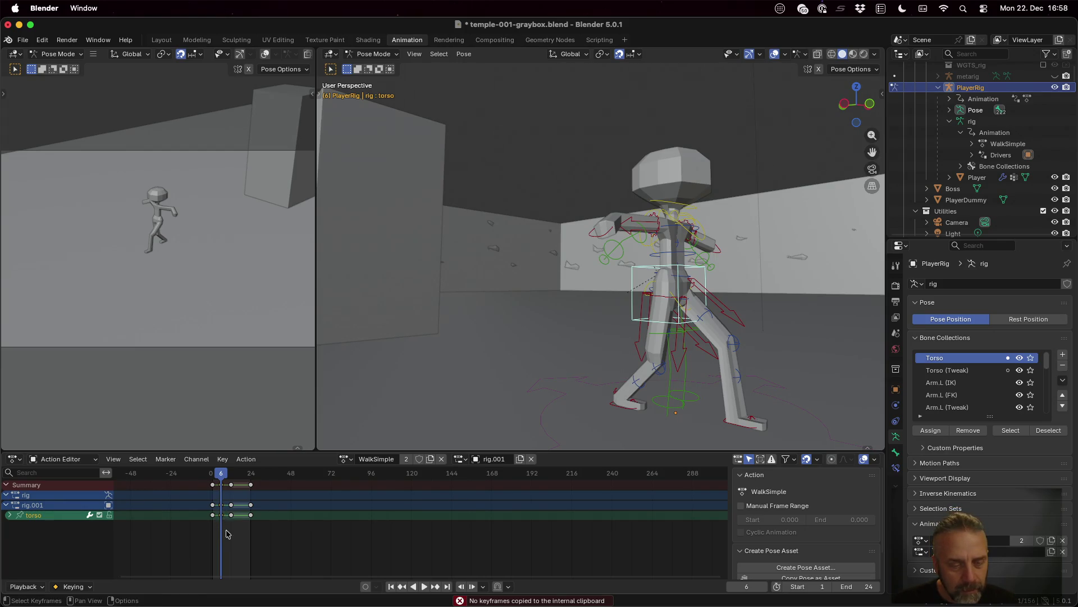
right_click(223, 517)
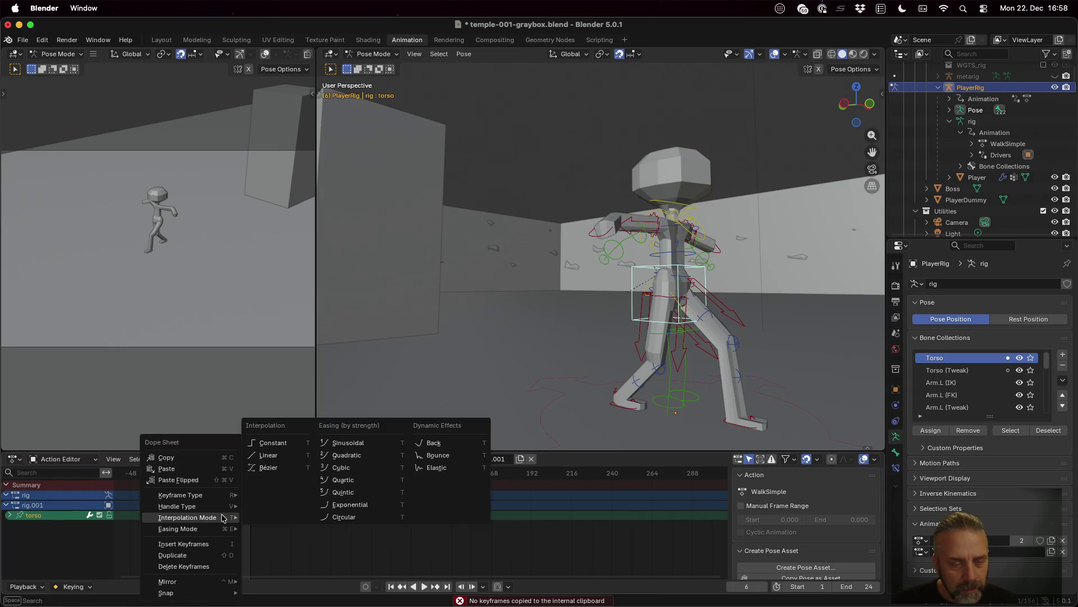
left_click(212, 459)
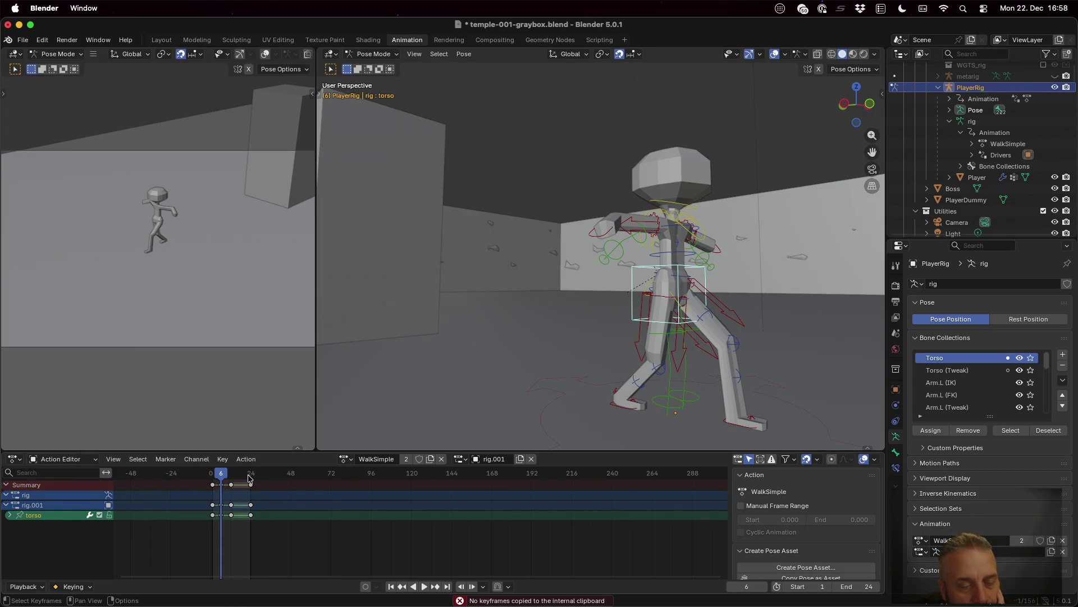
- Scrub to frame 18 and paste the copied keyframes there
left_click_drag(226, 478, 258, 477)
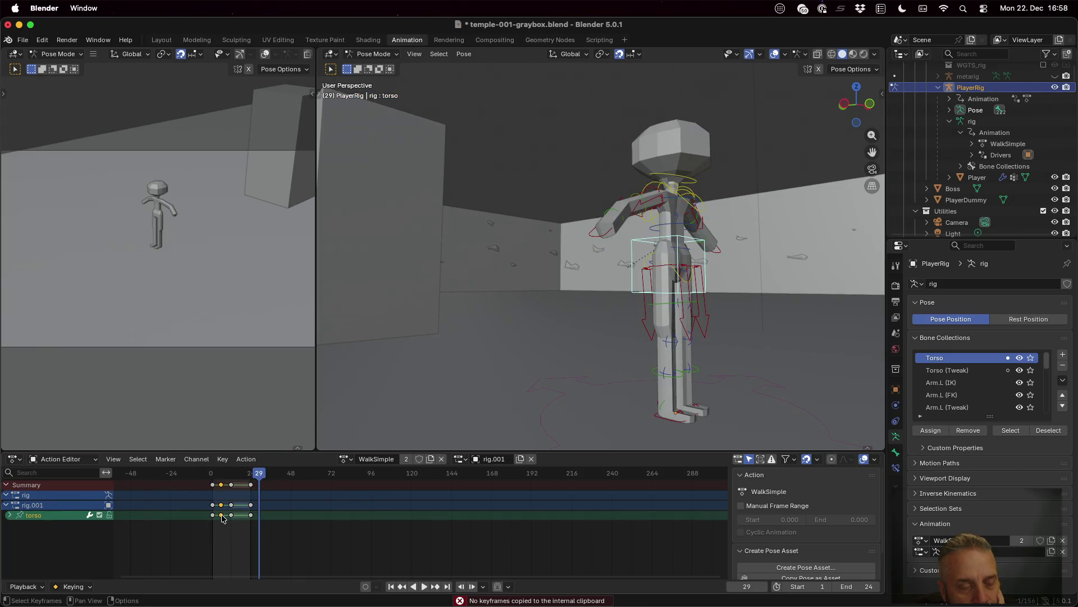
left_click(222, 458)
left_click(222, 458)
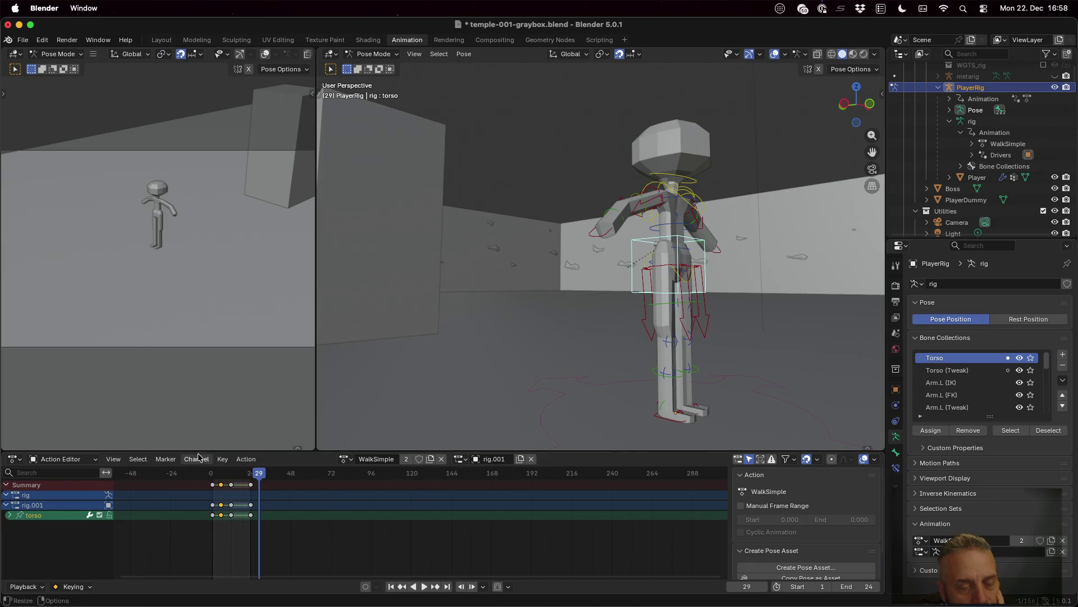
left_click_drag(256, 479, 241, 479)
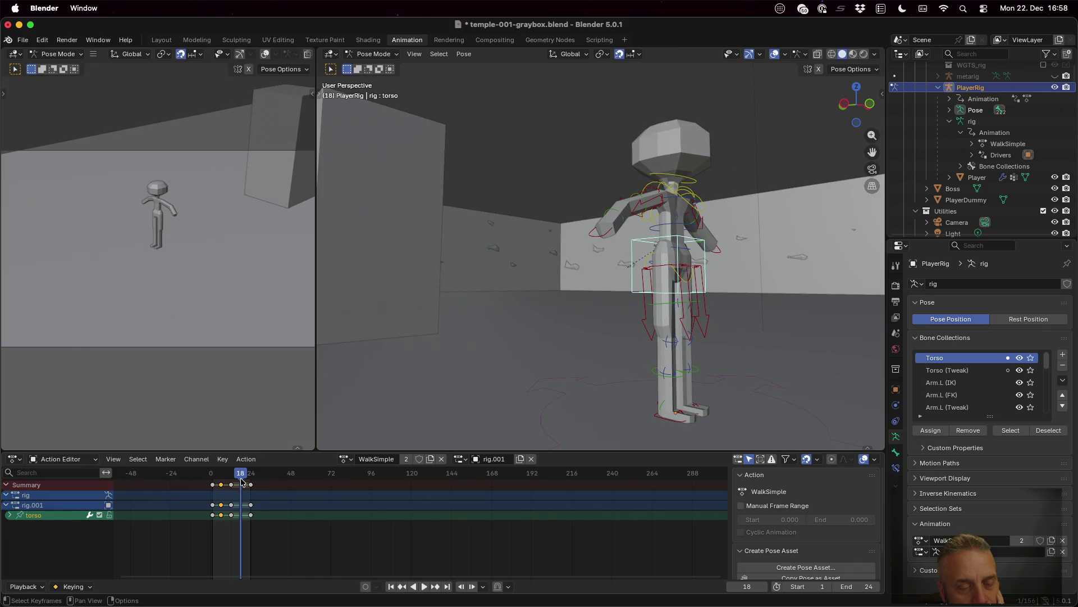
right_click(244, 534)
left_click(209, 471)
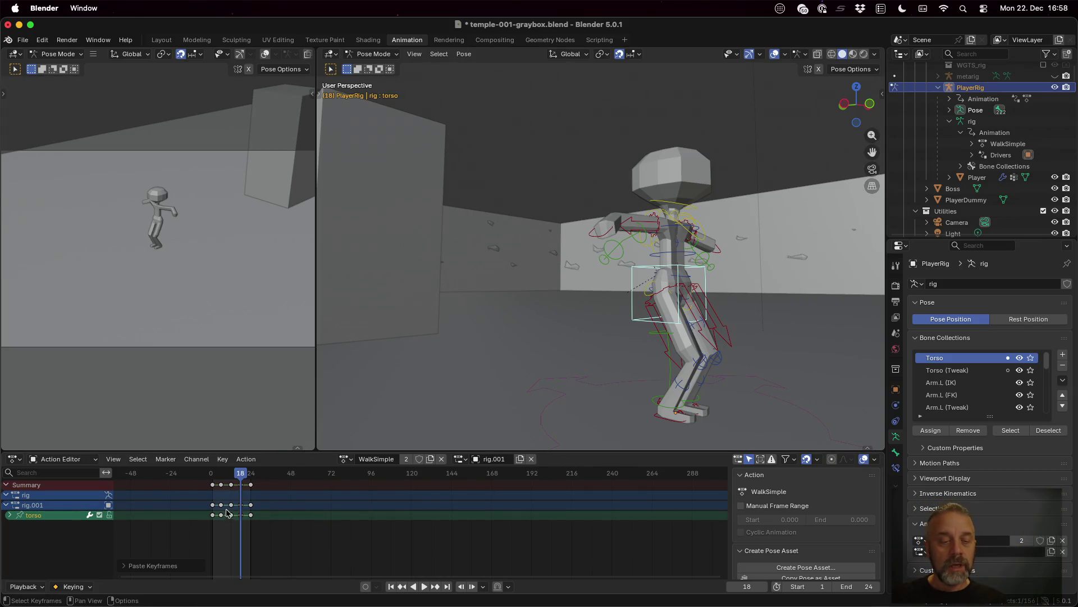
- Scrub from frame 6 to 18, move foot_ik.L forward along Y and key it
left_click_drag(240, 479, 222, 478)
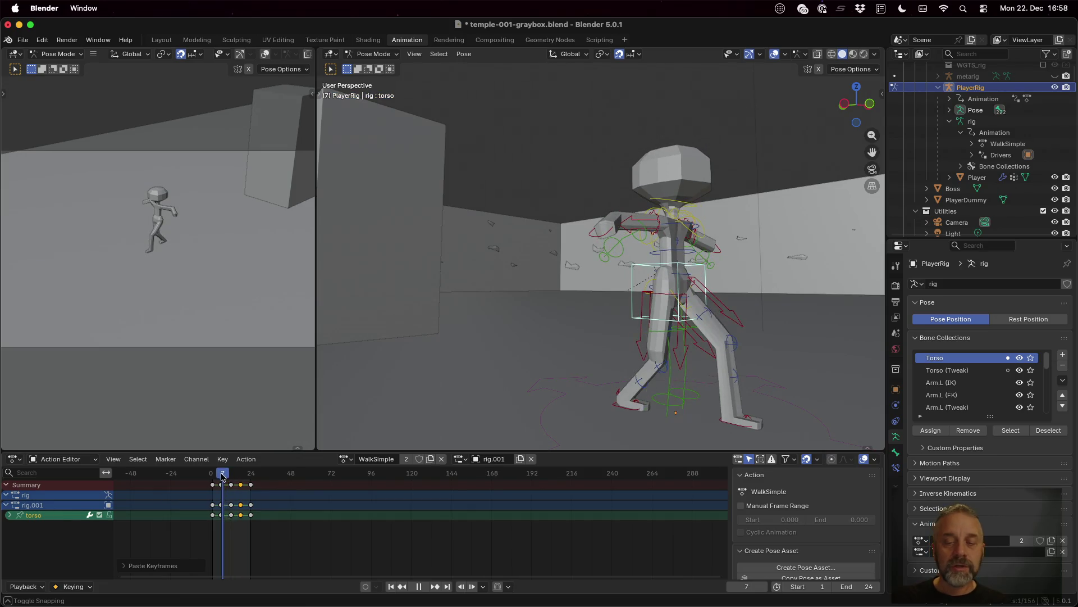
left_click_drag(221, 477, 236, 477)
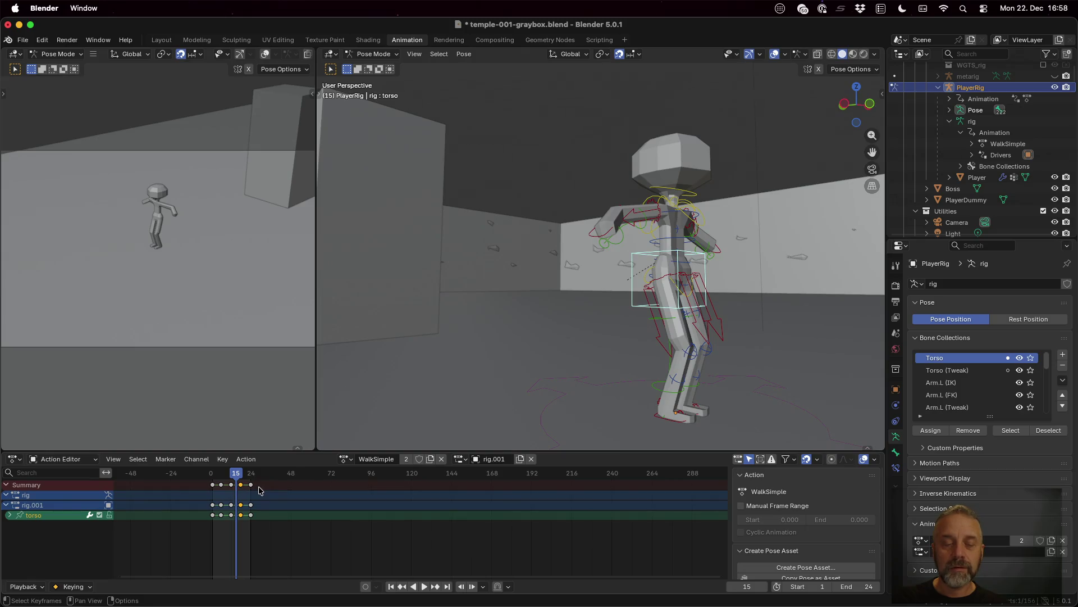
mouse_move(237, 477)
left_mouse_down()
mouse_move(222, 478)
mouse_move(242, 476)
left_mouse_up()
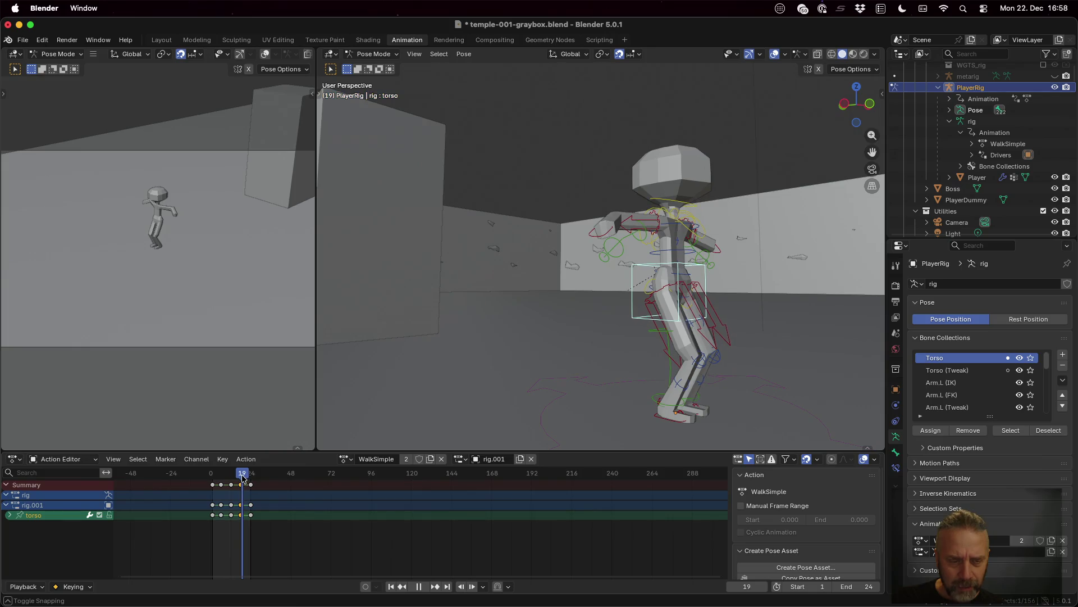
left_click(702, 415)
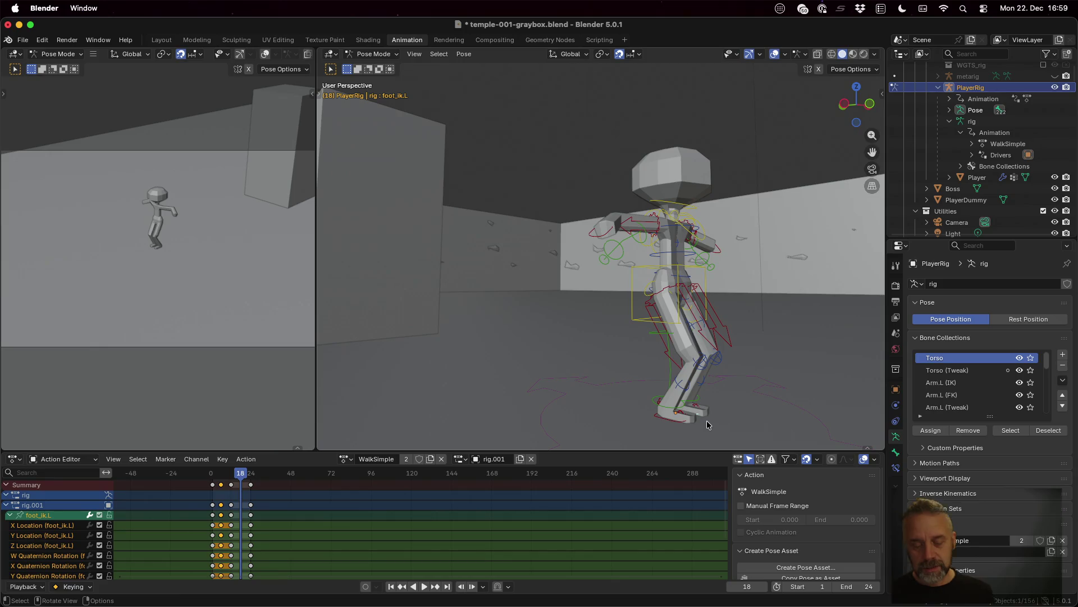
key("g")
key("y")
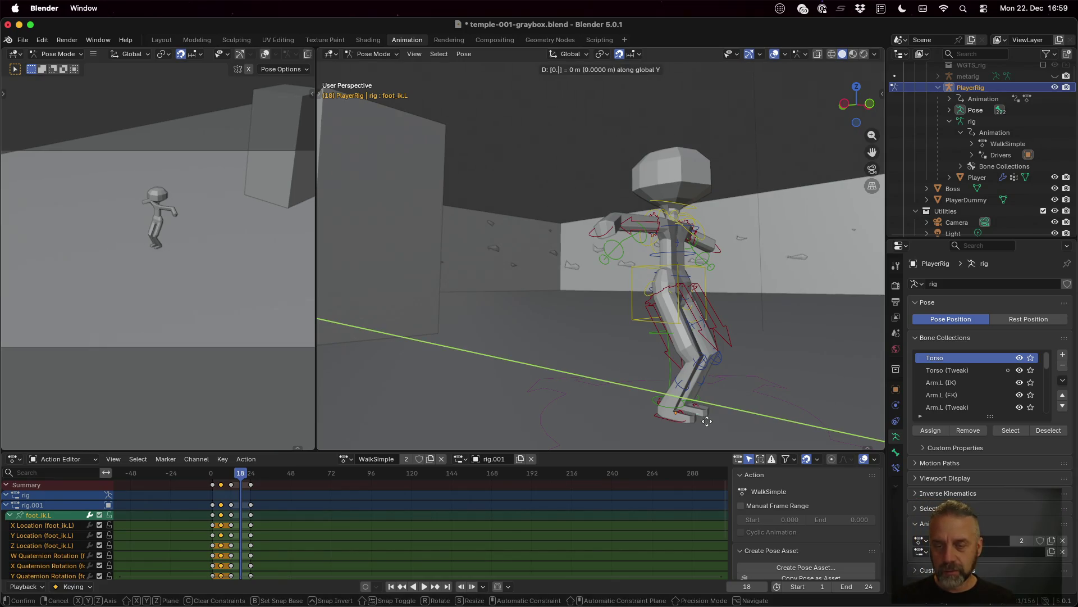
key("Return")
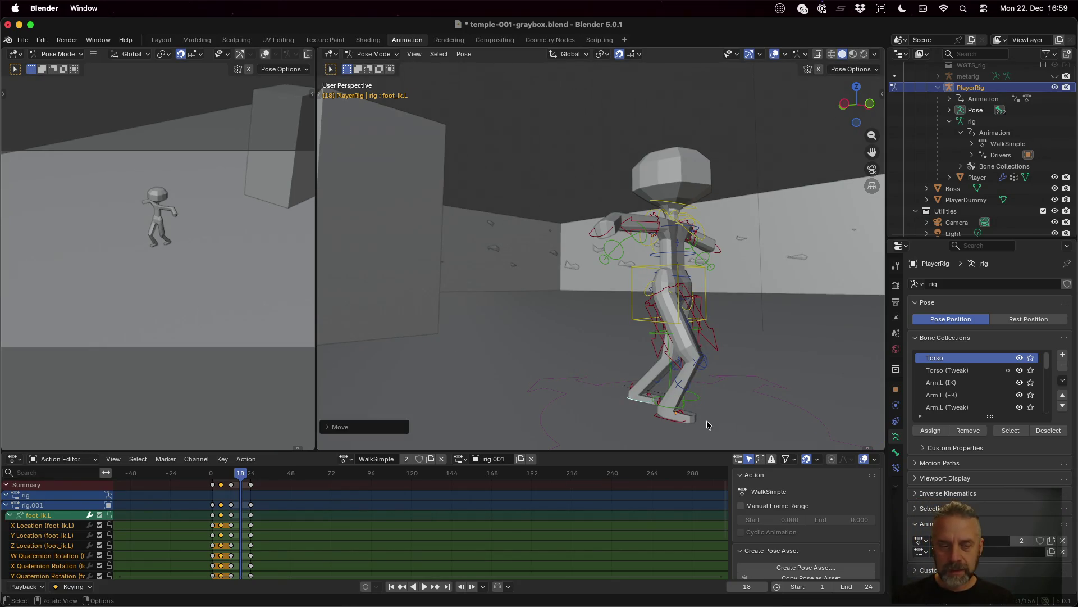
key("i")
- Move foot_ik.R 0.34 m back, key it, play the cycle and switch to the reference diagrams
left_click(675, 423)
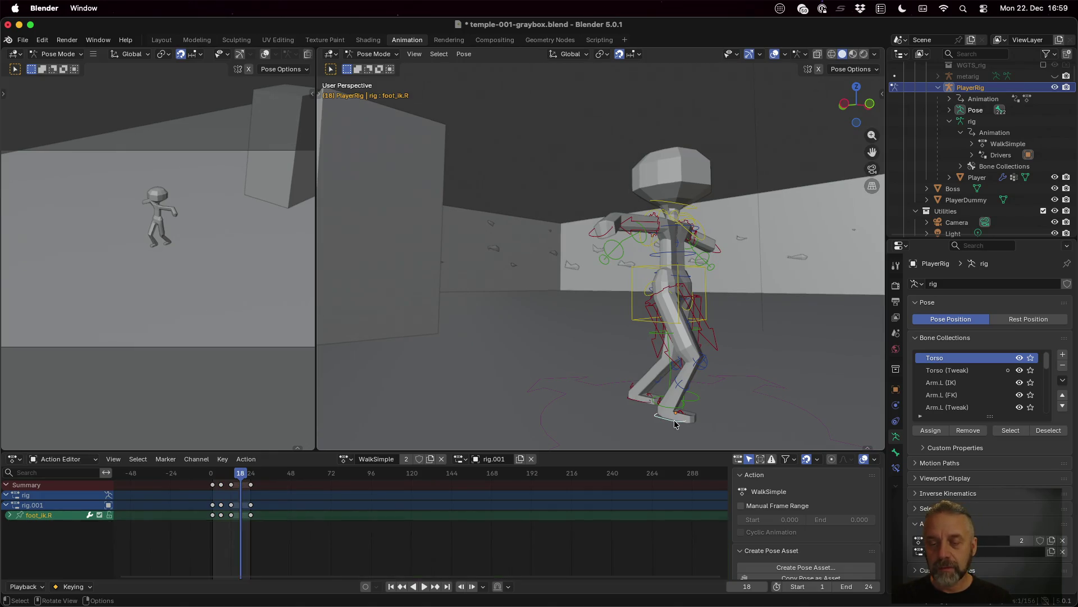
type("gy")
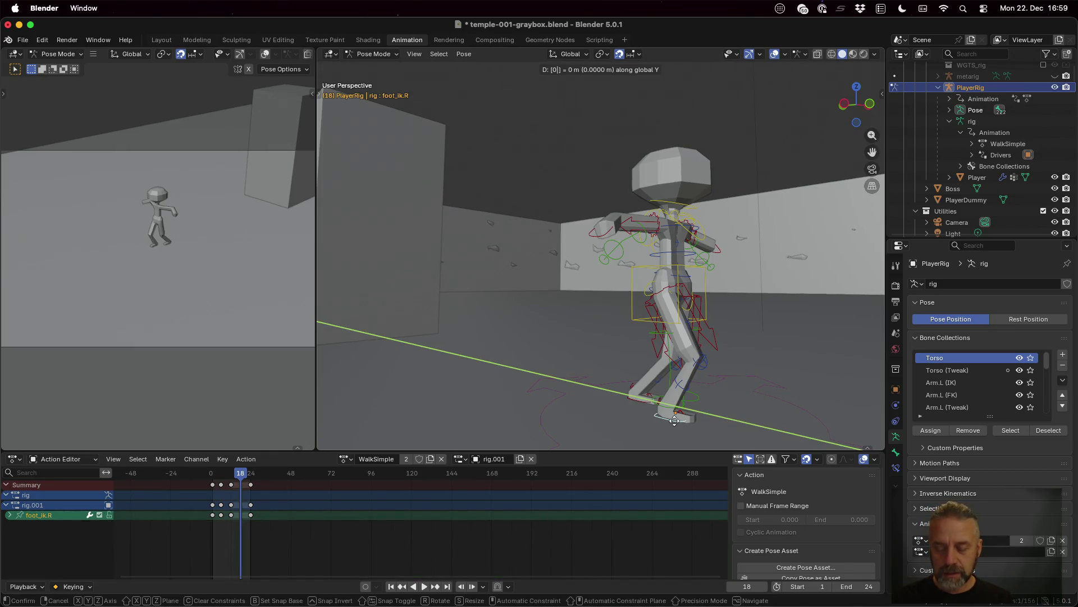
type("-0.34")
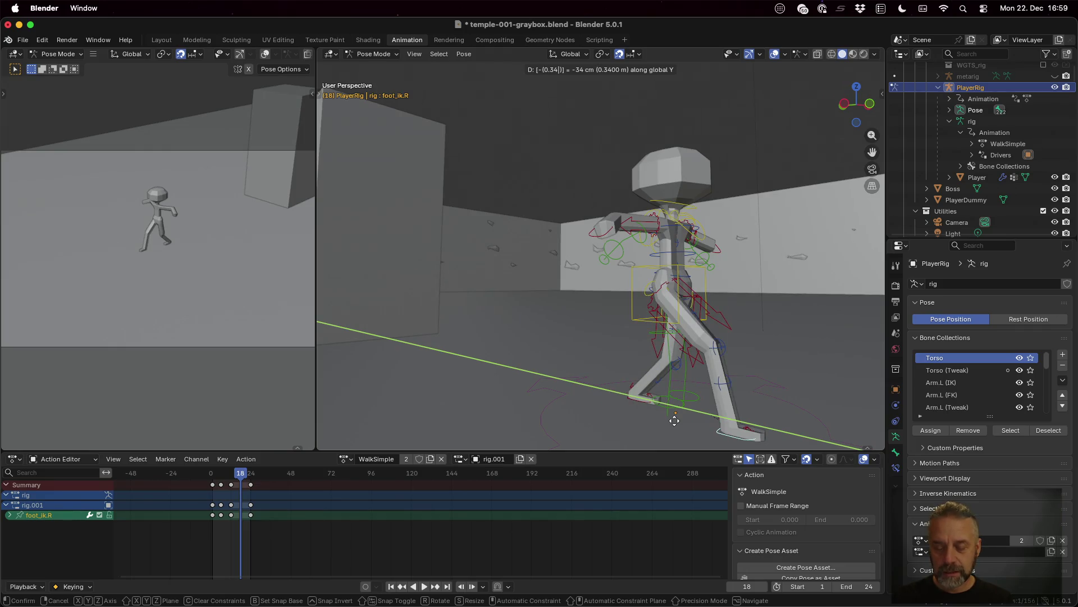
key("Return")
key("i")
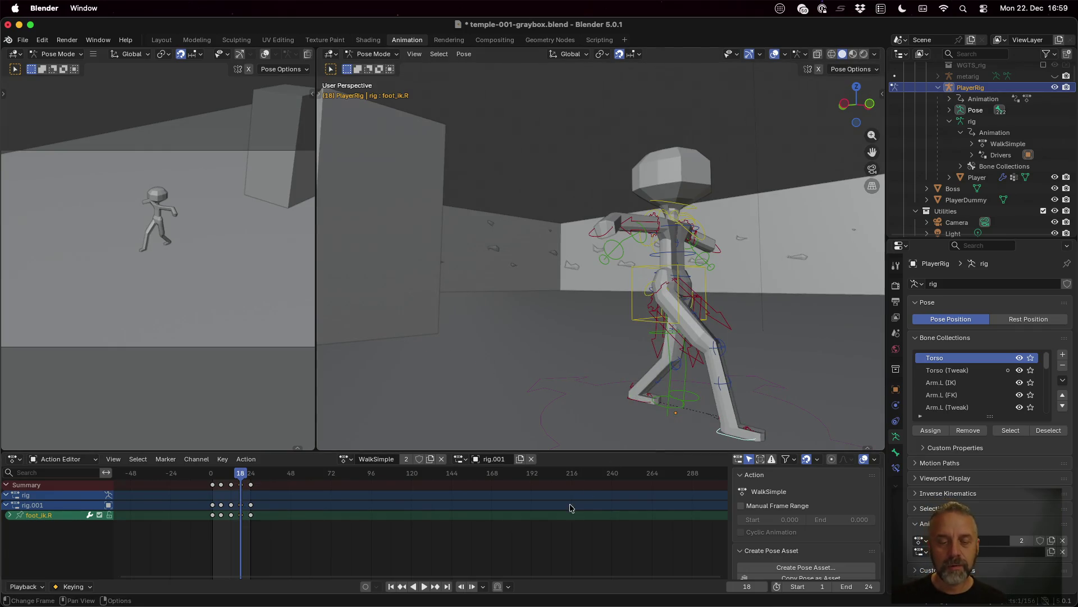
left_click(424, 586)
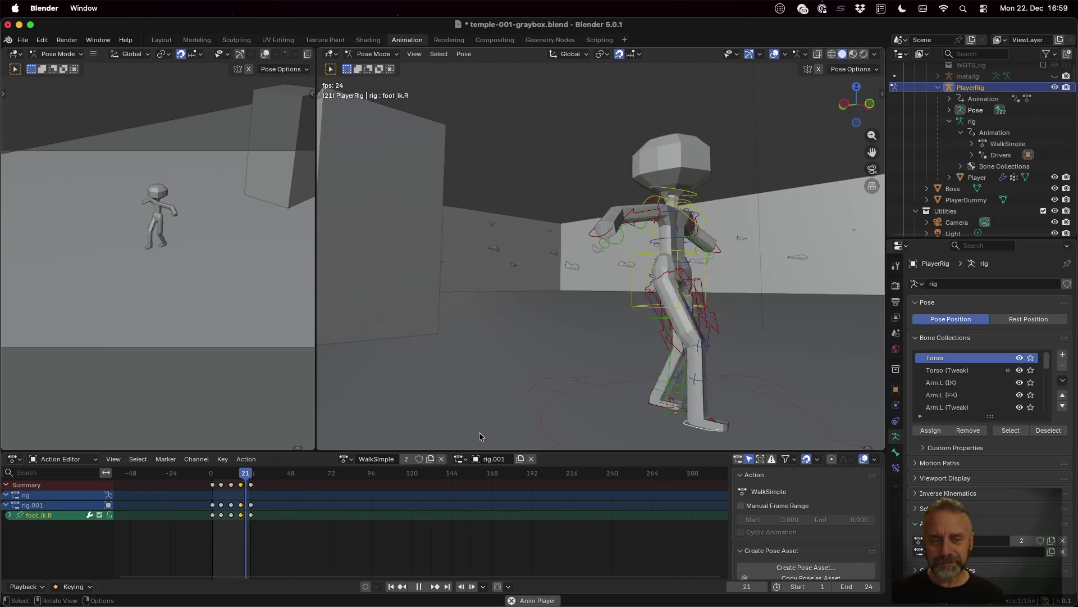
key("space")
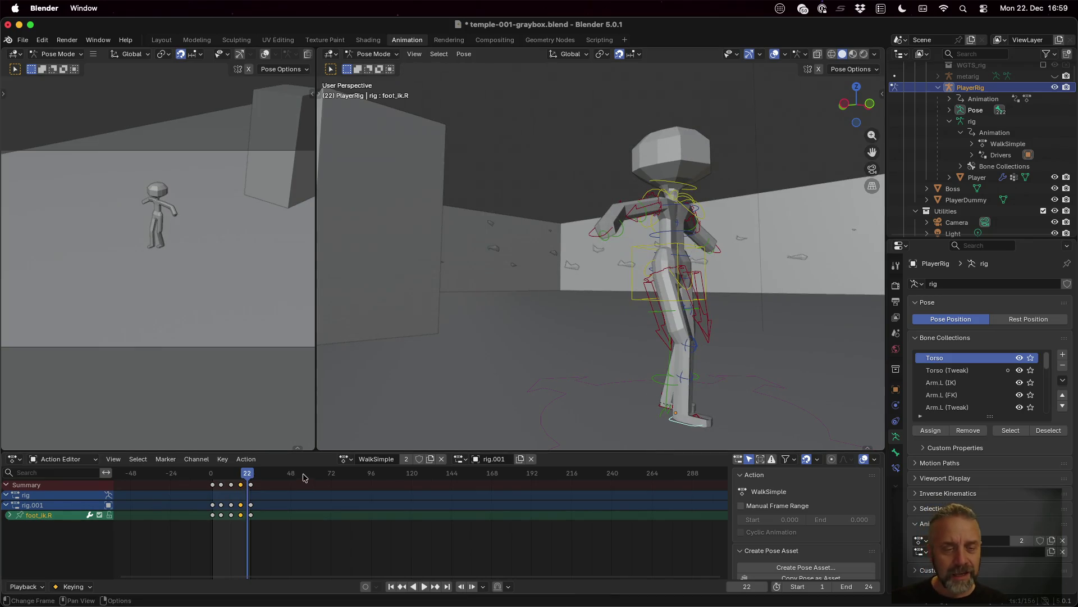
key("space")
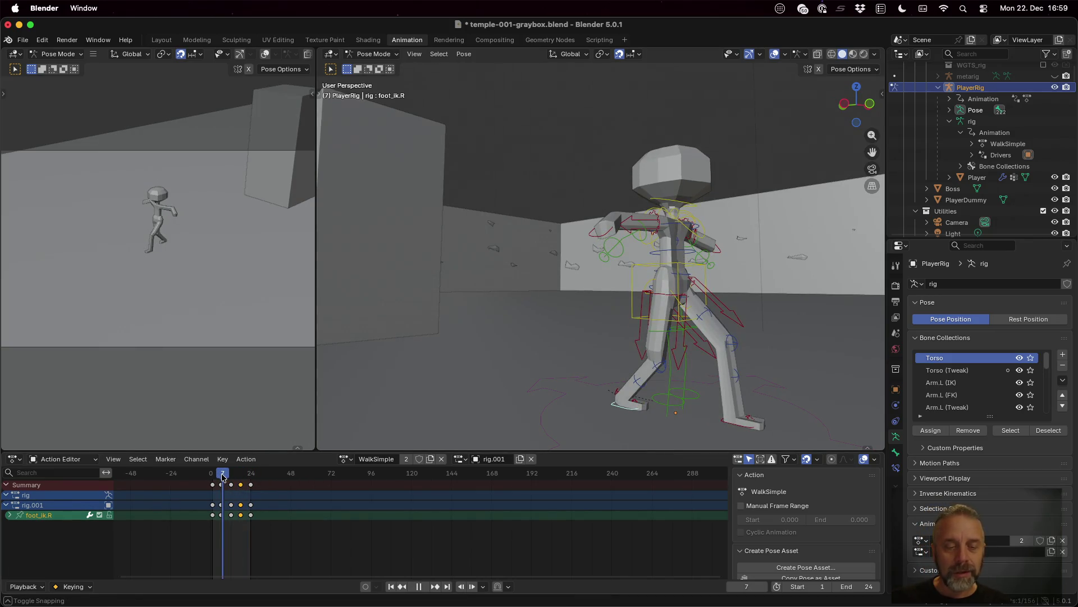
key("ctrl+Left")
key("ctrl+Left")
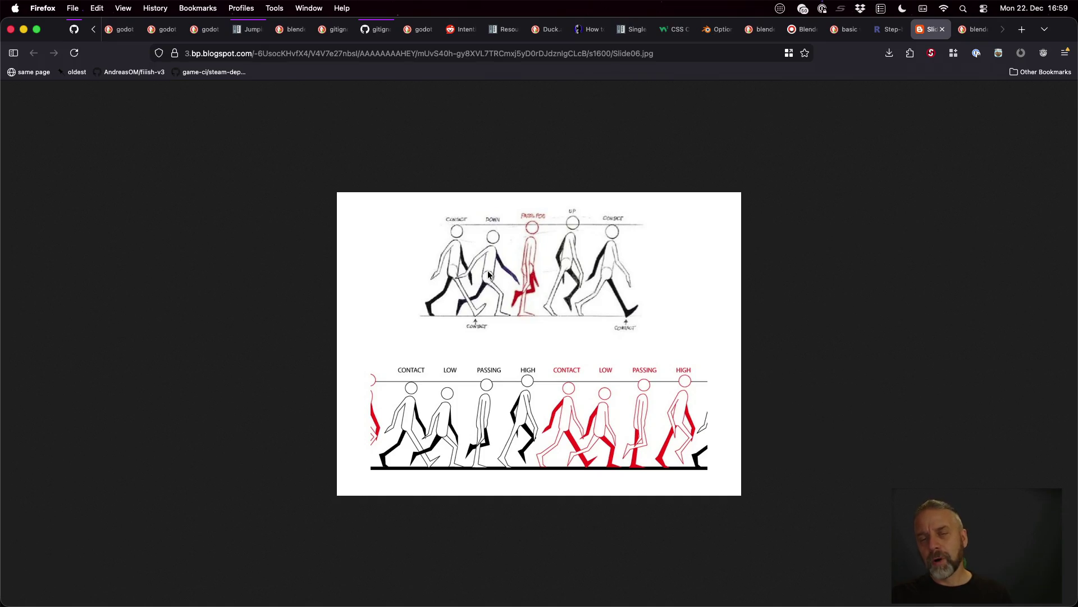
- Return from the Firefox walk-cycle reference to the Blender scene
key("ctrl+Right")
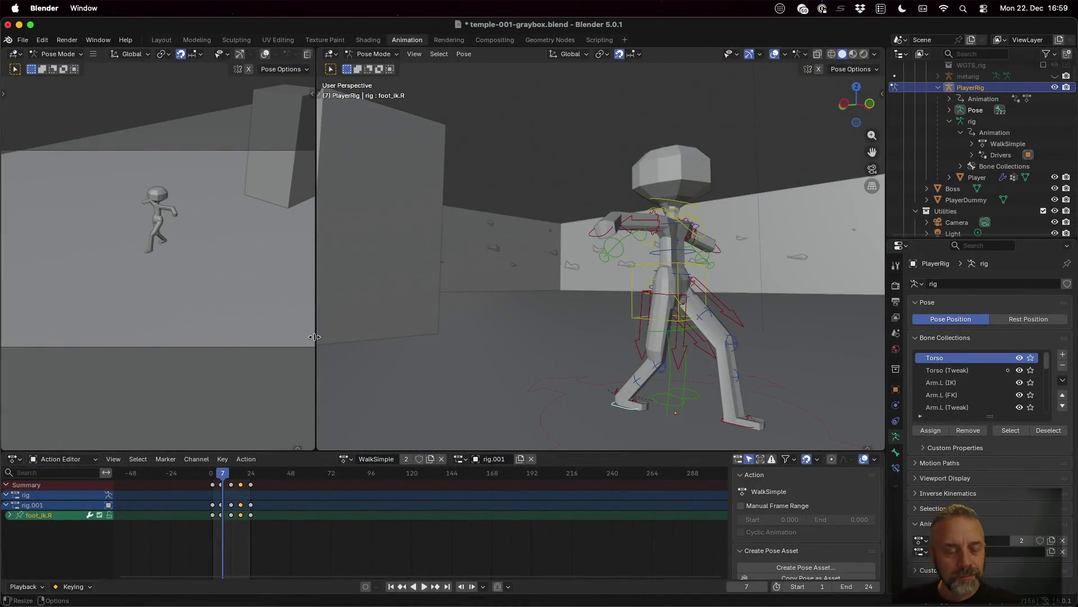
- Review playback, then give WalkSimple a manual frame range ending at frame 25
key("space")
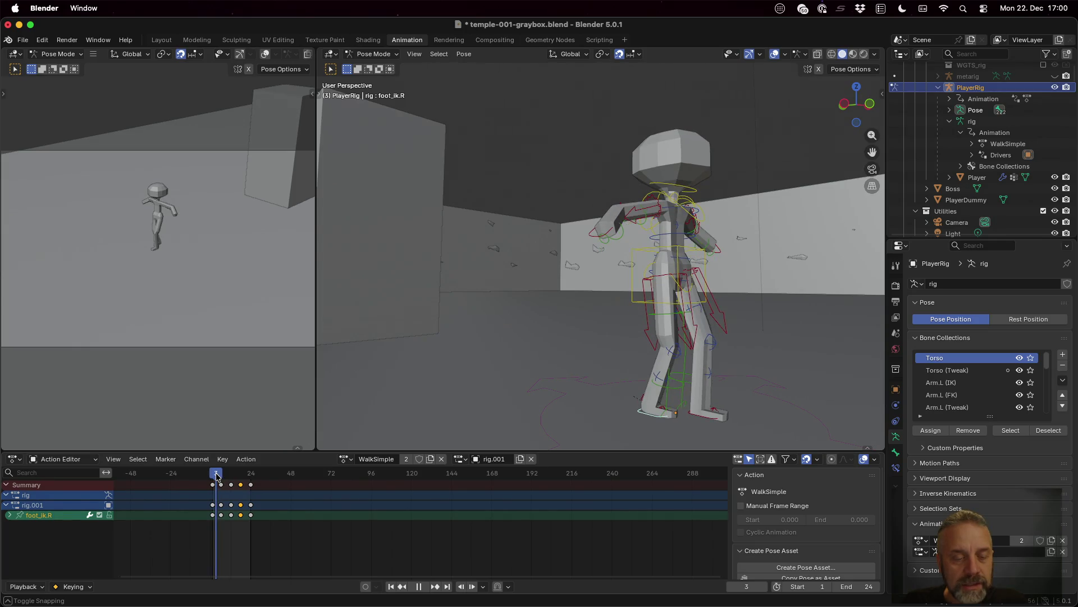
key("space")
left_click(296, 524)
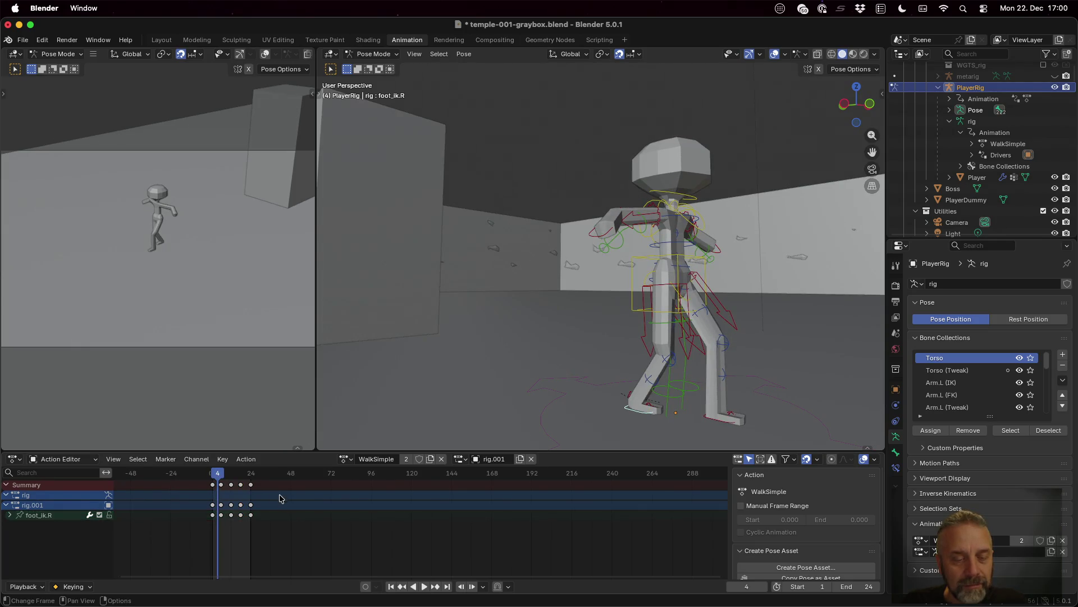
left_click(742, 506)
left_click(859, 520)
type("25")
key("Return")
- Shift the keyframes from frame 6 onward two frames later
left_click(412, 474)
left_click_drag(262, 535, 217, 479)
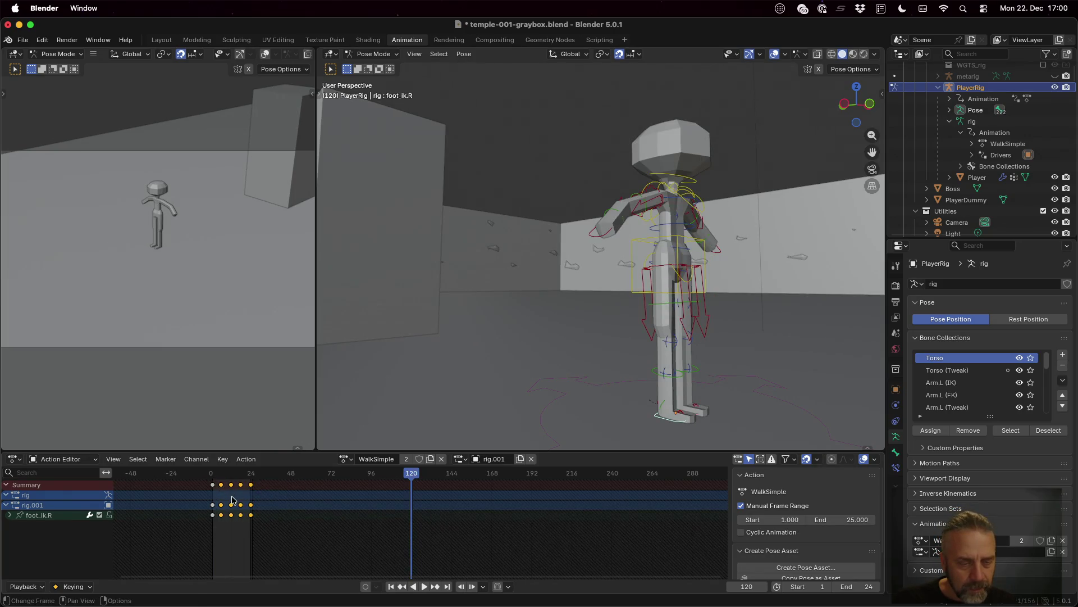
key("g")
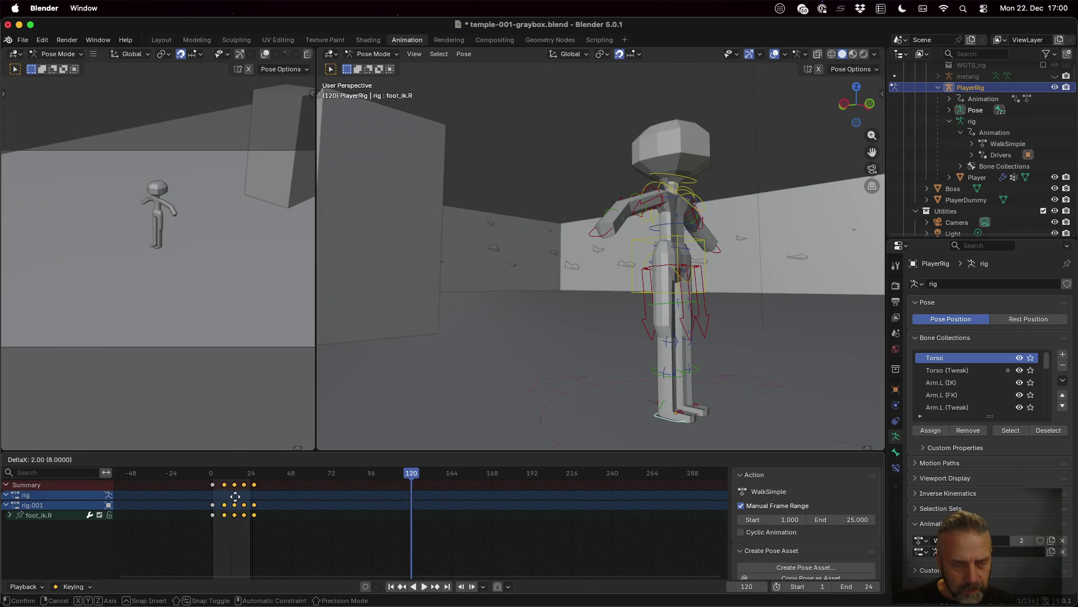
left_click(233, 496)
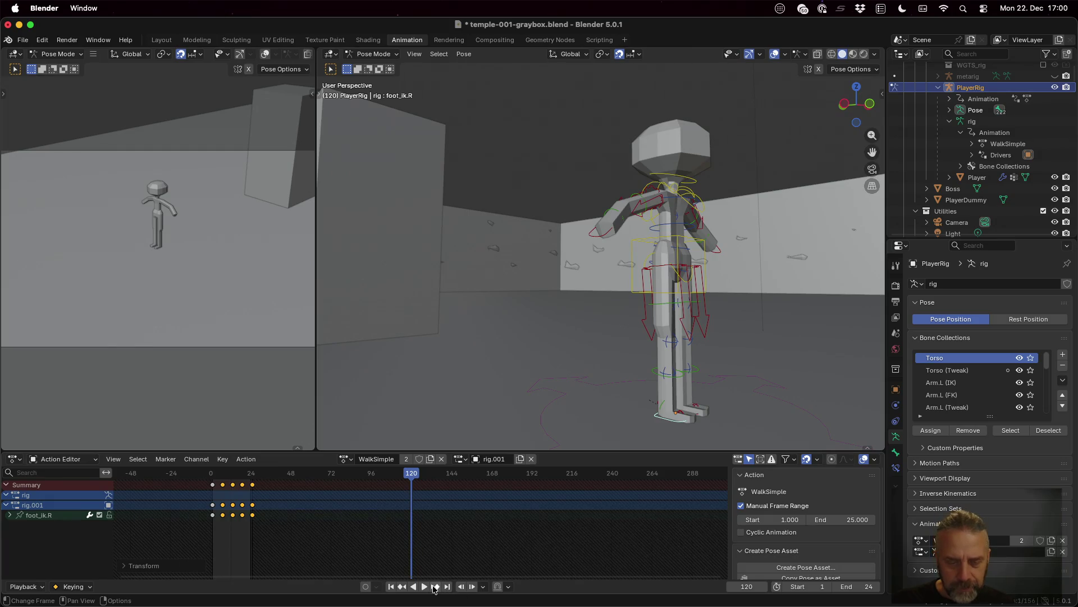
- Play the cycle to check timing, then scrub back to frame 4 and pick the left leg
left_click(425, 587)
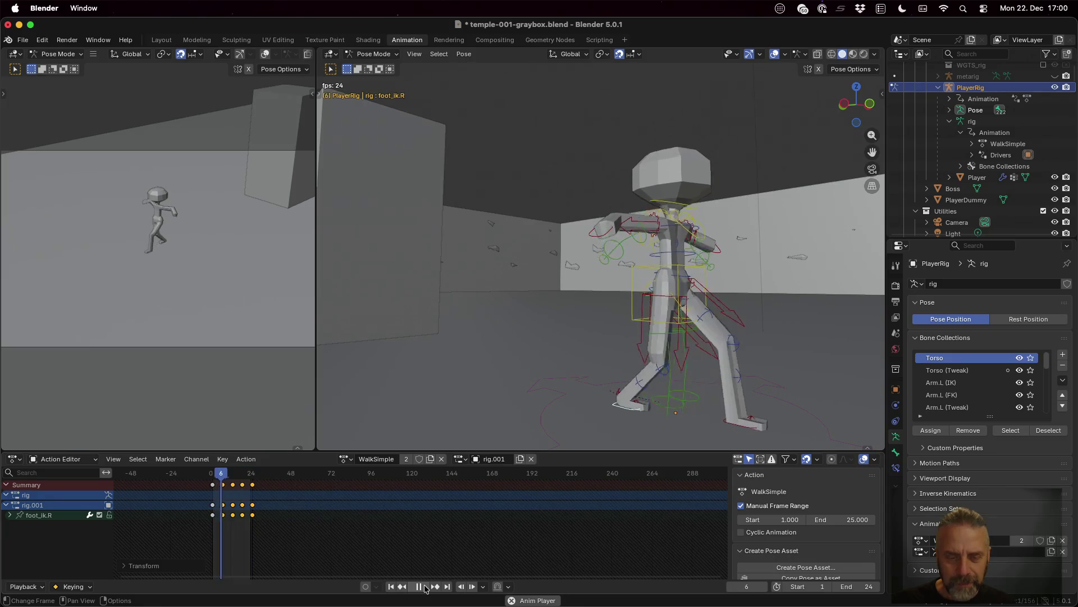
left_click(419, 587)
left_click_drag(250, 473, 220, 478)
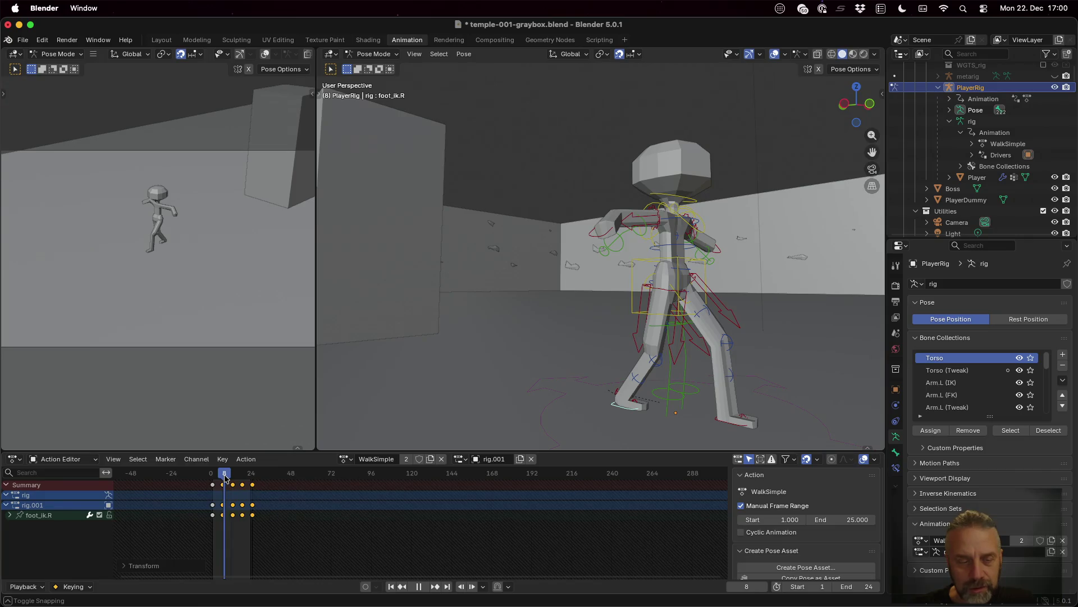
left_click_drag(224, 477, 219, 476)
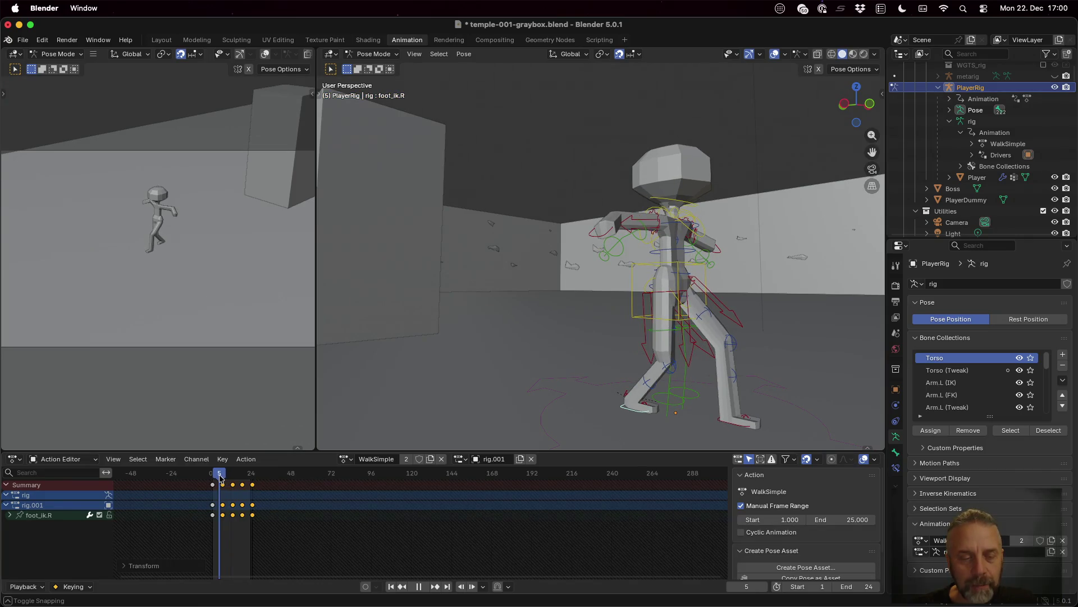
left_click(721, 365)
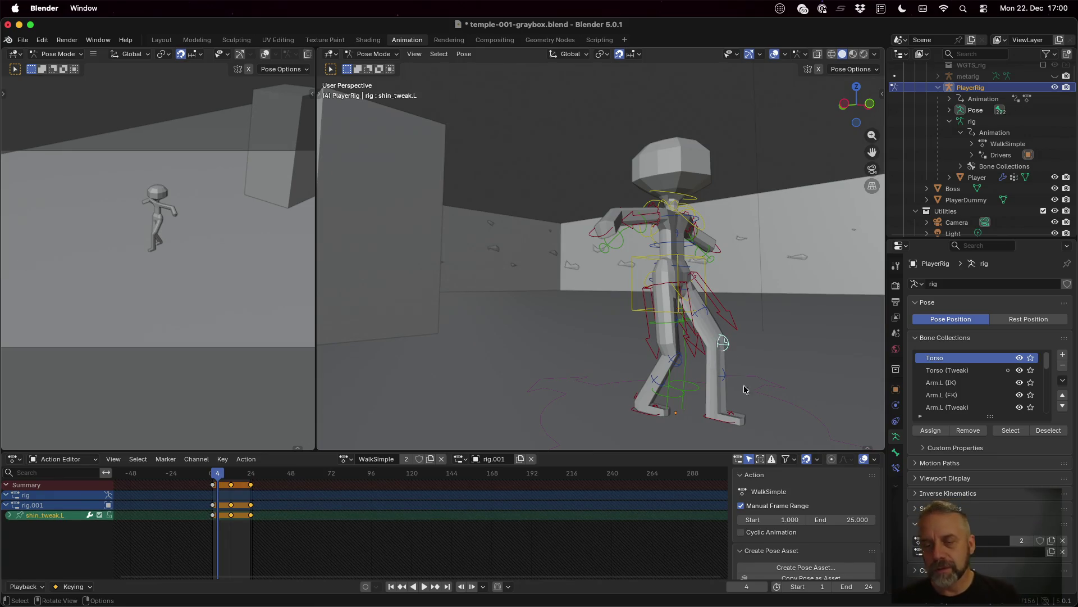
- Raise foot_ik.L 0.1 m on Z at frame 4, key it, and play back the lift
left_click(723, 421)
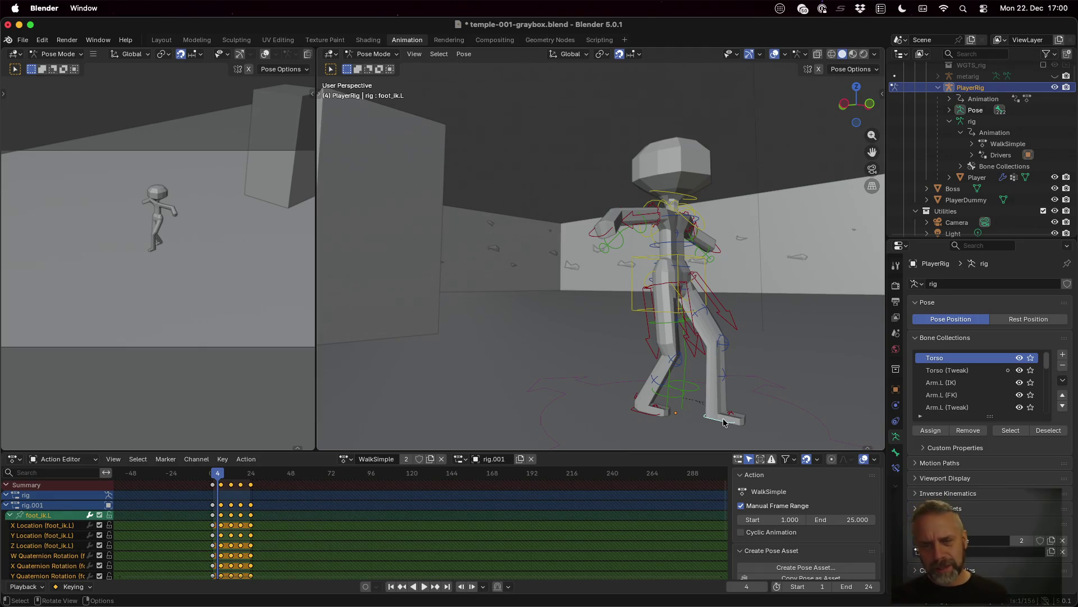
key("g")
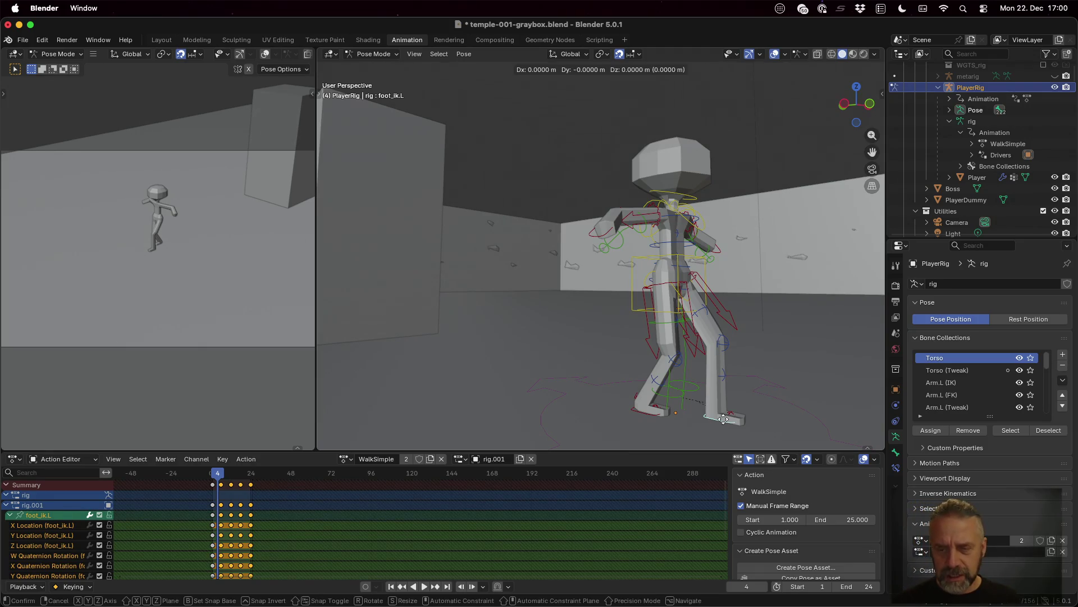
key("z")
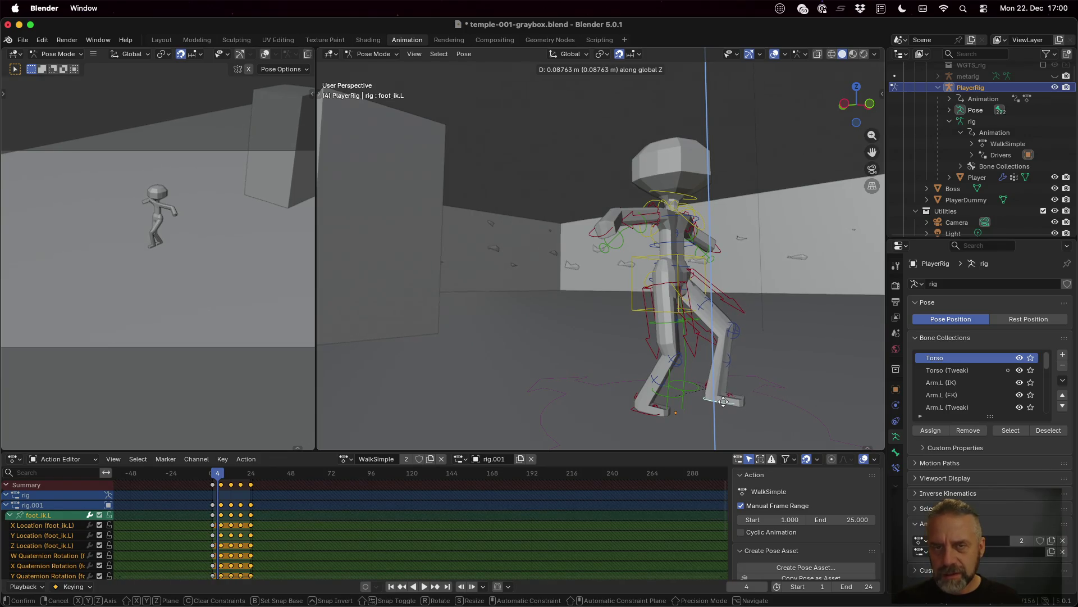
left_click(723, 405)
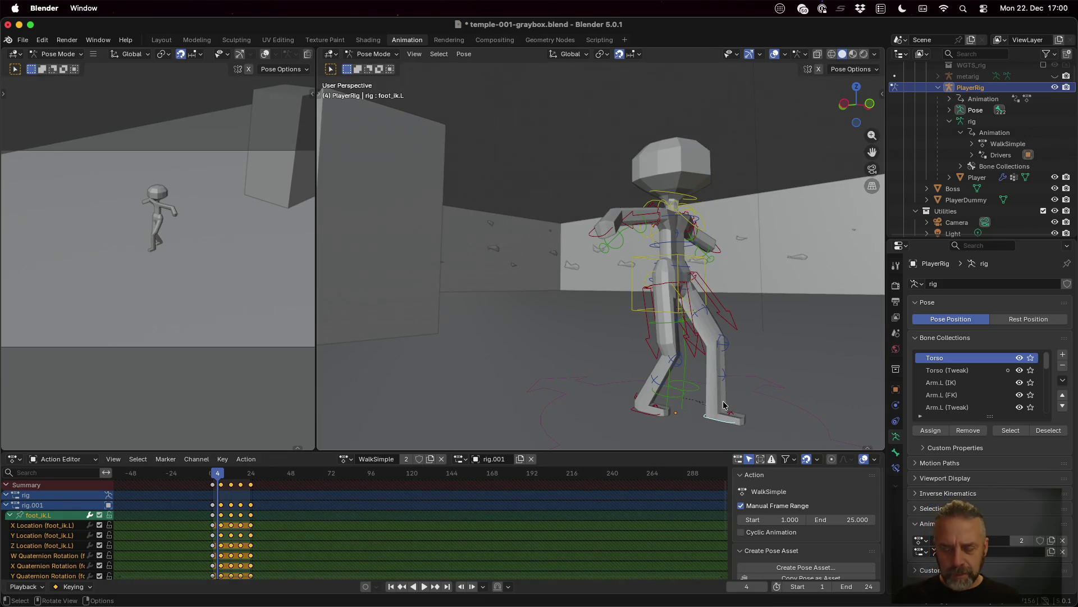
key("g")
key("z")
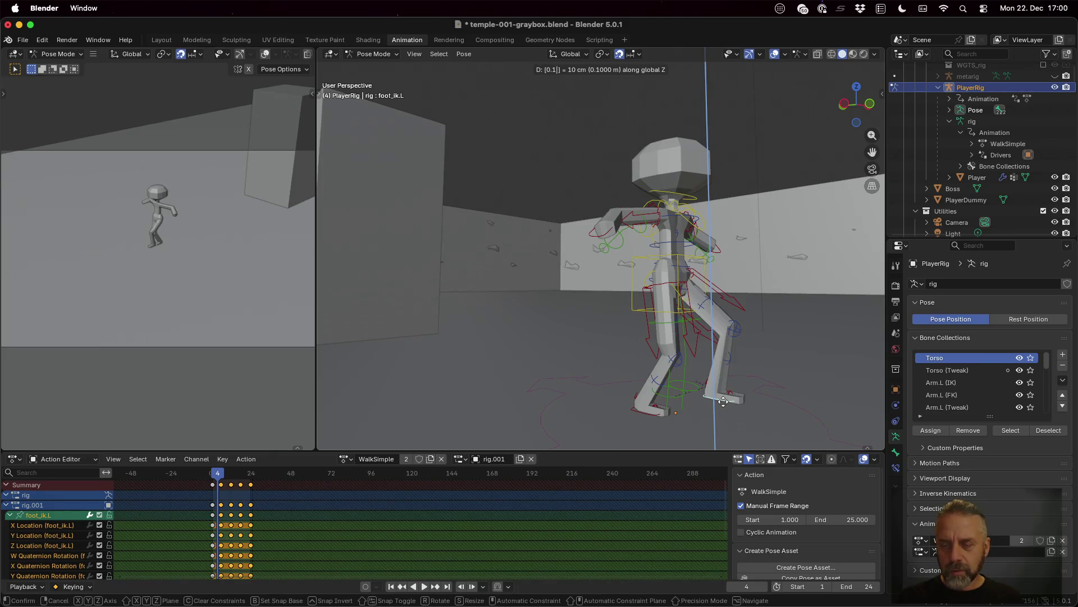
left_click(722, 405)
key("i")
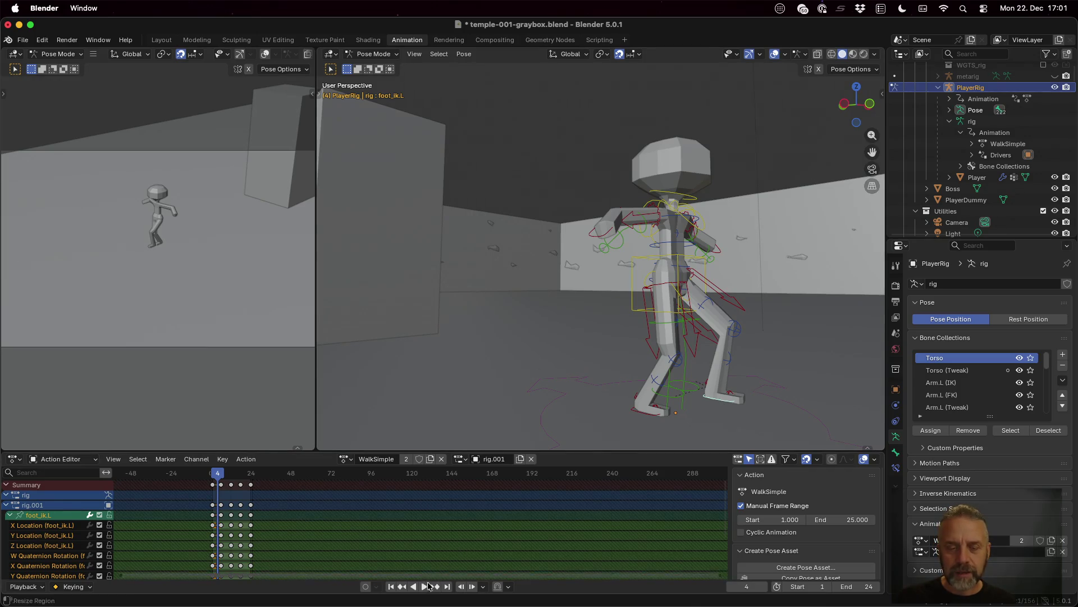
key("space")
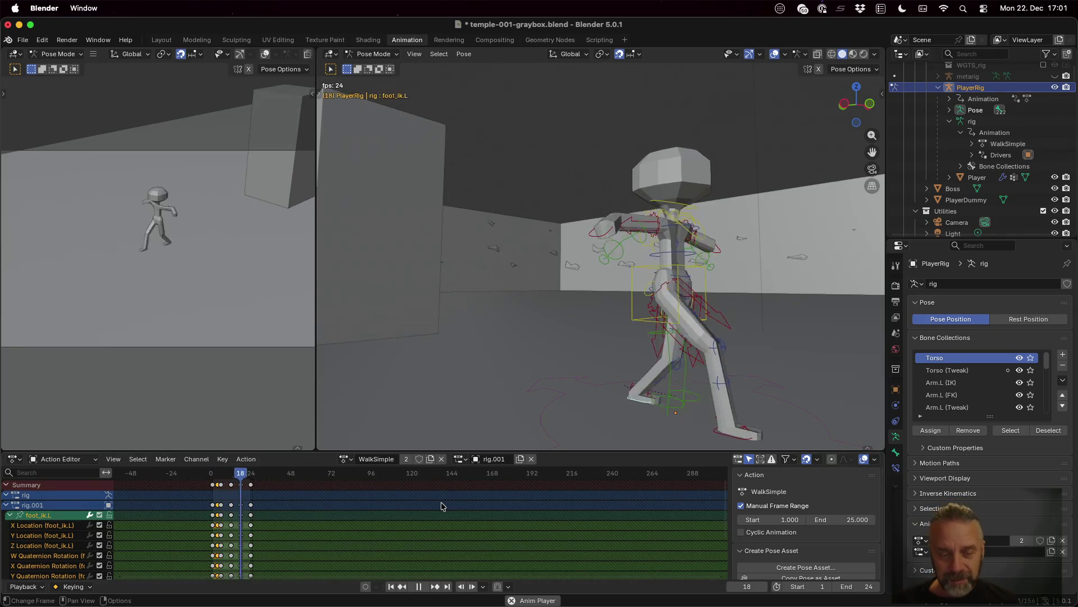
key("space")
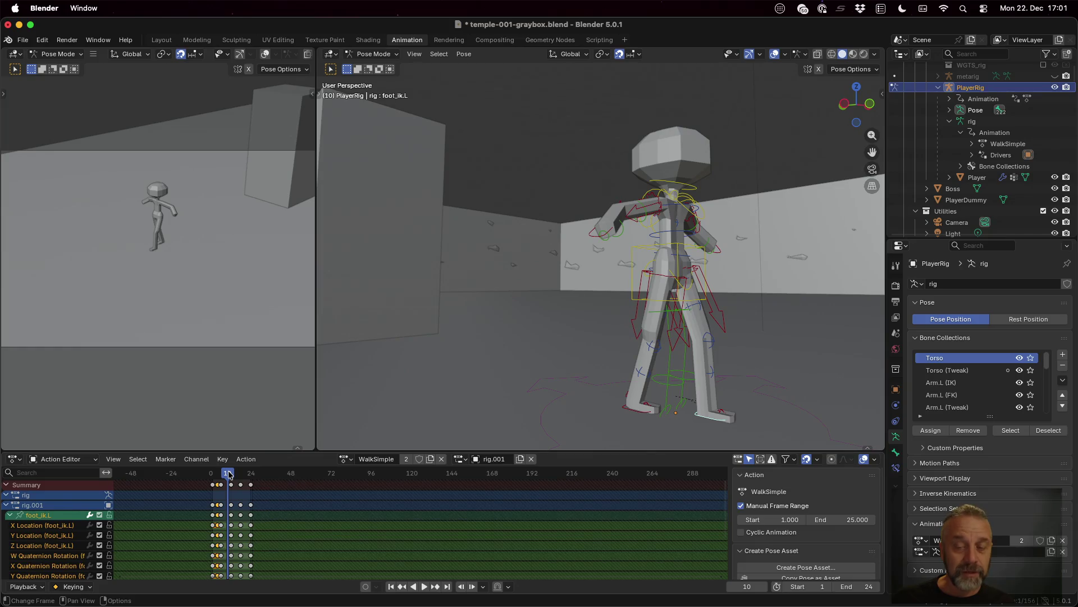
left_click_drag(228, 475, 232, 474)
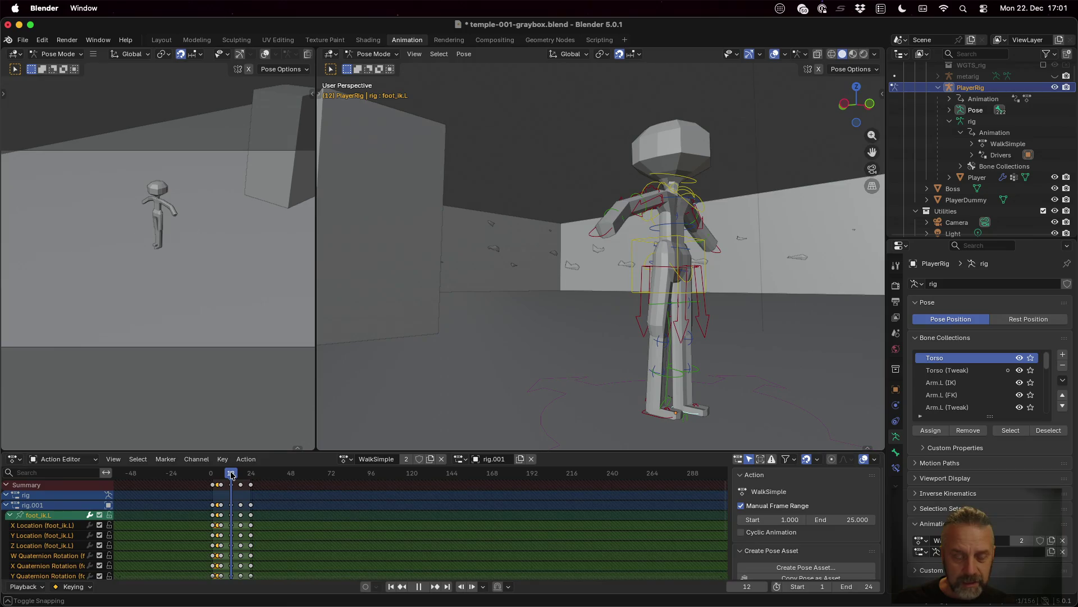
left_click_drag(233, 474, 237, 478)
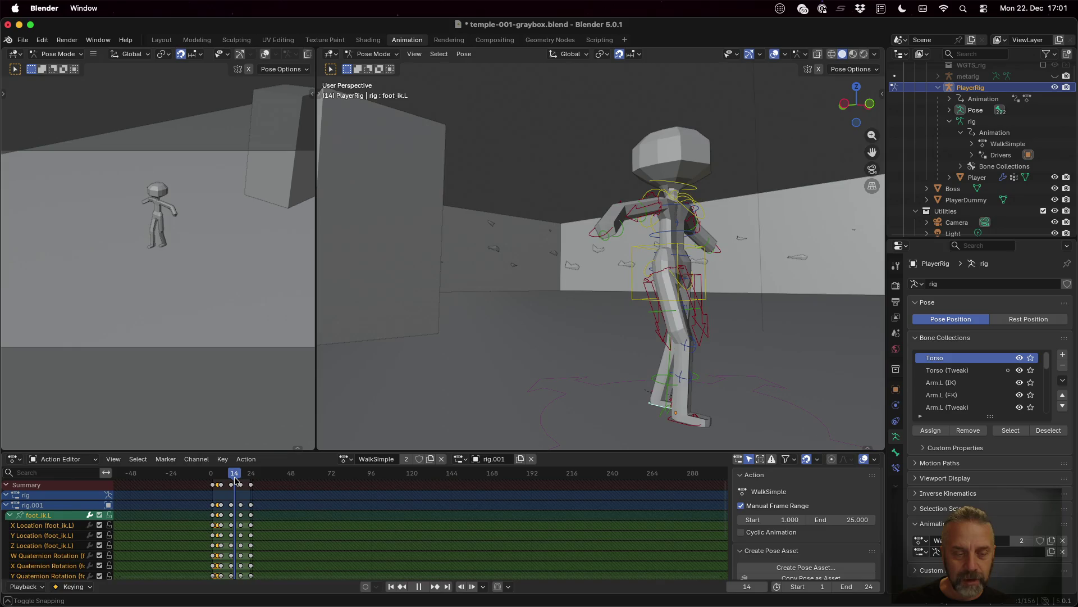
left_click(700, 431)
key("g")
key("z")
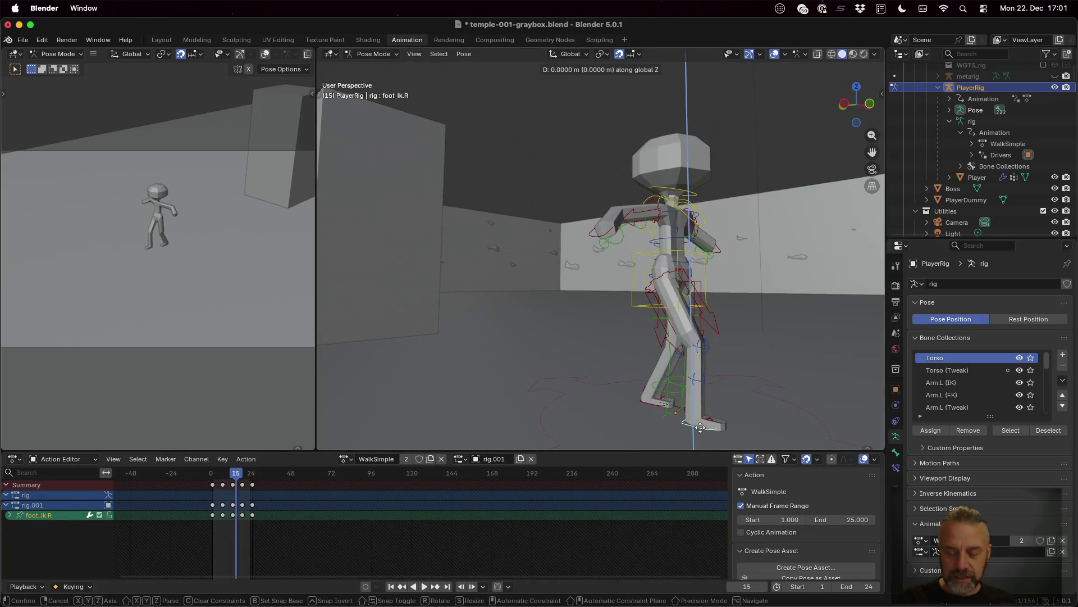
key("Return")
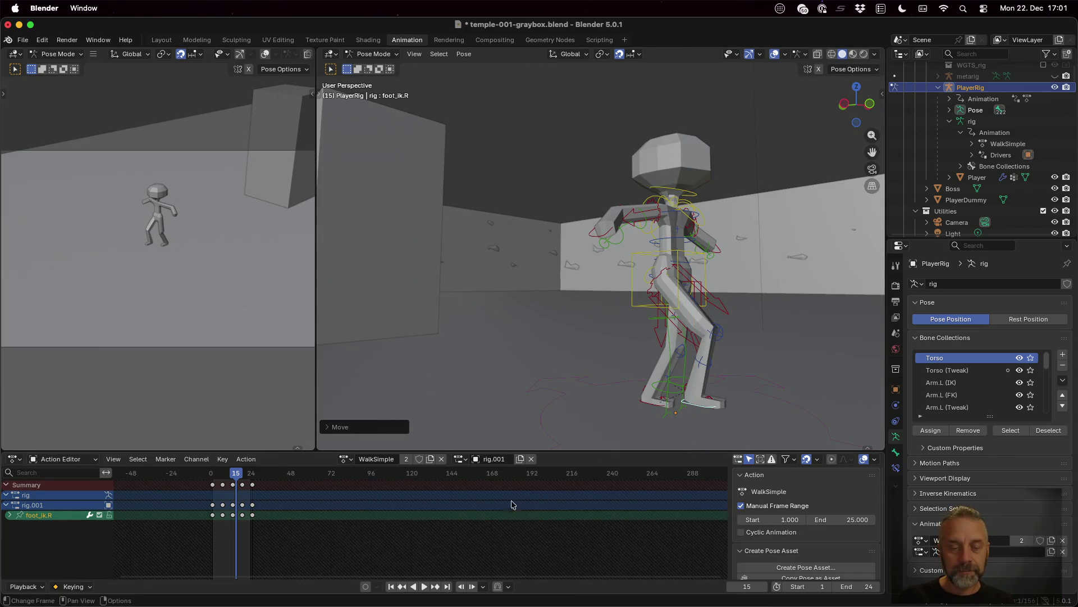
left_click(425, 586)
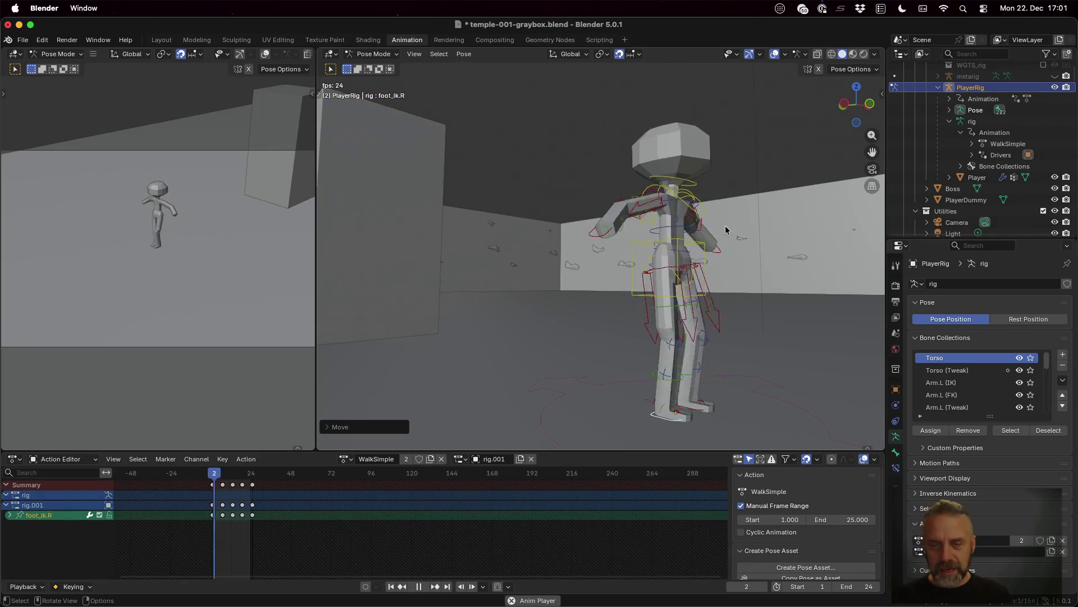
key("space")
mouse_move(233, 473)
left_mouse_down()
mouse_move(243, 480)
mouse_move(217, 484)
mouse_move(239, 487)
left_mouse_up()
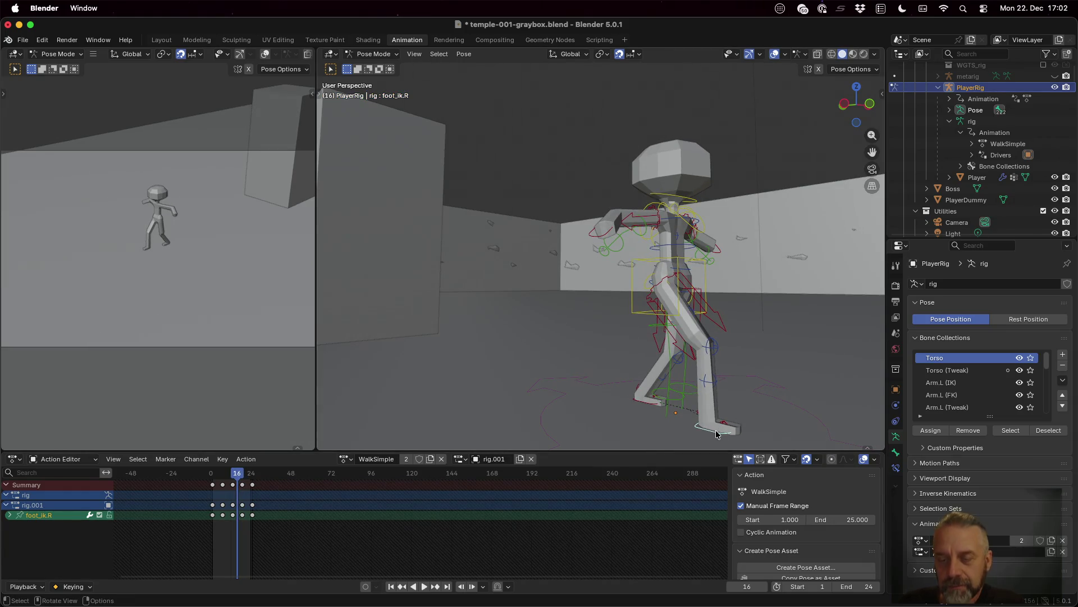
key("g")
- Finish raising the right foot on Z, key it at frame 16, and play the cycle
key("z")
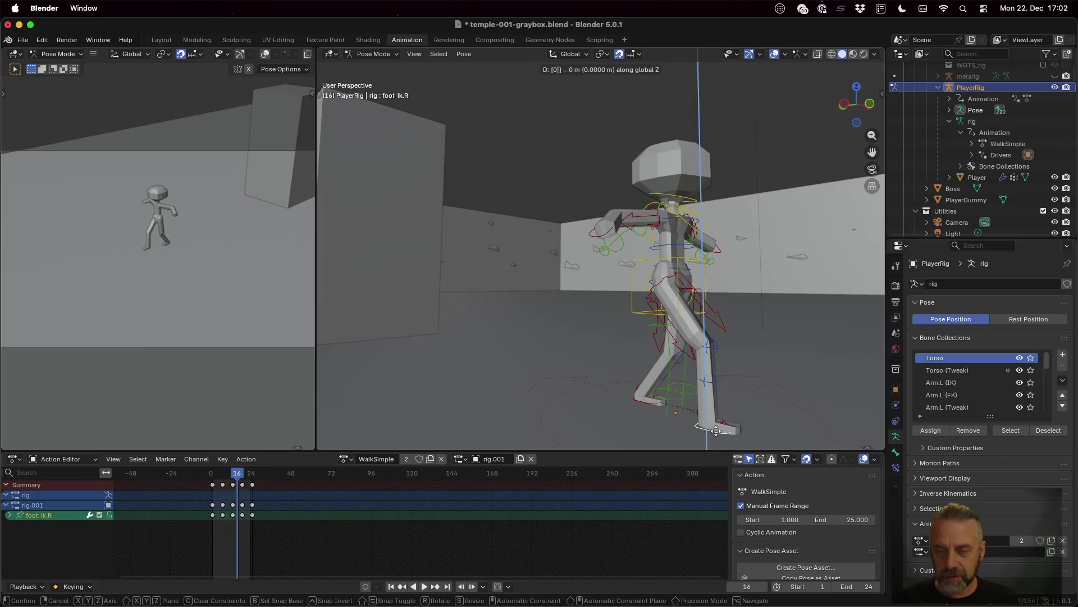
left_click(715, 432)
key("i")
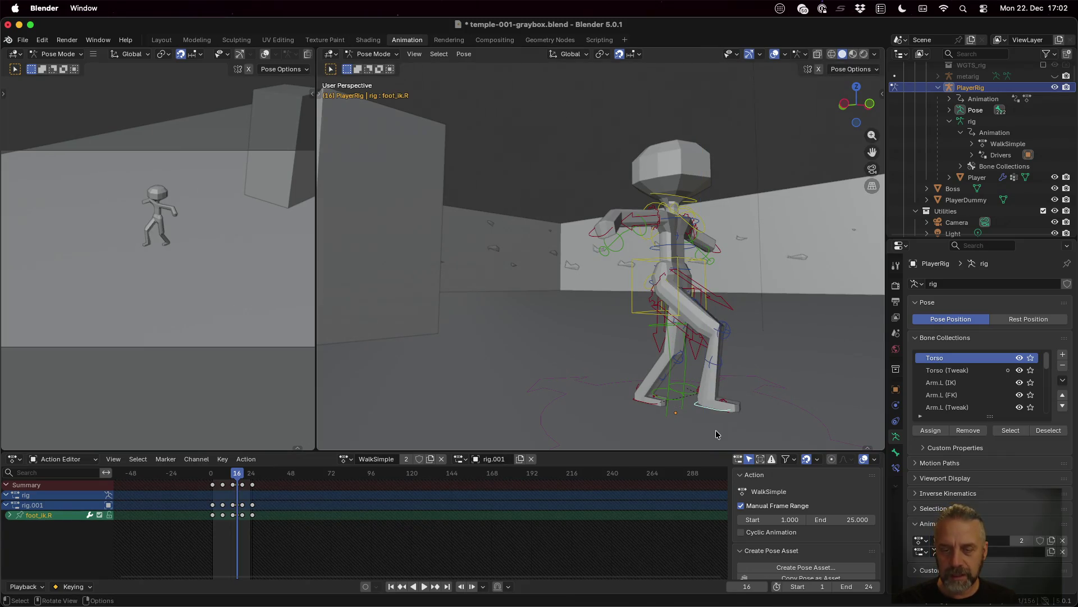
key("space")
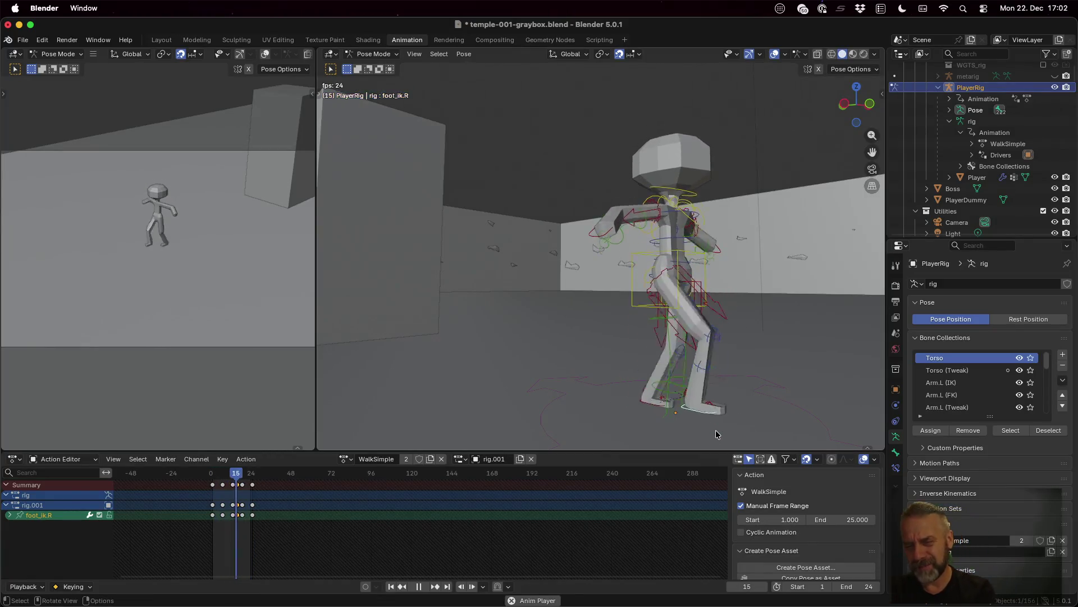
- Check the walk-cycle reference in Firefox and come back to the Blender scene
key("ctrl+Left")
key("ctrl+Left")
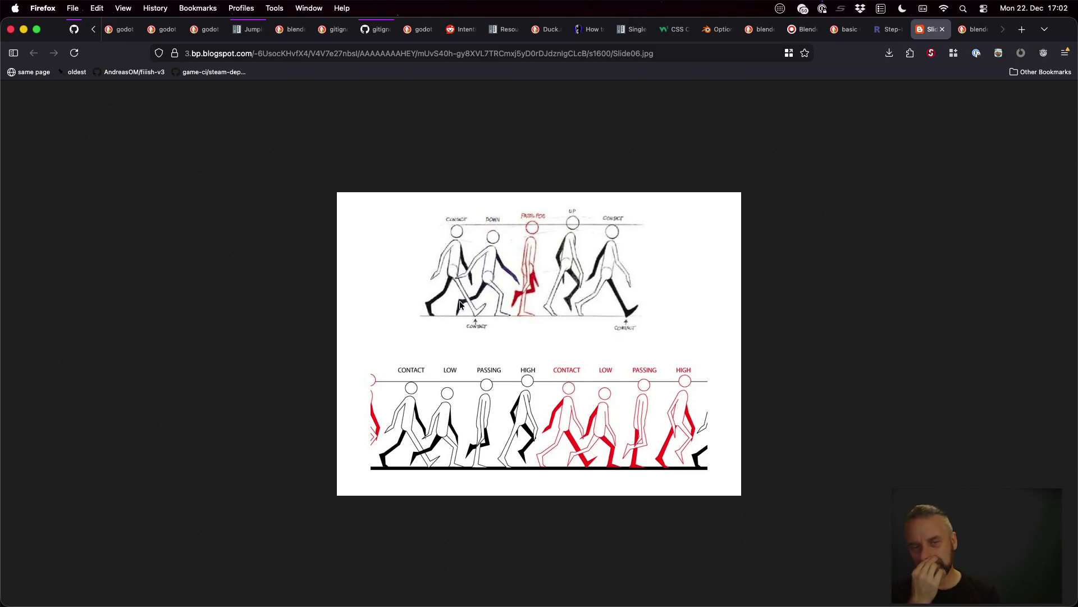
key("ctrl+Right")
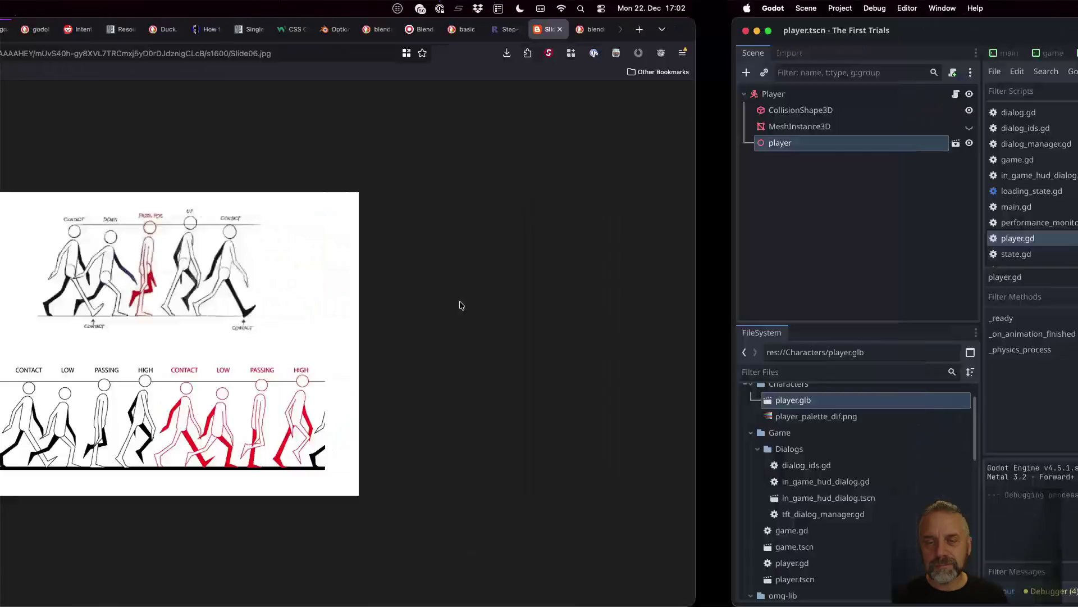
key("ctrl+Right")
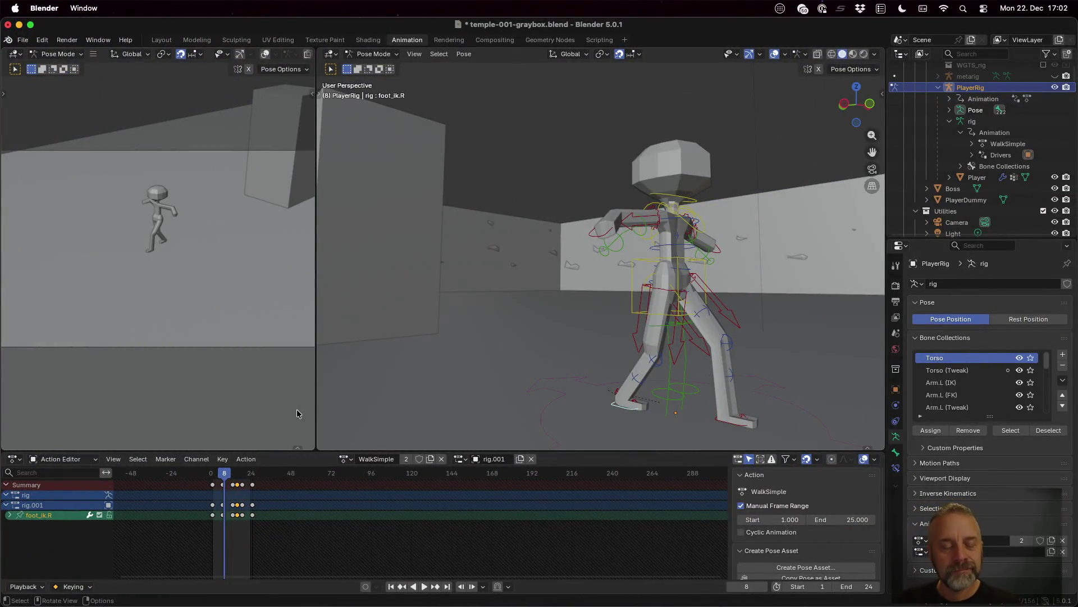
left_click_drag(224, 476, 218, 476)
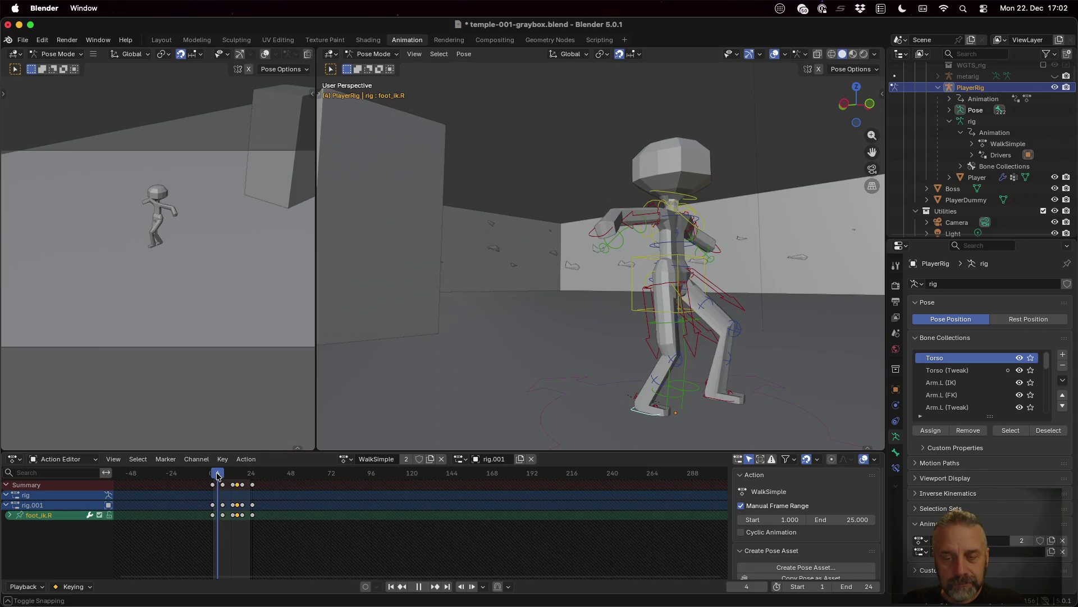
left_click_drag(218, 476, 219, 476)
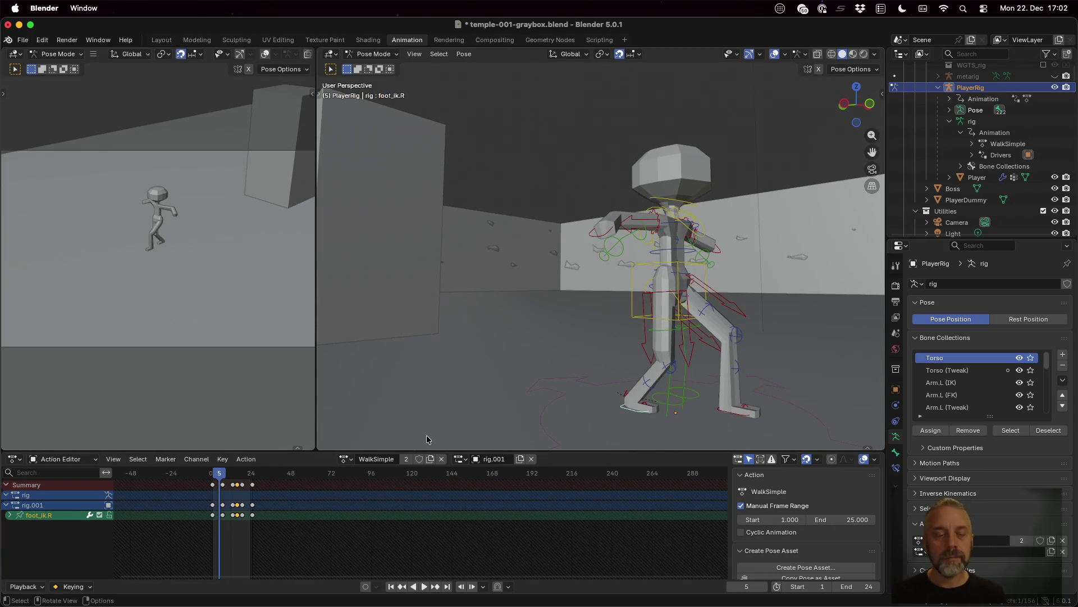
left_click_drag(219, 477, 222, 478)
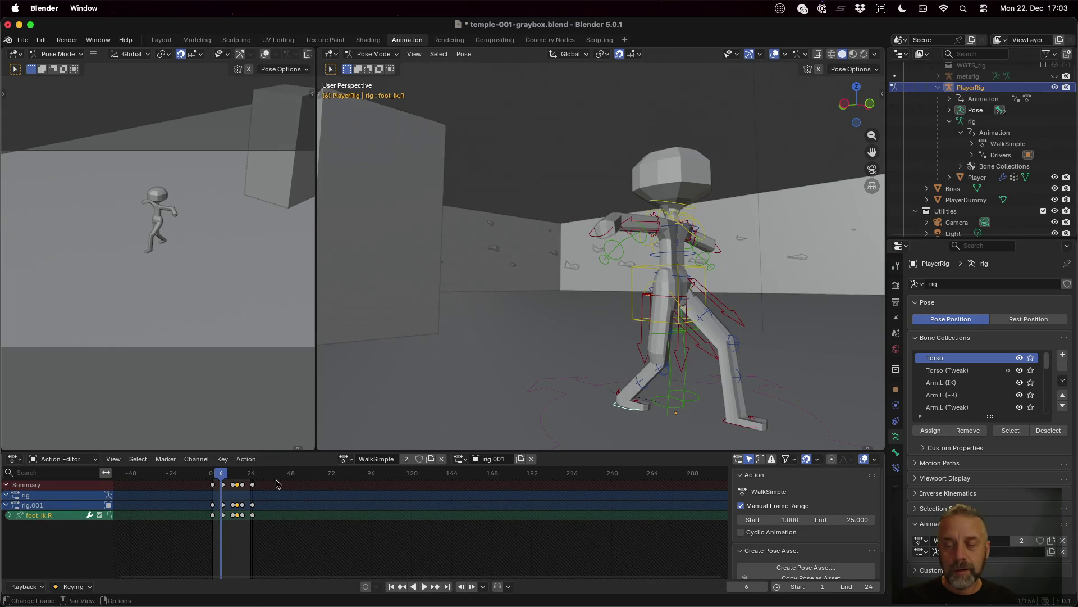
key("ctrl+Left")
key("ctrl+Left")
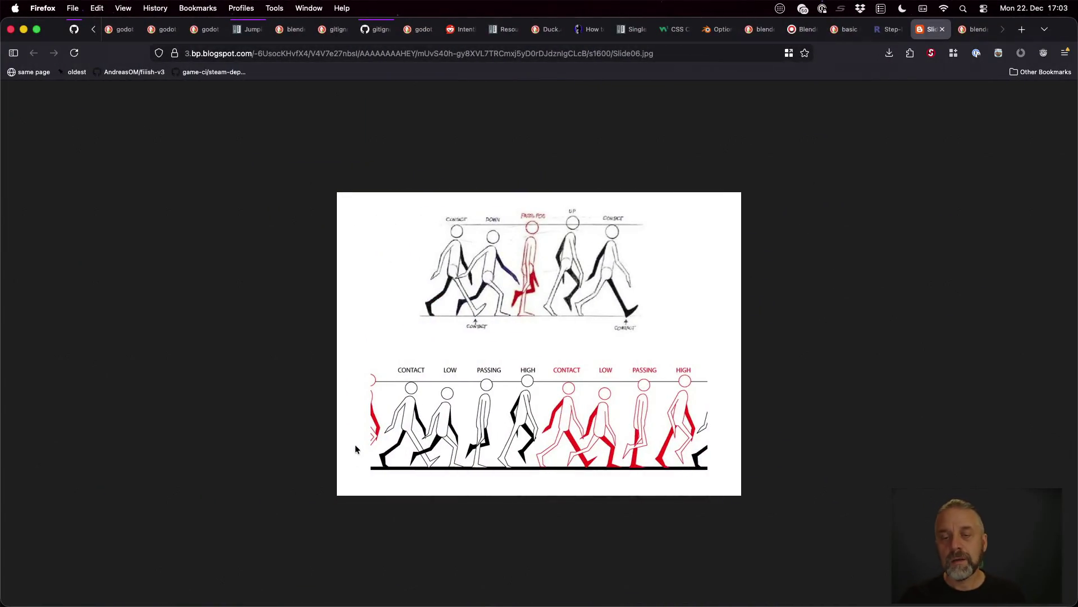
key("ctrl+Right")
key("ctrl+Right")
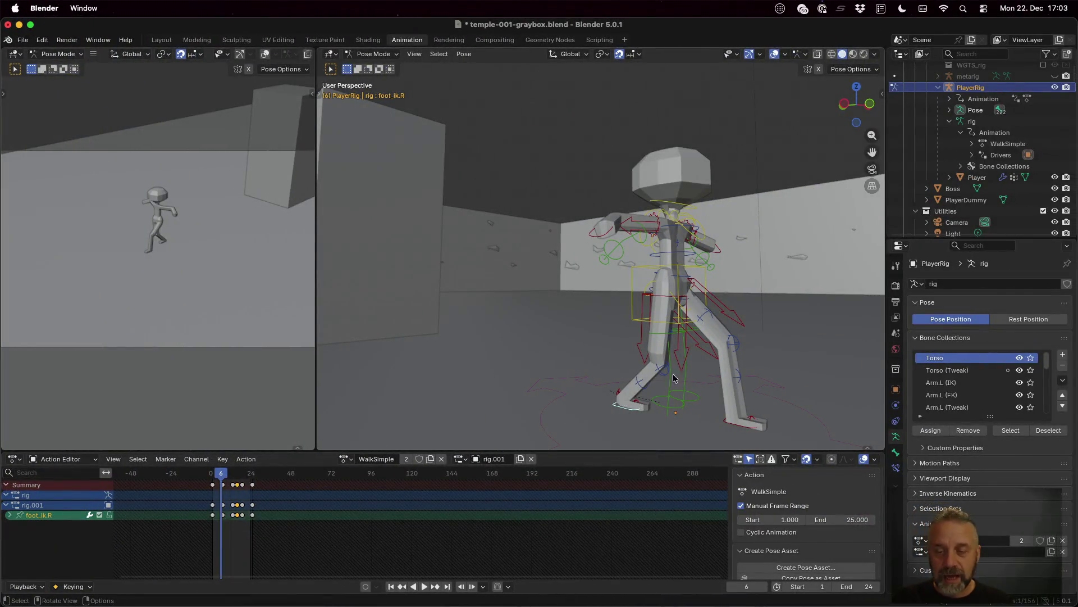
- Tilt foot_ik.L about -25° around X at frame 6 with auto-keying, then play
left_click(743, 425)
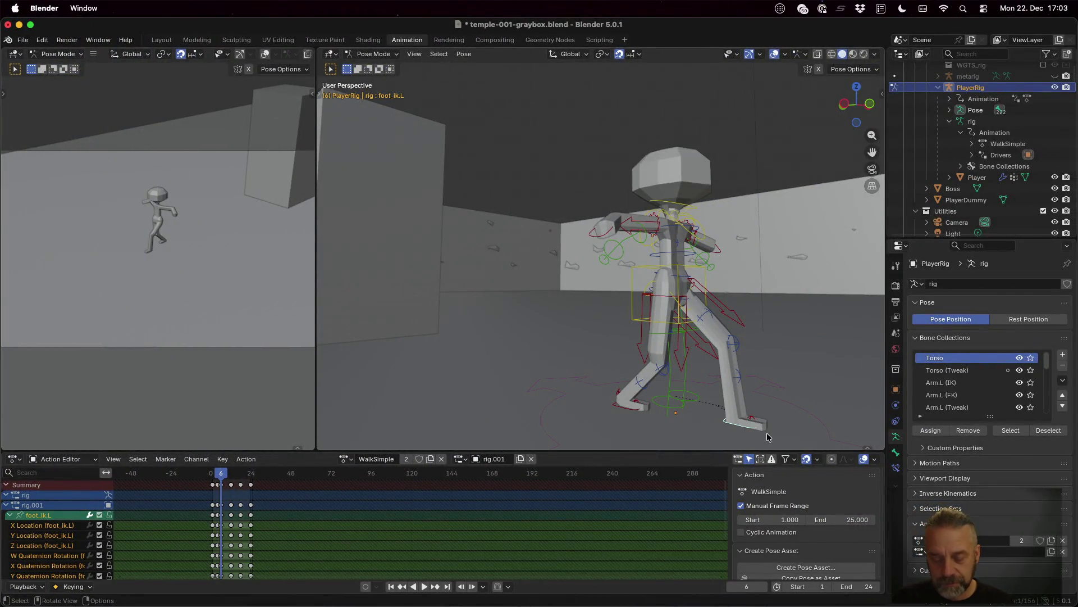
key("r")
key("x")
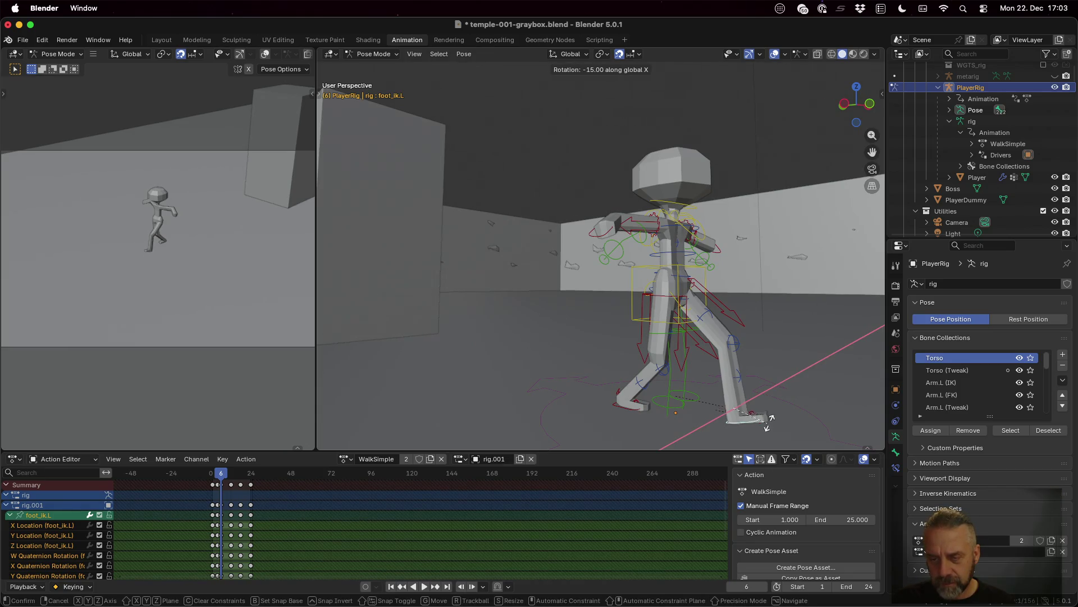
left_click(769, 414)
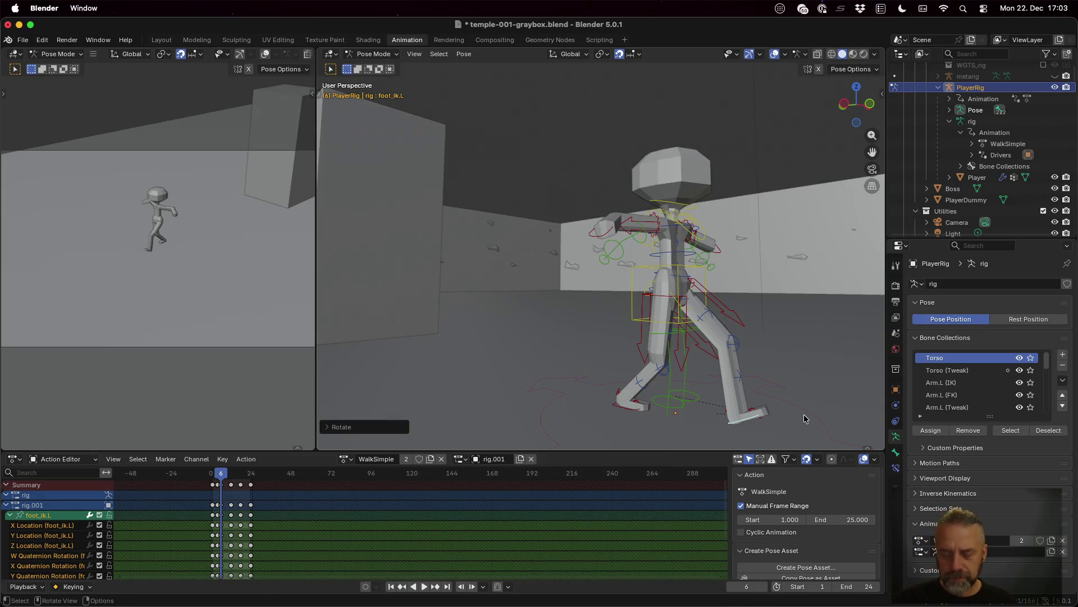
left_click(425, 586)
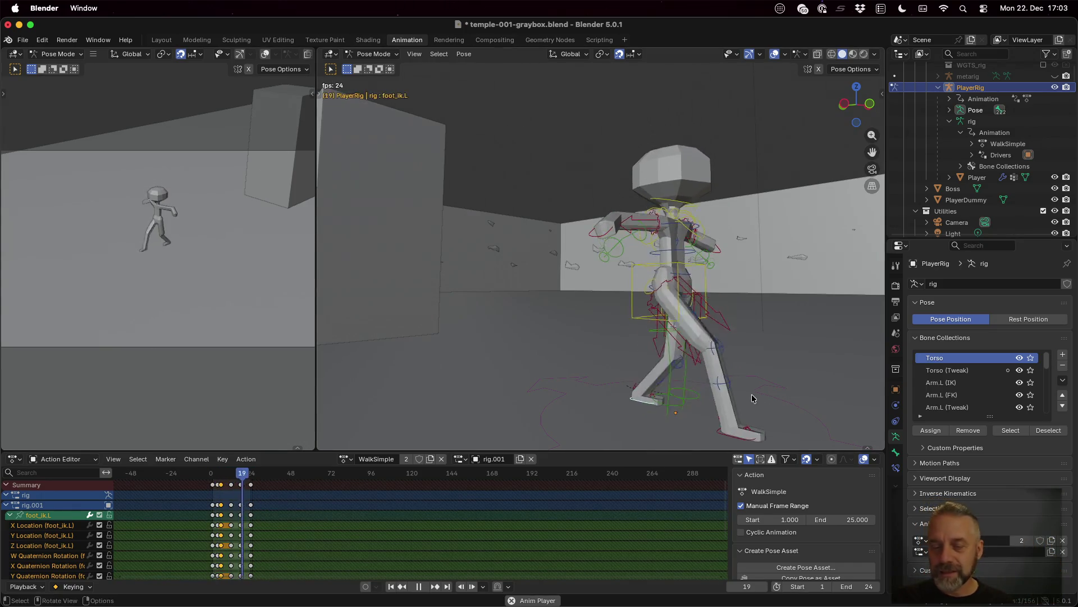
- Stop playback, scrub to frame 17 and select foot_ik.R
key("space")
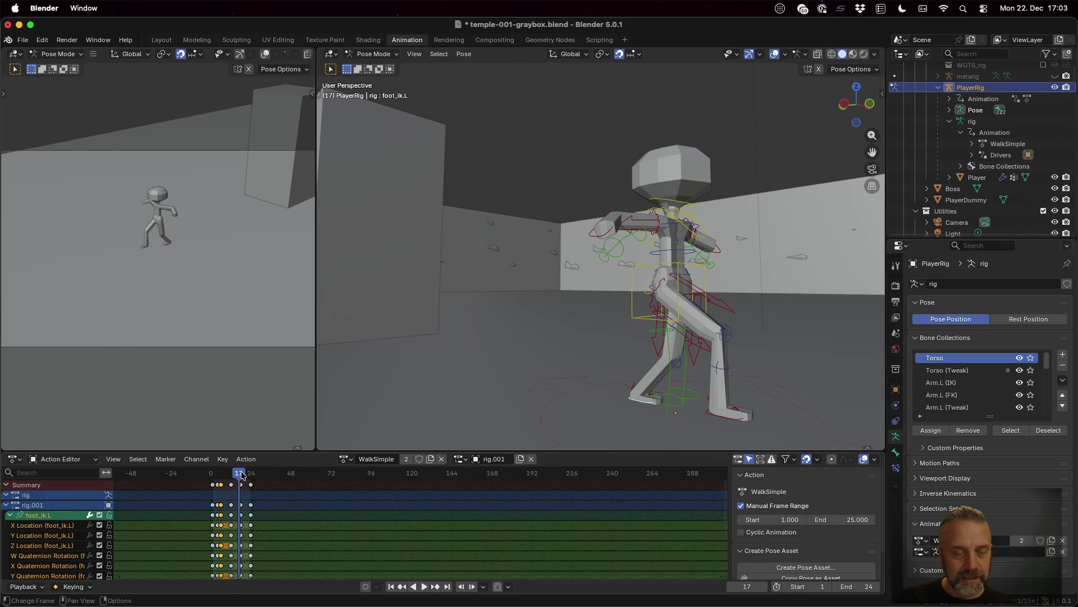
left_click(242, 475)
mouse_move(243, 475)
left_mouse_down()
mouse_move(256, 475)
mouse_move(241, 476)
left_mouse_up()
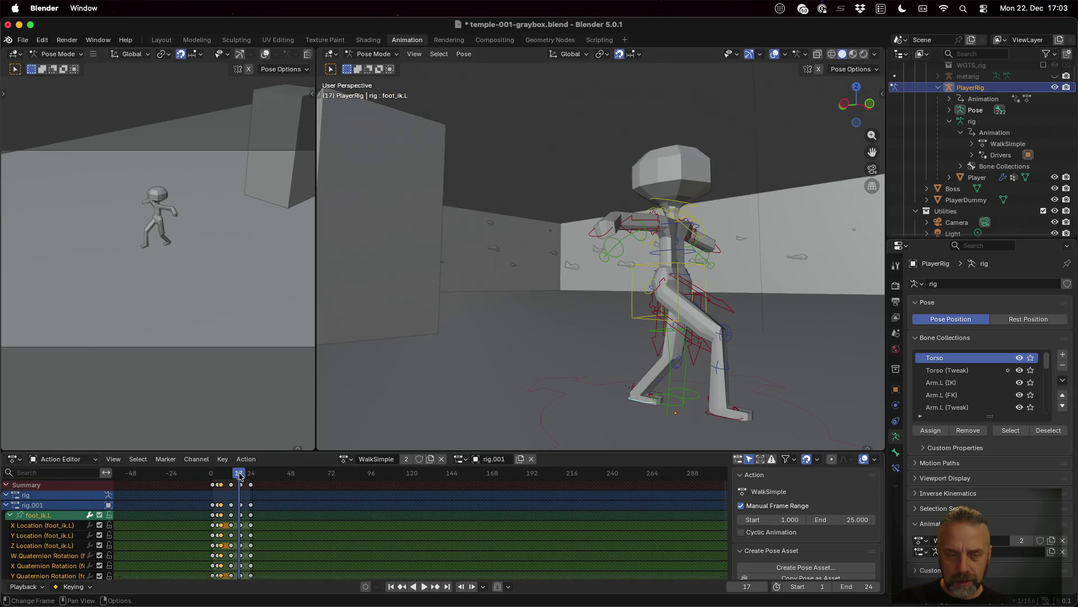
left_click(736, 422)
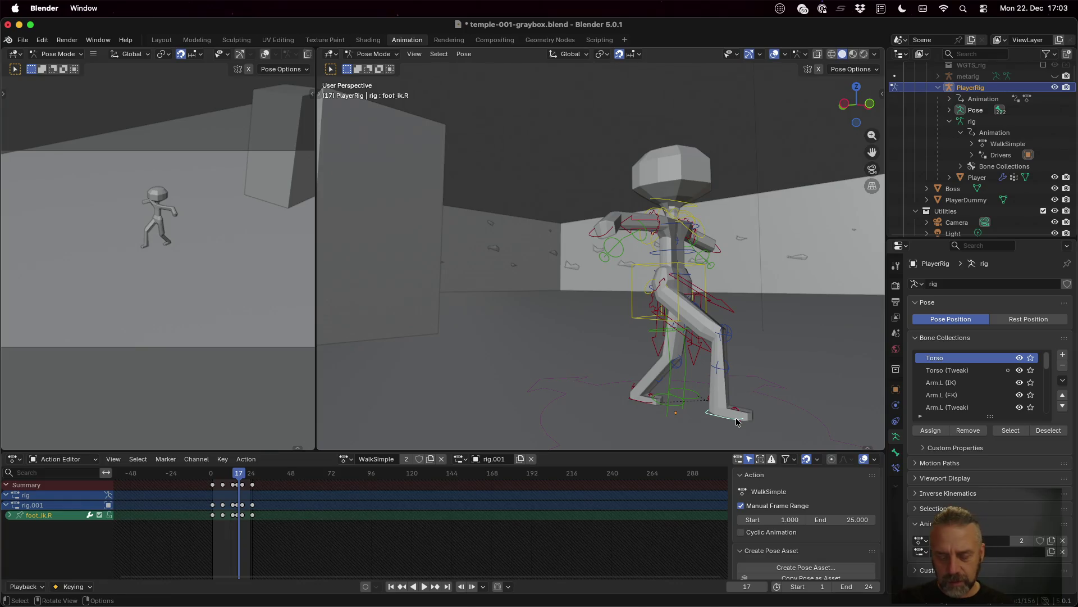
- Rotate the right foot about -20° around X, key it at frame 17, and play
key("r")
key("x")
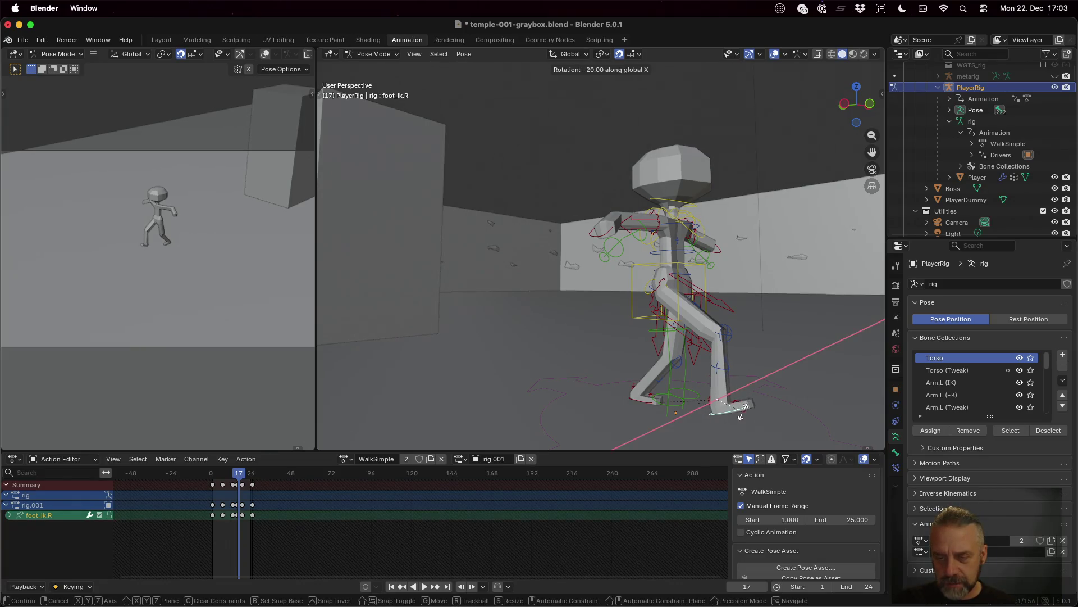
left_click(740, 415)
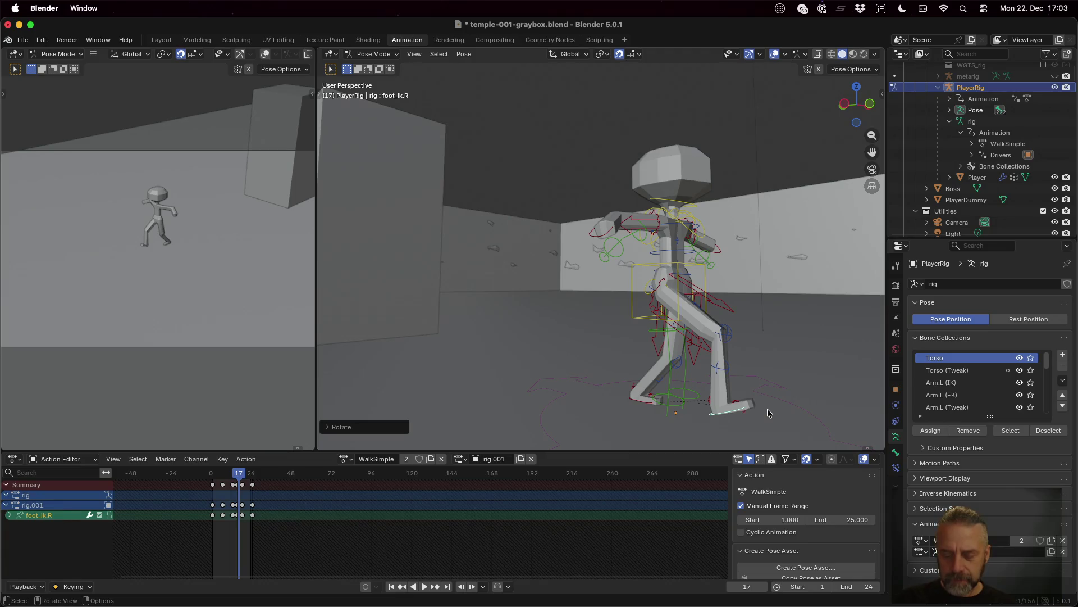
key("i")
key("space")
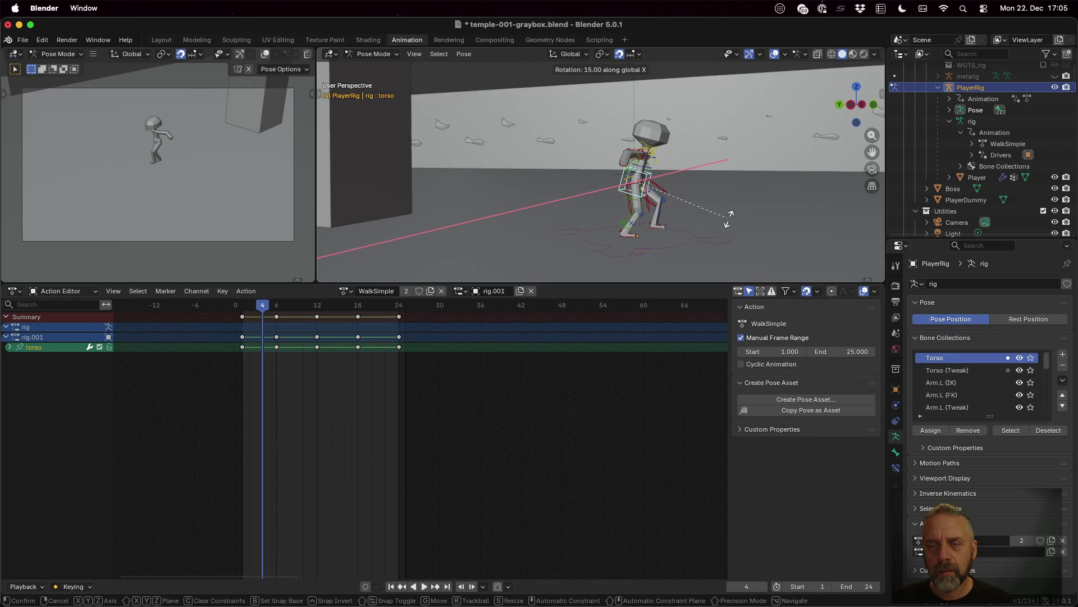
- Confirm the 15° X torso tilt at frame 4, key it, and review playback
left_click(728, 217)
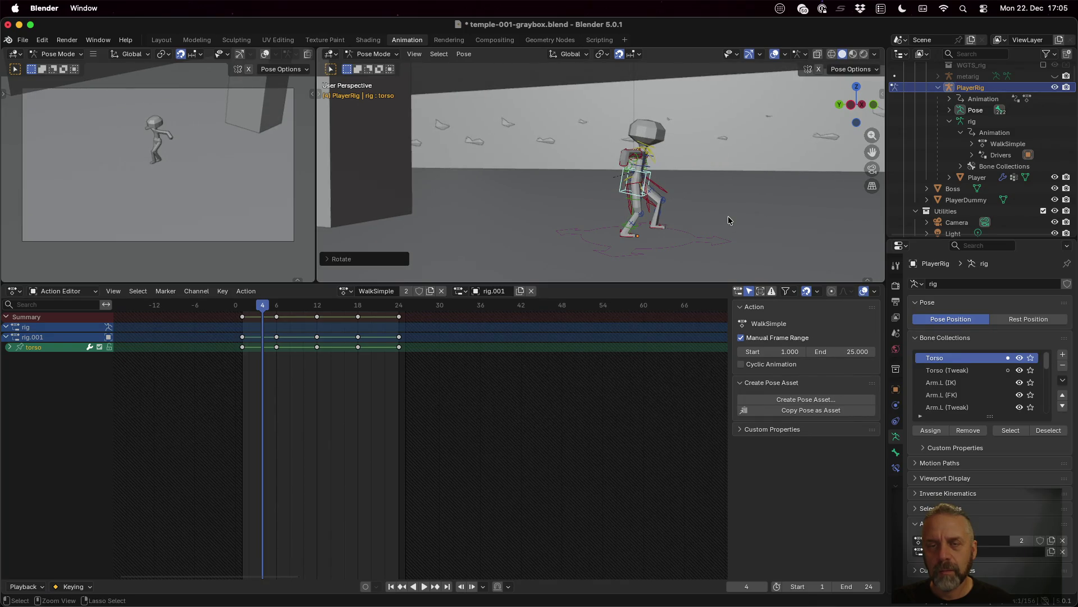
key("i")
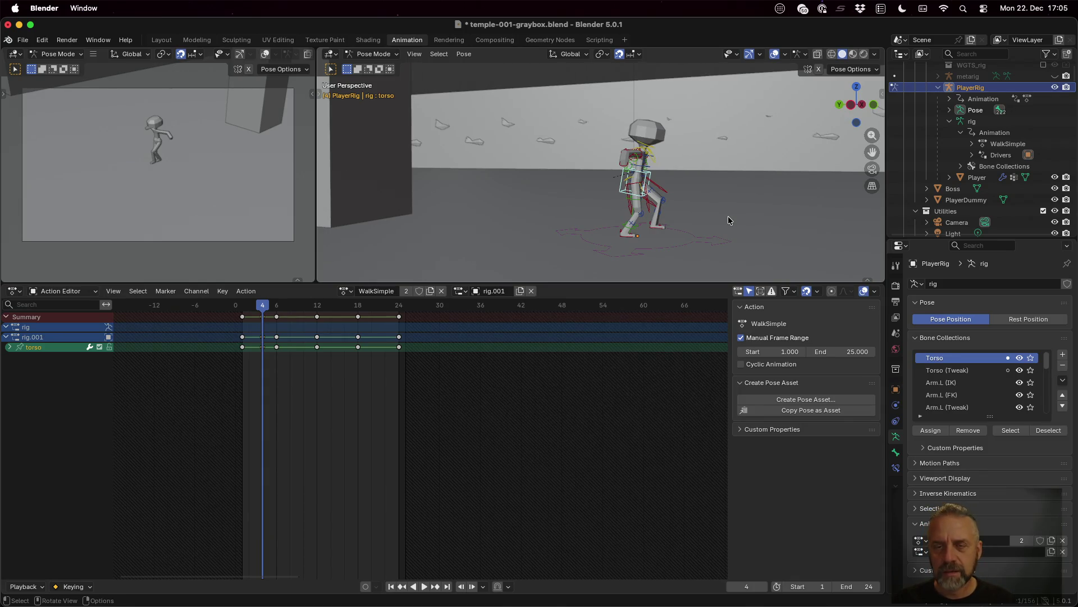
key("space")
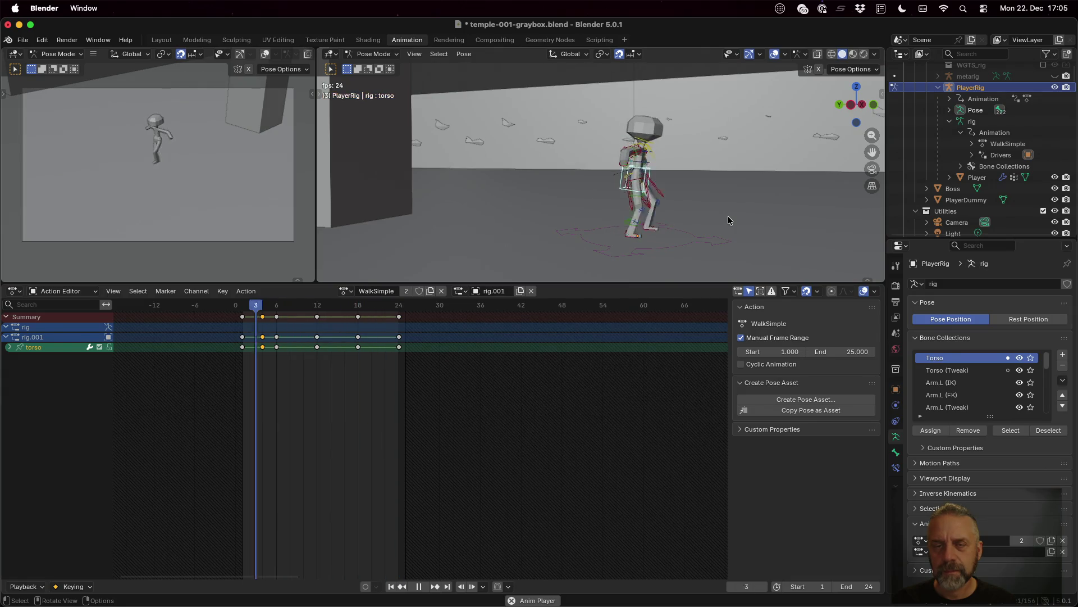
key("space")
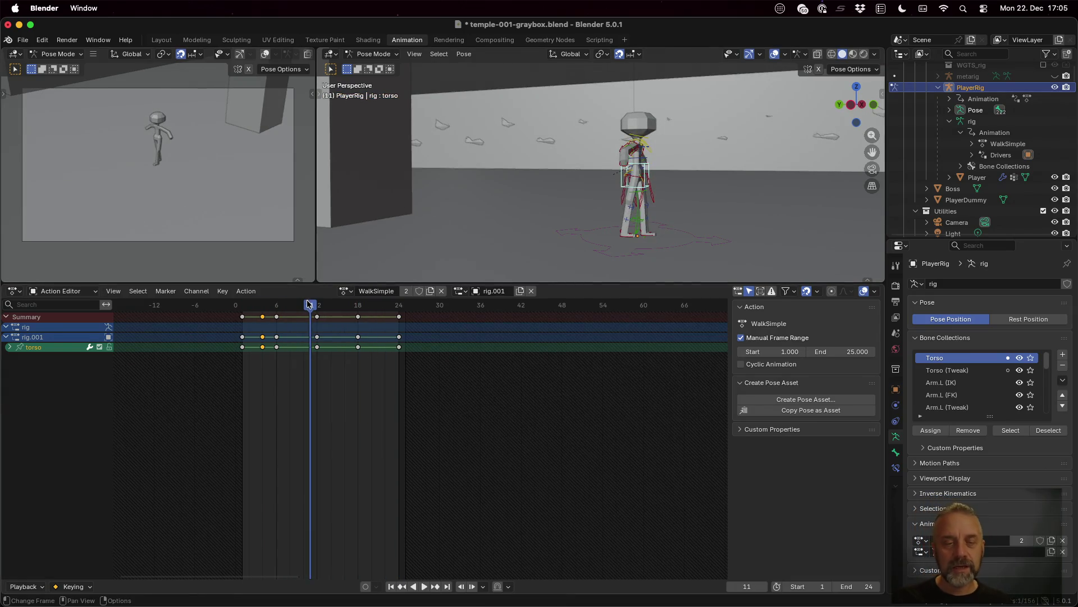
key("space")
- Scrub to frame 16, rotate the torso 5° around X, and play the cycle
left_click_drag(269, 305, 279, 309)
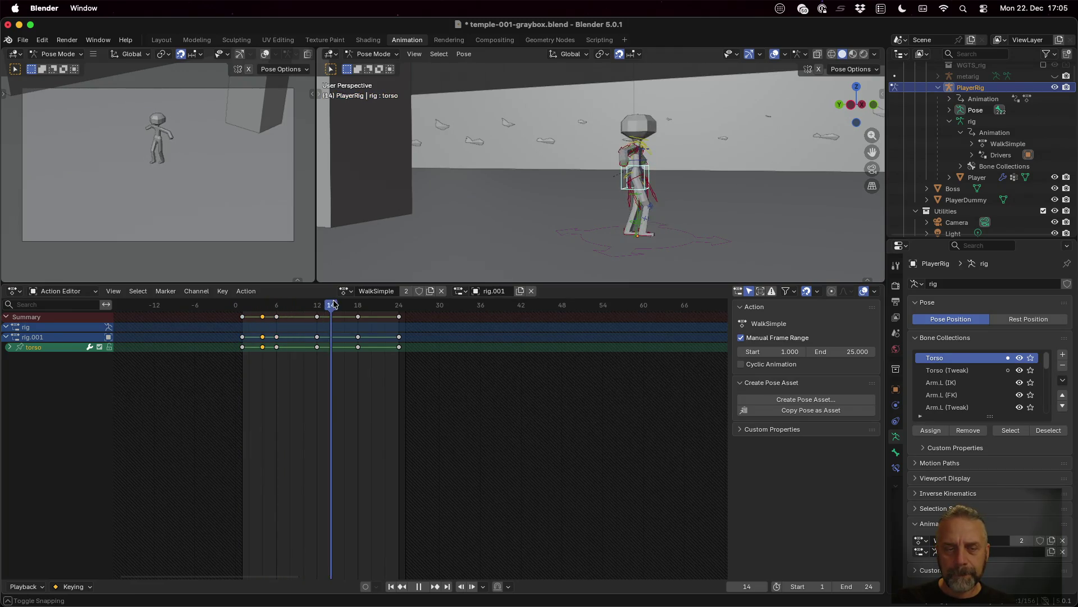
mouse_move(279, 309)
left_mouse_down()
mouse_move(279, 318)
mouse_move(357, 317)
mouse_move(342, 318)
left_mouse_up()
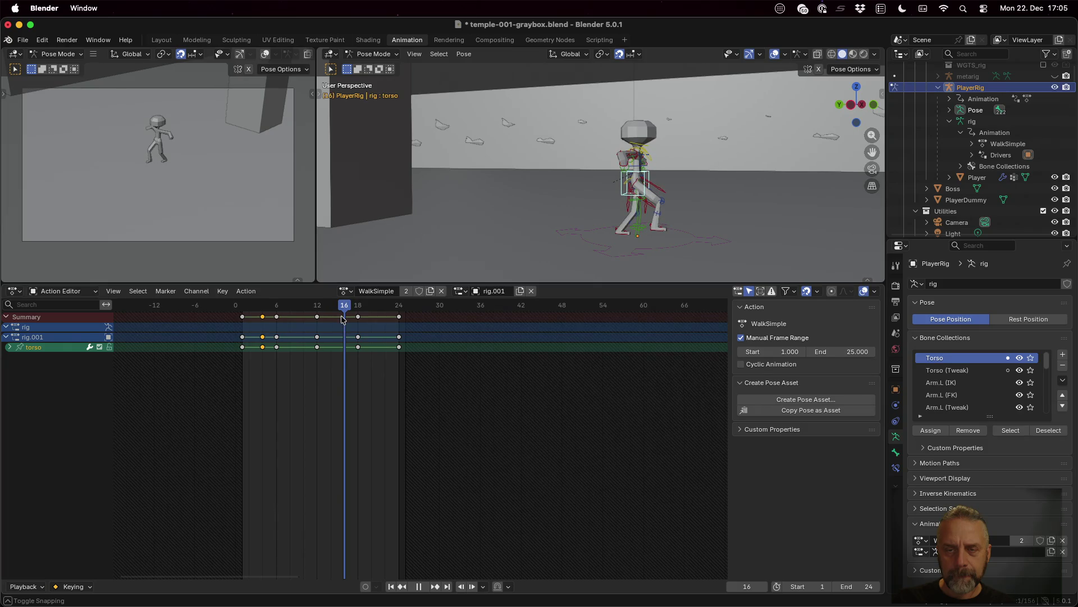
key("r")
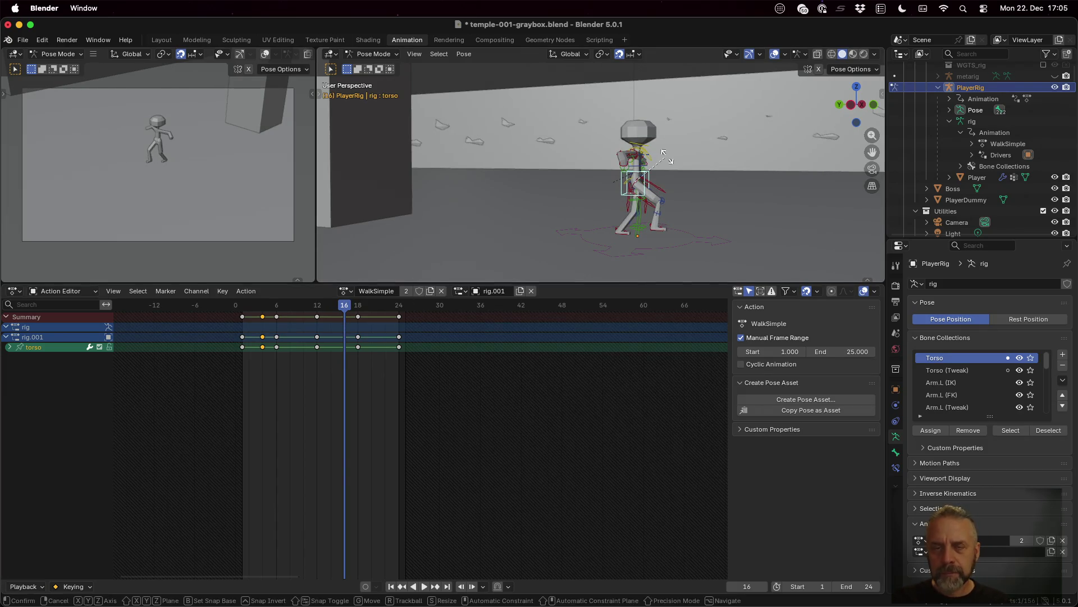
key("x")
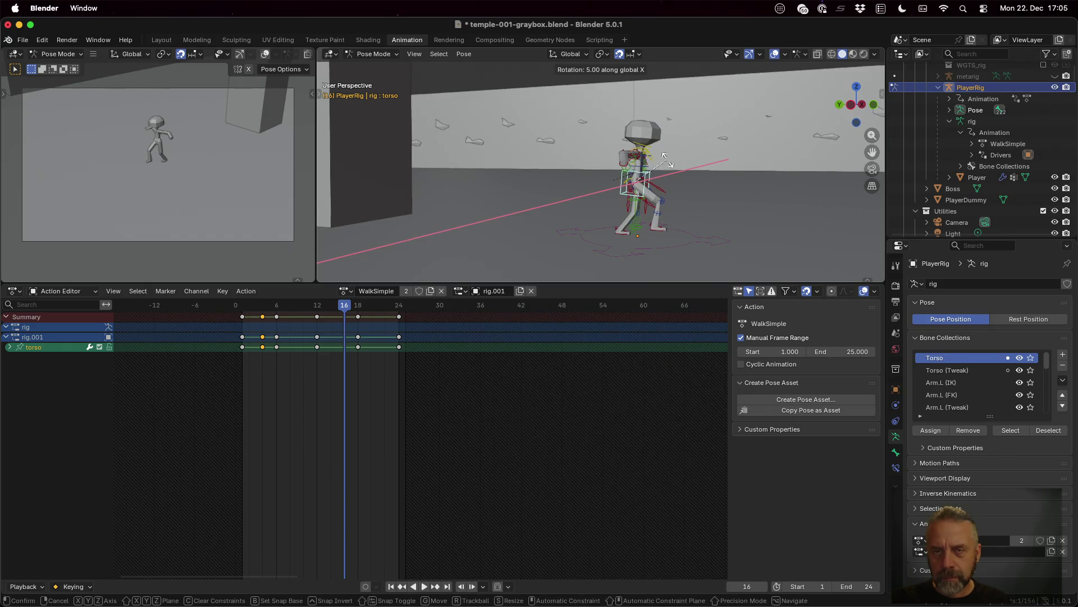
left_click(668, 167)
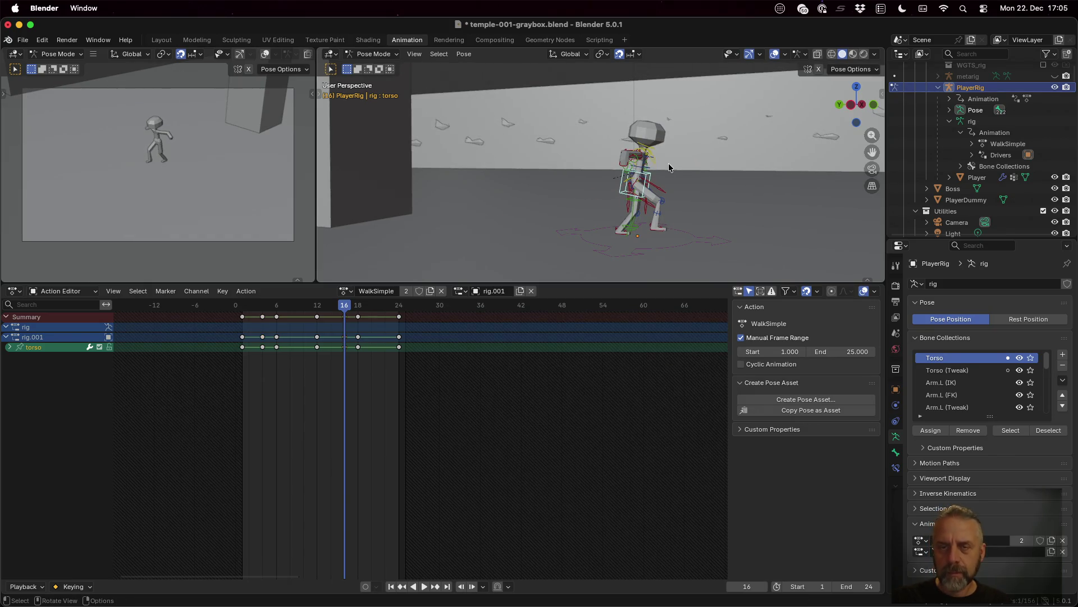
key("space")
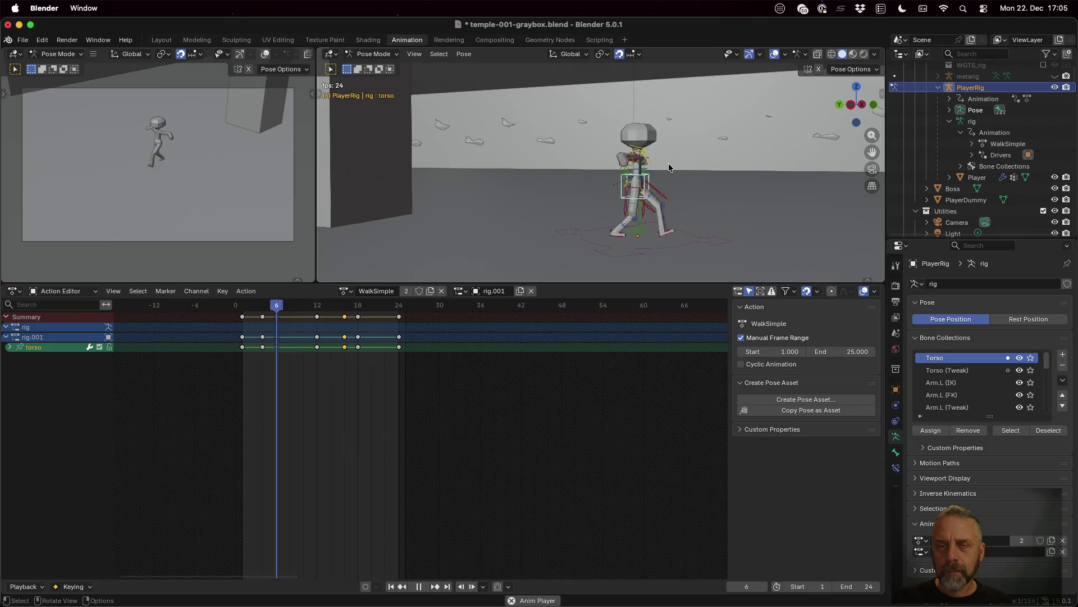
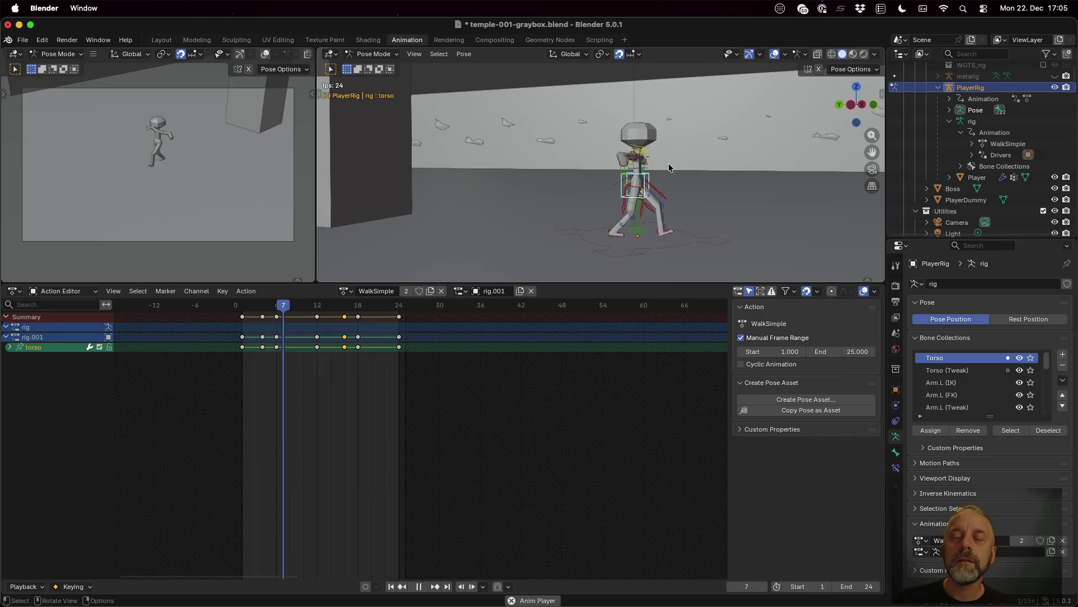
- Stop WalkSimple playback, scrub to frame 1 and orbit to face the character
key("space")
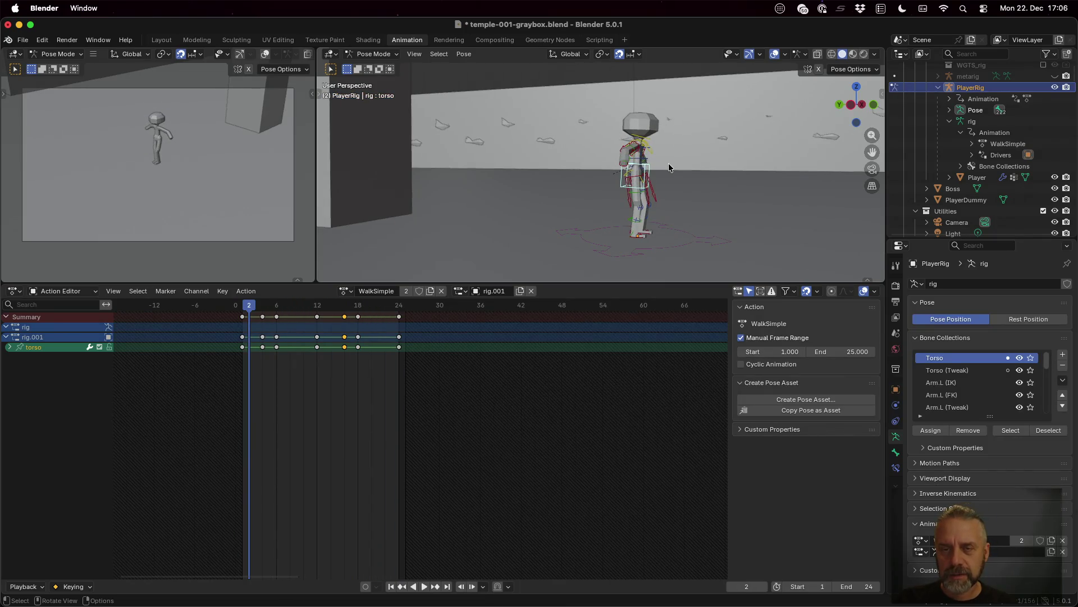
left_click_drag(248, 308, 243, 309)
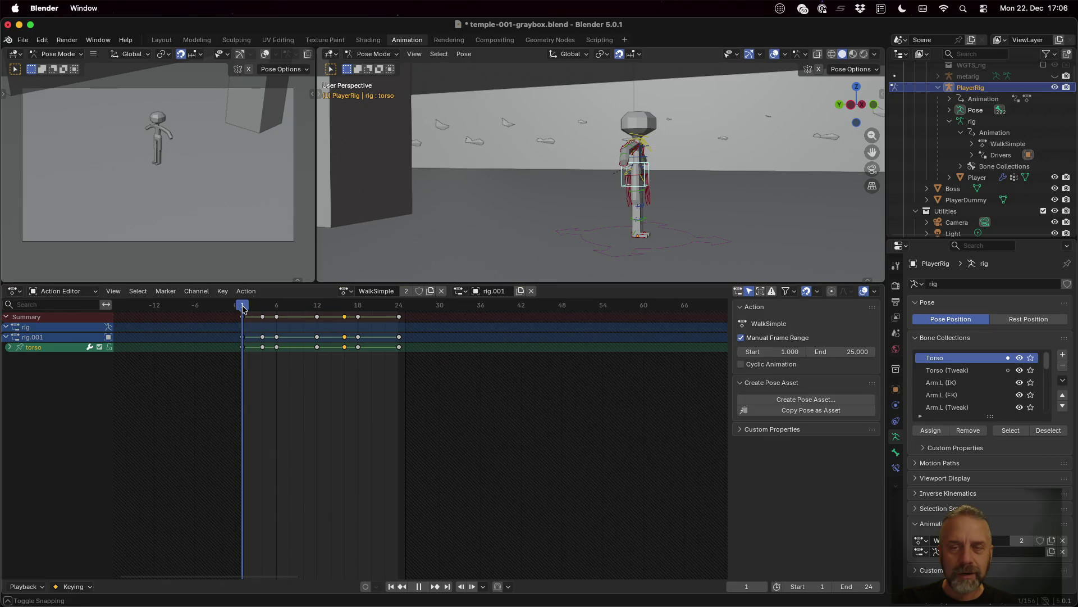
middle_click_drag(699, 215, 554, 232)
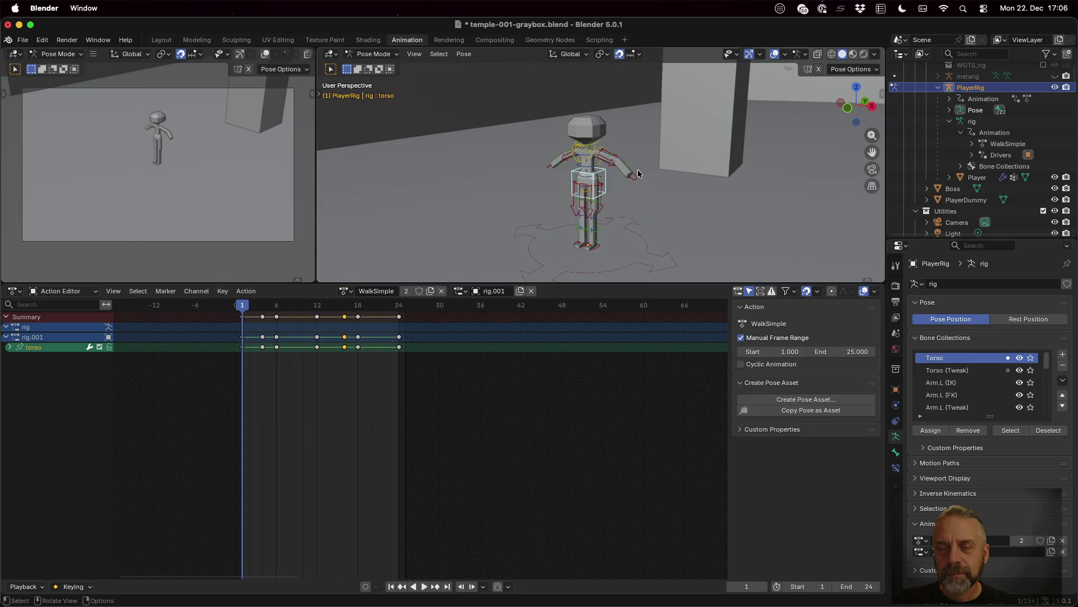
- Move the hand_ik.L control to a new spot and rotate it 20°
left_click(634, 176)
key("g")
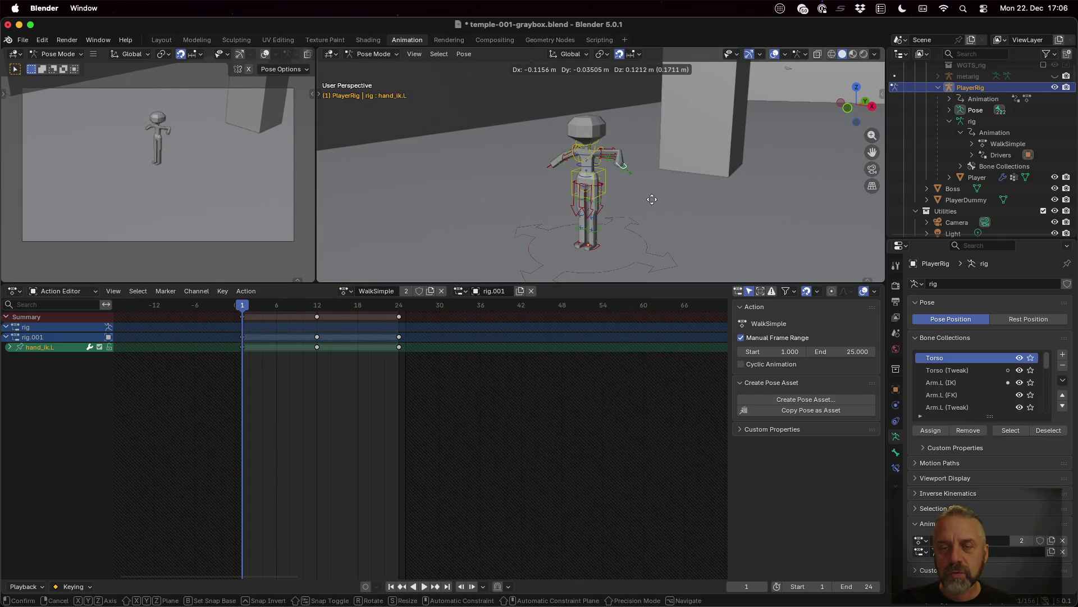
left_click(652, 200)
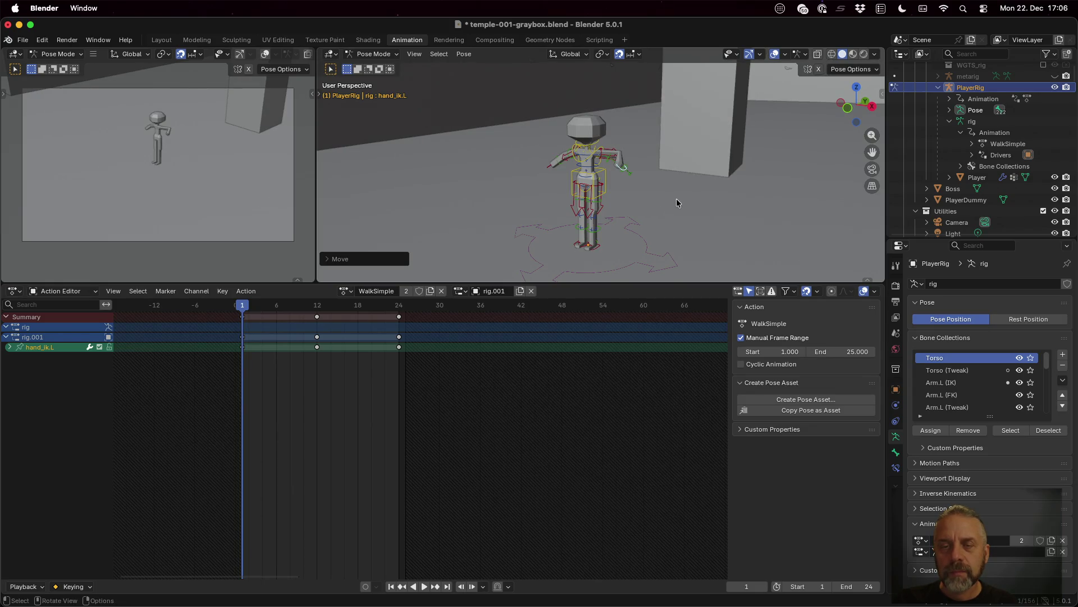
scroll(651, 198, "up", 5)
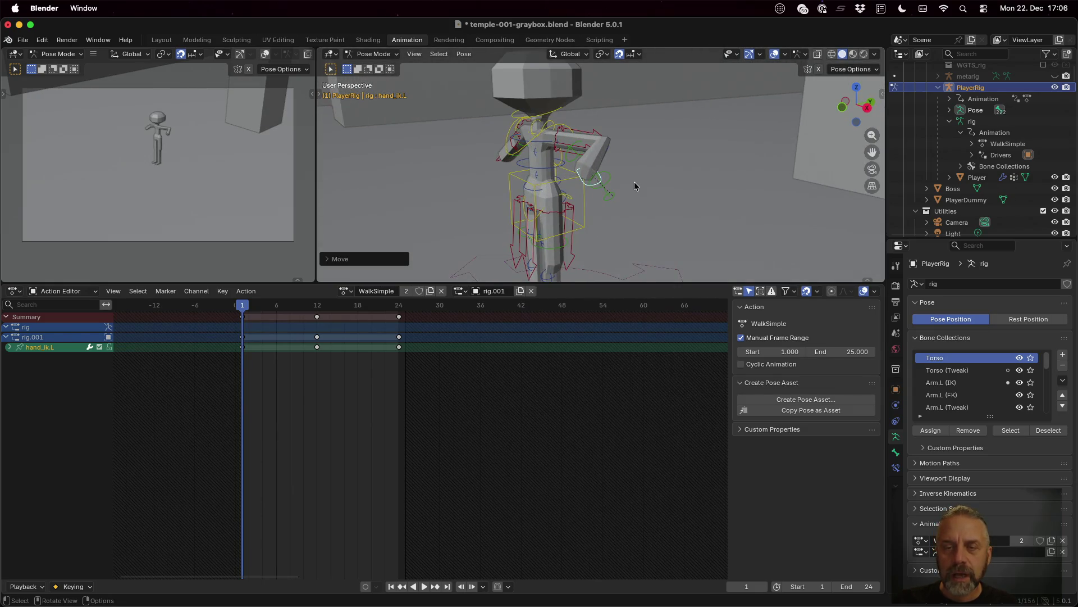
scroll(634, 185, "up", 2)
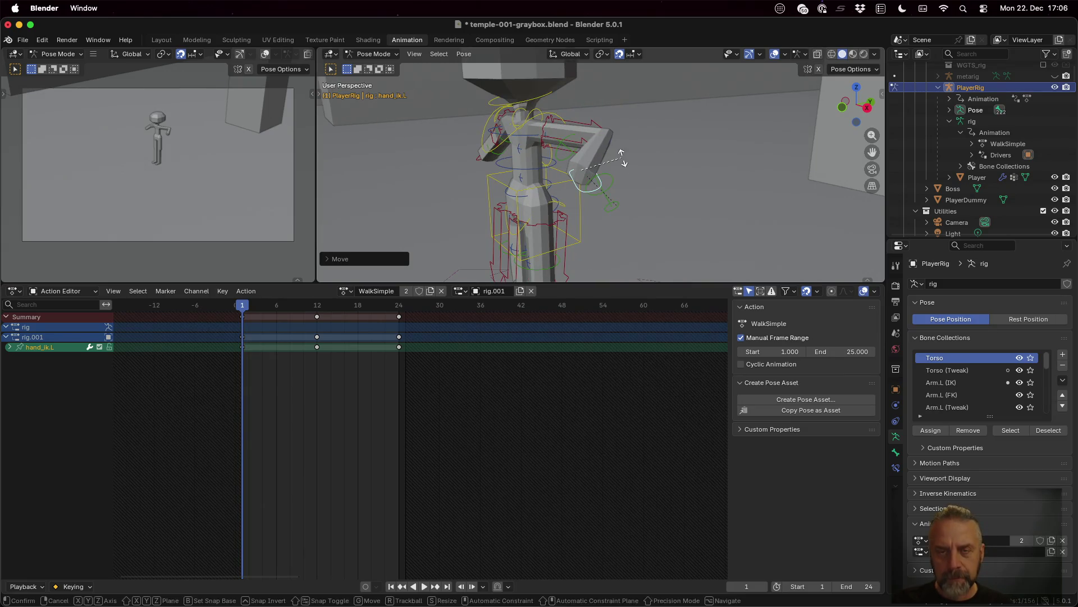
key("r")
left_click(624, 174)
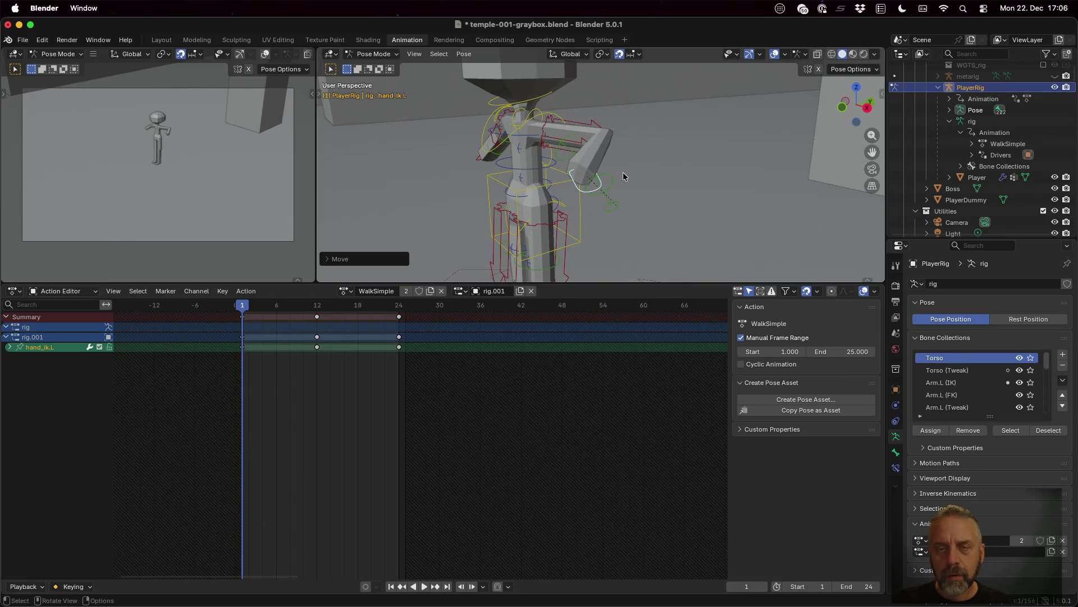
- Cancel a trial upper-arm rotation, then bend the left forearm via forearm_tweak.L
left_click(547, 126)
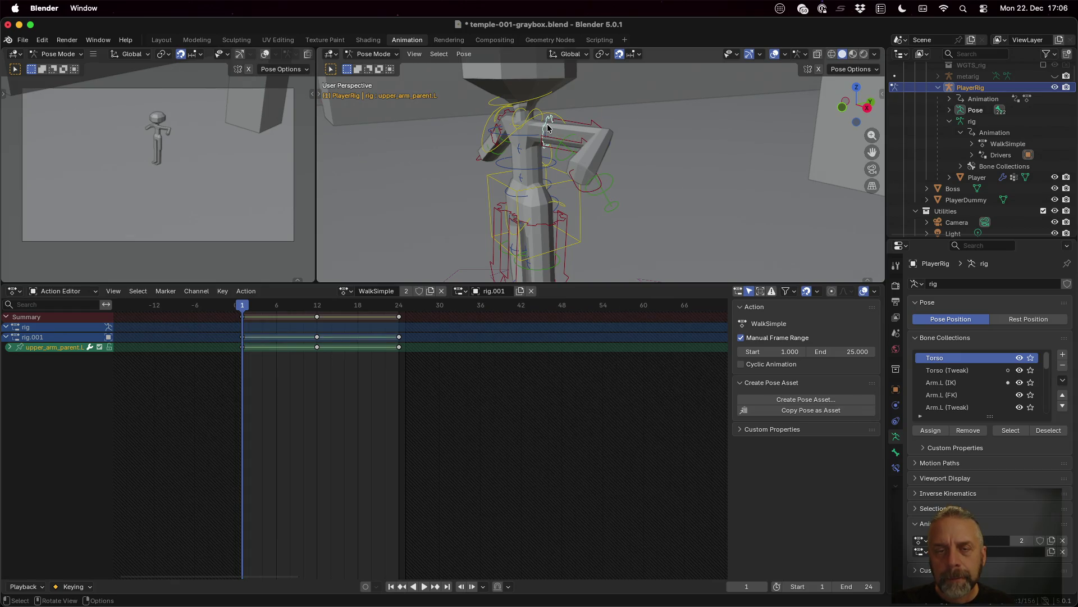
key("r")
right_click(624, 143)
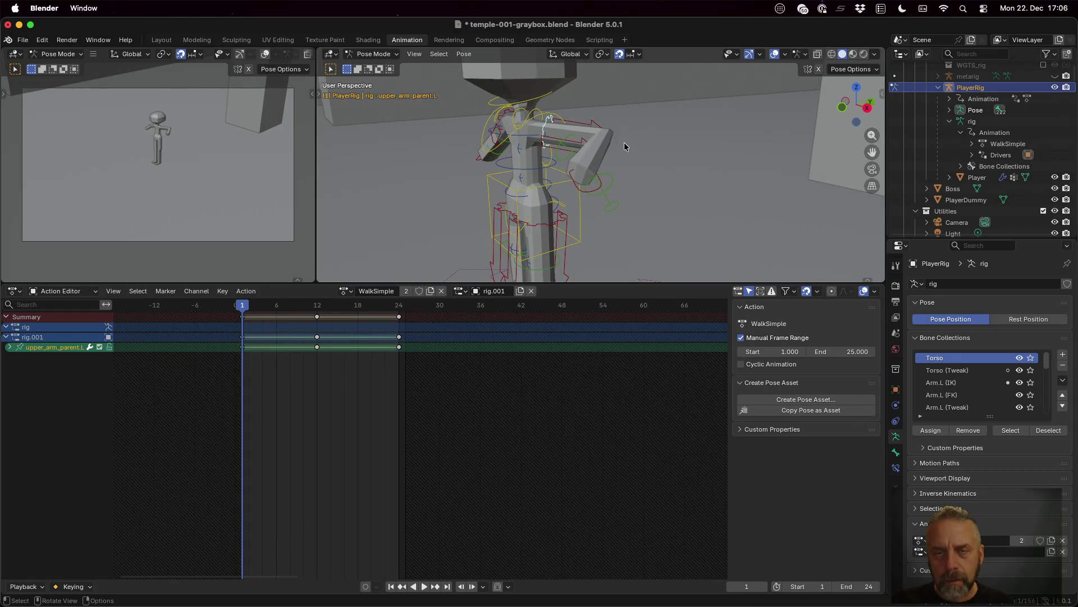
left_click(614, 147)
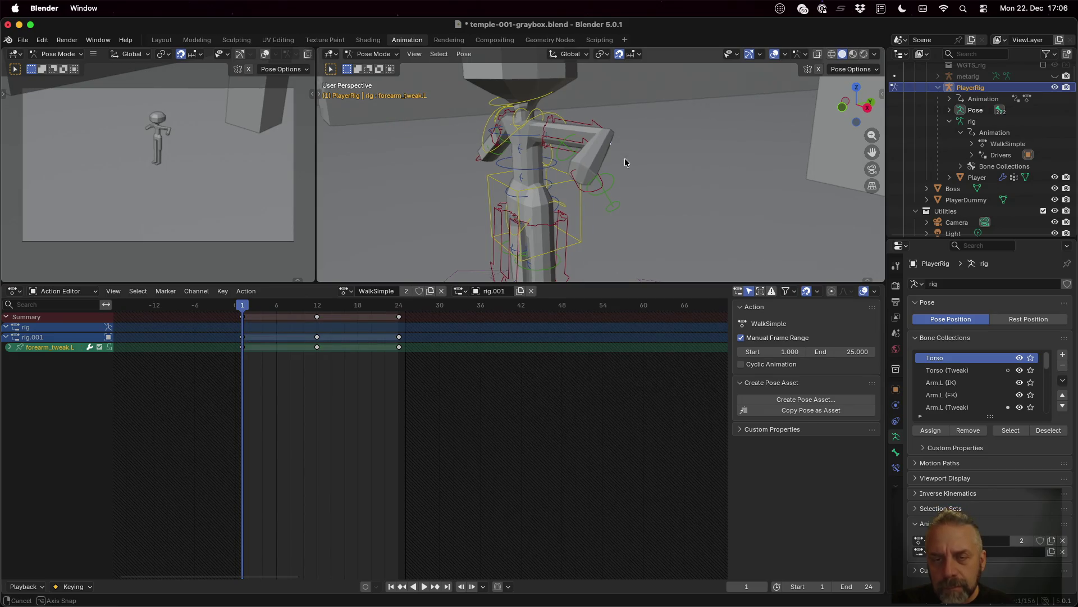
middle_click_drag(625, 158, 585, 160)
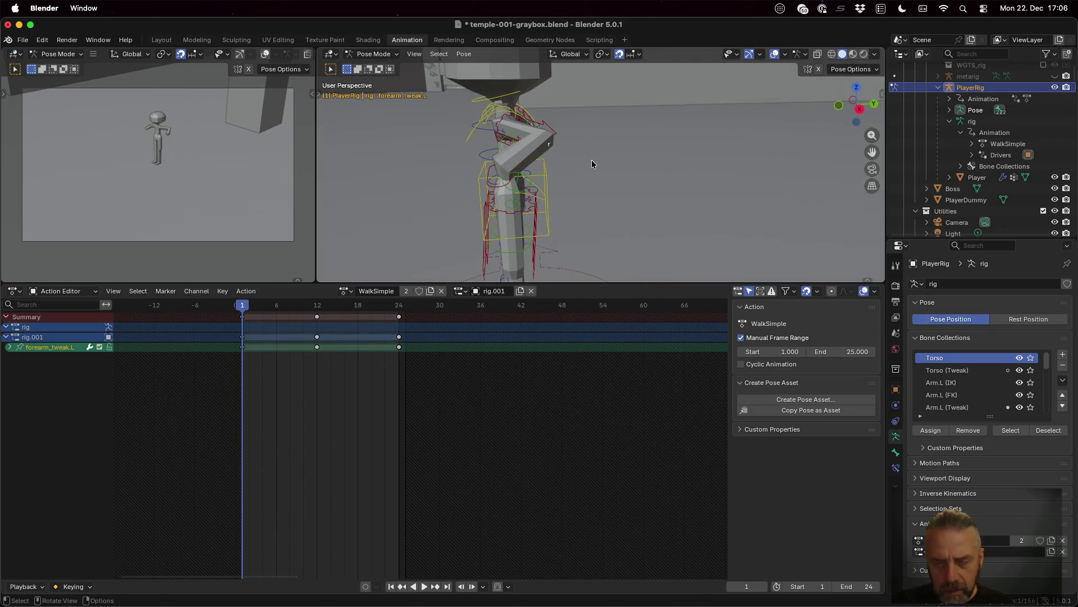
key("g")
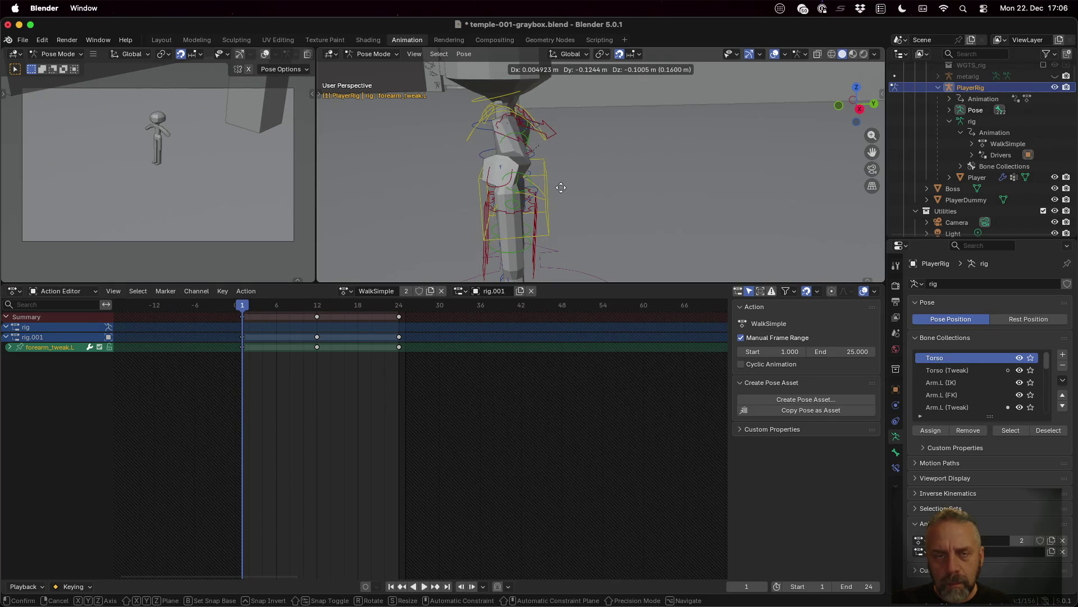
left_click(587, 175)
middle_click_drag(587, 175, 613, 183)
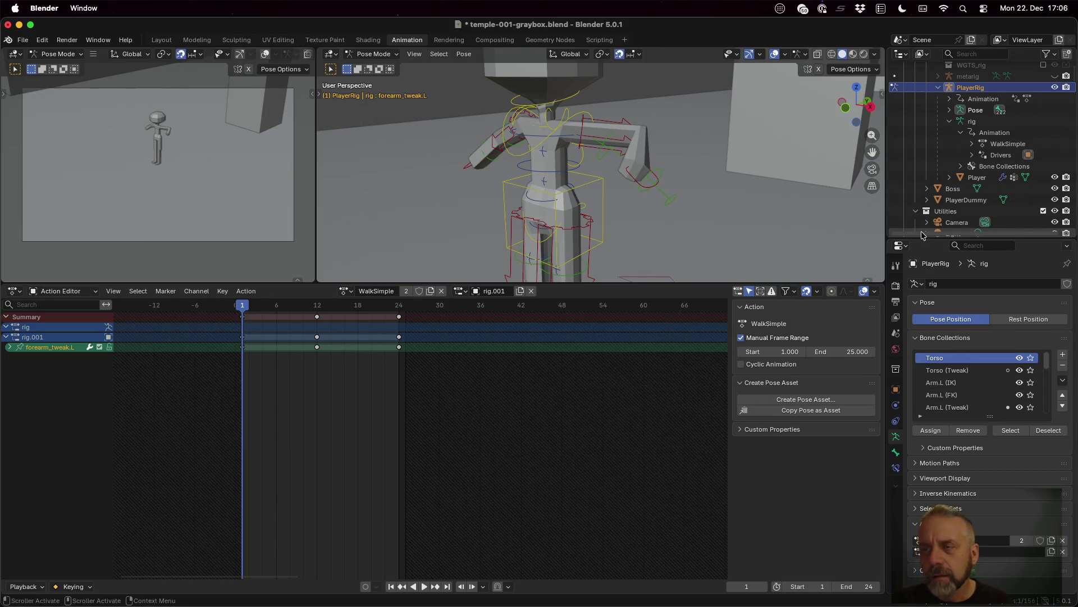
- Enable X-ray bone display, try rotating and moving the left arm IK control, then undo it
left_click(816, 55)
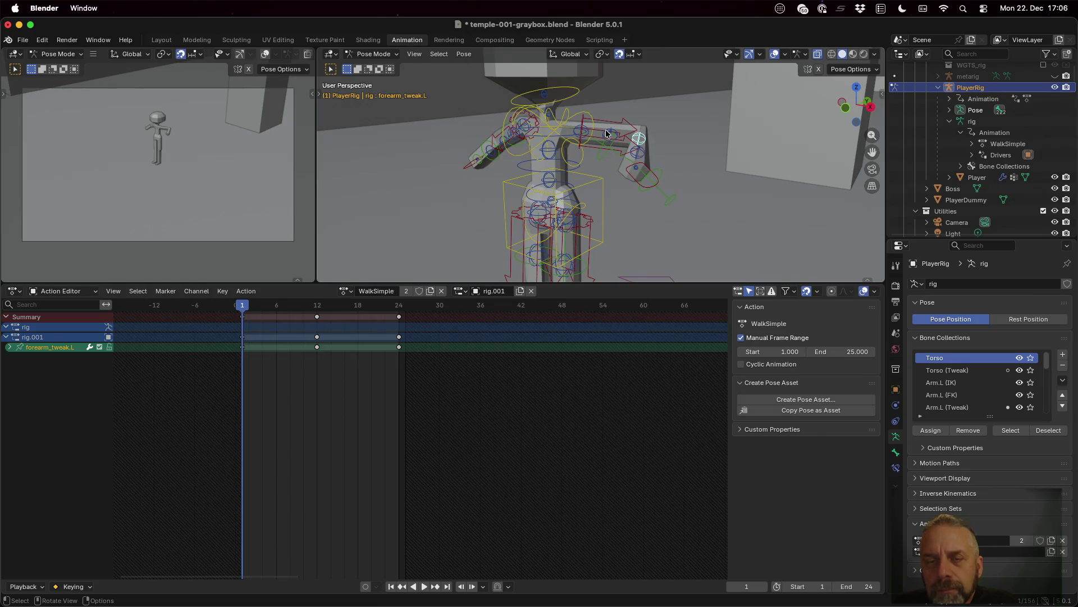
left_click(623, 119)
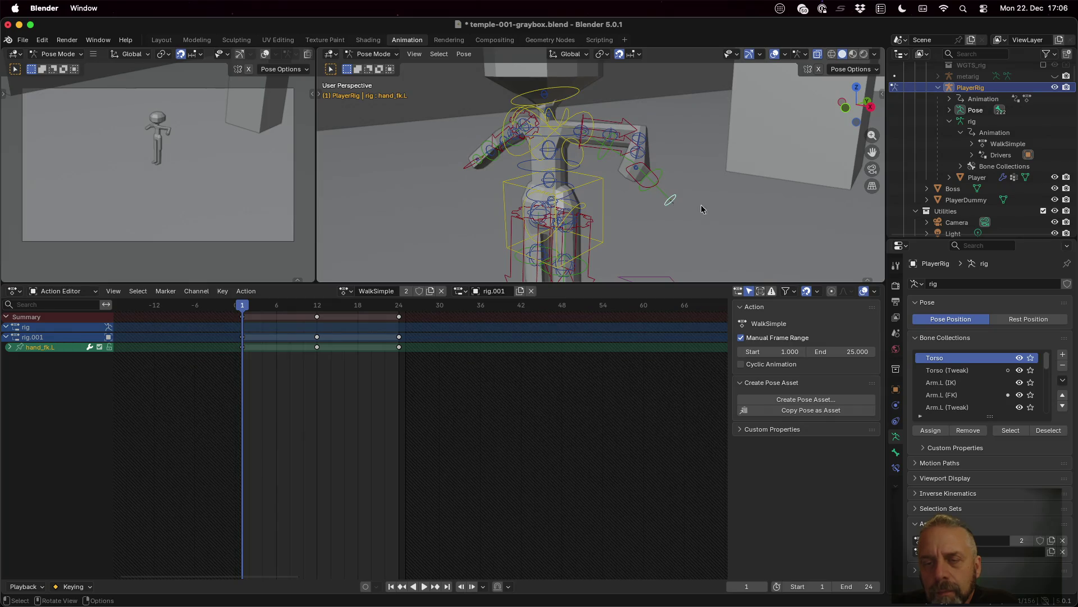
key("r")
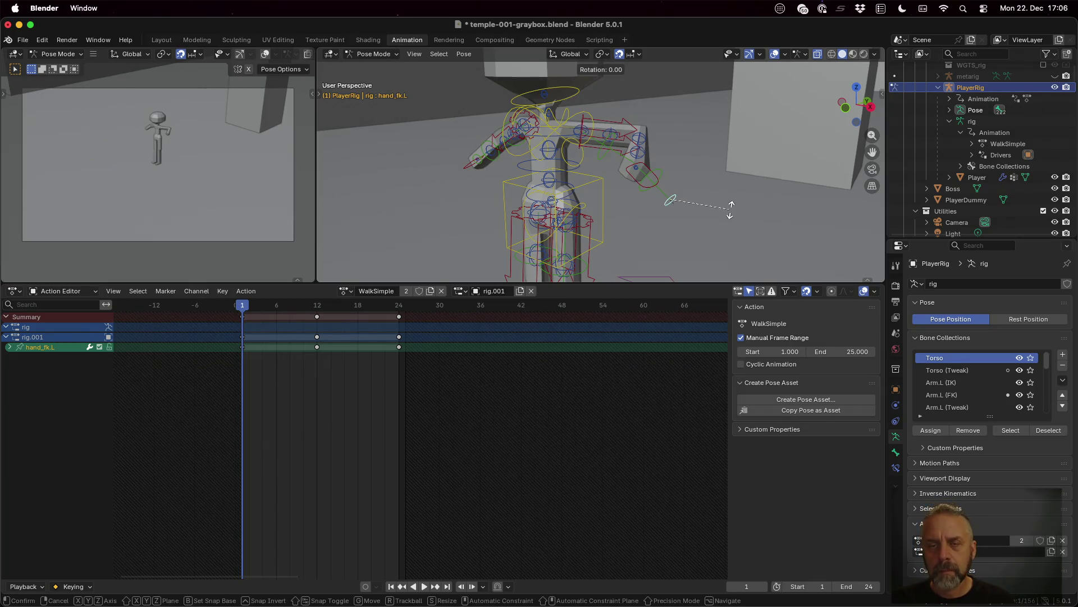
left_click(687, 220)
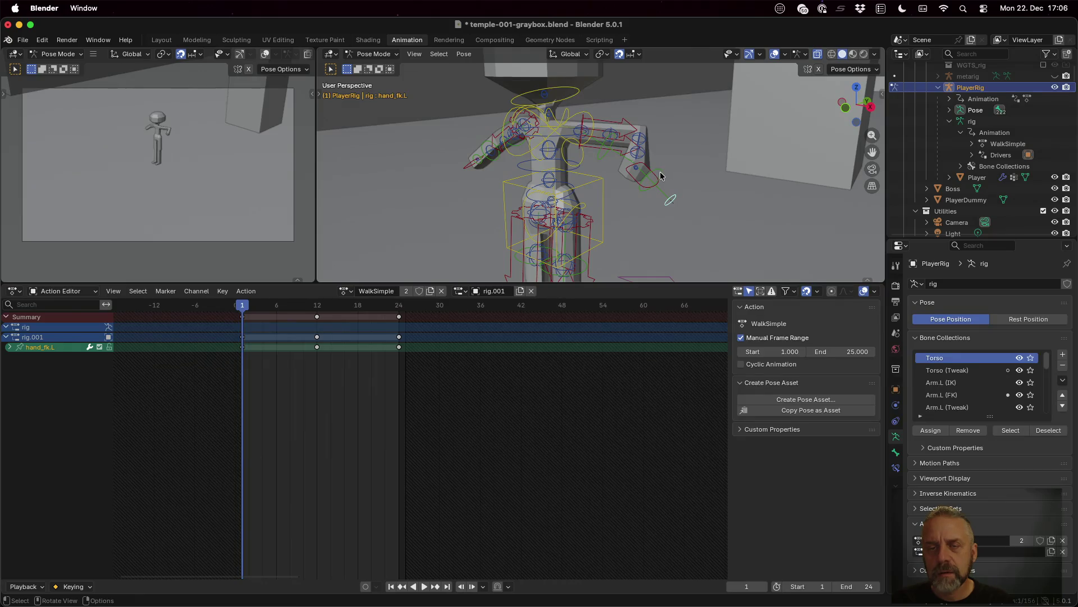
key("g")
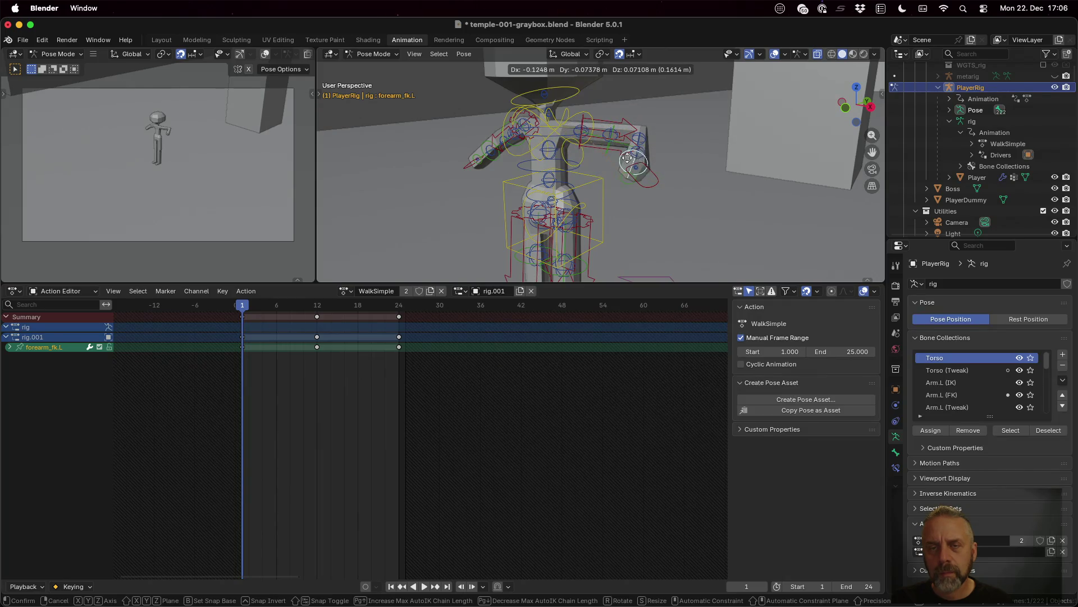
left_click(682, 162)
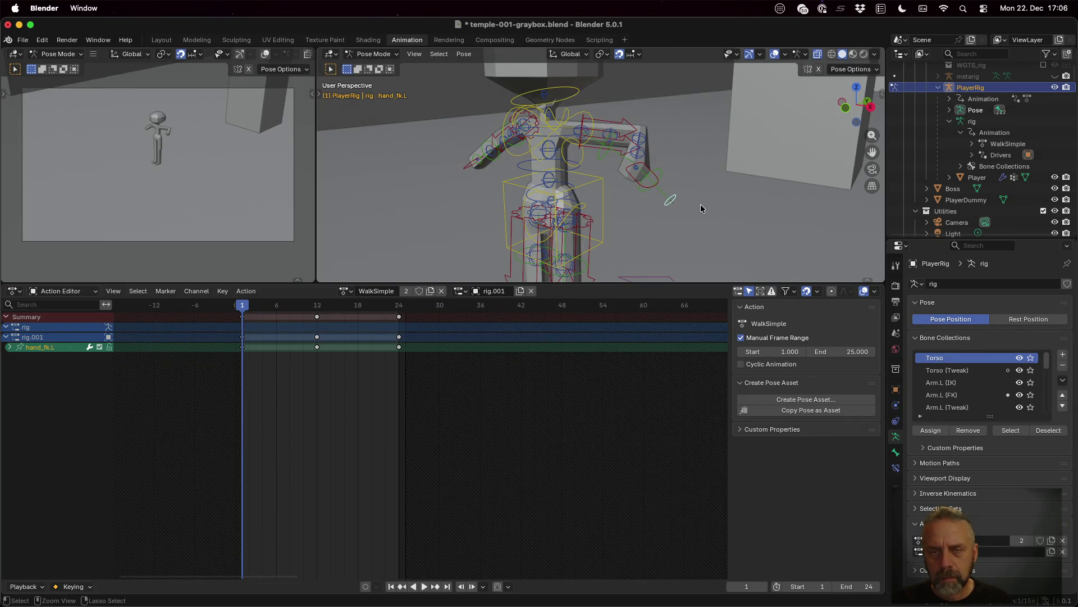
key("ctrl+z")
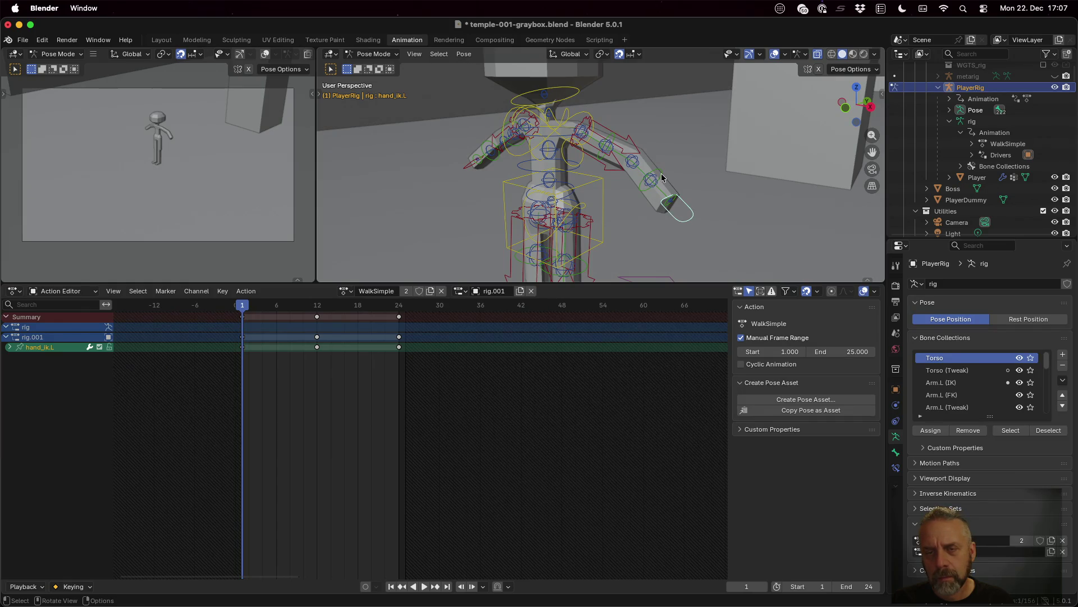
- After cancelled trial moves, reposition hand_ik.L at the end of the lowered arm
key("g")
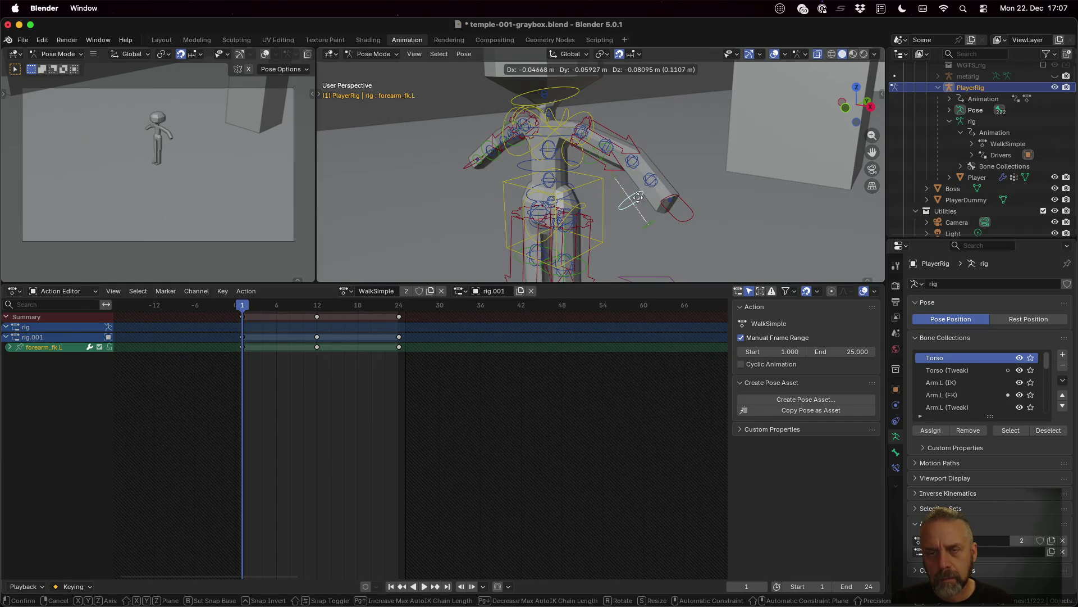
key("Escape")
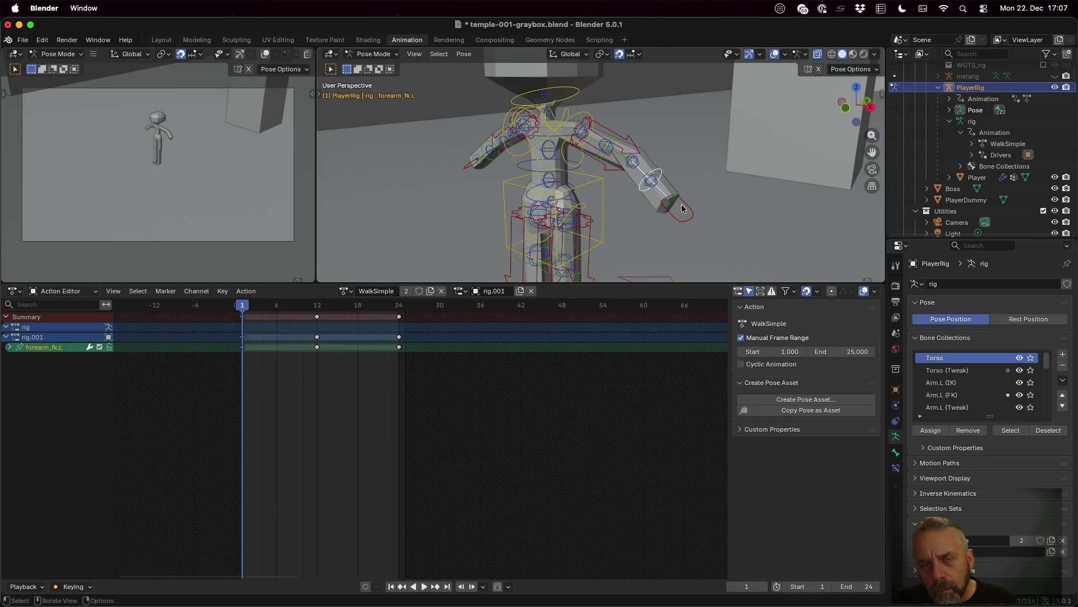
left_click(682, 204)
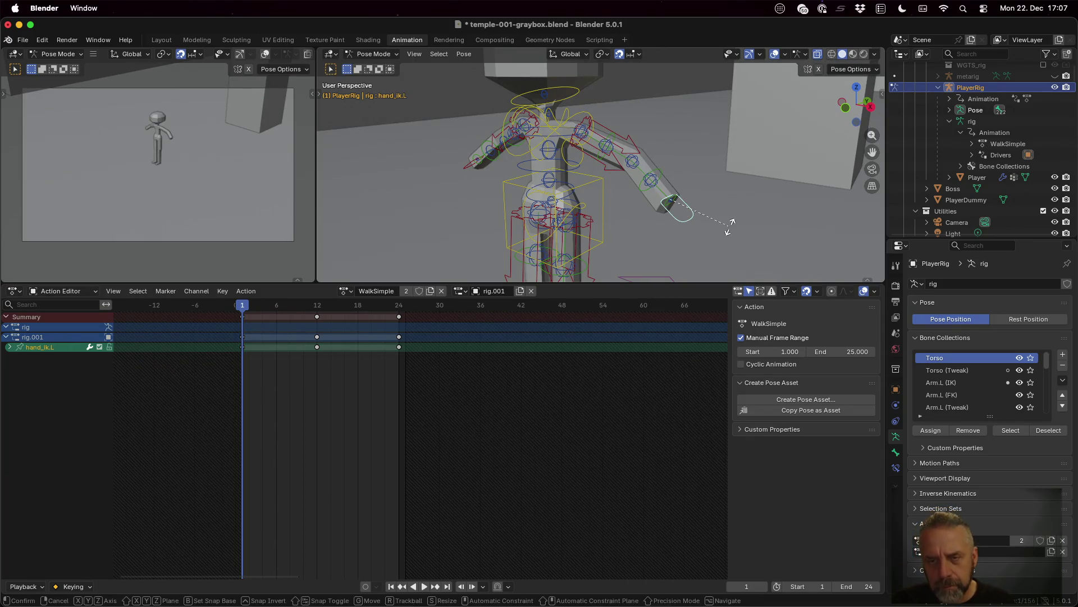
key("r")
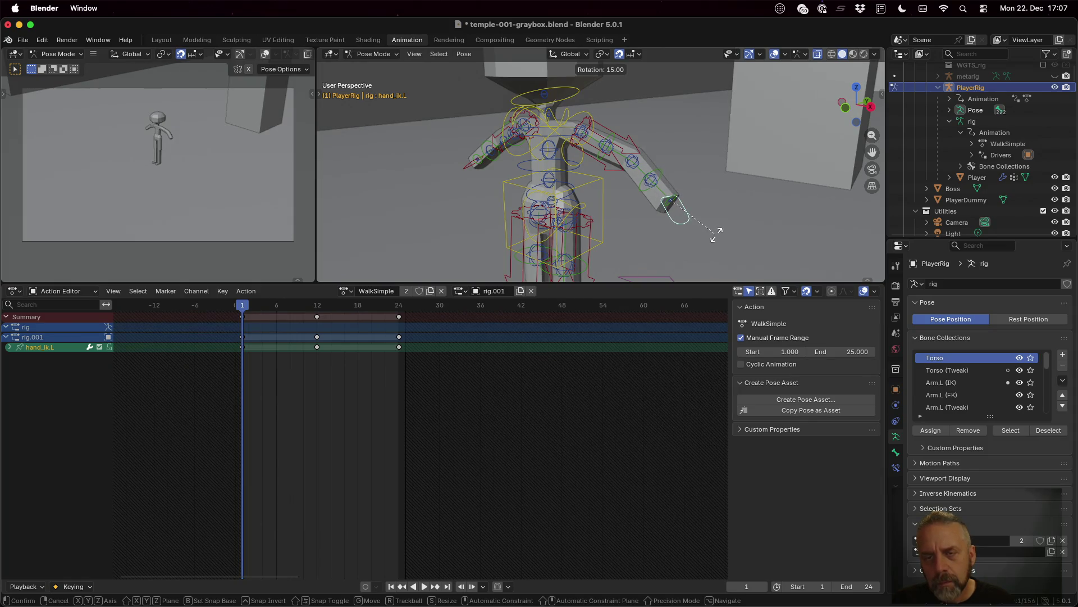
key("Escape")
middle_click_drag(739, 217, 691, 219)
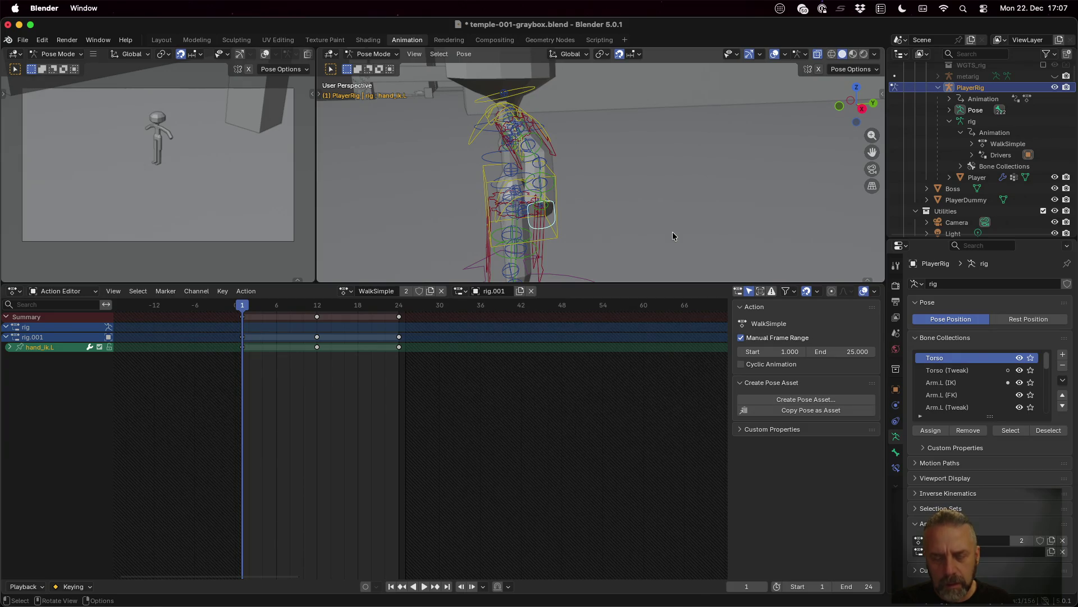
key("g")
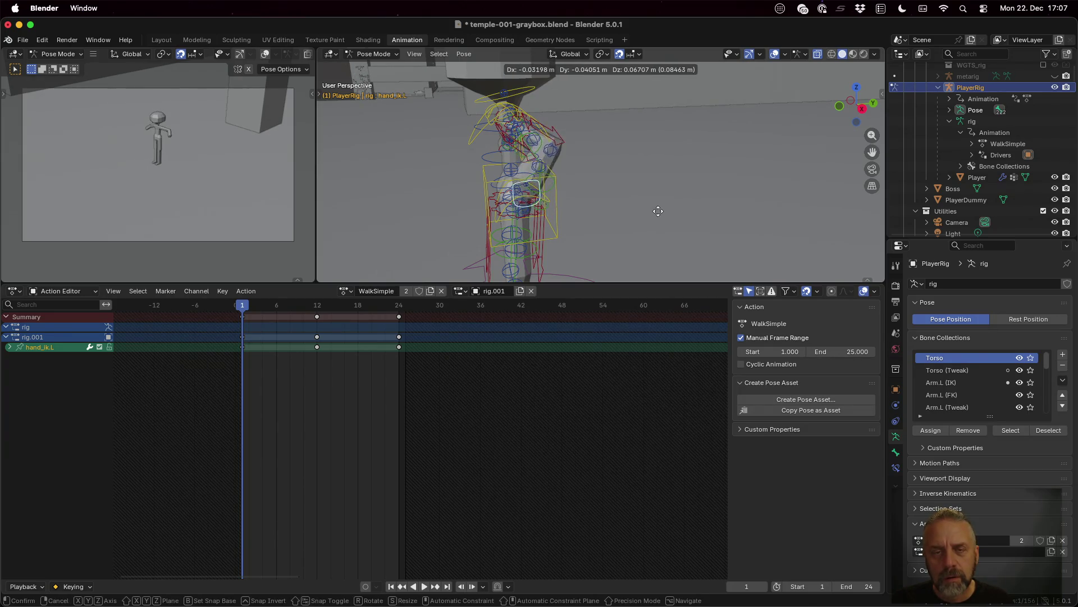
left_click(653, 186)
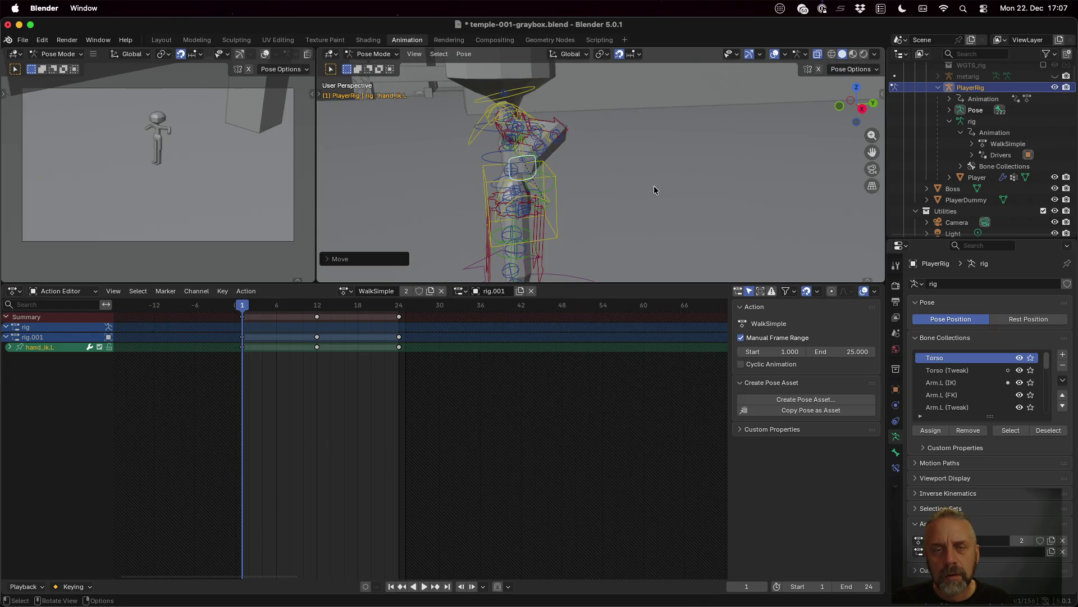
middle_click_drag(612, 195, 700, 210)
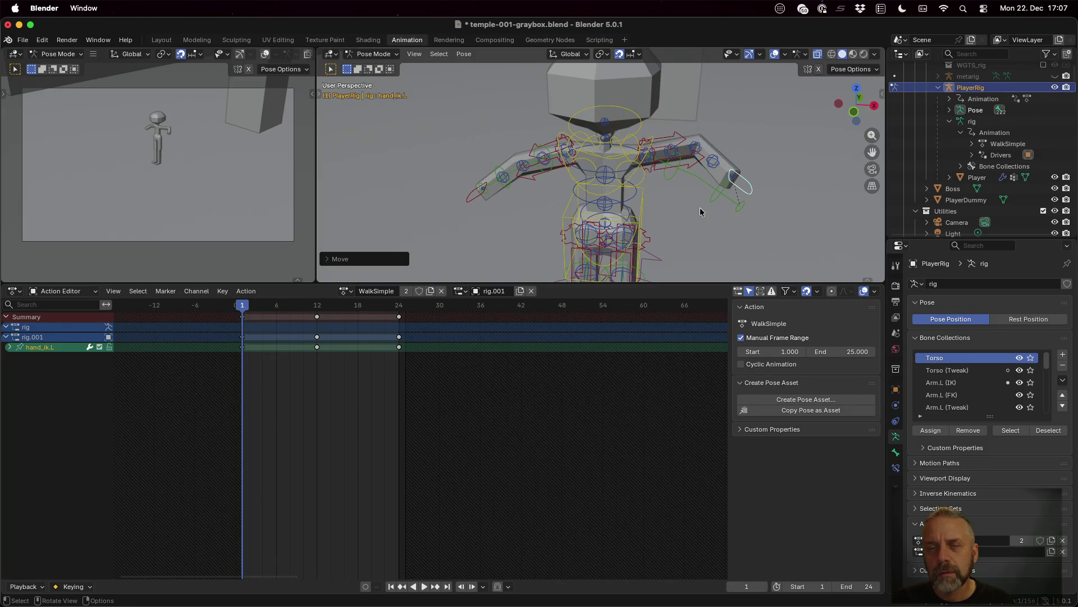
- Rotate the shoulder bone and move the breast bone, cancelling a neck rotation in between
left_click(628, 148)
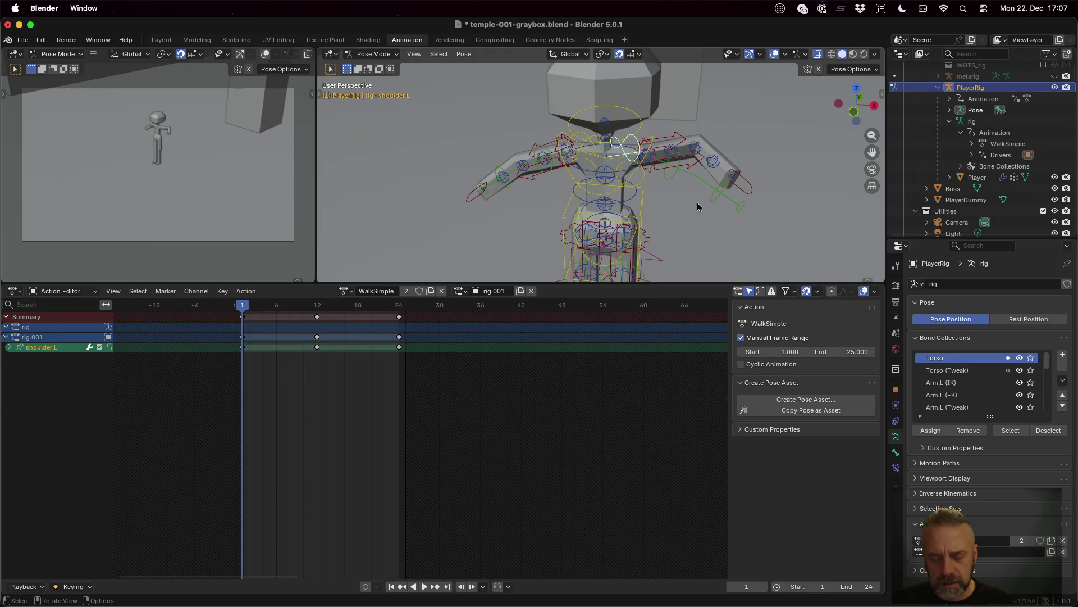
key("r")
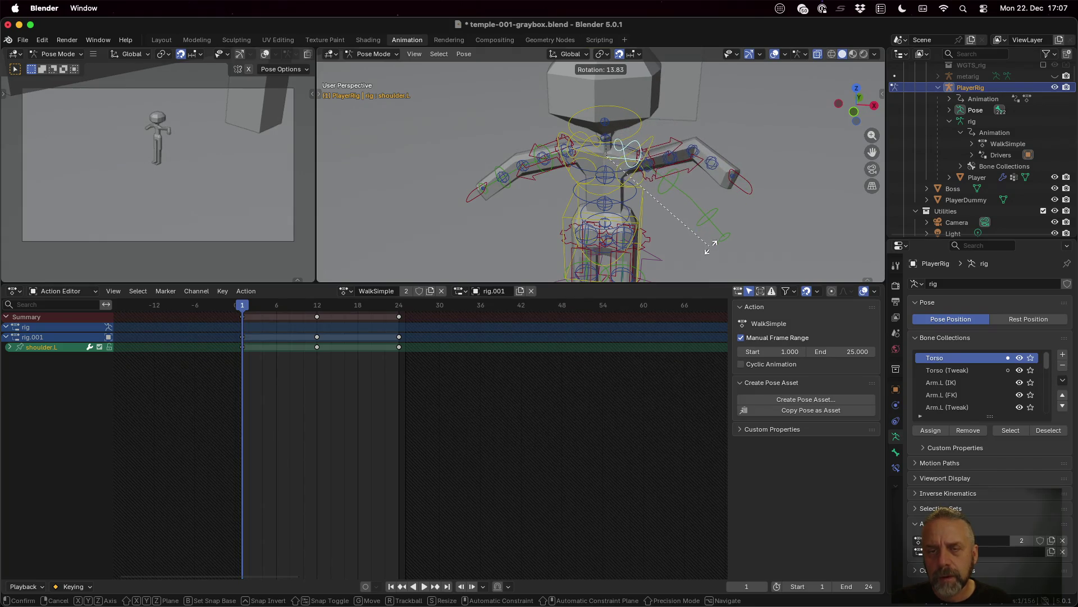
left_click(691, 211)
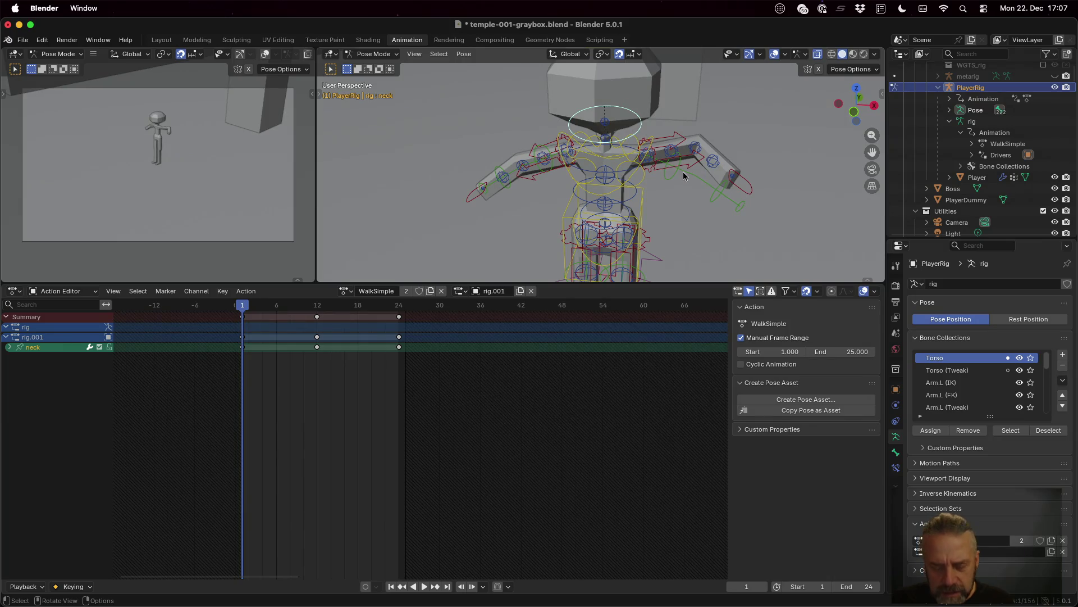
key("r")
key("Escape")
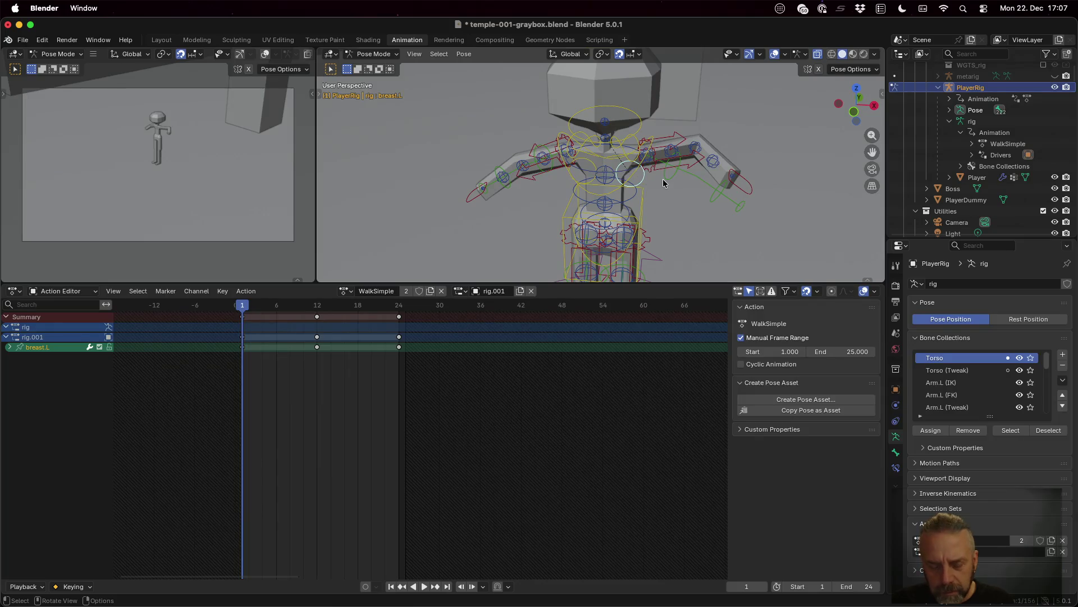
key("r")
key("Escape")
key("g")
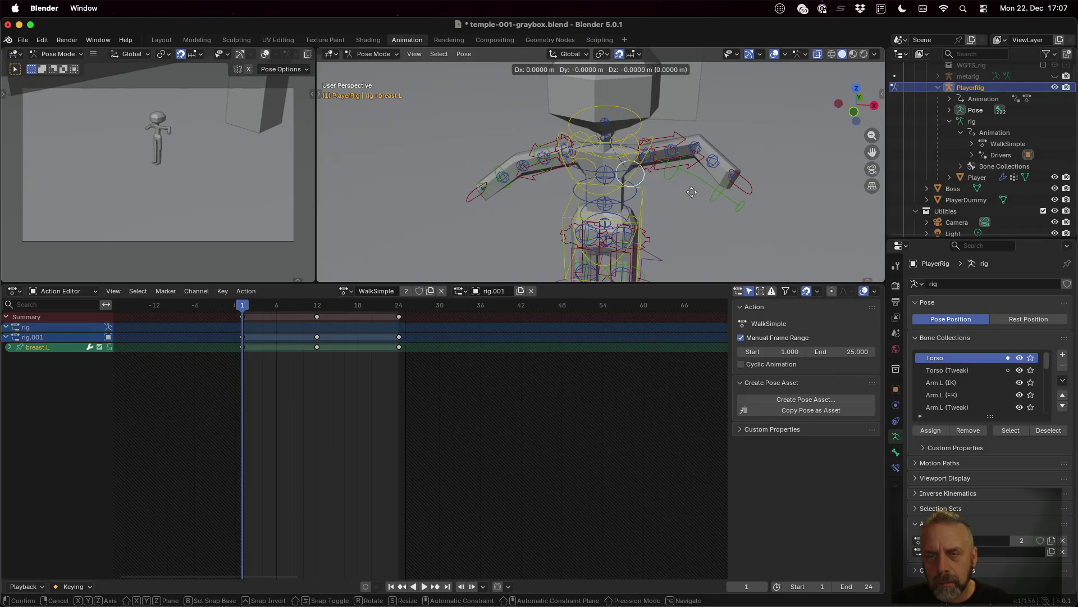
left_click(699, 202)
scroll(699, 202, "up", 3)
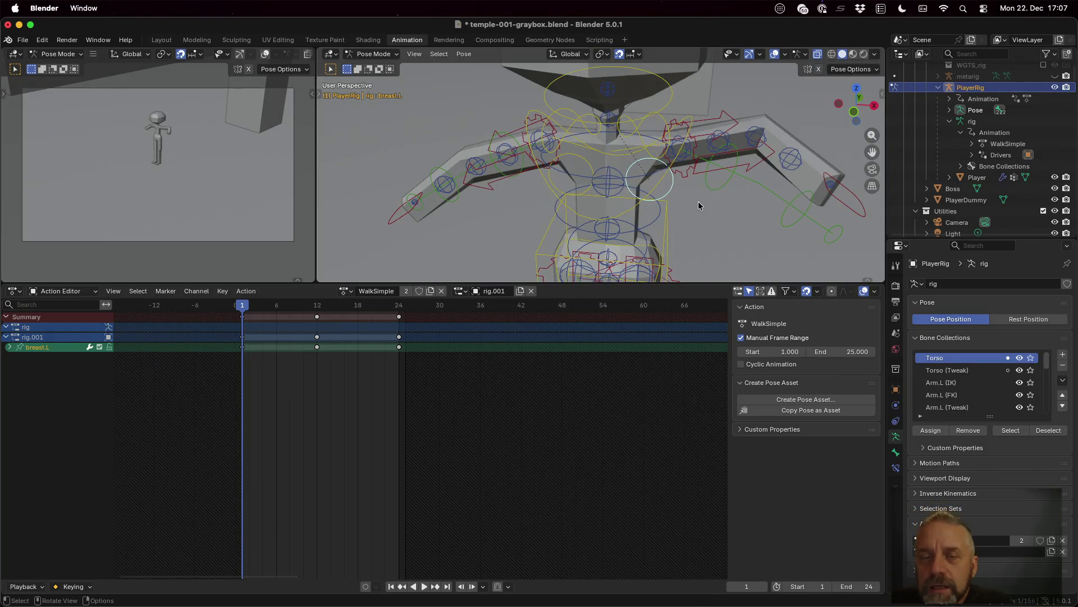
- Move the upper_arm_ik.L bone to a new spot, then pick hand_ik.L
left_click(708, 153)
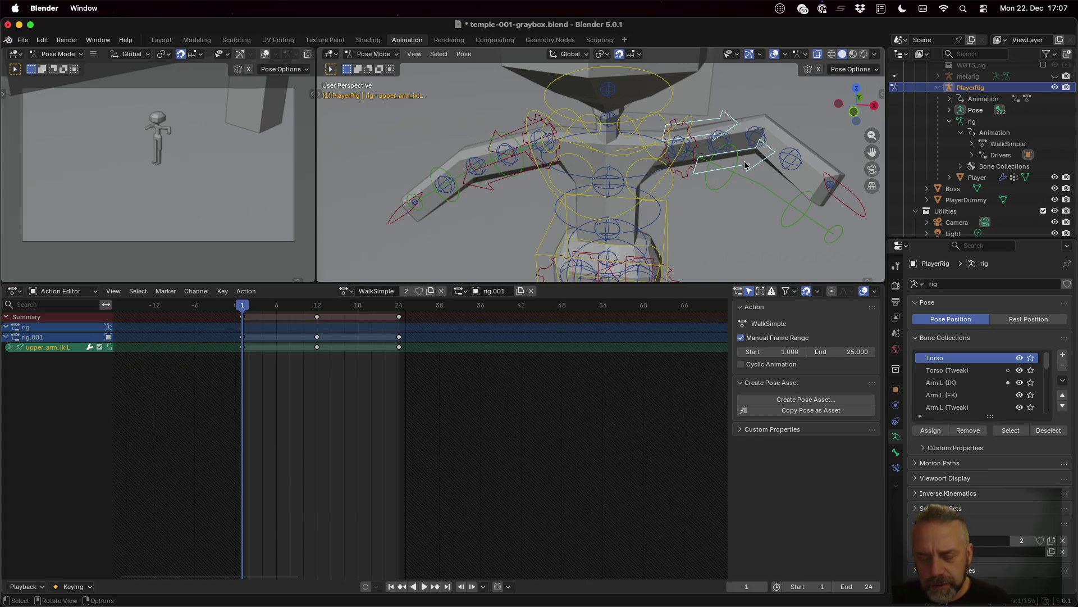
key("g")
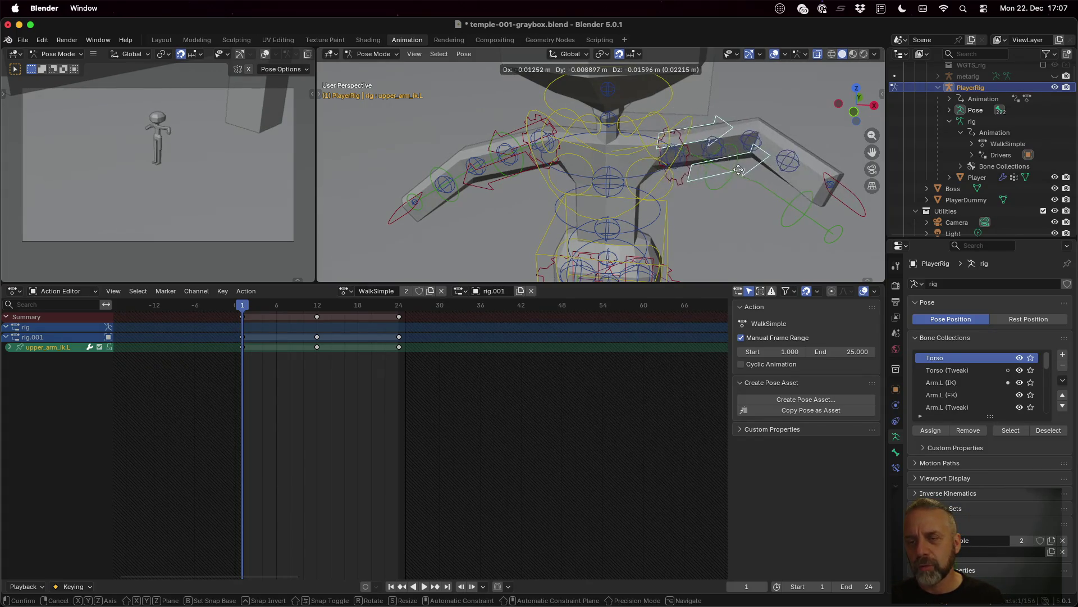
left_click(742, 157)
left_click(858, 205)
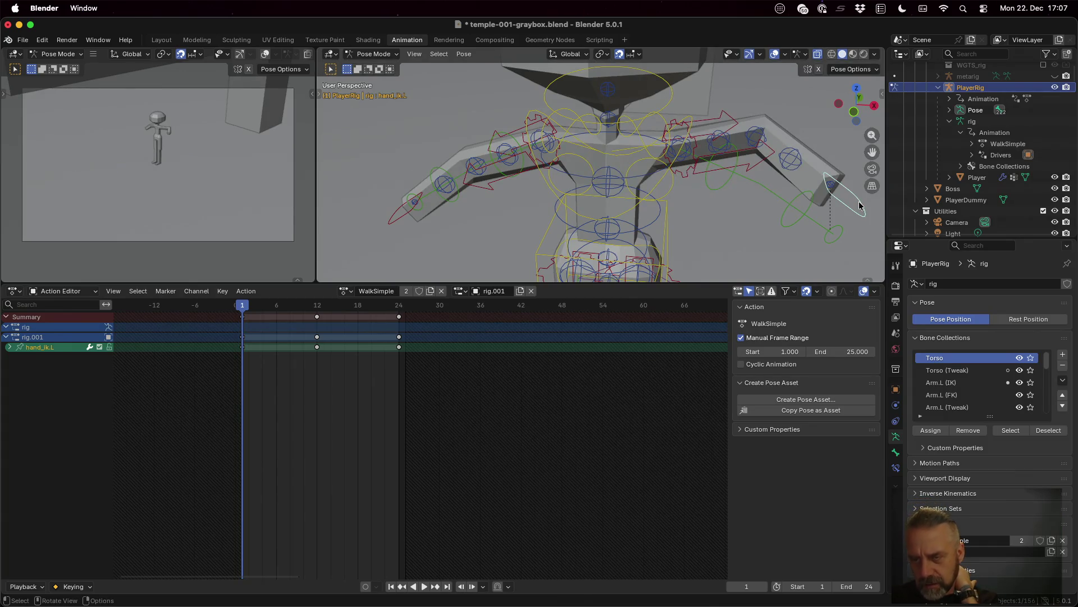
scroll(968, 383, "down", 6)
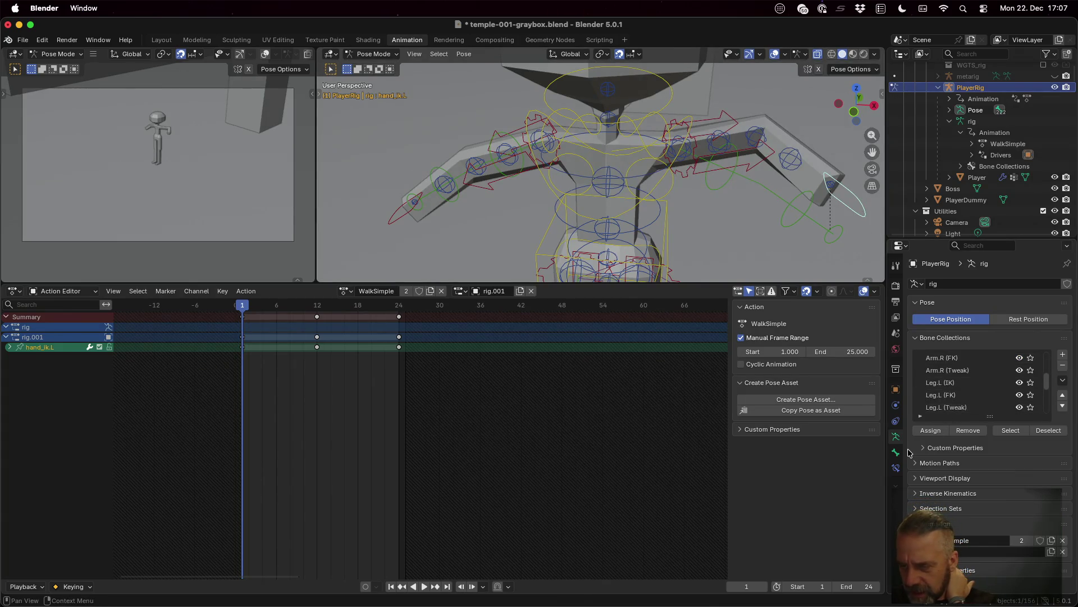
- Expand the Inverse Kinematics panel with Standard solver, peeking at Selection Sets and Motion Paths
left_click(931, 494)
left_click(1007, 511)
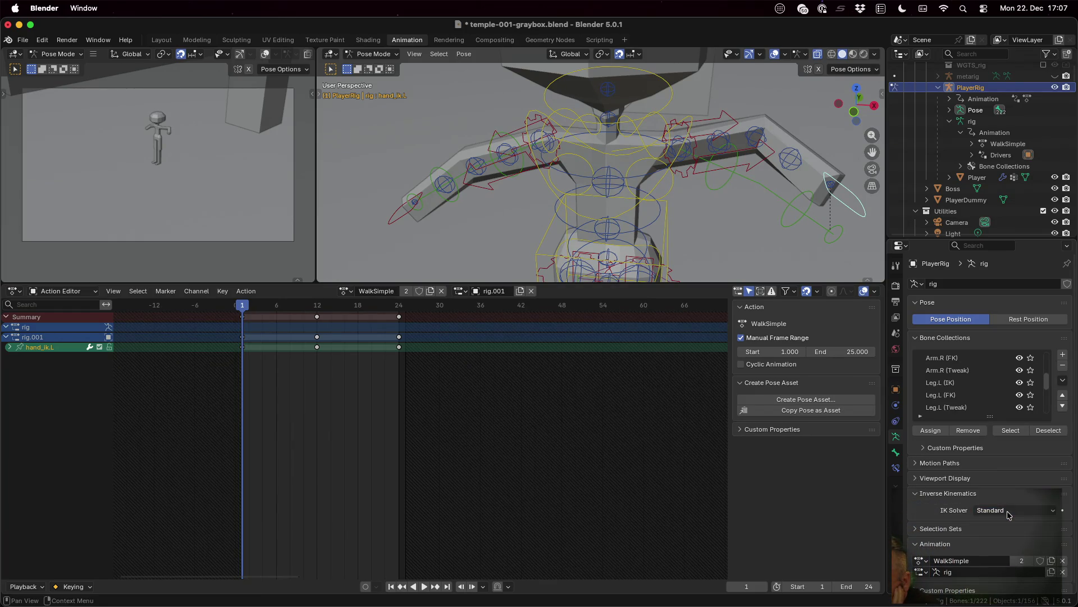
left_click(955, 528)
left_click(954, 528)
left_click(937, 478)
left_click(946, 463)
left_click(922, 465)
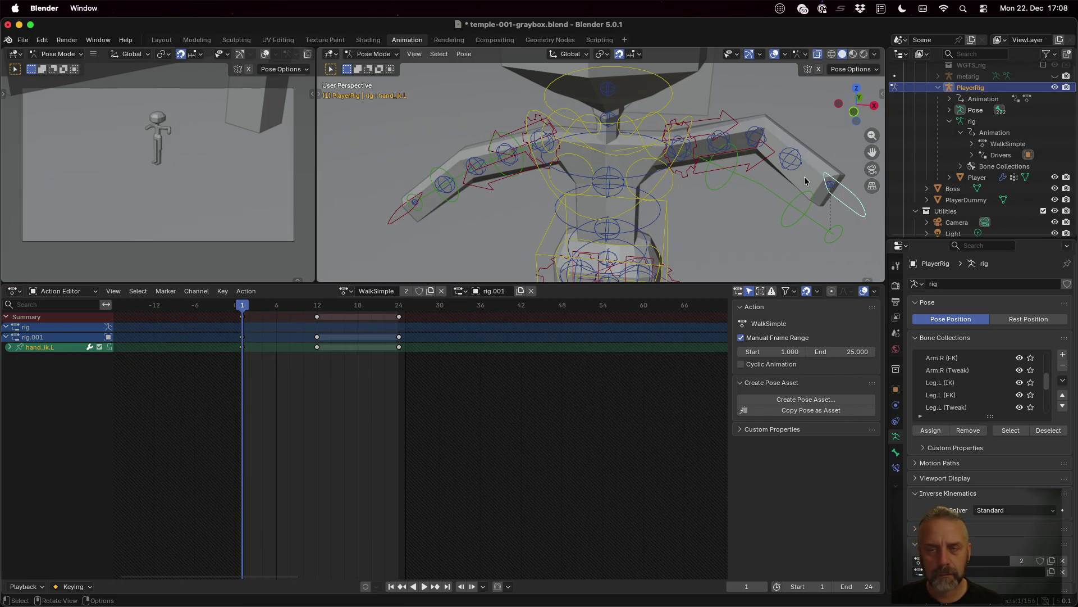
key("space")
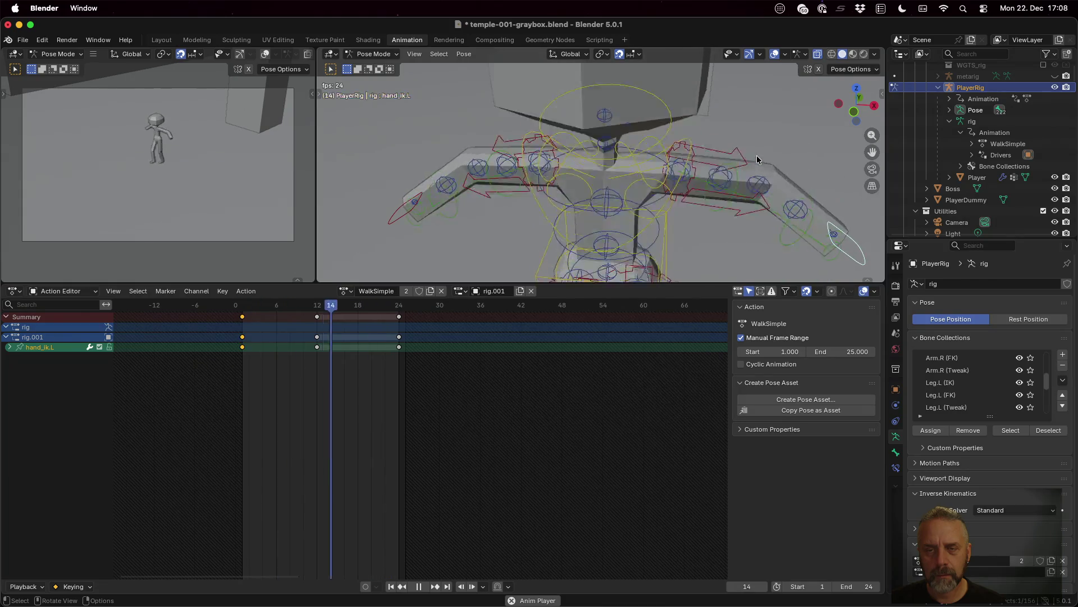
key("space")
key("space")
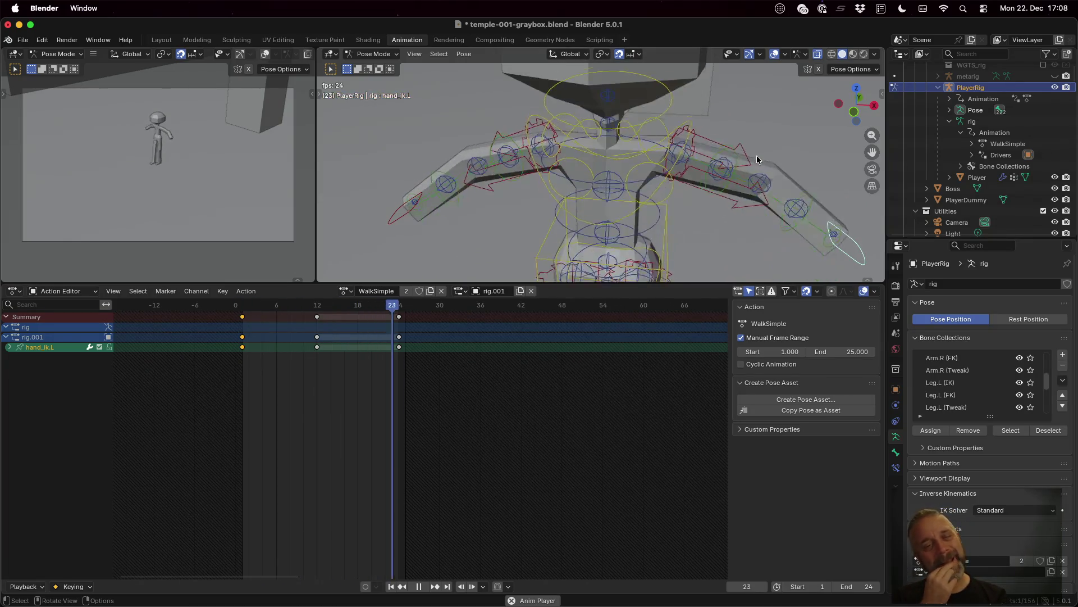
key("space")
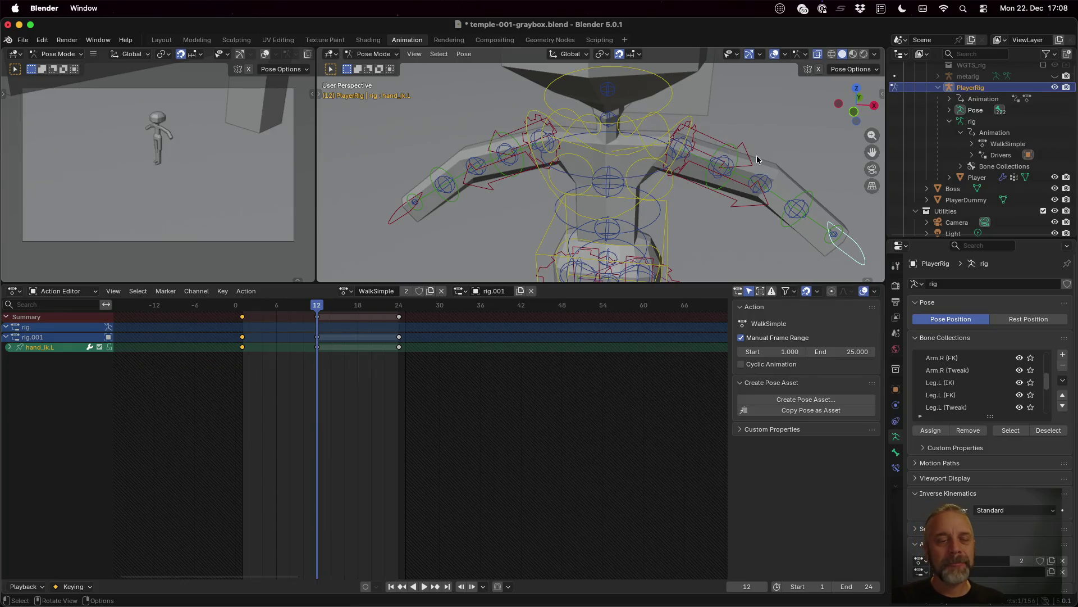
left_click_drag(317, 309, 242, 307)
key("space")
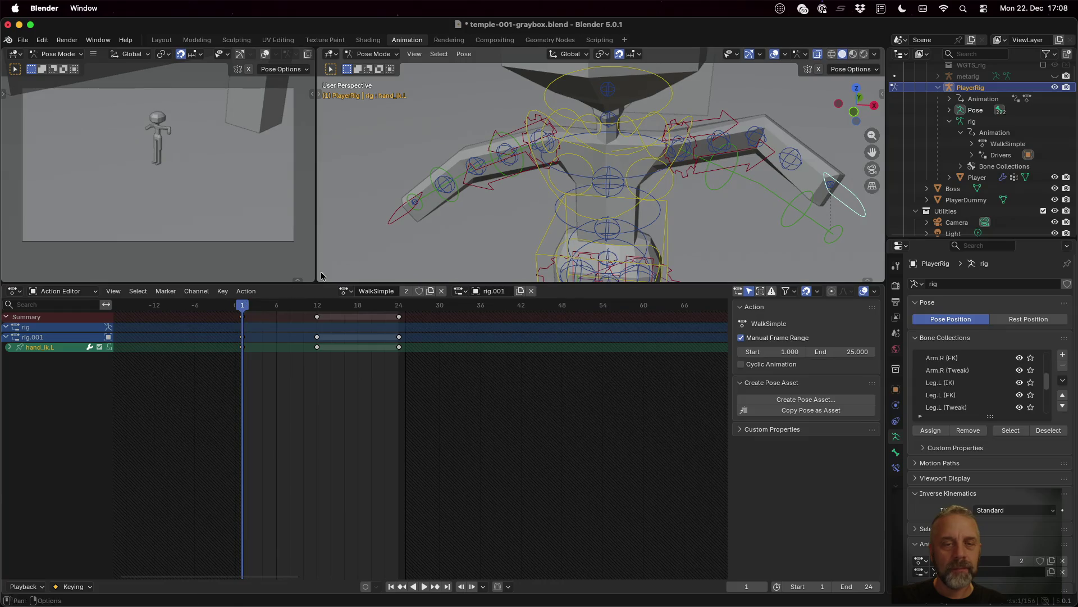
- Move the hand_ik.R bone to a new position and keyframe it at frame 1
left_click(396, 212)
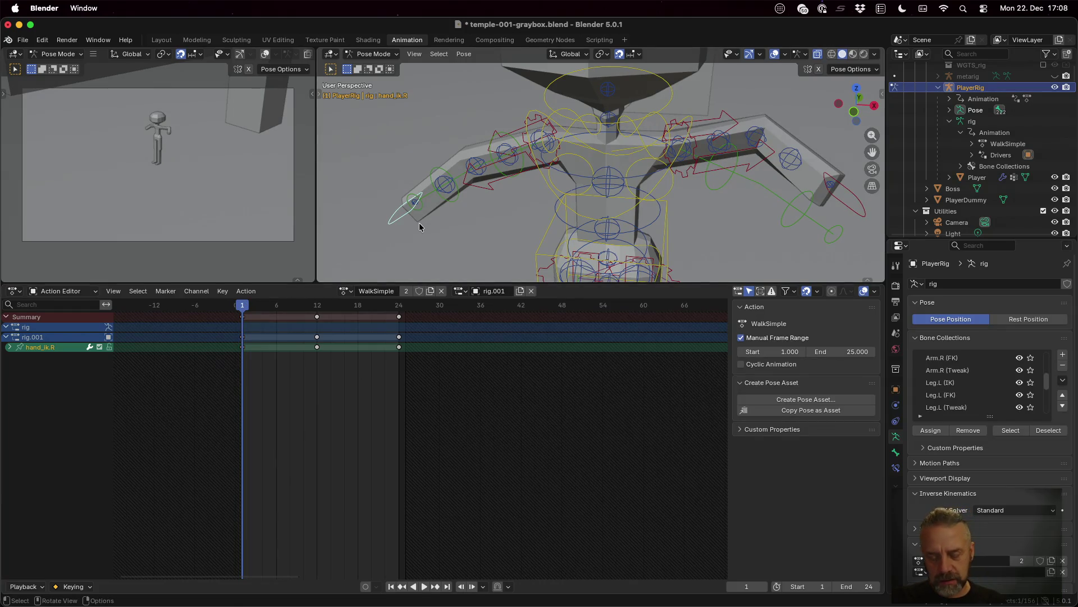
key("g")
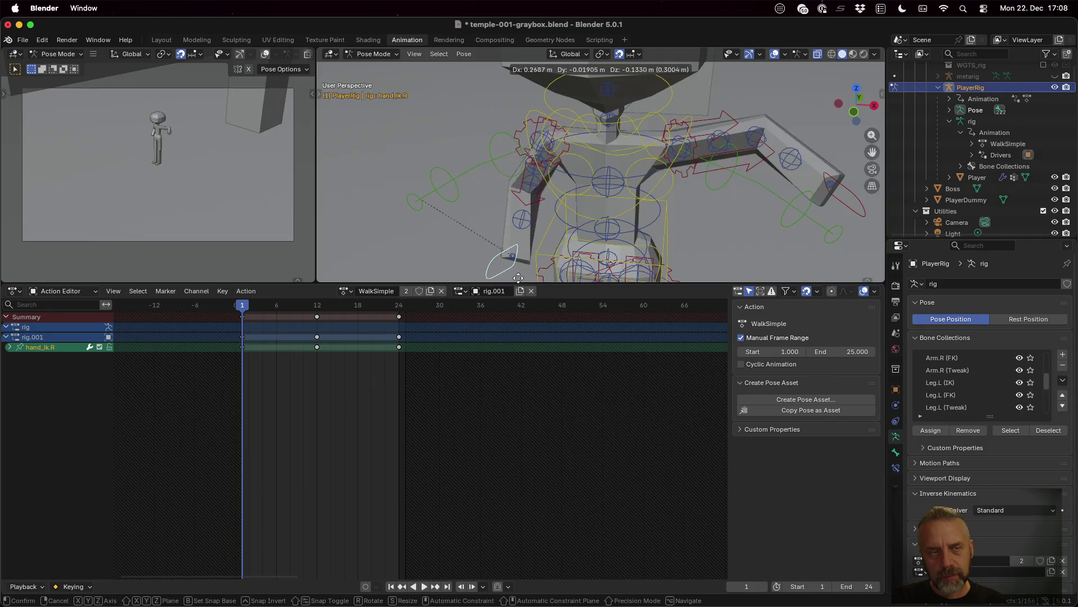
left_click(509, 66)
mouse_move(446, 85)
middle_mouse_down()
mouse_move(700, 182)
mouse_move(722, 174)
middle_mouse_up()
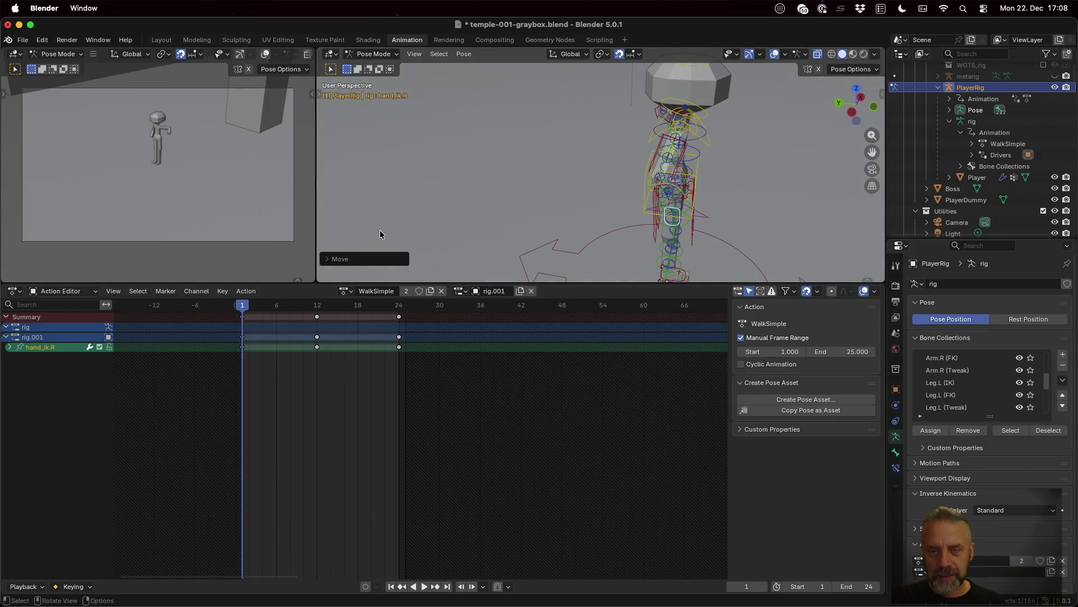
key("i")
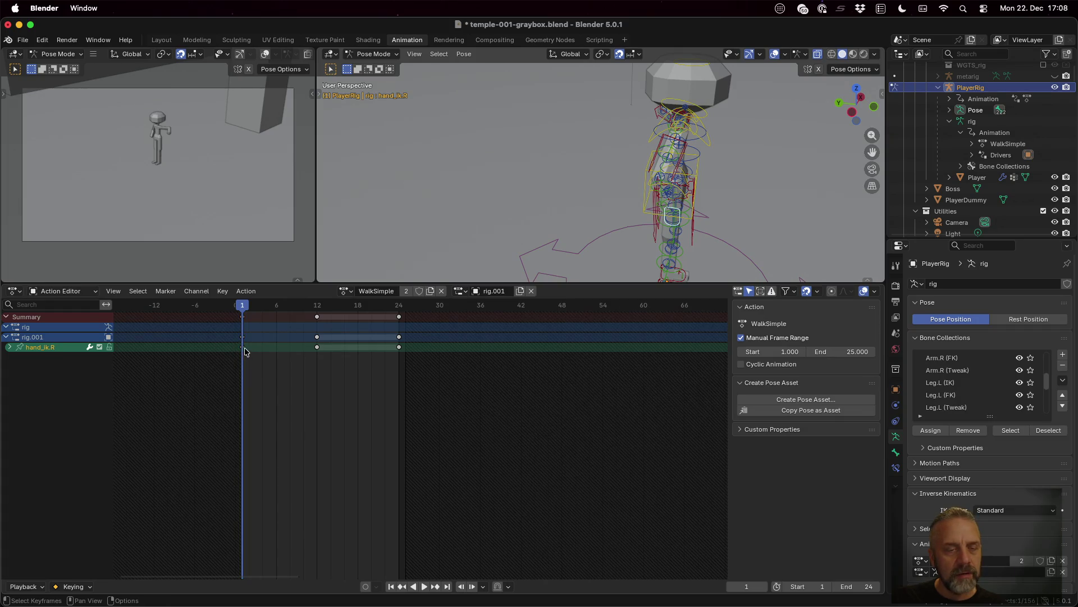
- At frame 6, select hand_ik.R keys and expand its location, rotation and scale channels
left_click(287, 386)
left_click_drag(242, 313, 276, 314)
left_click(244, 347)
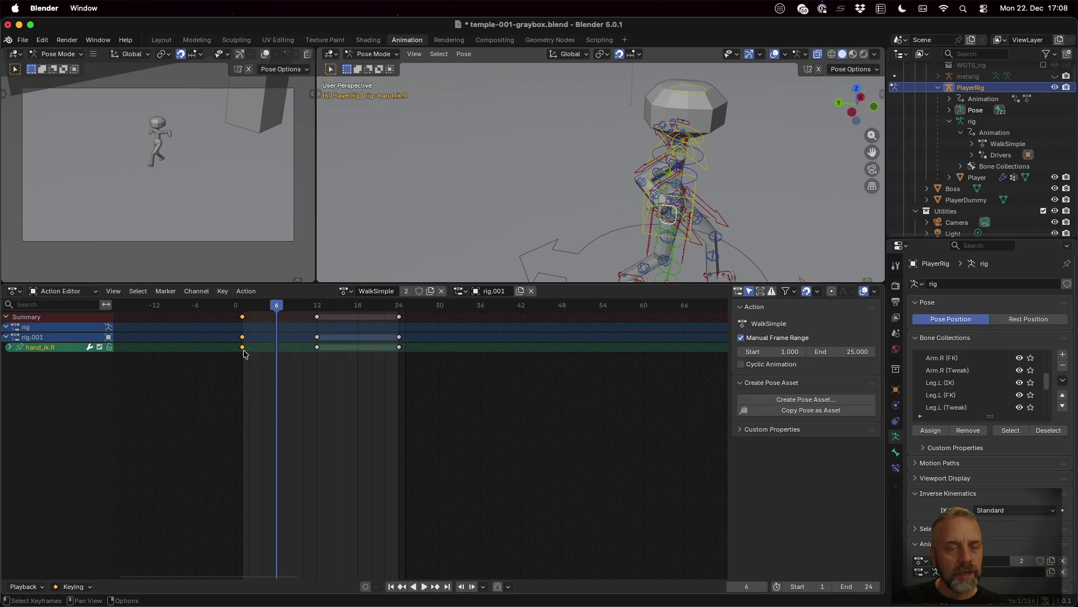
right_click(244, 352)
left_click(10, 348)
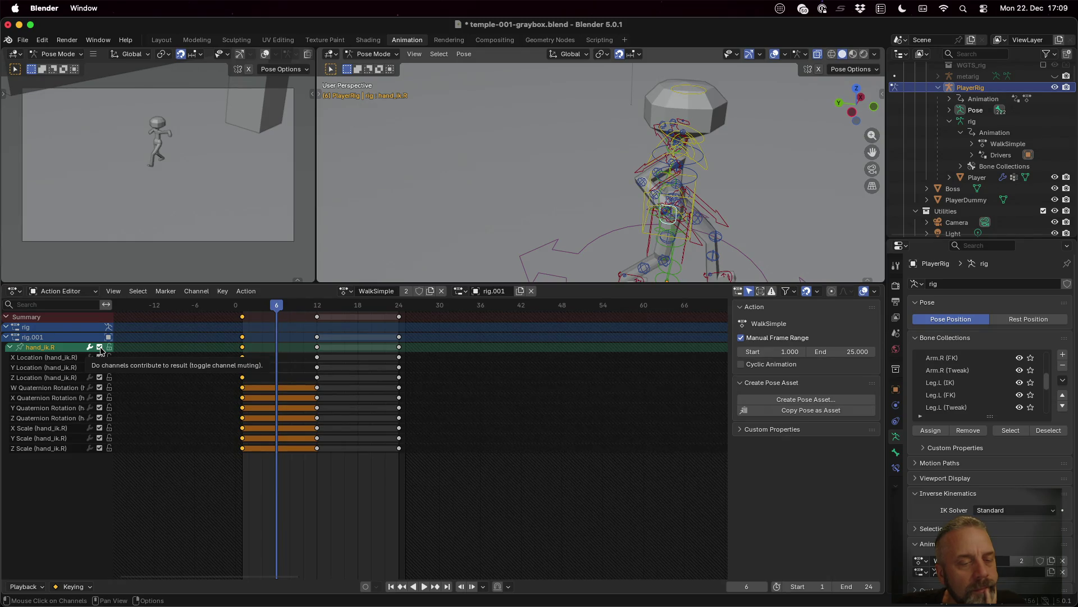
left_click(99, 347)
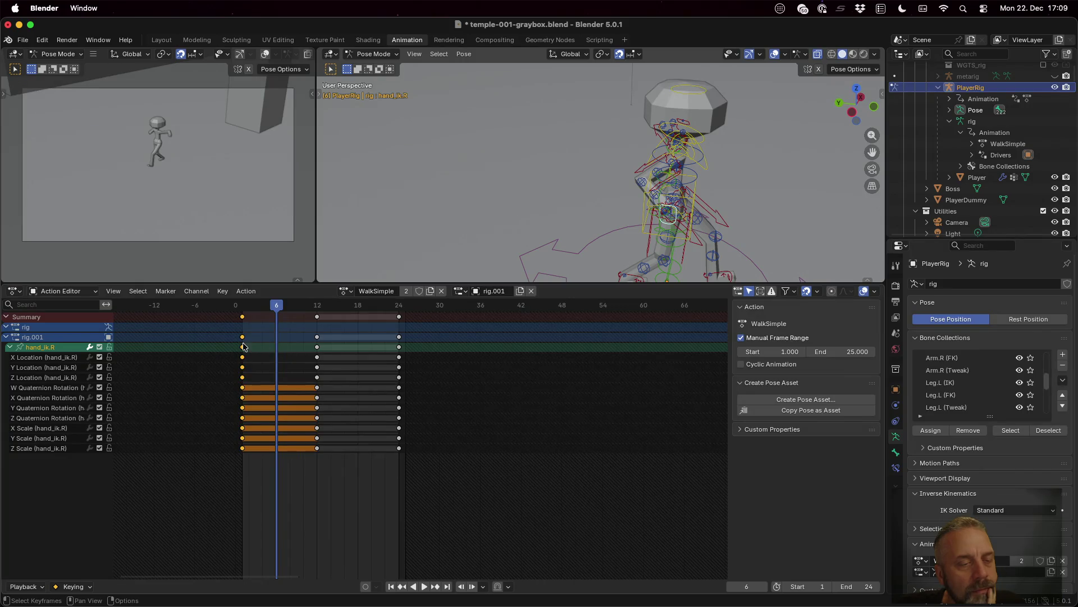
- Paste the copied hand_ik.R keys at frames 0, 12 and 24, then play the walk cycle
right_click(244, 351)
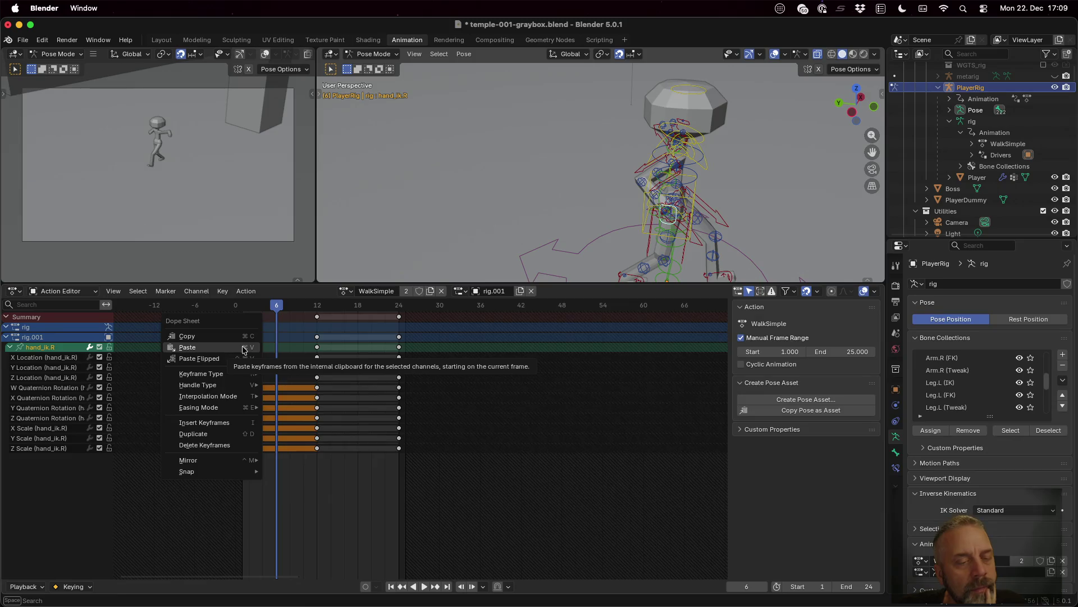
left_click(243, 347)
left_click_drag(278, 308, 317, 307)
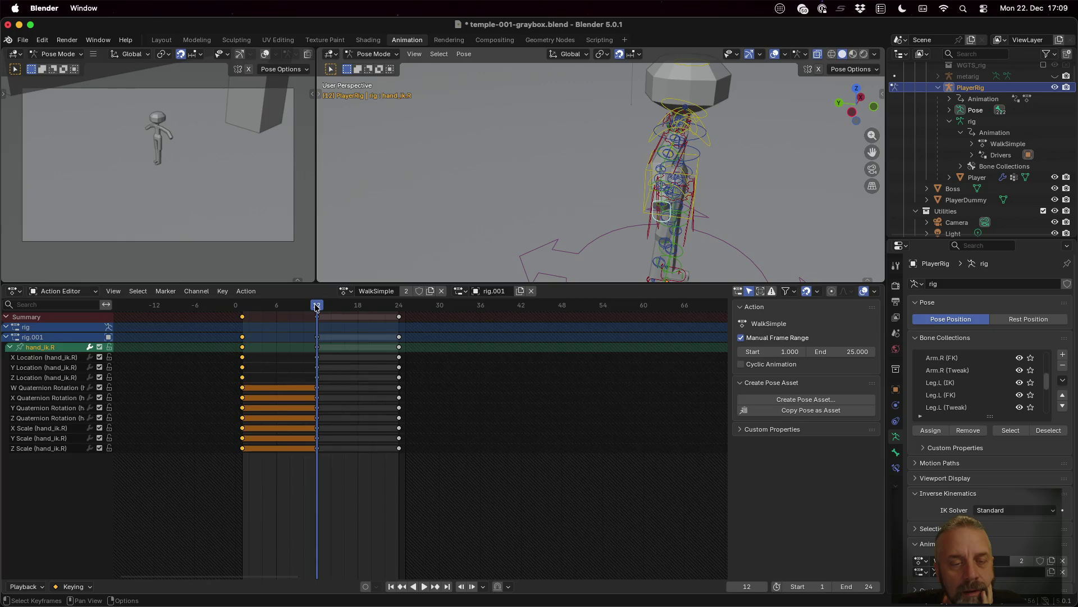
right_click(312, 500)
mouse_move(270, 506)
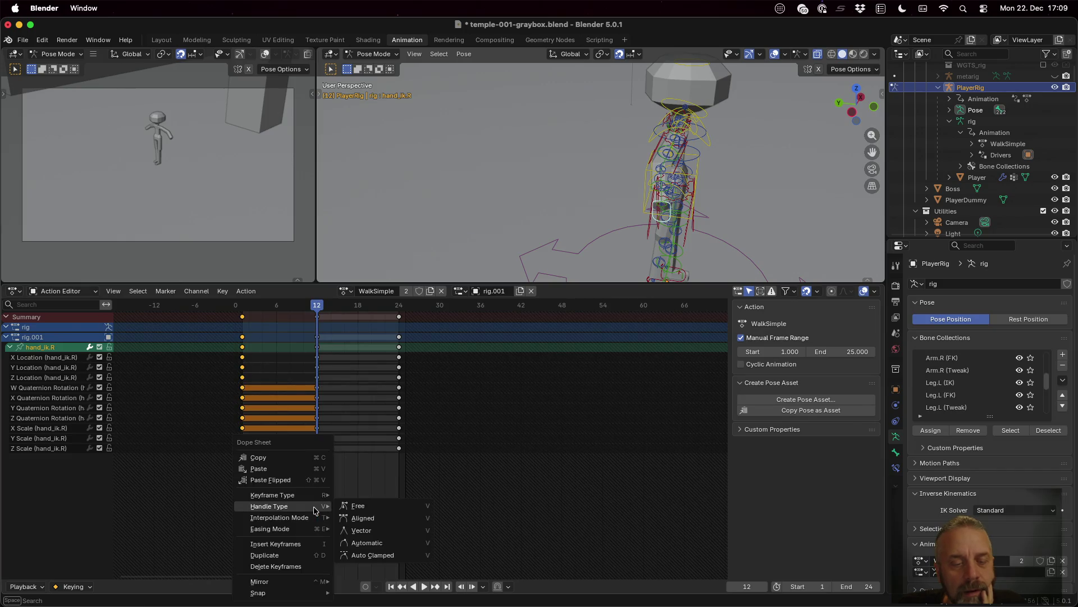
left_click(288, 467)
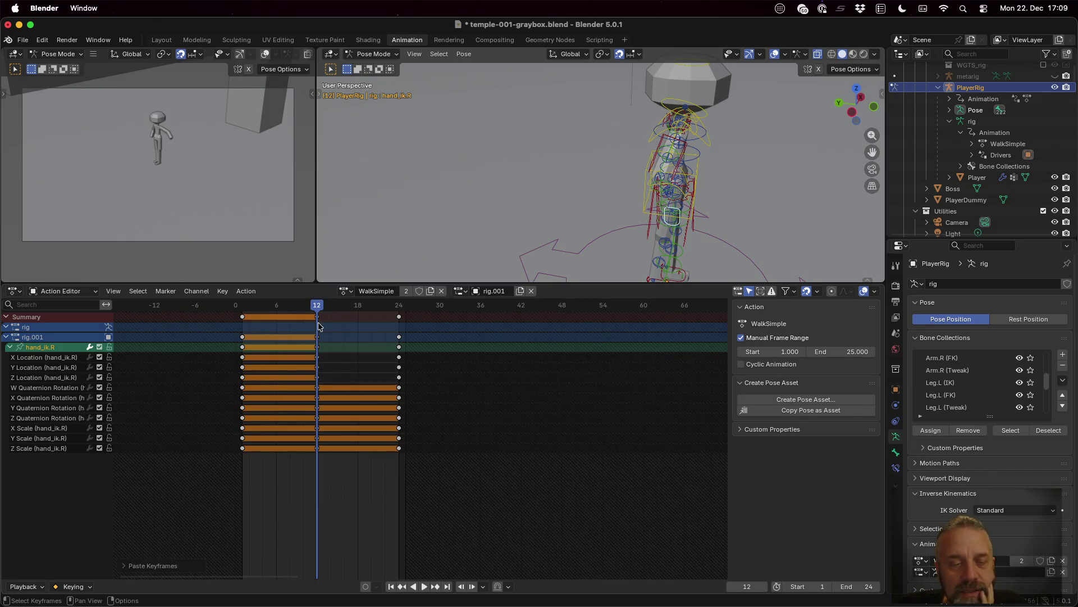
left_click_drag(317, 307, 398, 308)
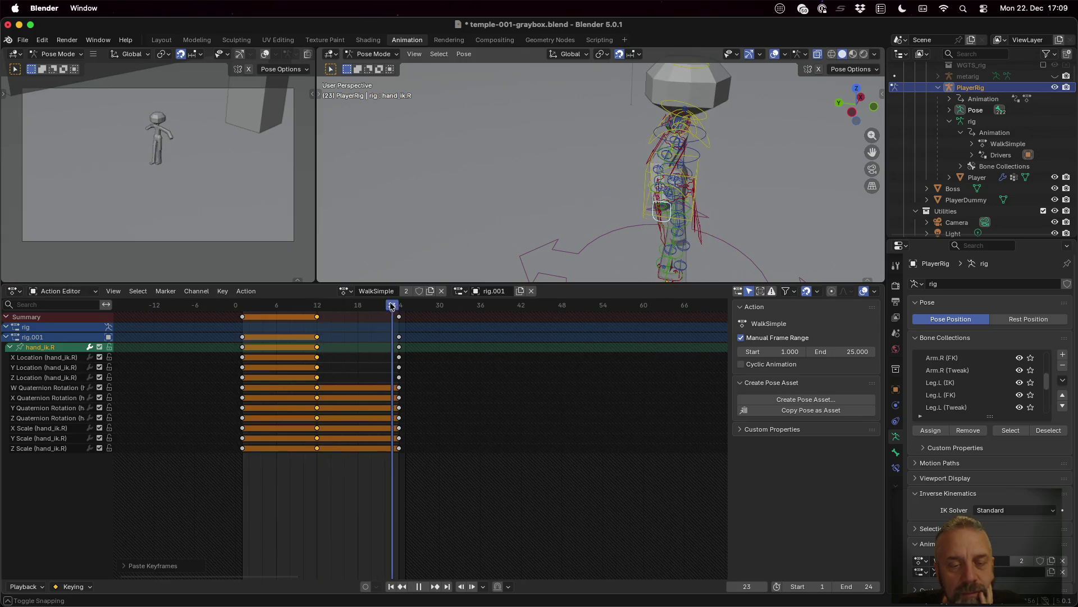
right_click(321, 469)
left_click(305, 470)
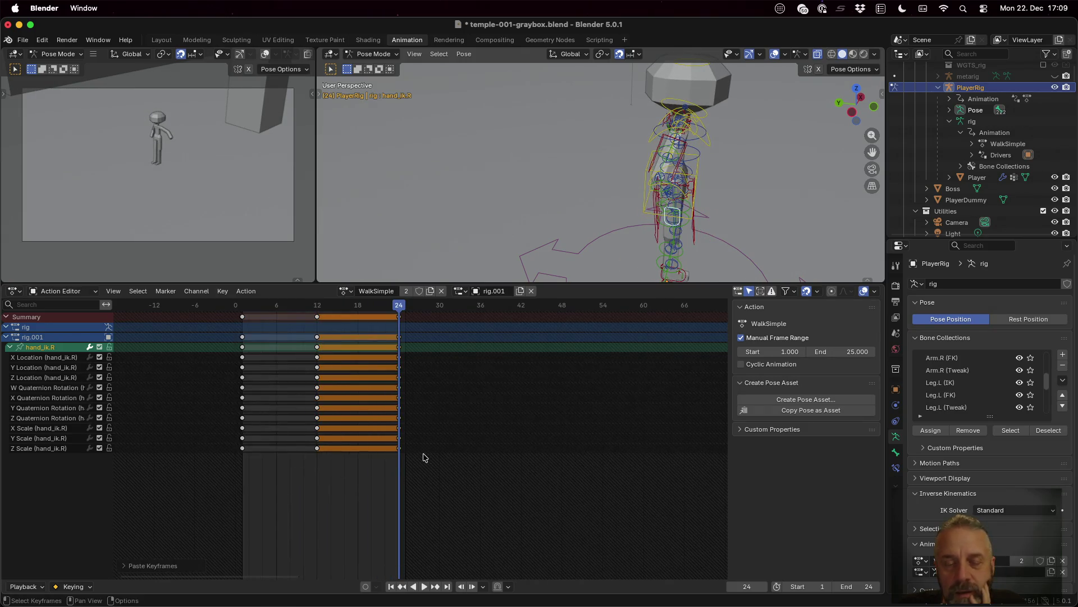
key("space")
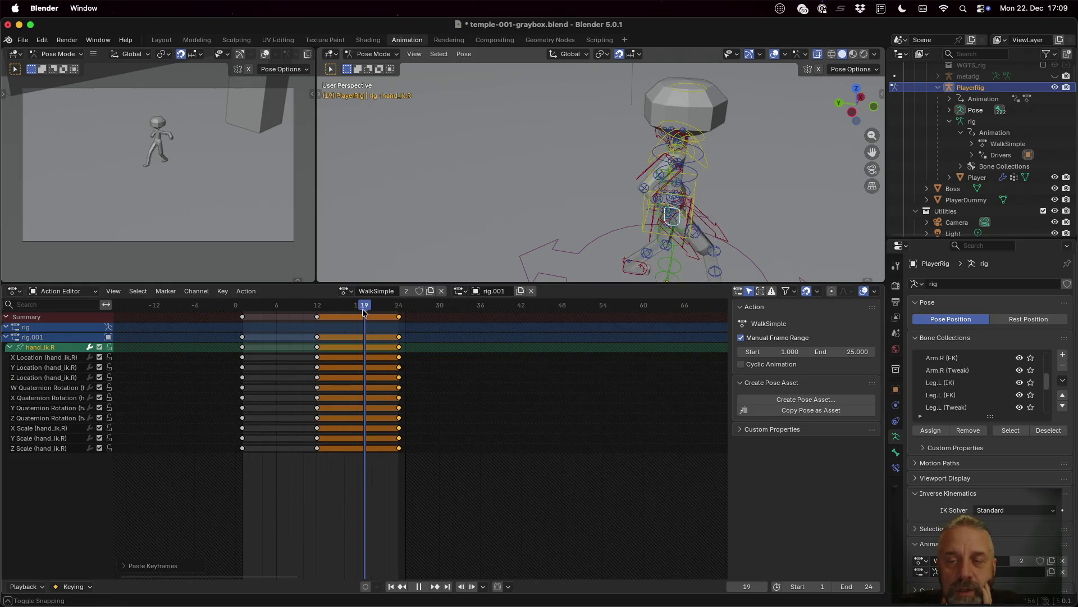
- Stop playback at frame 6 and enlarge the 3D viewport, viewing the rig from a lower angle
key("space")
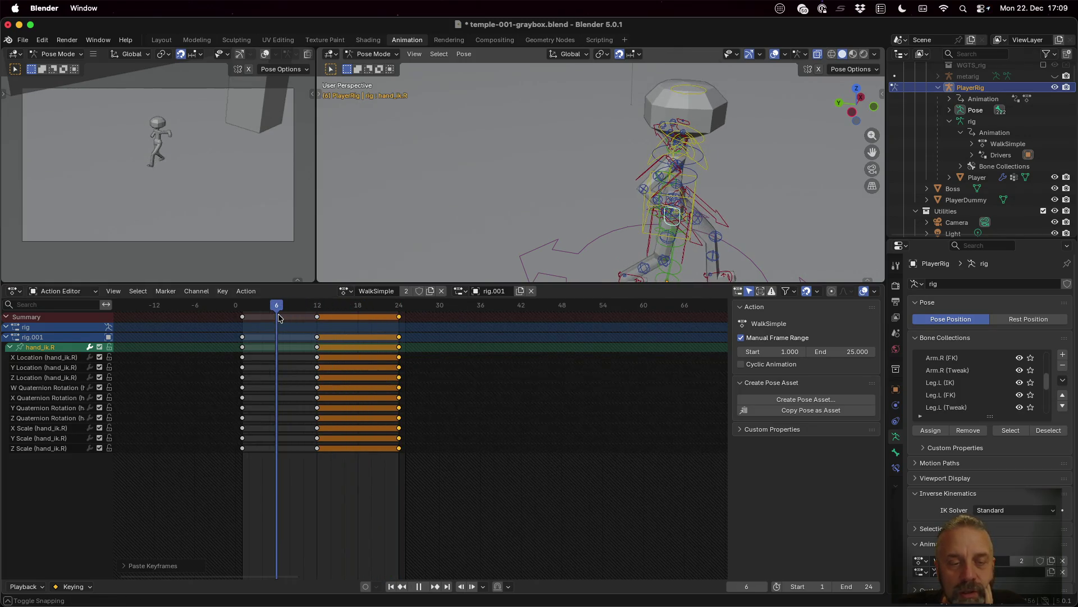
scroll(587, 197, "down", 3)
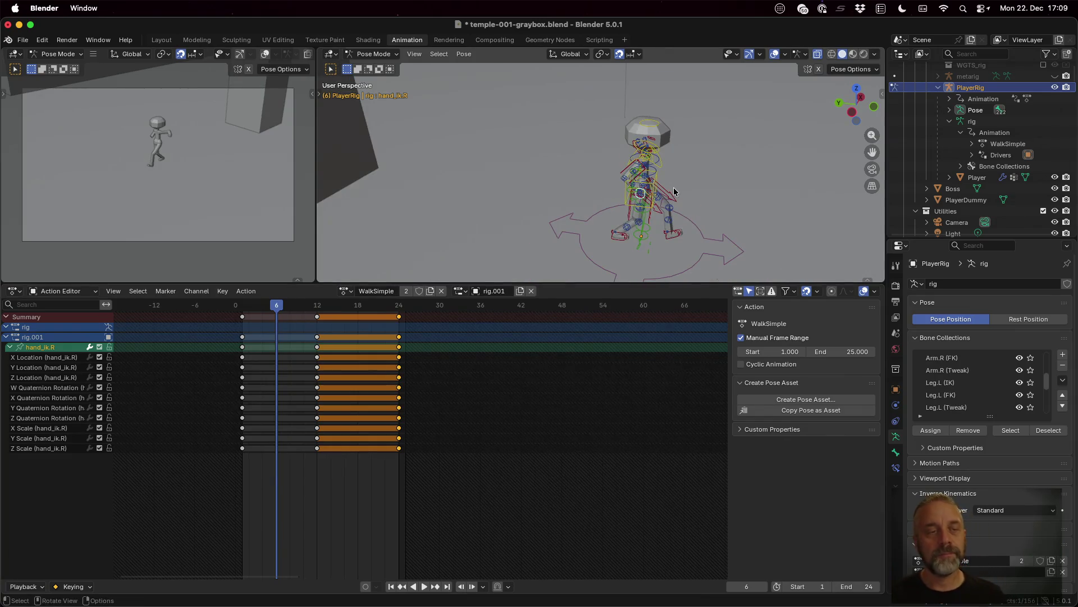
mouse_move(584, 200)
middle_mouse_down()
mouse_move(621, 195)
mouse_move(600, 180)
mouse_move(613, 180)
middle_mouse_up()
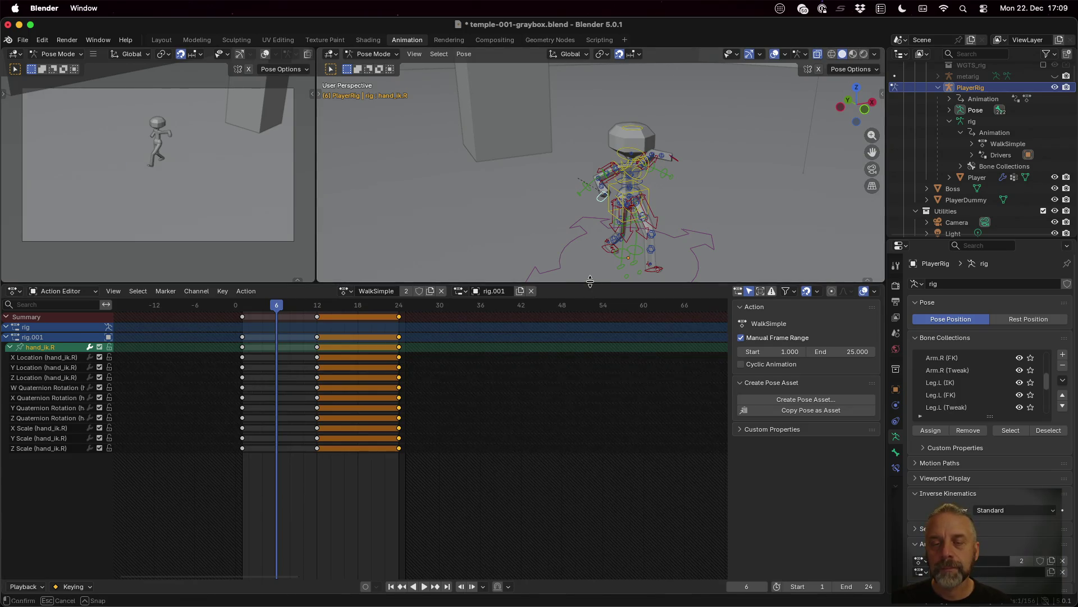
left_click_drag(590, 281, 590, 416)
middle_click_drag(657, 295, 696, 312)
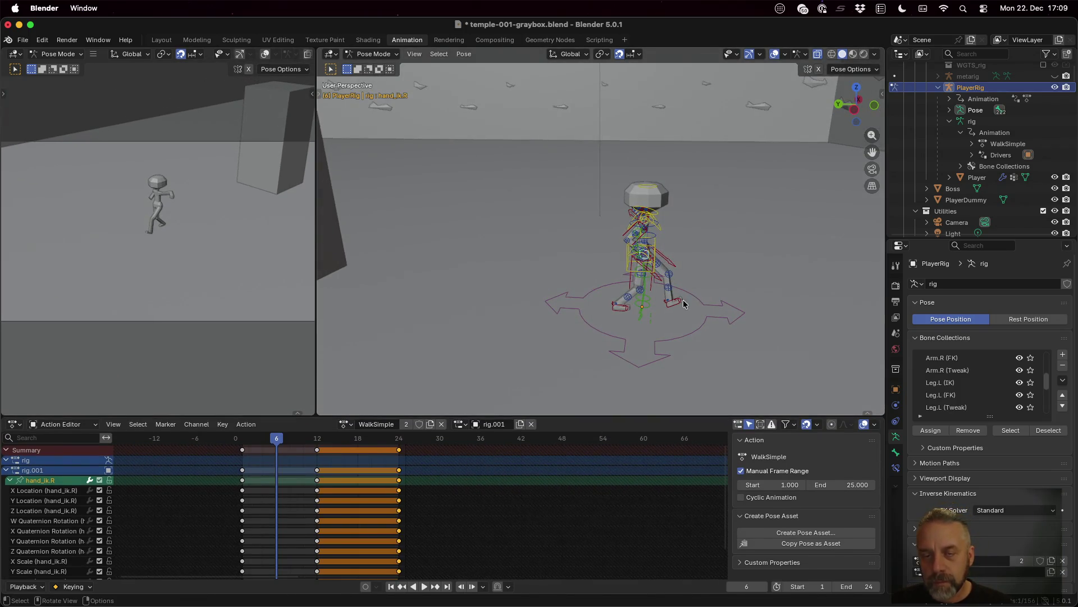
- Shift hand_ik.R along Y at frame 6, key it, and step to frame 18
key("g")
key("y")
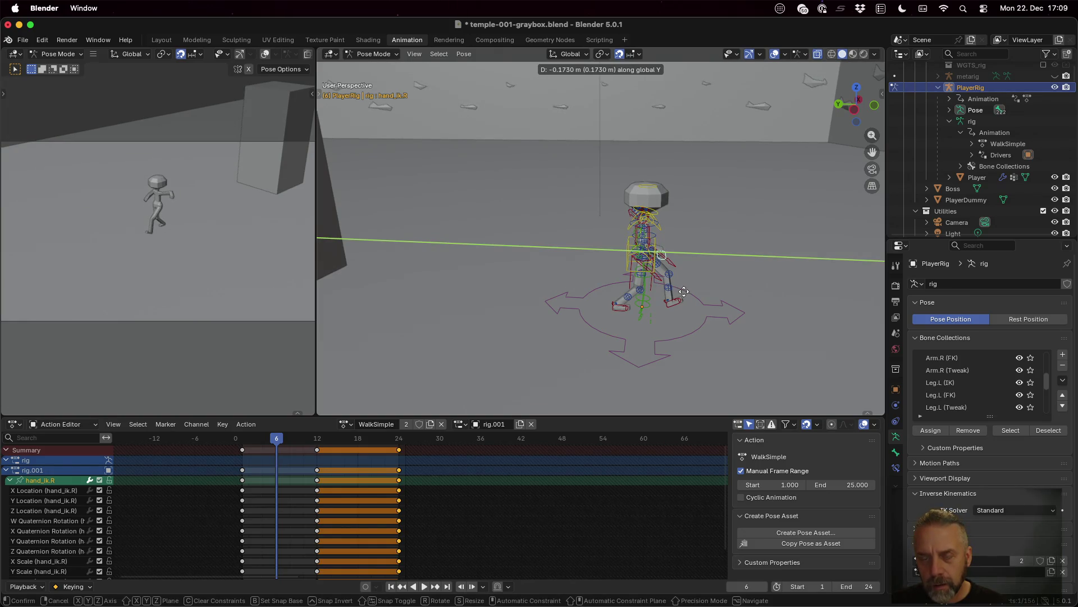
left_click(687, 291)
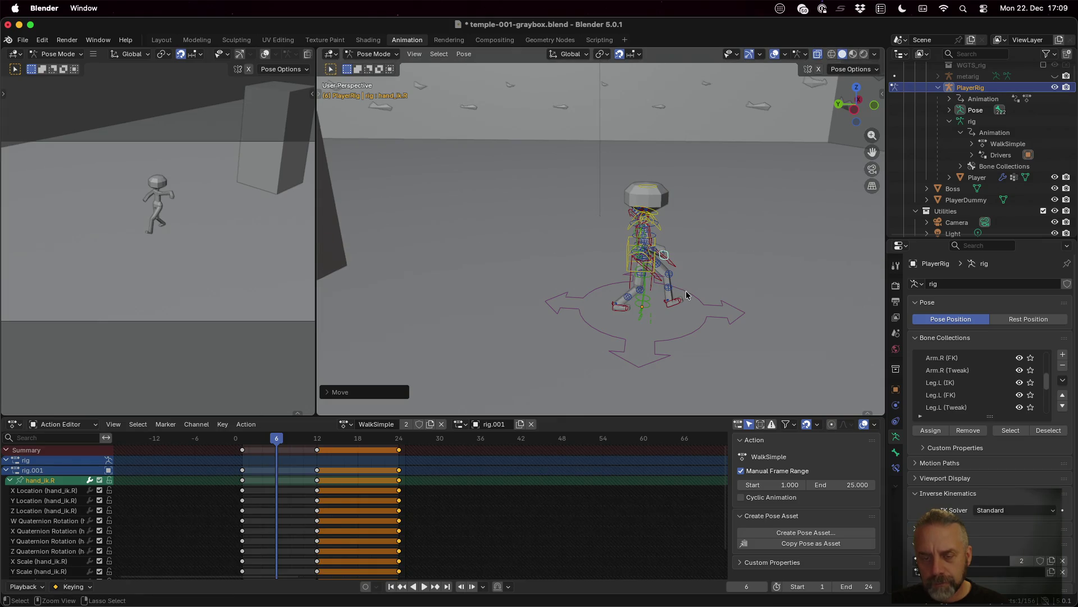
key("i")
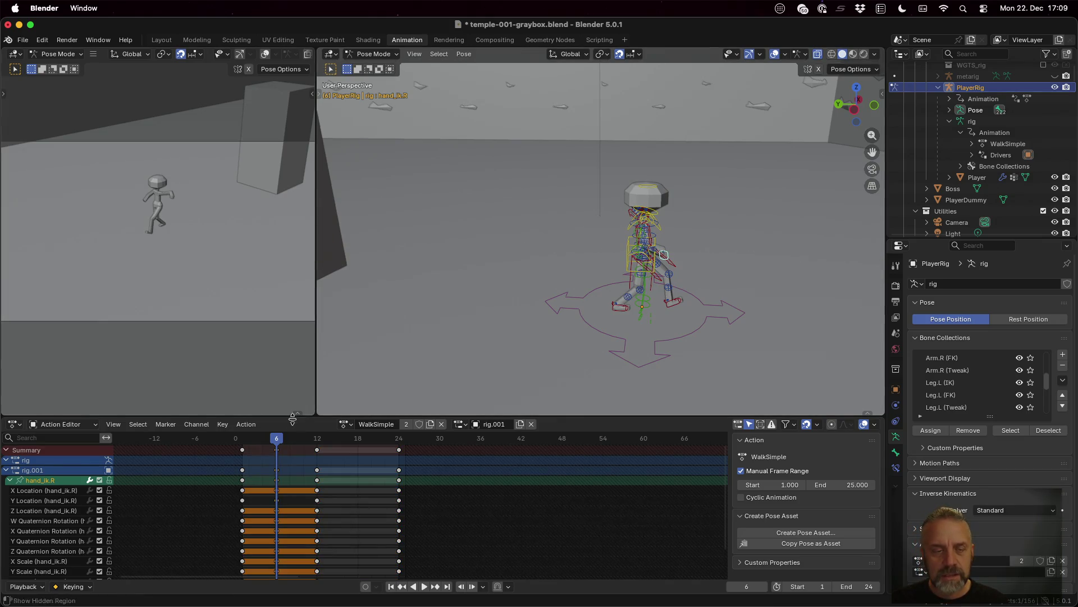
key("space")
left_click_drag(355, 443, 359, 445)
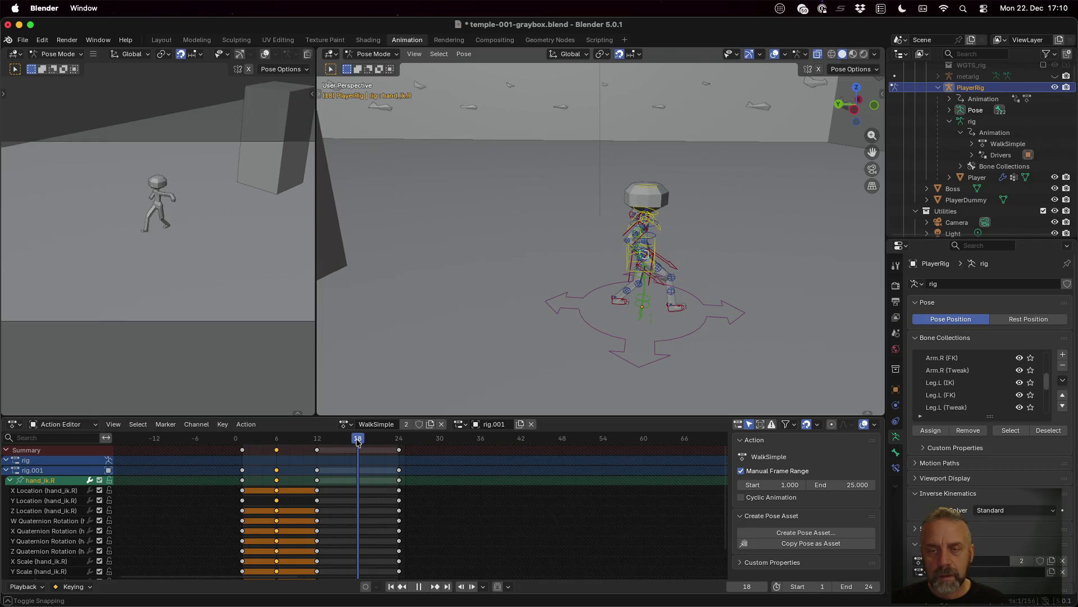
key("space")
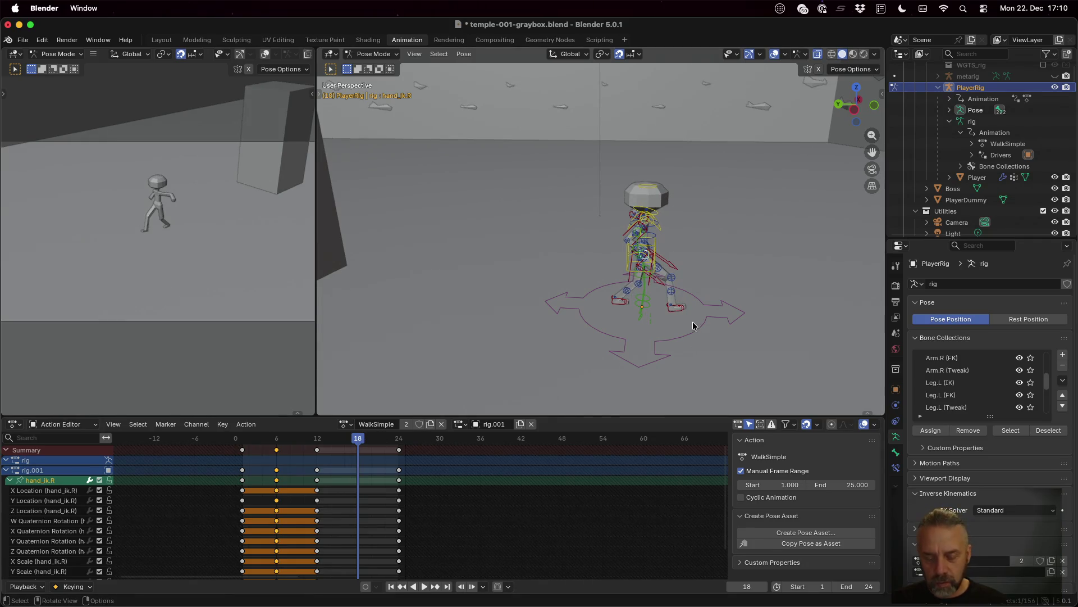
- Shift hand_ik.R along Y at frame 18, key it, and play the walk animation
key("g")
key("y")
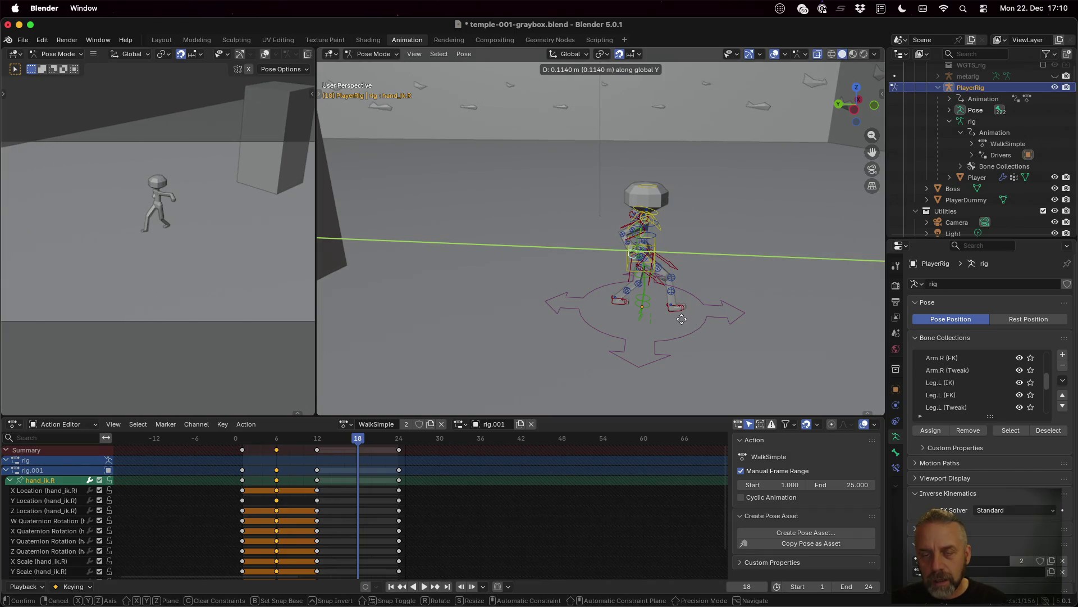
left_click(680, 319)
key("i")
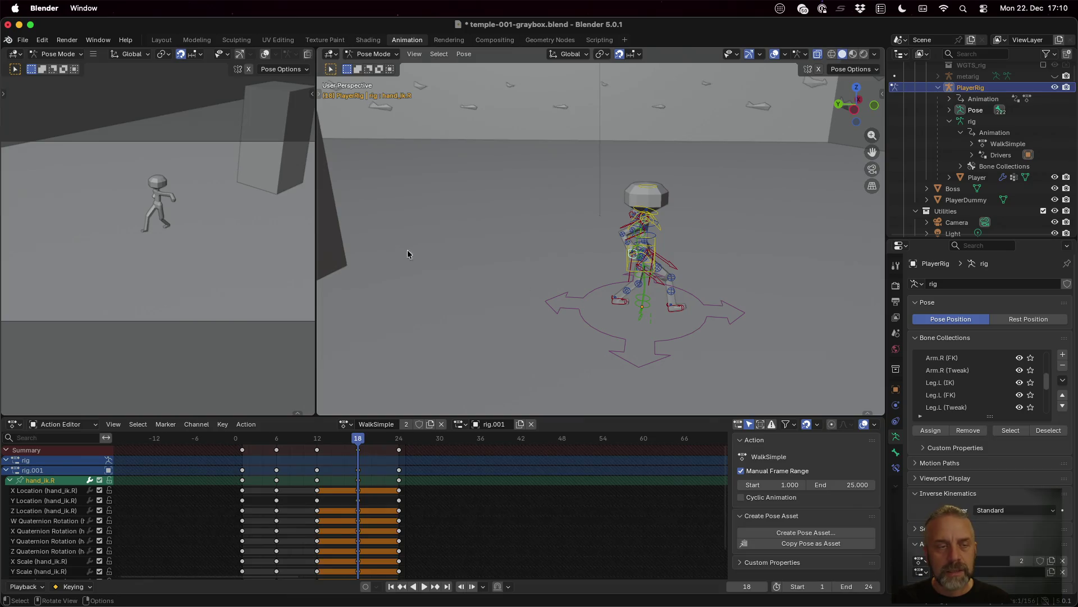
key("space")
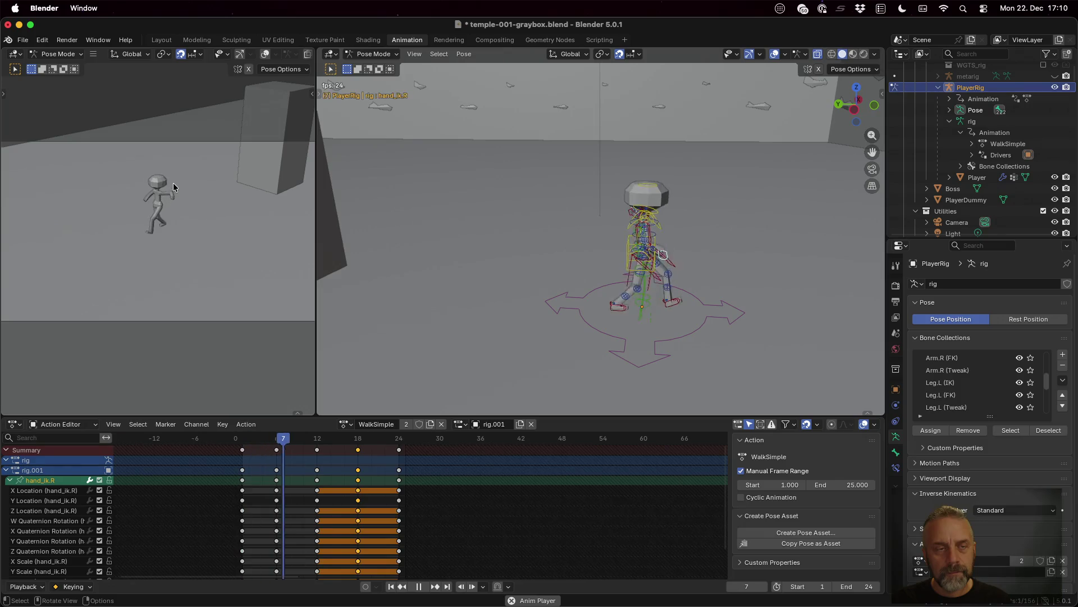
- Stop the walk playback, view the character from another side, and rewind to frame 1
key("space")
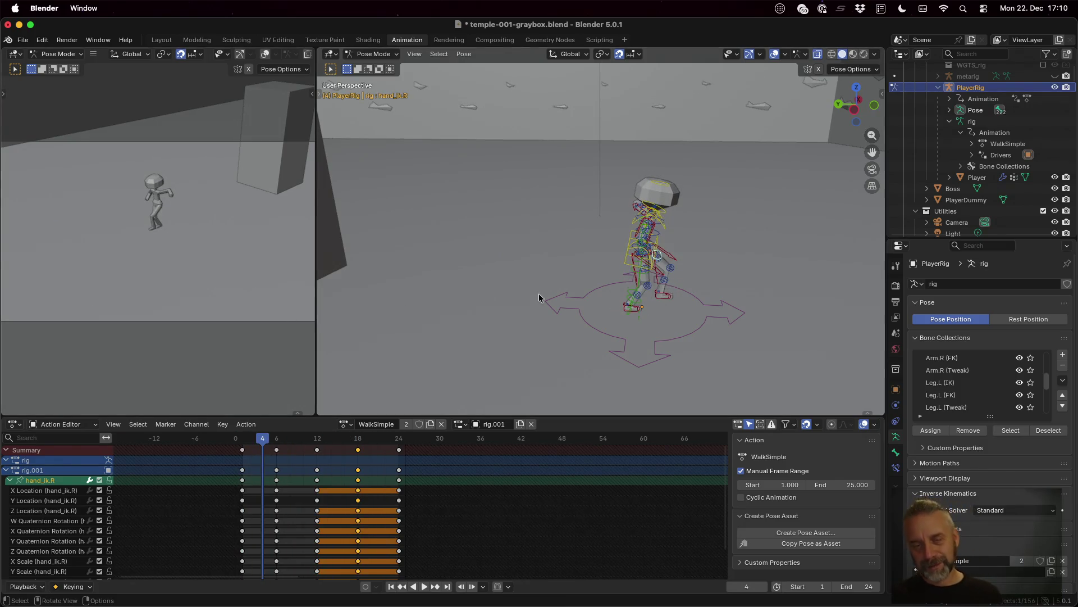
scroll(790, 246, "down", 2)
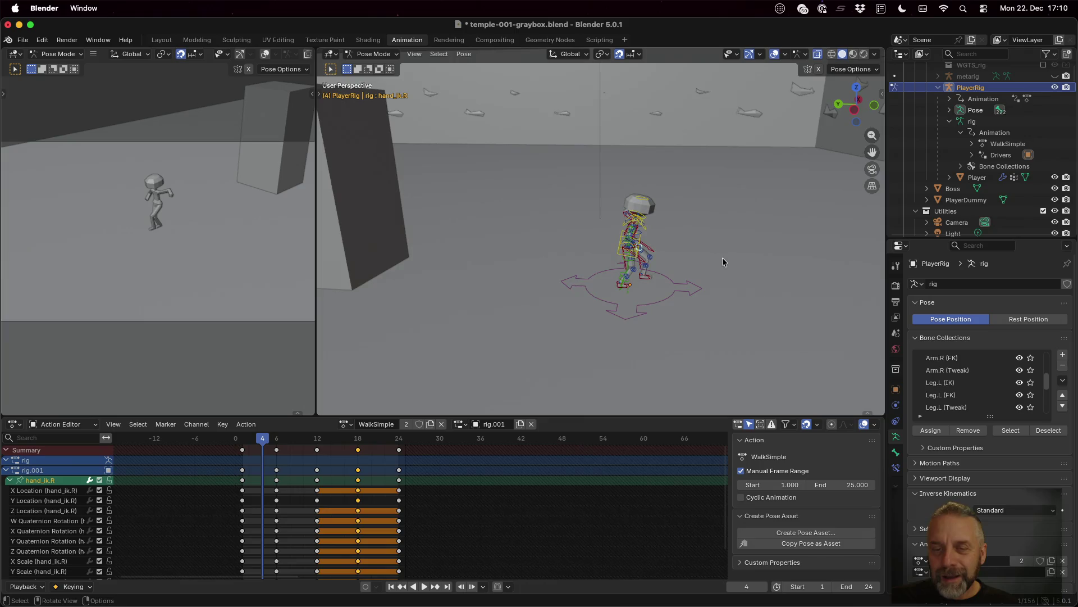
middle_click_drag(721, 261, 555, 267)
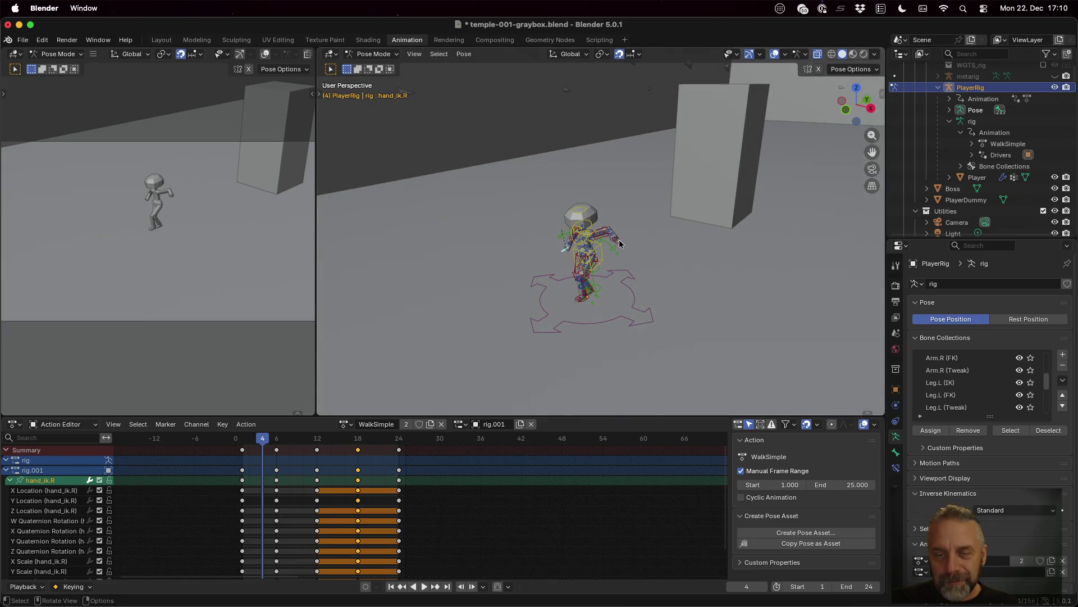
key("ctrl+z")
key("Escape")
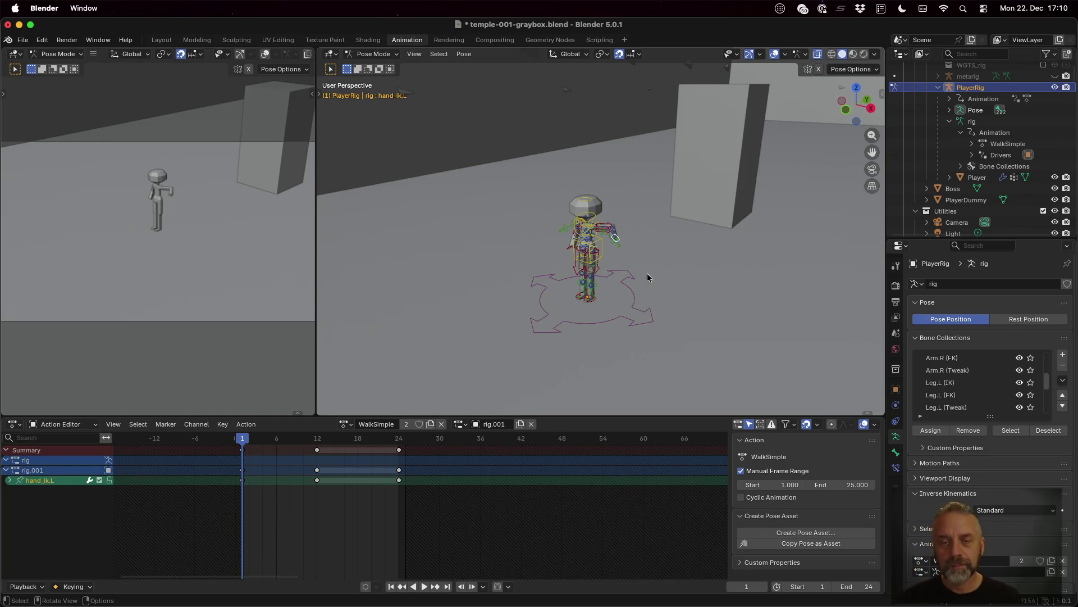
scroll(638, 277, "up", 3)
scroll(639, 278, "up", 2)
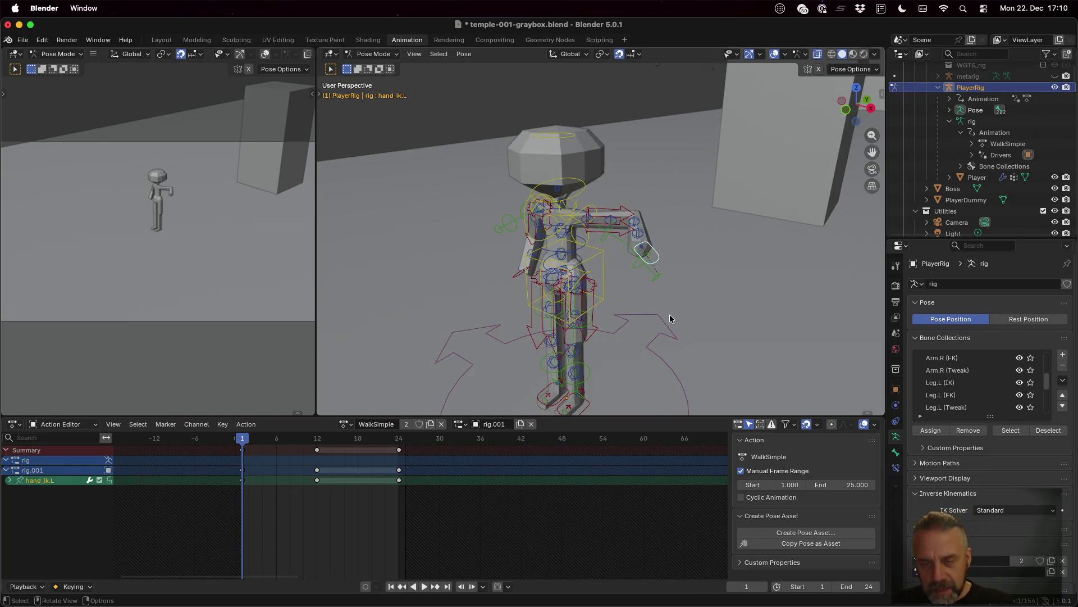
- Move hand_ik.L to a new position on frame 1 and confirm it
key("g")
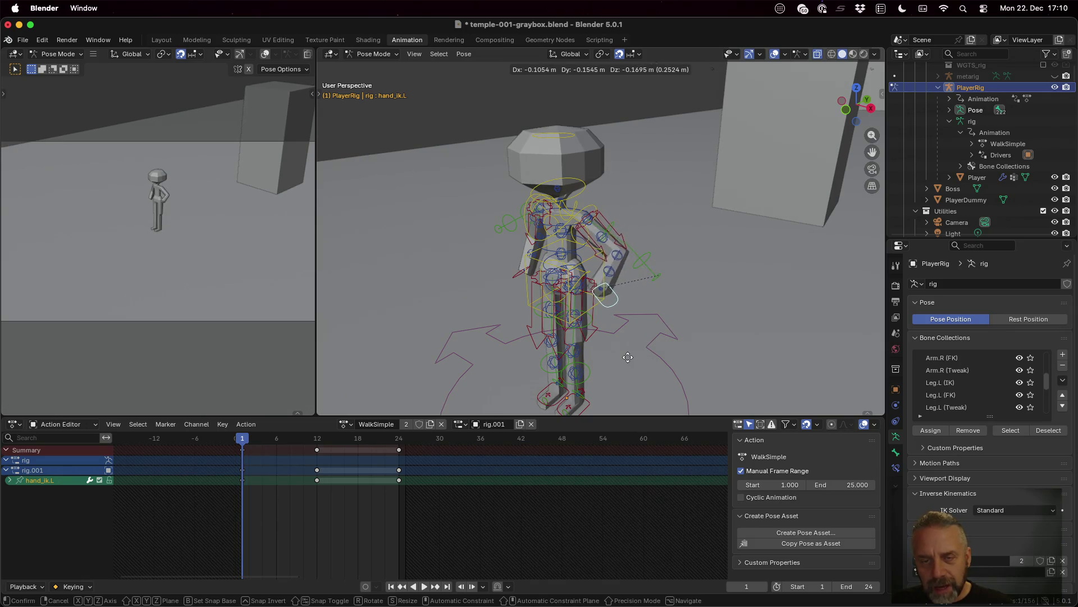
left_click(625, 360)
mouse_move(654, 315)
middle_mouse_down()
mouse_move(588, 311)
mouse_move(613, 312)
middle_mouse_up()
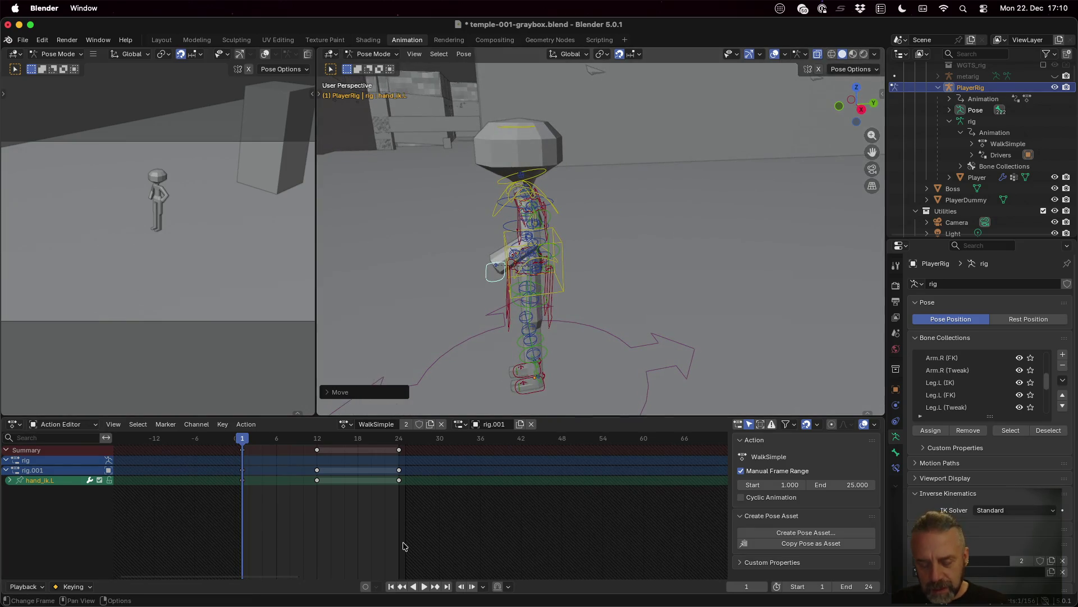
- Insert a keyframe on All Channels at frame 1, then clear the channel selection
key("i")
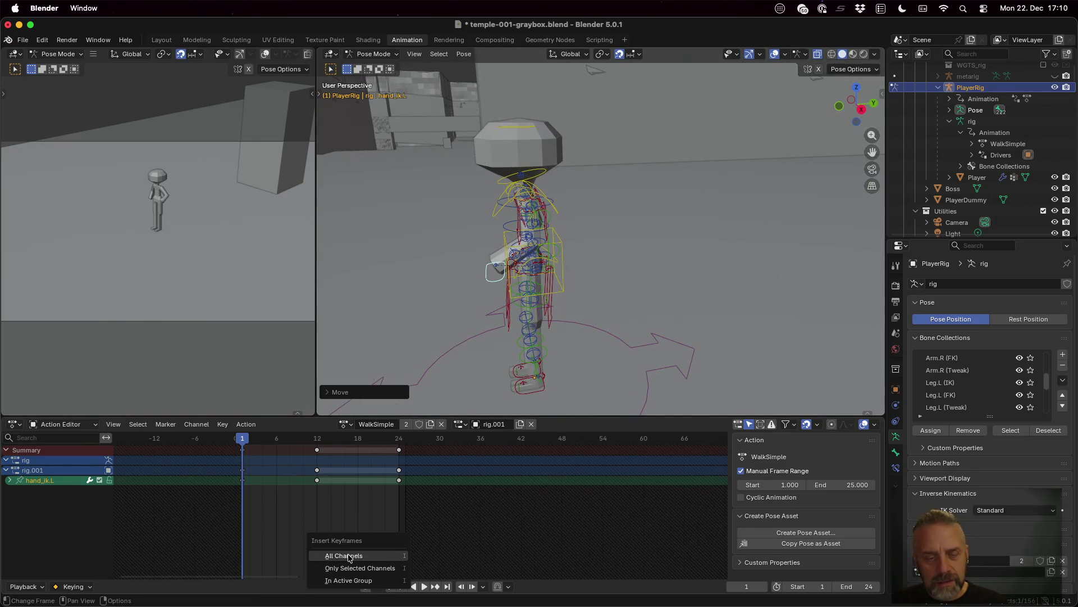
left_click(348, 556)
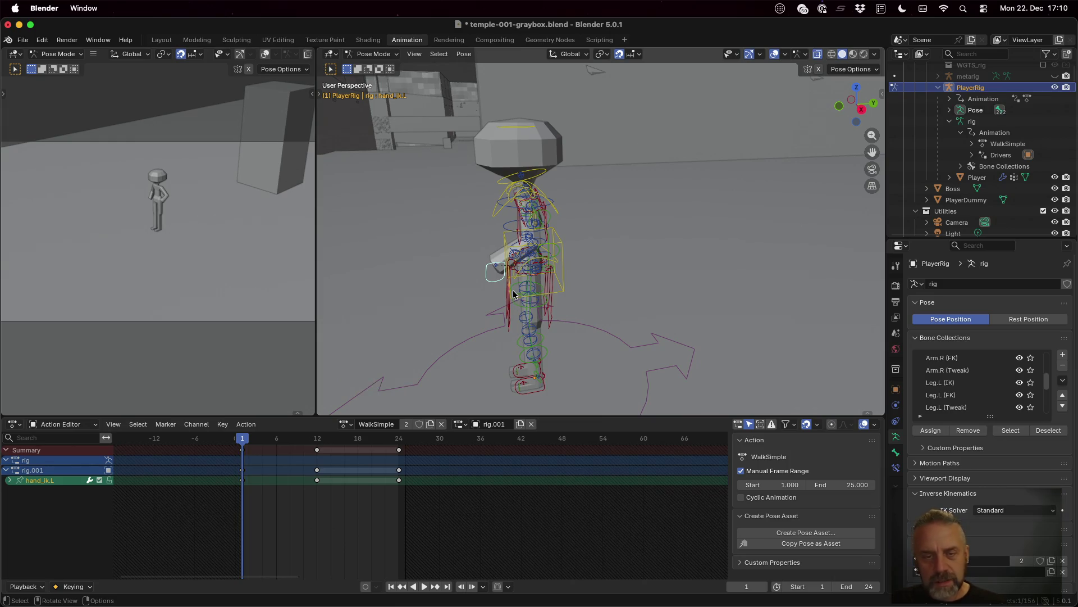
right_click(251, 495)
key("Escape")
left_click(268, 495)
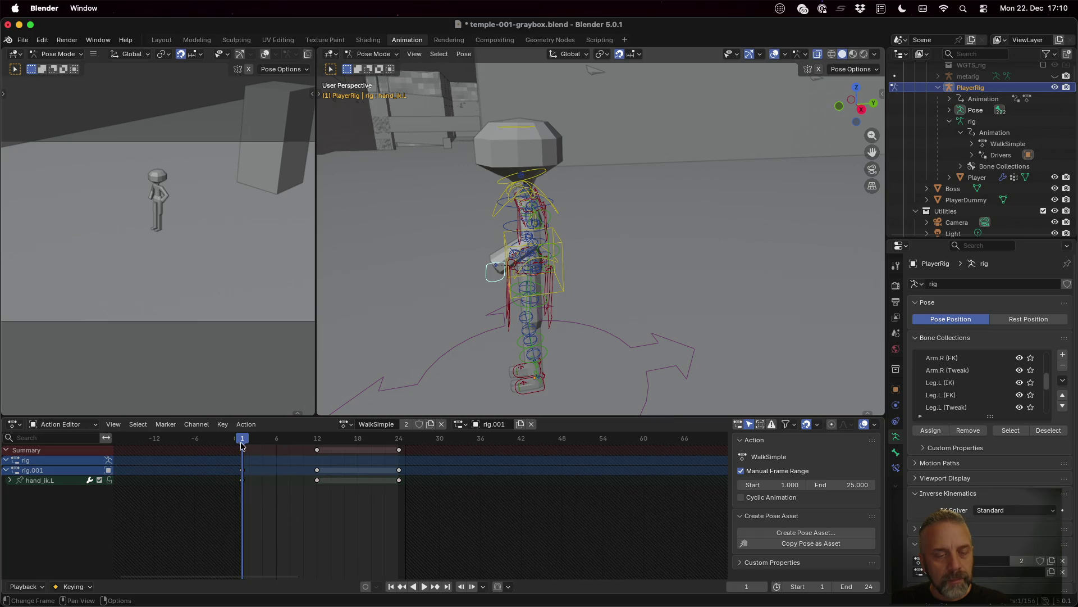
- Copy hand_ik.L's frame-1 keys and paste them at frames 12 and 24, then check frame 6
left_click_drag(242, 445, 317, 445)
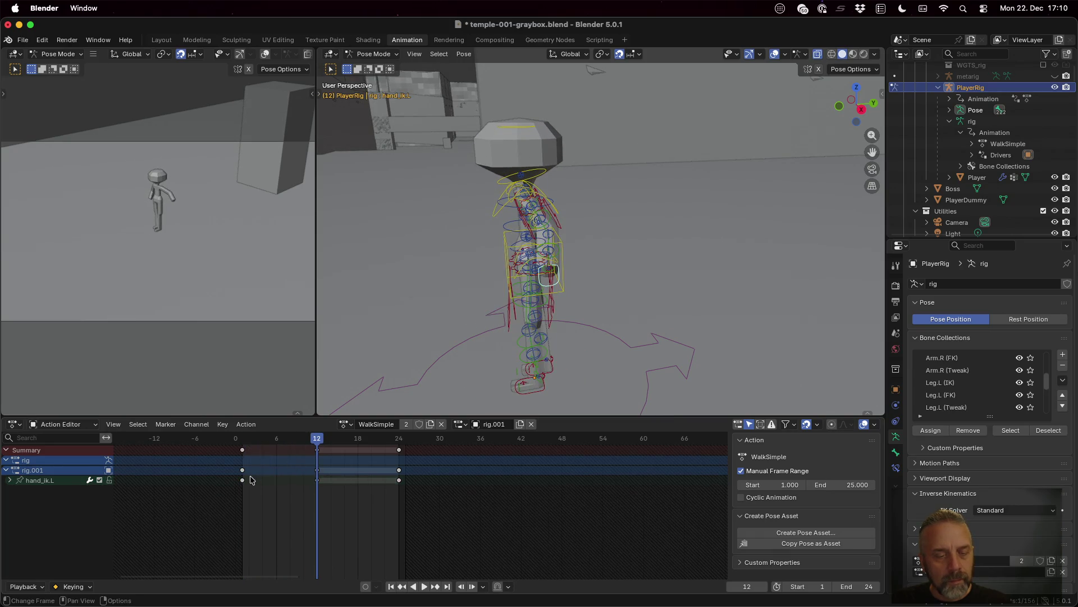
left_click(243, 481)
right_click(243, 481)
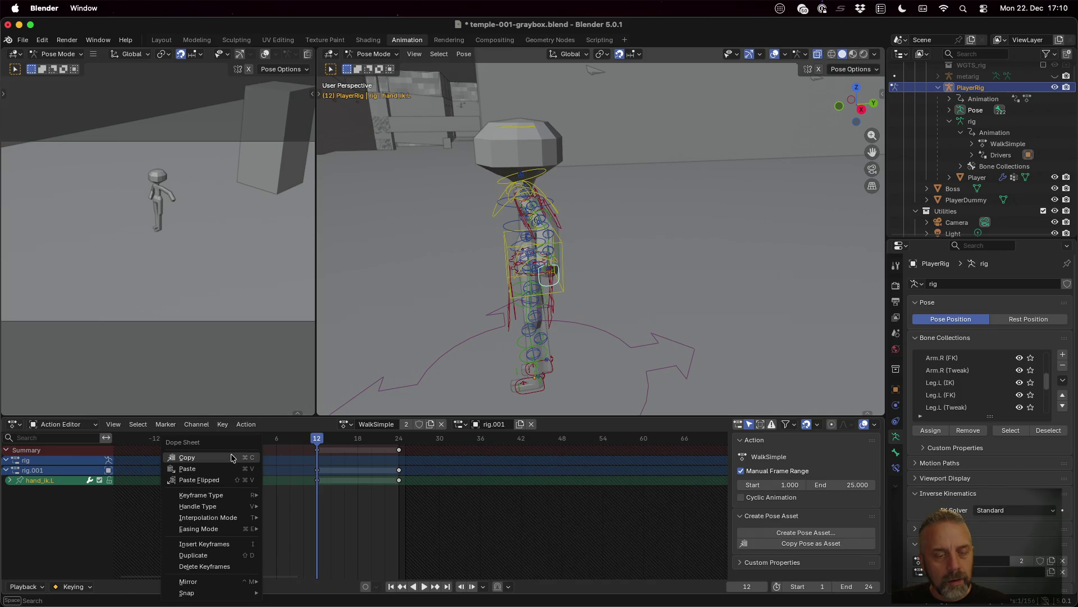
left_click(234, 458)
right_click(318, 456)
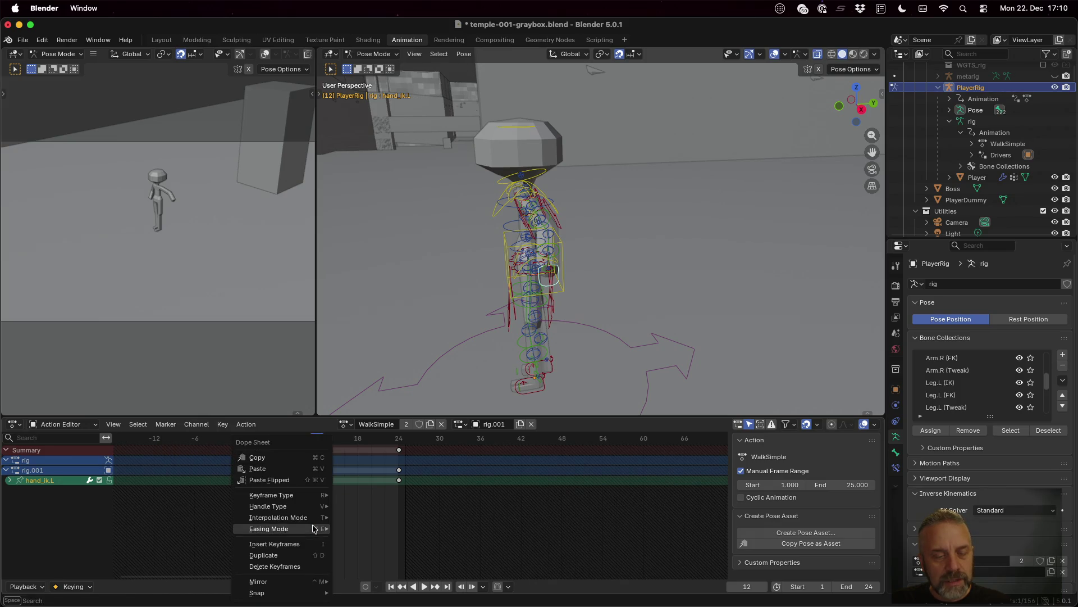
left_click(294, 465)
left_click_drag(317, 444, 398, 444)
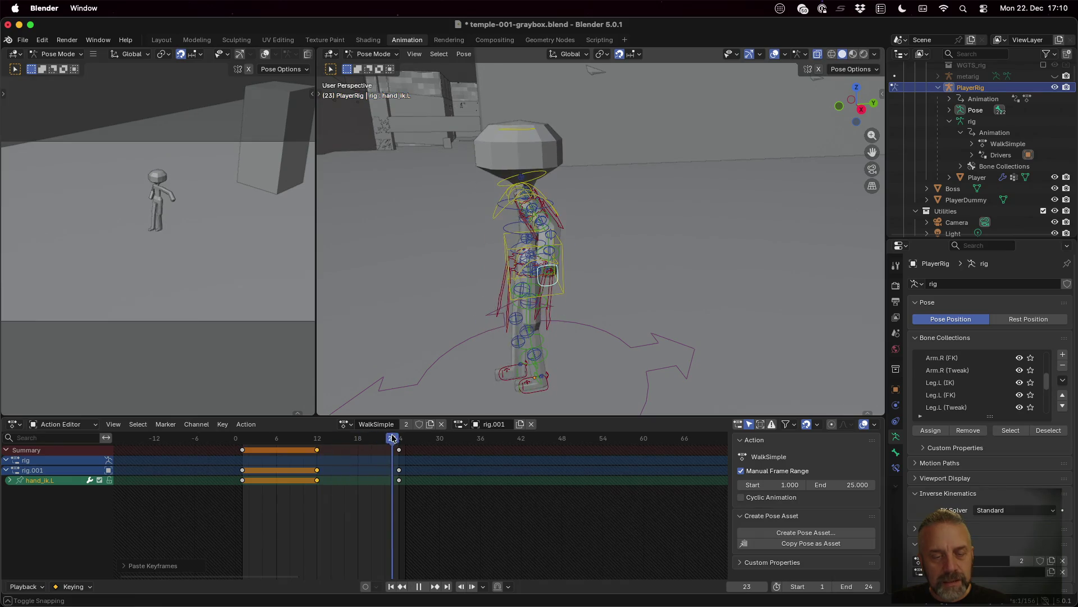
right_click(364, 509)
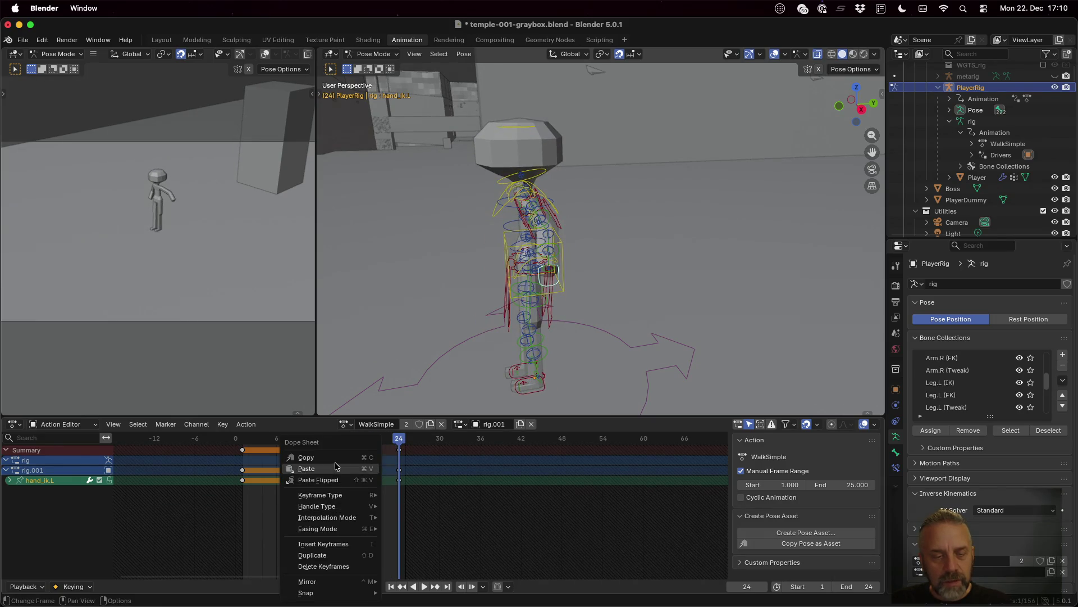
left_click(307, 468)
mouse_move(514, 278)
middle_mouse_down()
mouse_move(539, 277)
mouse_move(416, 366)
middle_mouse_up()
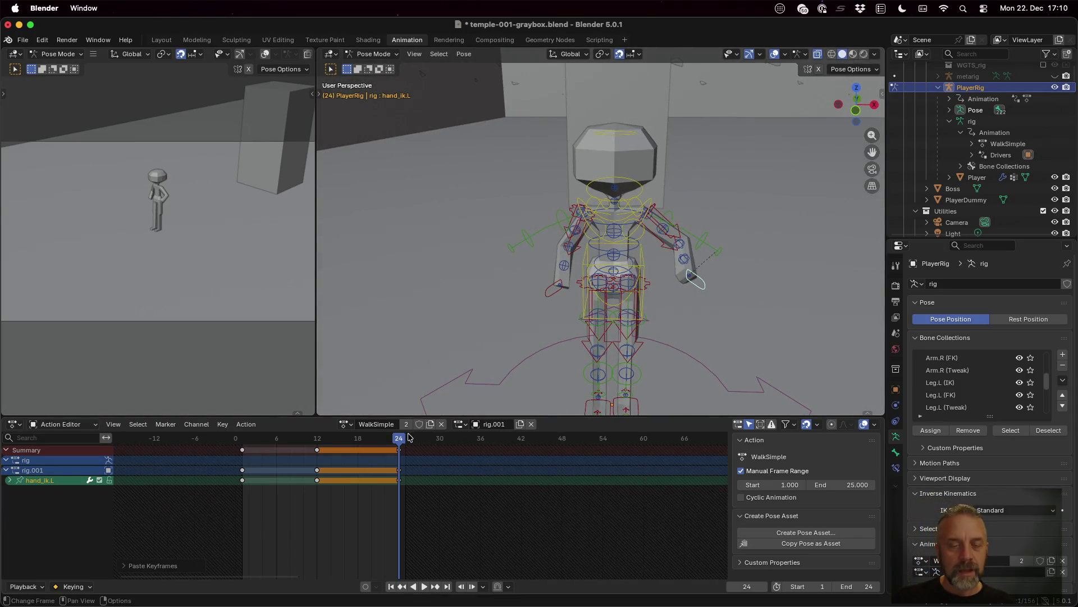
left_click_drag(399, 439, 278, 453)
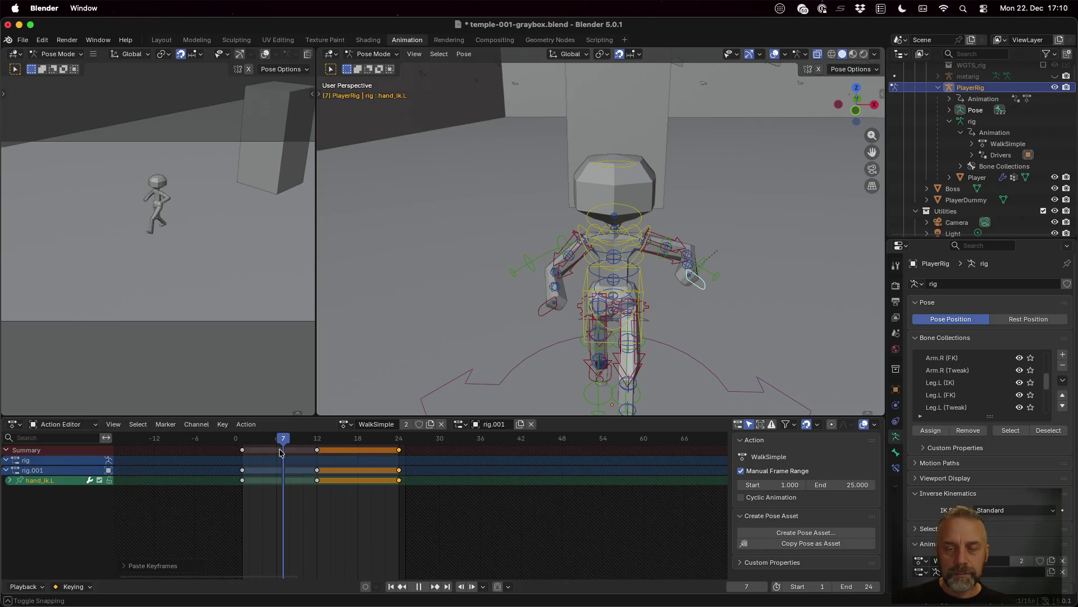
- Reposition hand_ik.L along Y at frame 6, keyframe it, and play the walk to check
middle_click_drag(696, 327, 521, 308)
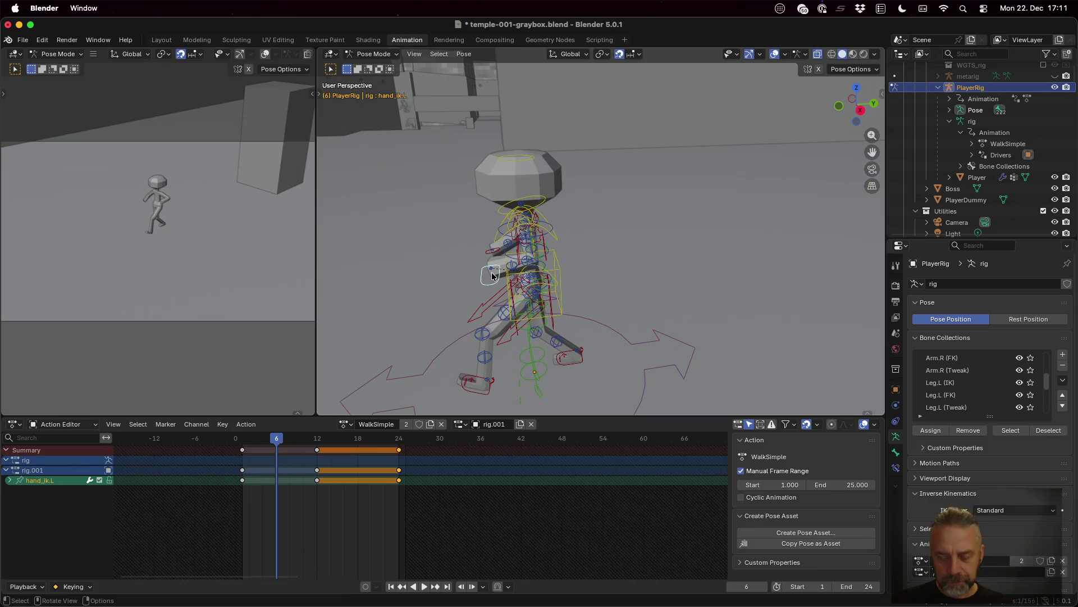
key("g")
key("y")
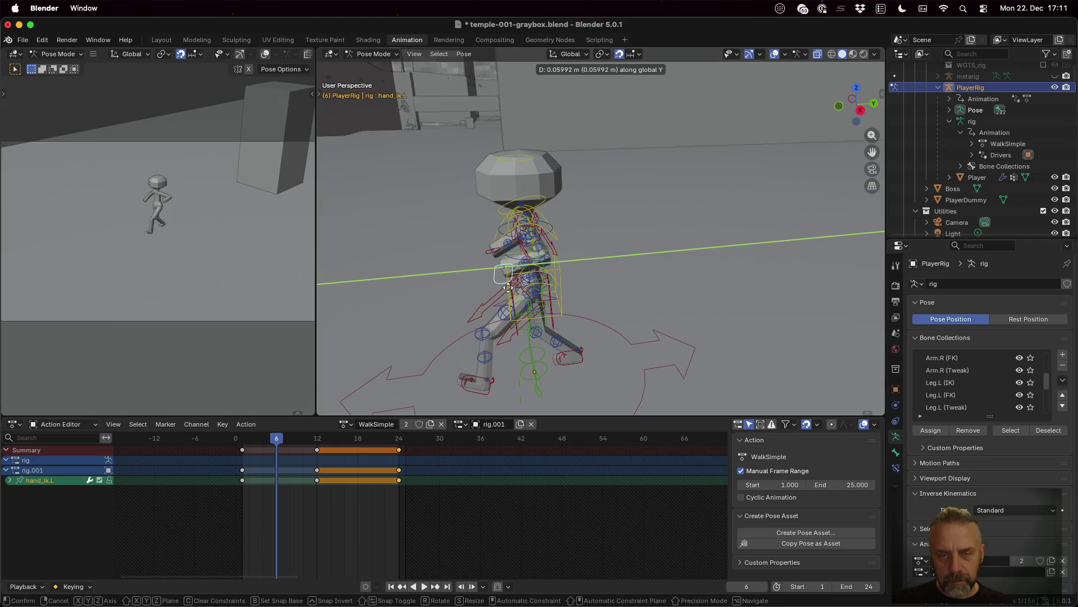
left_click(508, 290)
key("g")
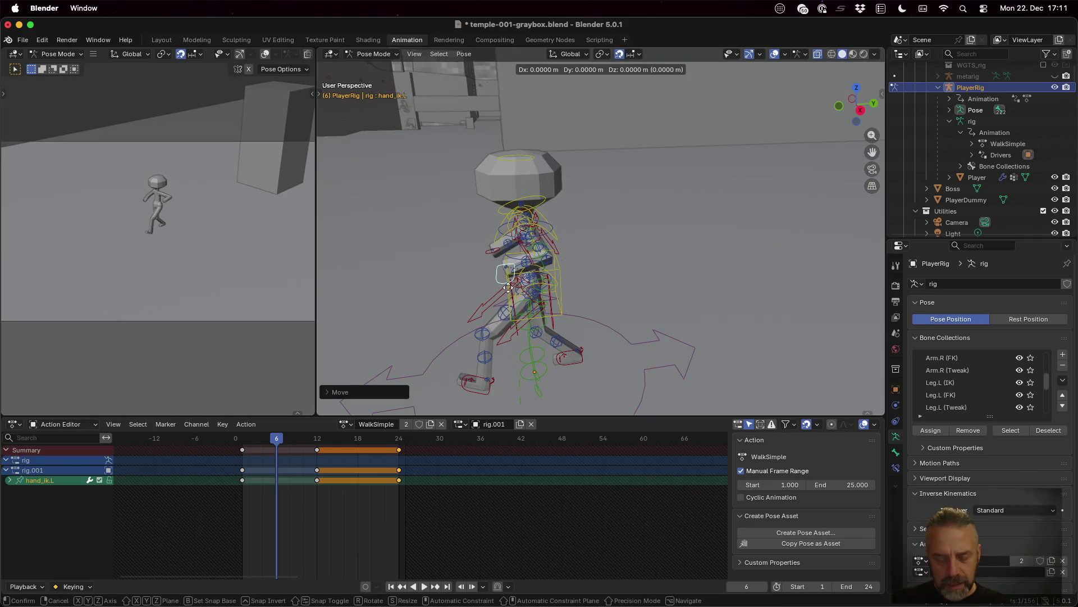
key("y")
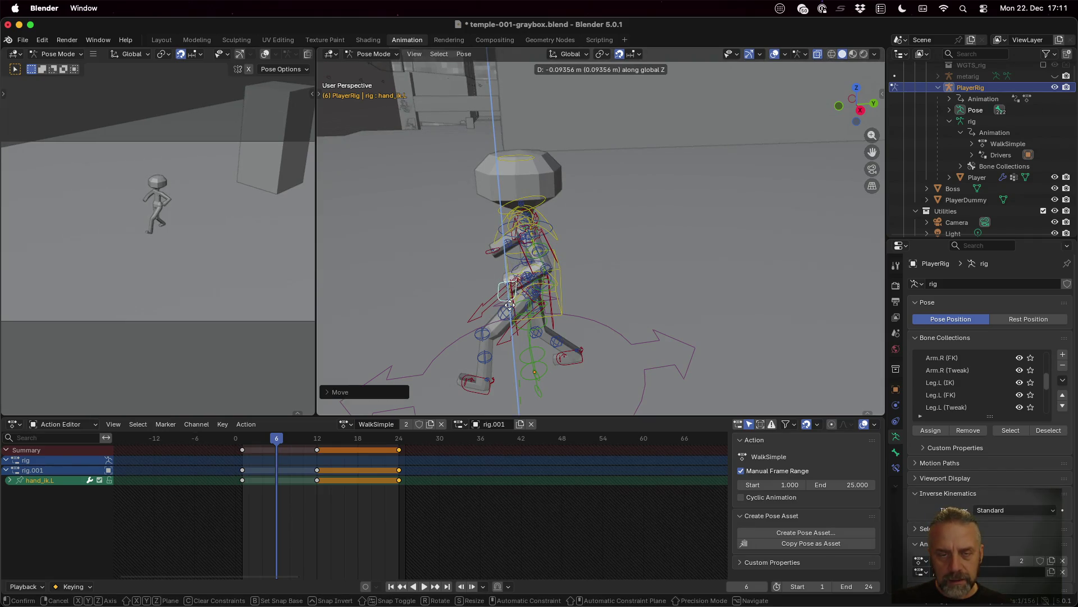
left_click(510, 309)
key("i")
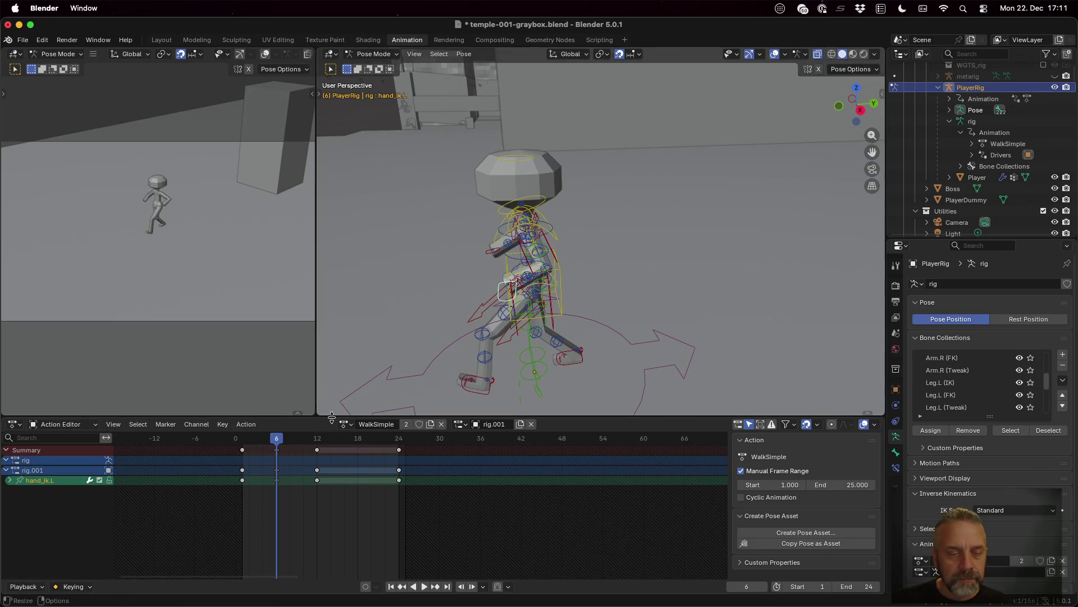
key("space")
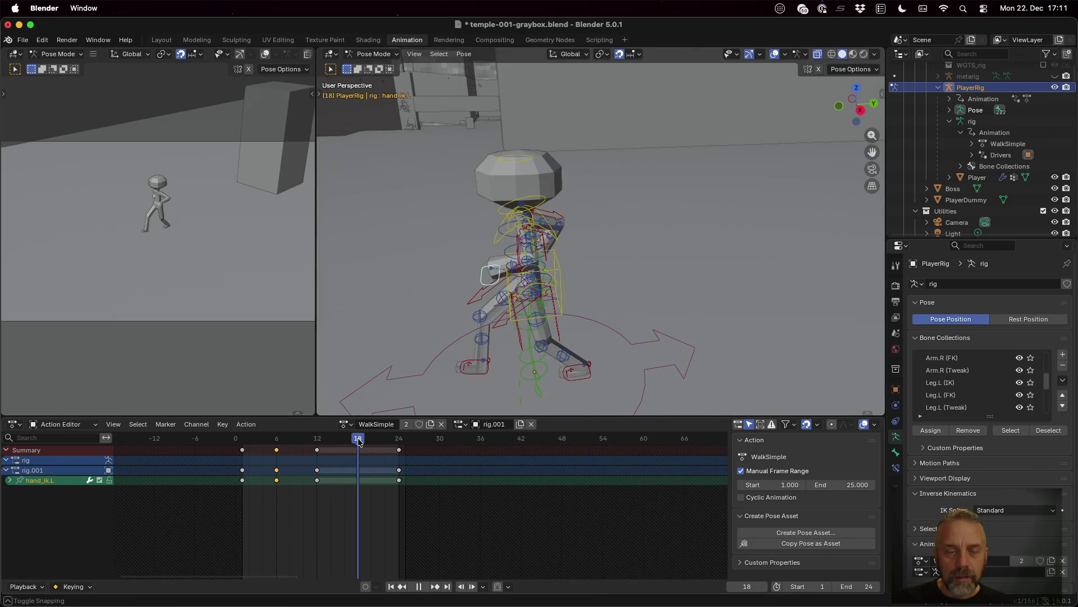
- Stop at frame 18, move hand_ik.L along Y and Z into place, and play back again
key("space")
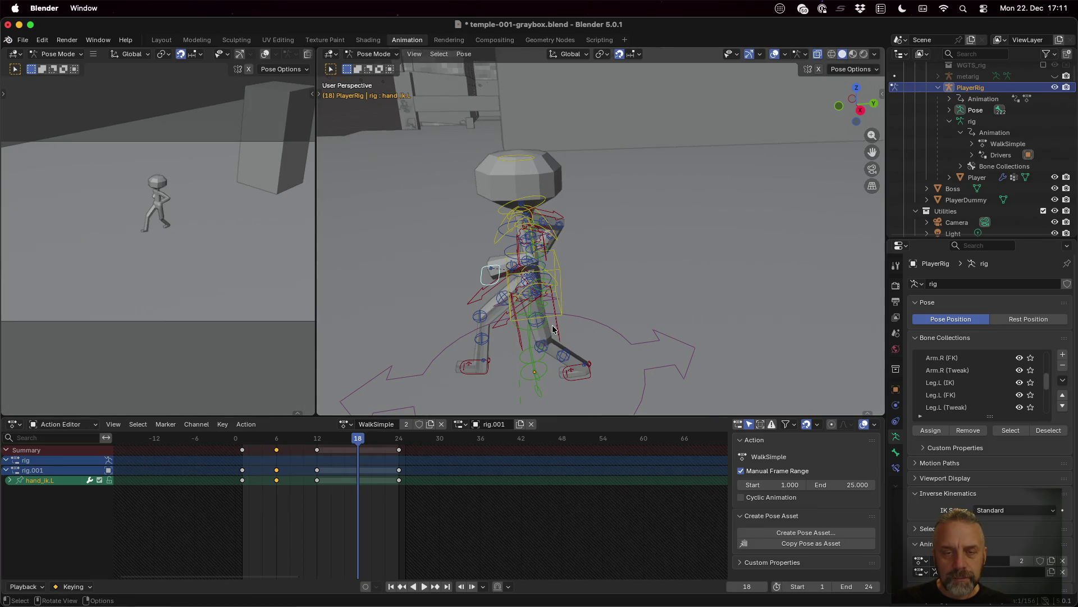
key("g")
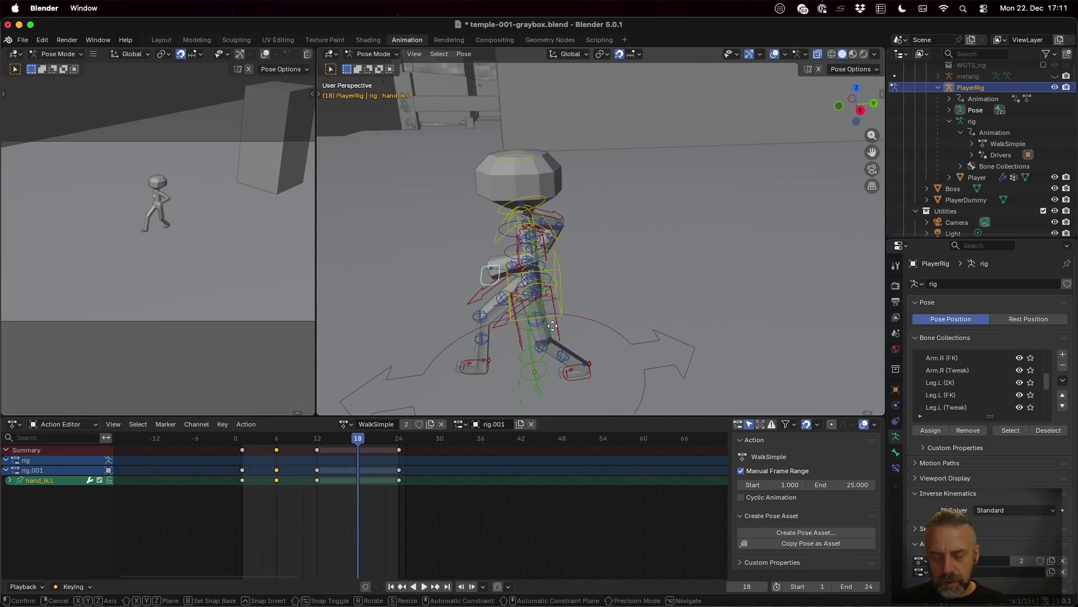
key("y")
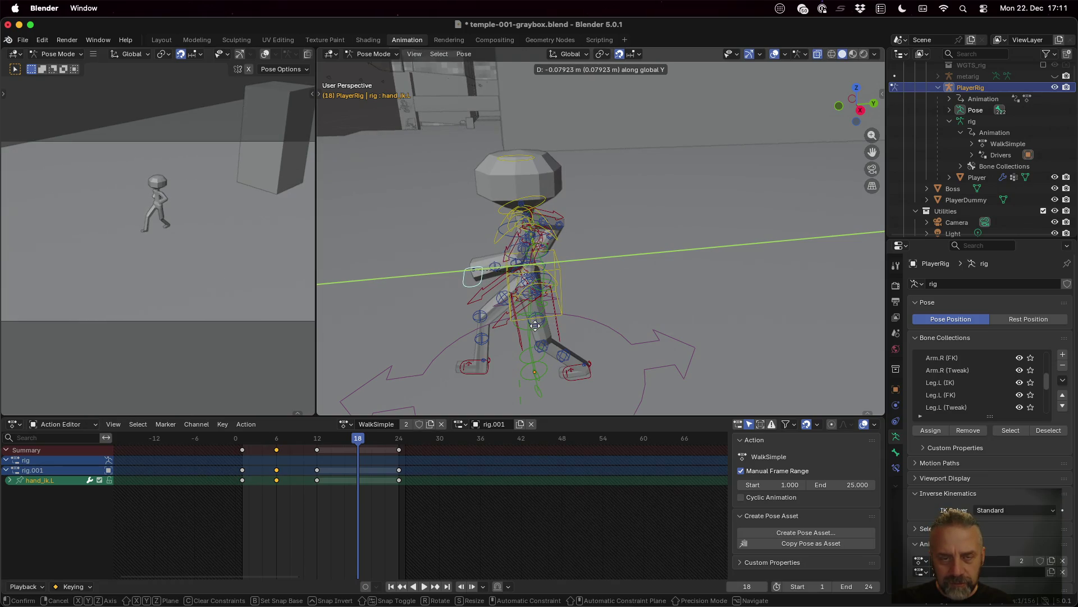
left_click(536, 325)
key("g")
key("z")
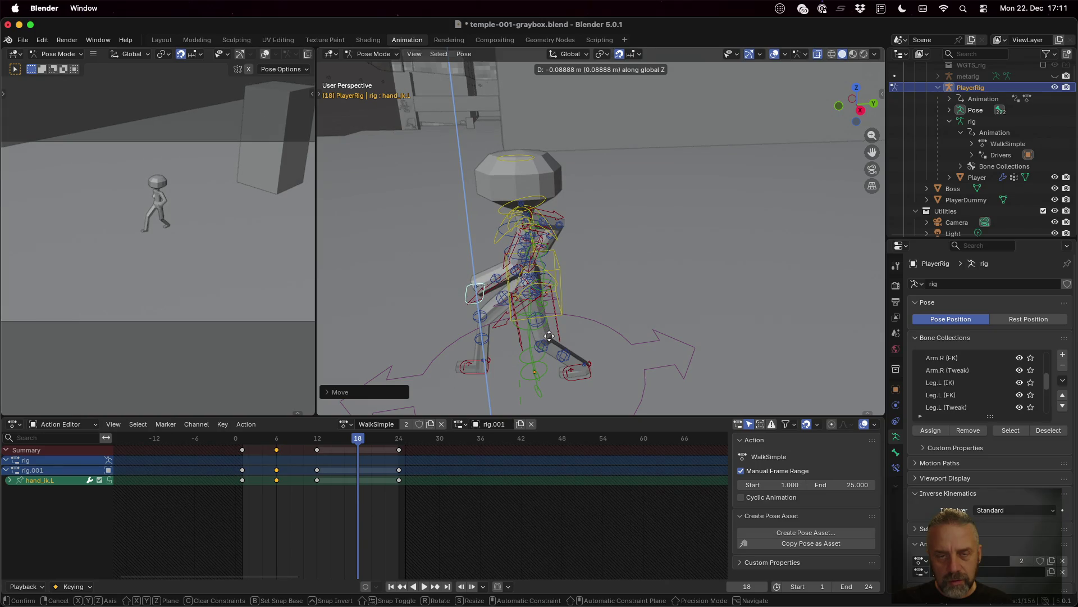
left_click(549, 336)
key("space")
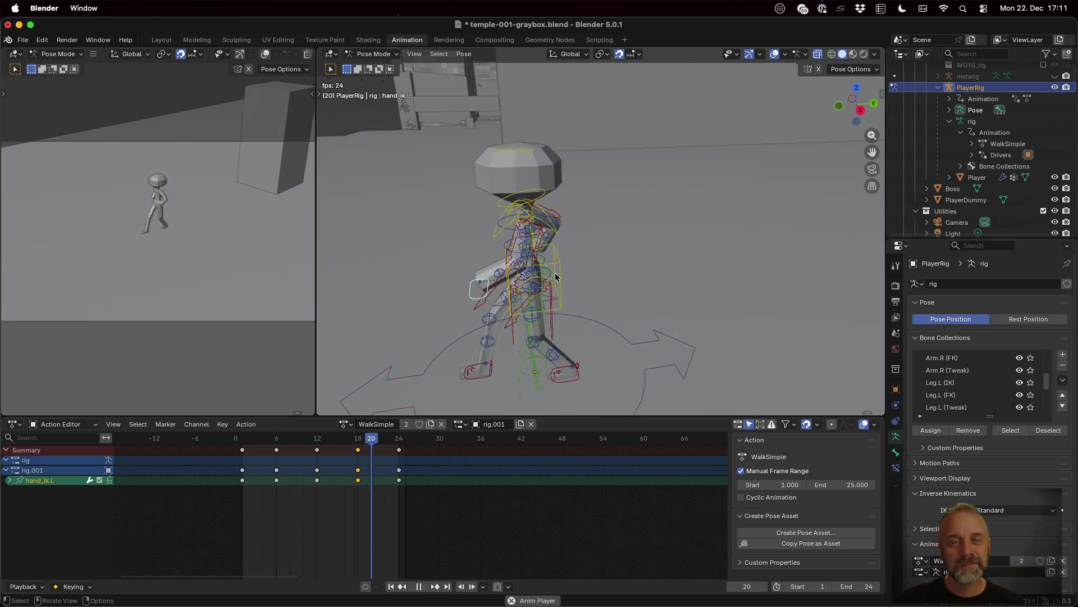
- Review the walk from side and front views, stop playback, and save temple-001-graybox.blend
mouse_move(557, 276)
middle_mouse_down()
mouse_move(597, 257)
mouse_move(650, 313)
middle_mouse_up()
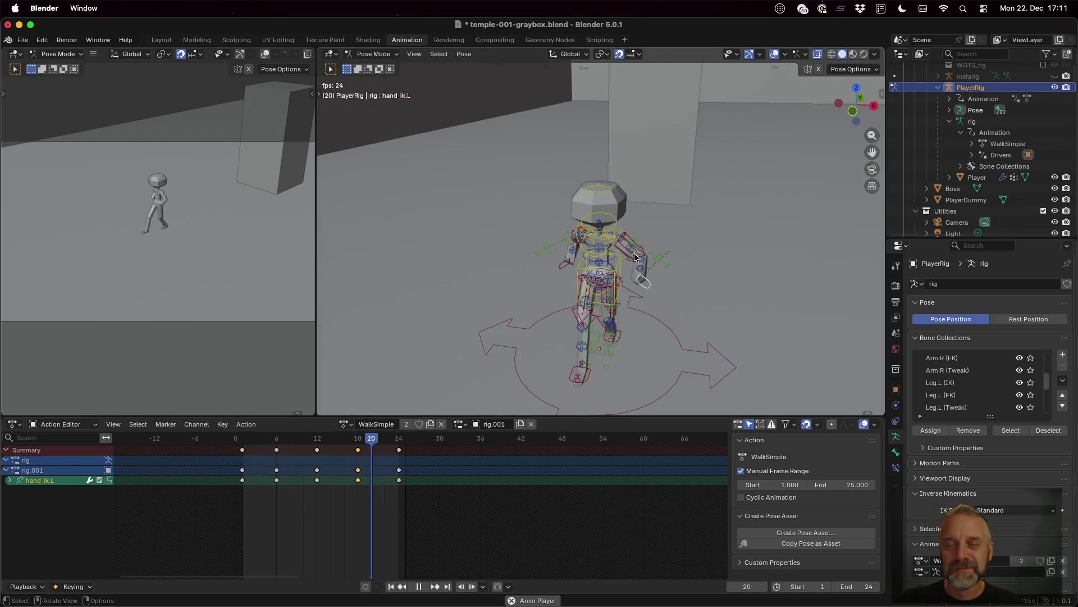
mouse_move(671, 321)
middle_mouse_down()
mouse_move(569, 310)
mouse_move(564, 297)
middle_mouse_up()
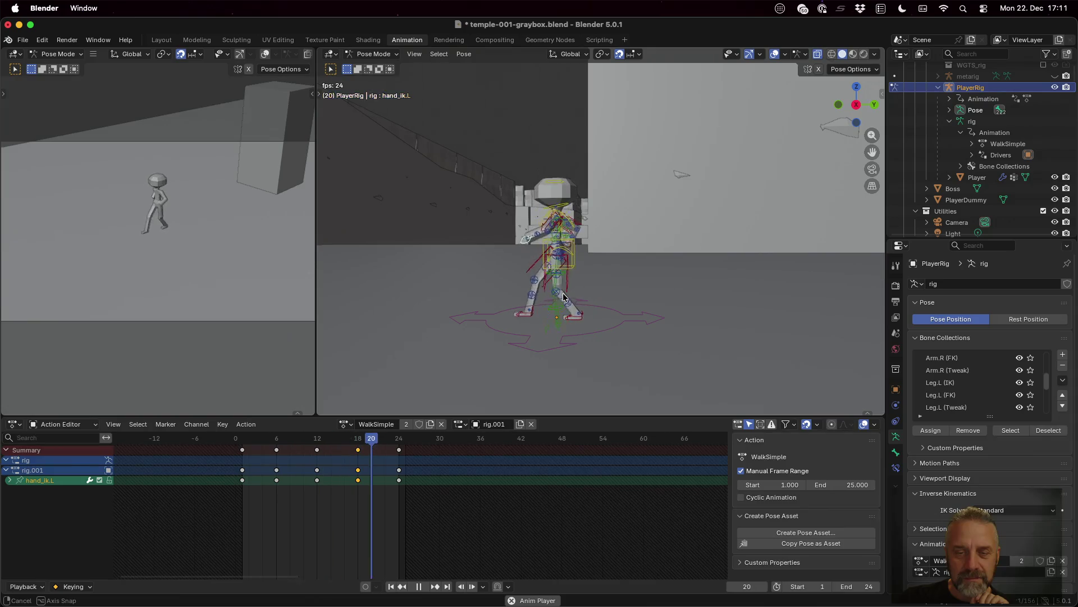
scroll(564, 301, "up", 3)
middle_click_drag(564, 300, 651, 360)
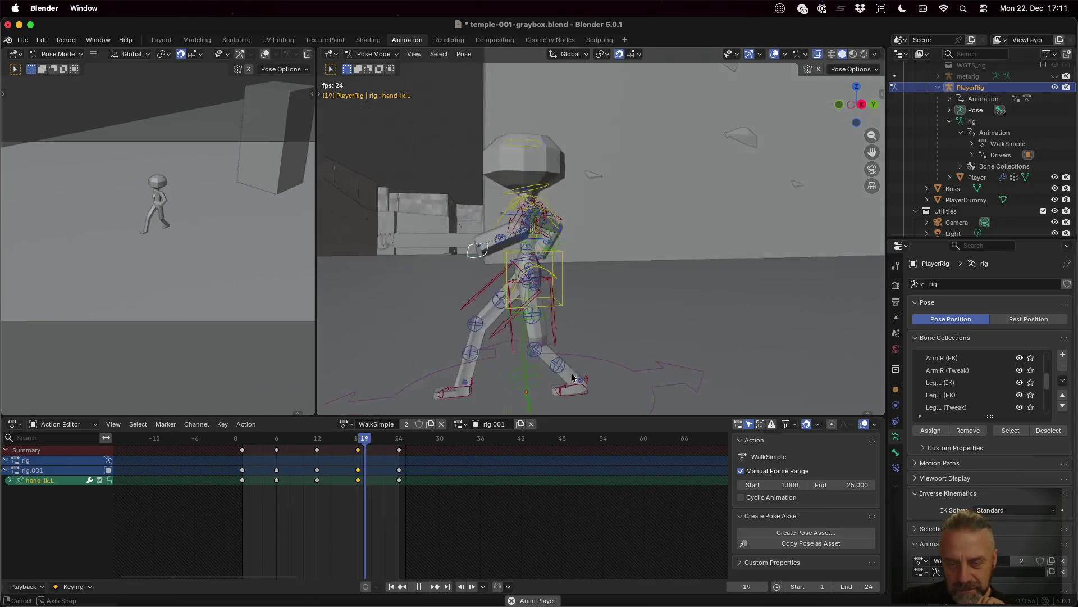
scroll(651, 360, "down", 2)
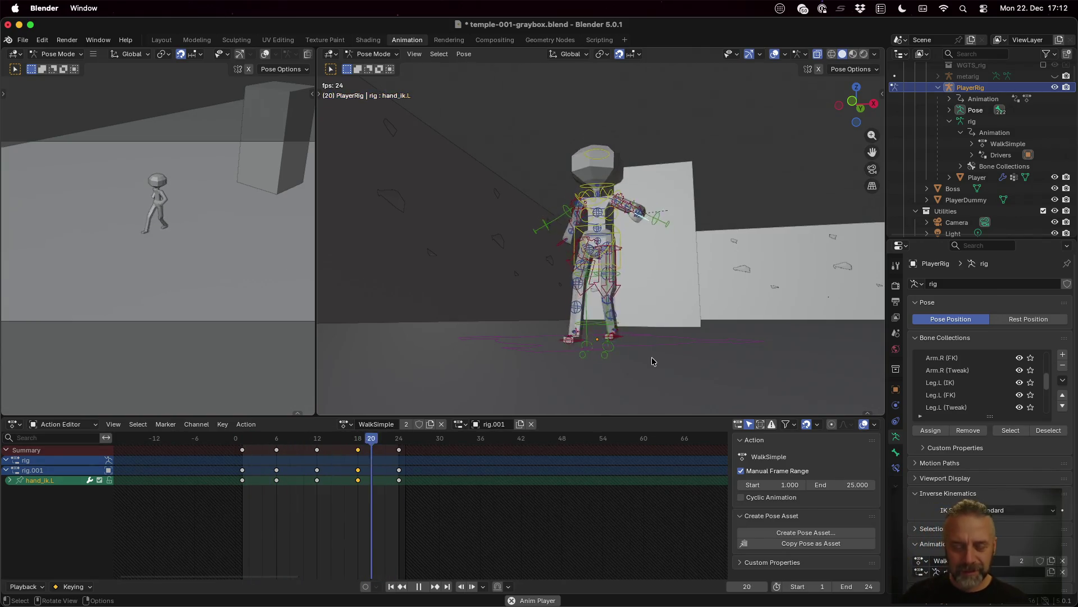
key("space")
key("super+s")
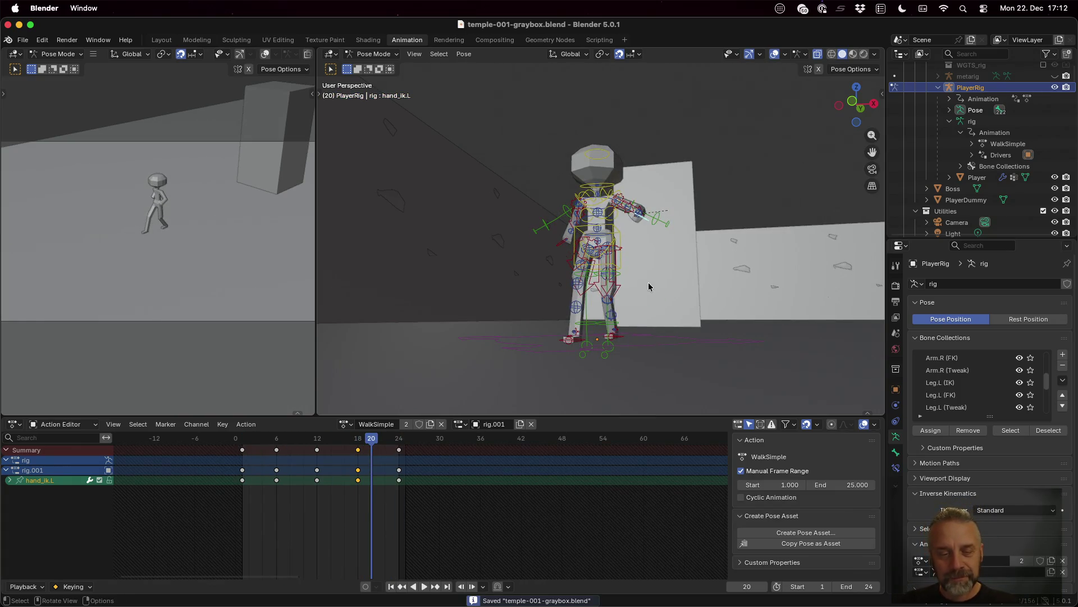
left_click(23, 39)
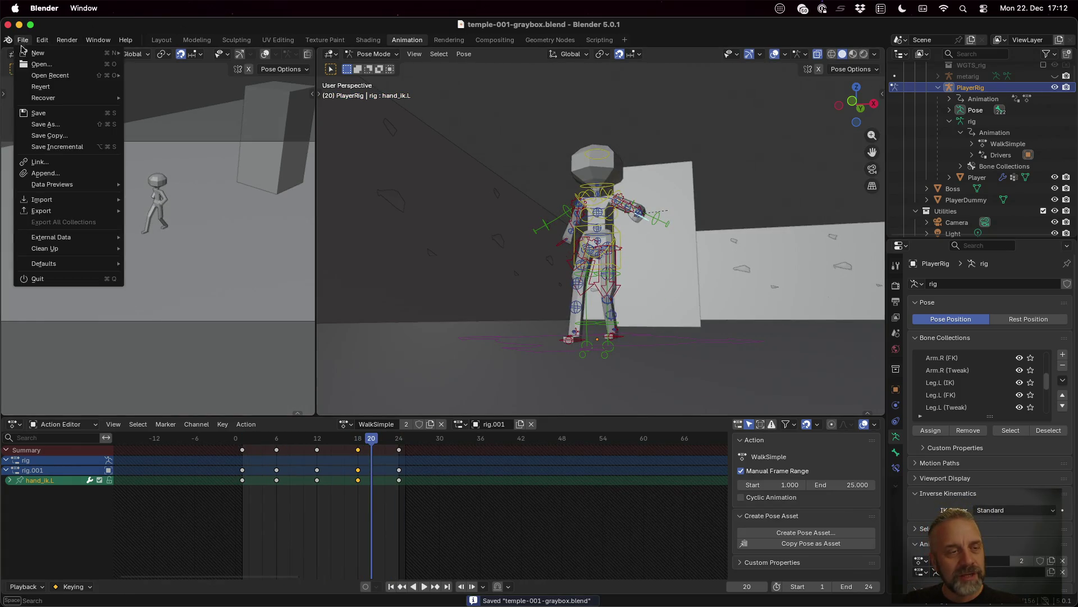
- Export the rig as glTF 2.0 over player.glb in the Characters folder, with Animation and Action Filter shown
mouse_move(41, 210)
left_click(206, 311)
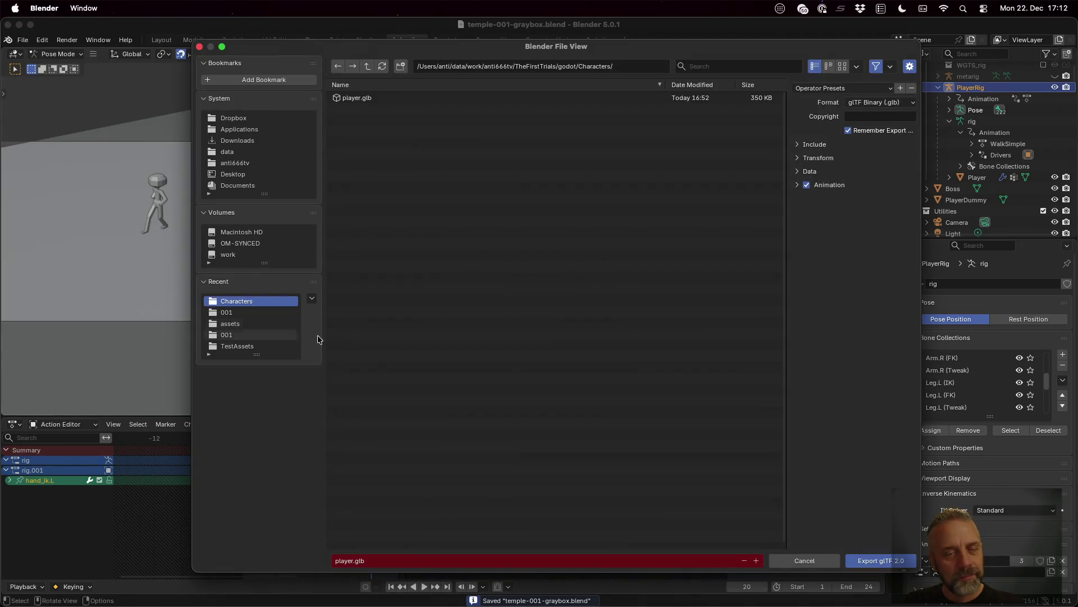
left_click(796, 184)
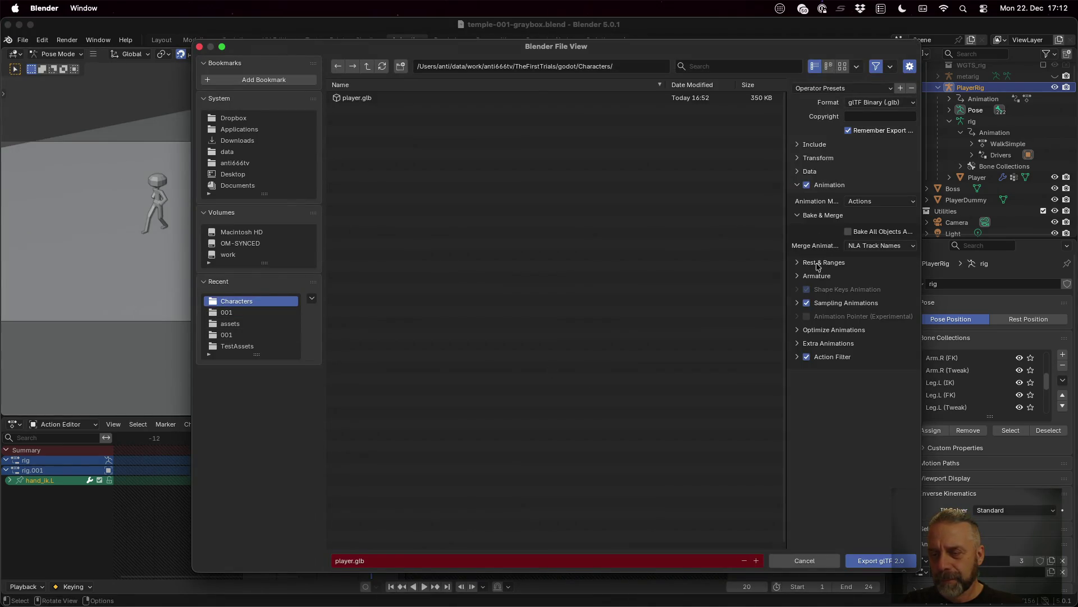
left_click(798, 356)
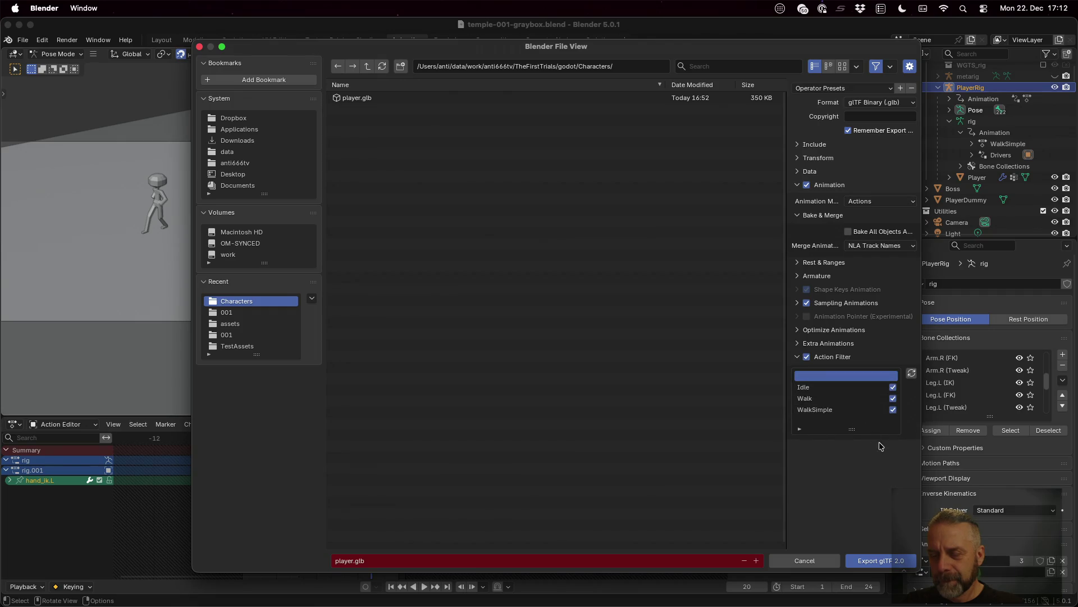
left_click(886, 560)
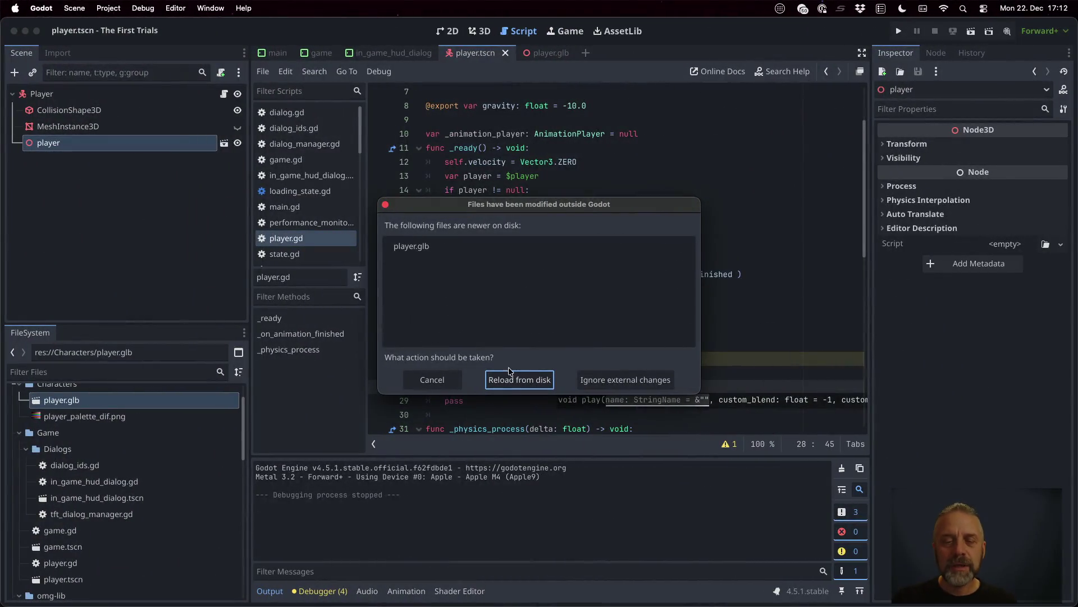
- Reload player.glb from disk and preview its WalkSimple animation in the import settings
left_click(522, 379)
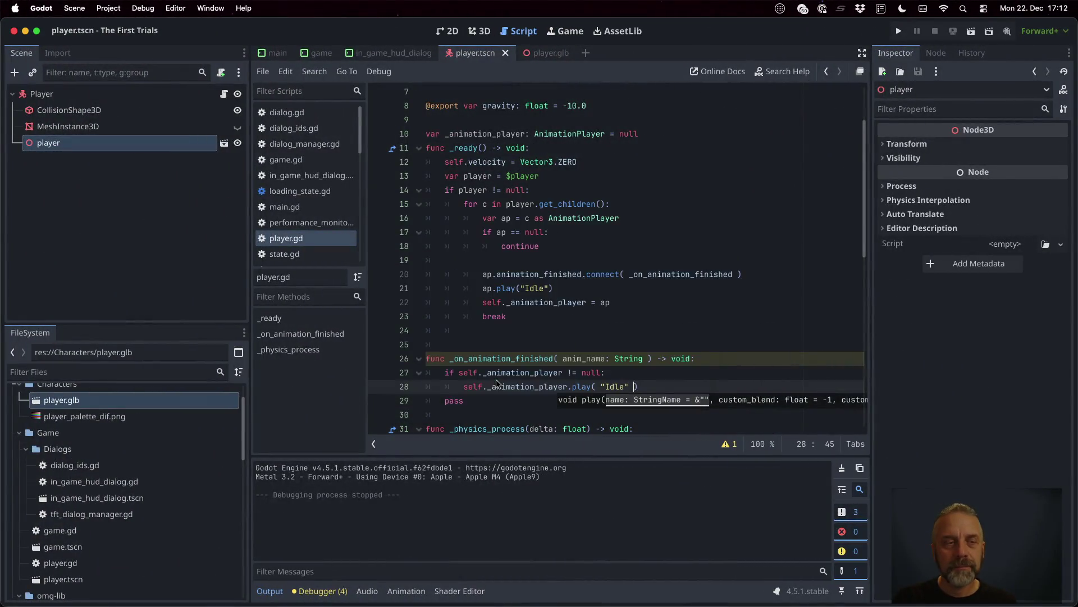
double_click(98, 401)
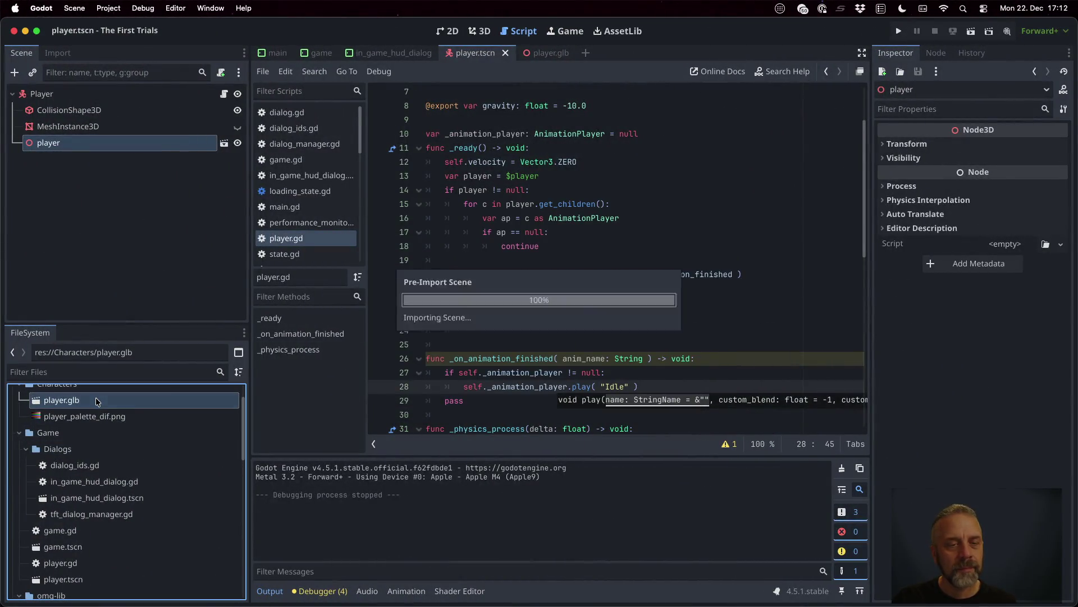
left_click(177, 504)
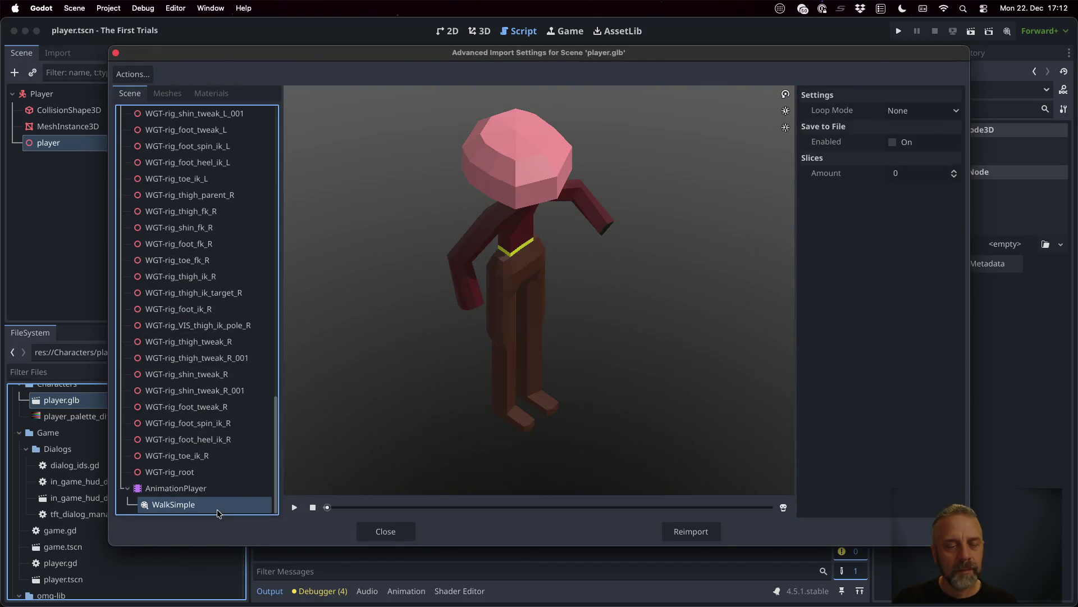
left_click(295, 508)
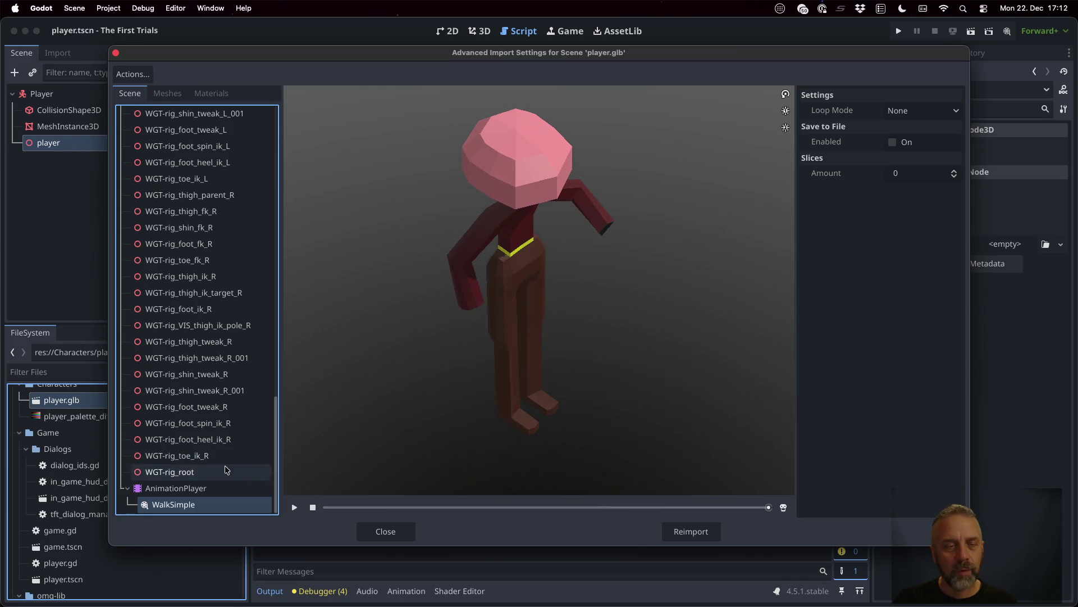
scroll(225, 469, "up", 15)
scroll(225, 469, "down", 5)
scroll(225, 470, "down", 5)
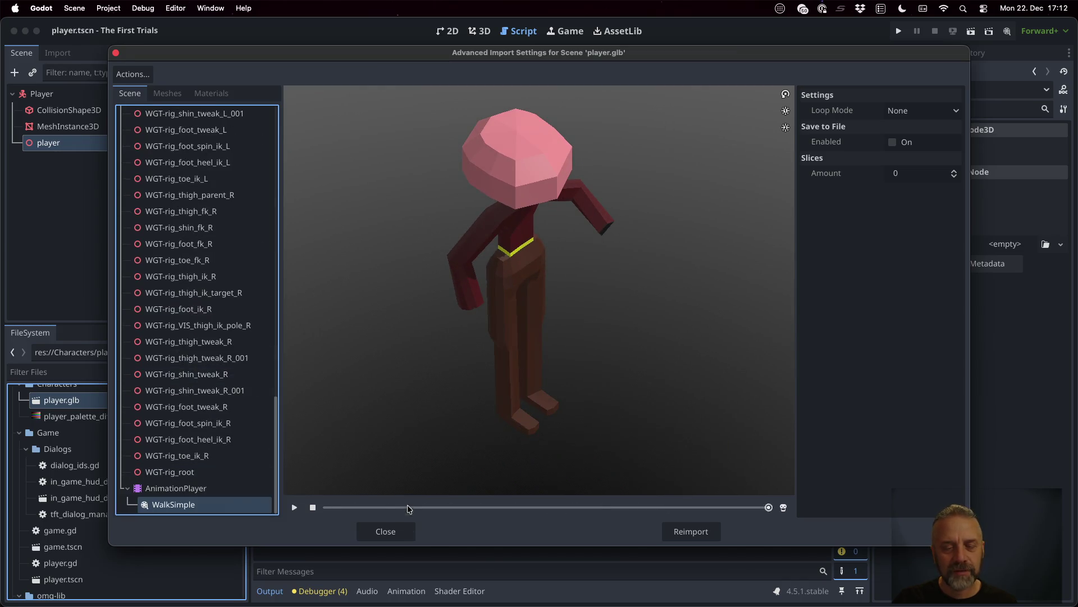
left_click(386, 531)
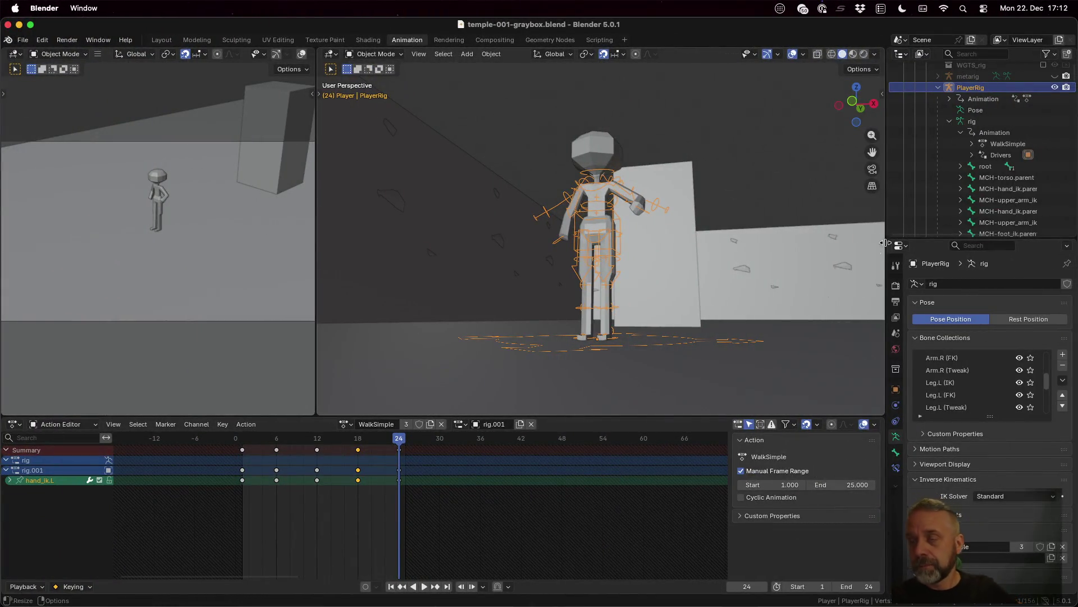
scroll(947, 193, "down", 5)
scroll(948, 194, "up", 5)
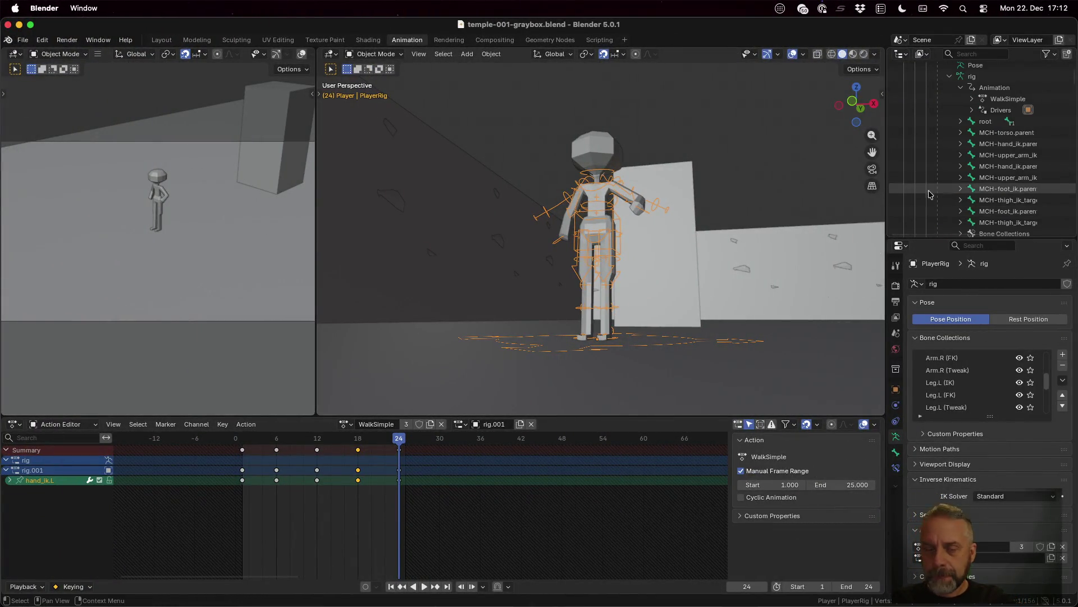
- Re-export player.glb as glTF with Bake All Objects Animations enabled, then switch to Godot
left_click(27, 41)
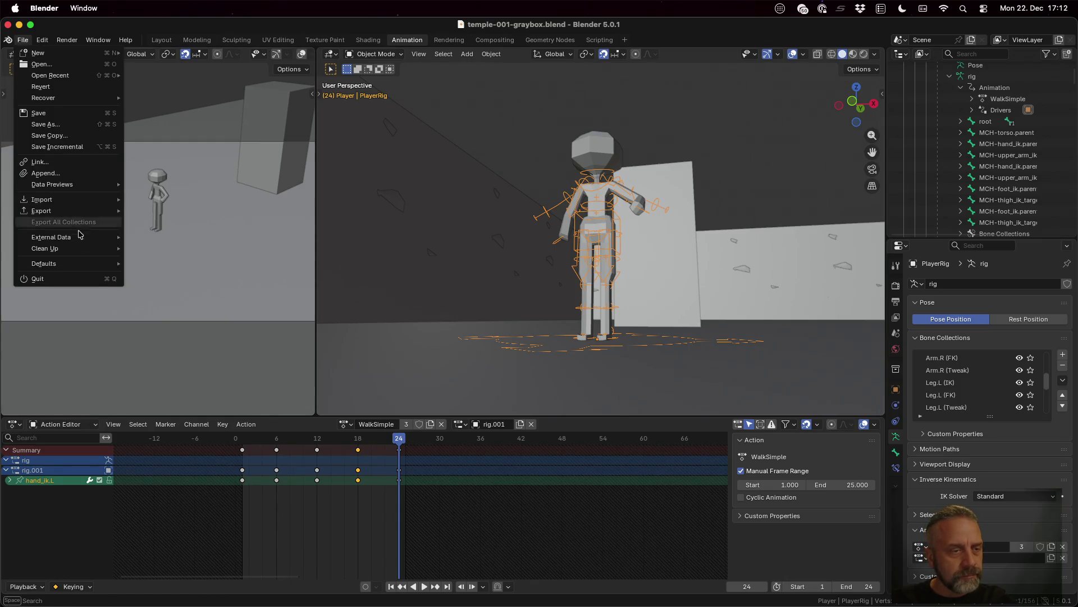
left_click(169, 311)
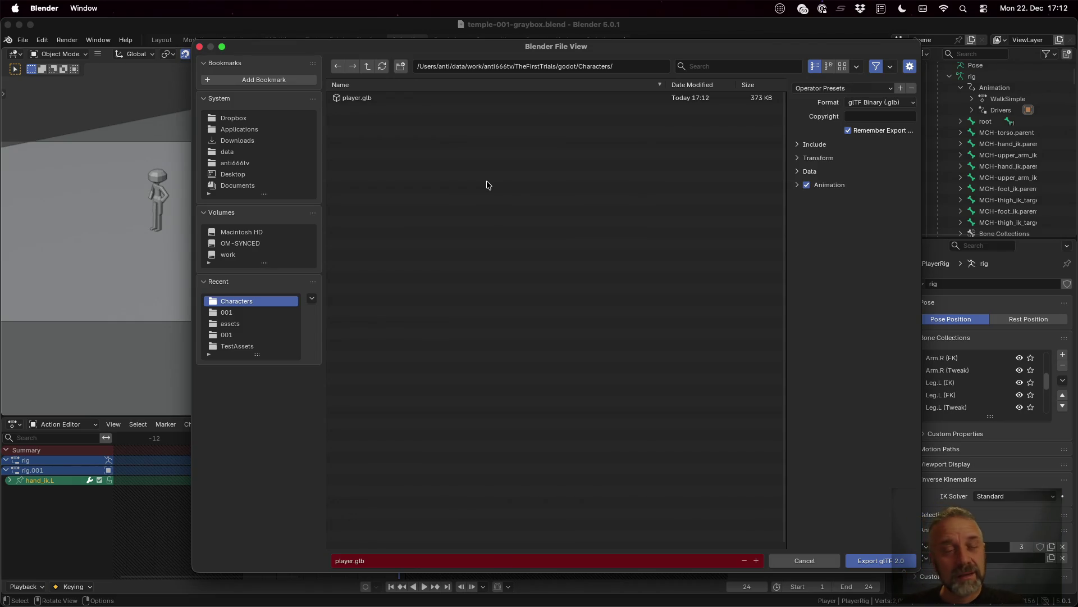
left_click(798, 185)
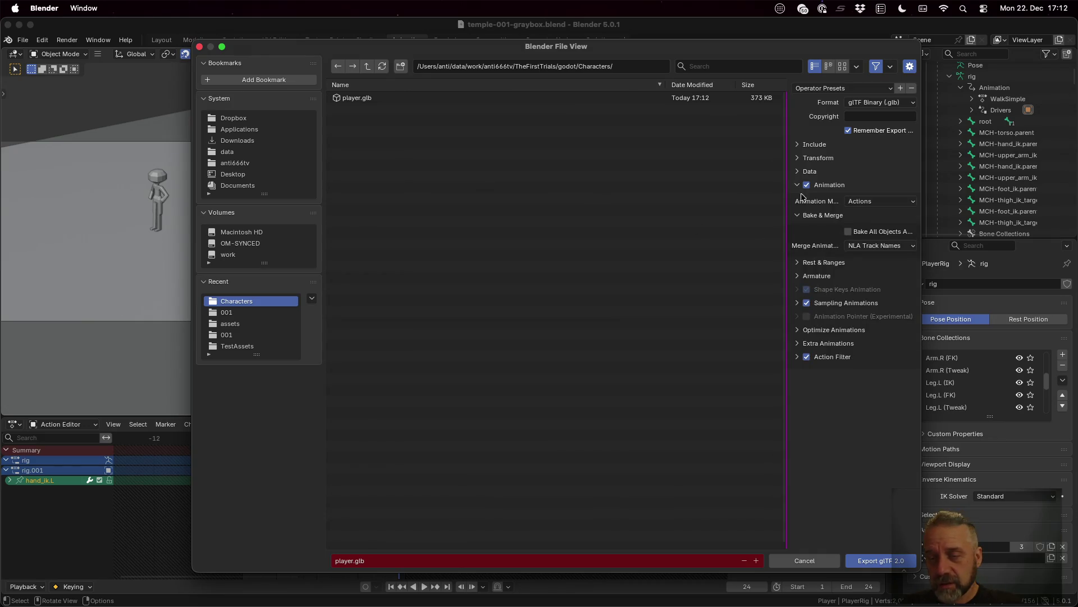
left_click_drag(788, 299, 513, 286)
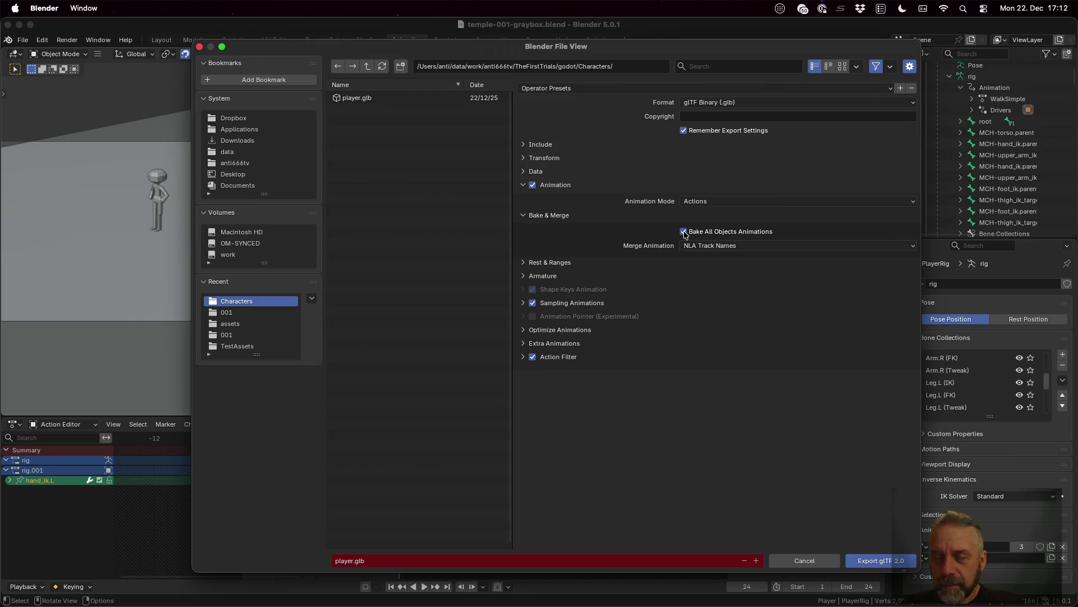
left_click(873, 561)
key("super+Tab")
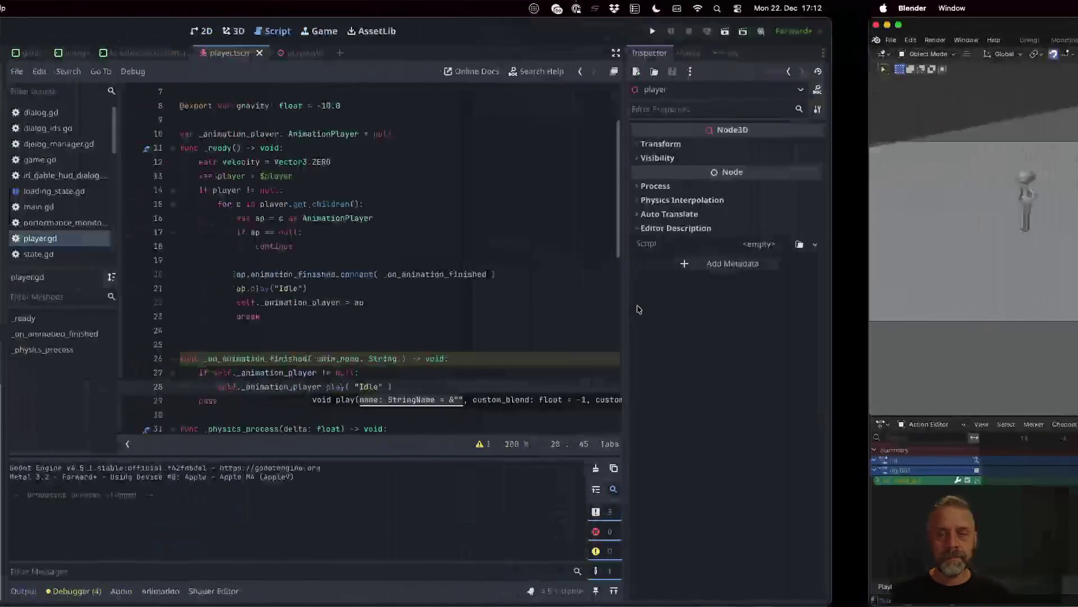
- Reload player.glb, preview its metarig and WalkSimple animations, close and return to Blender
left_click(520, 379)
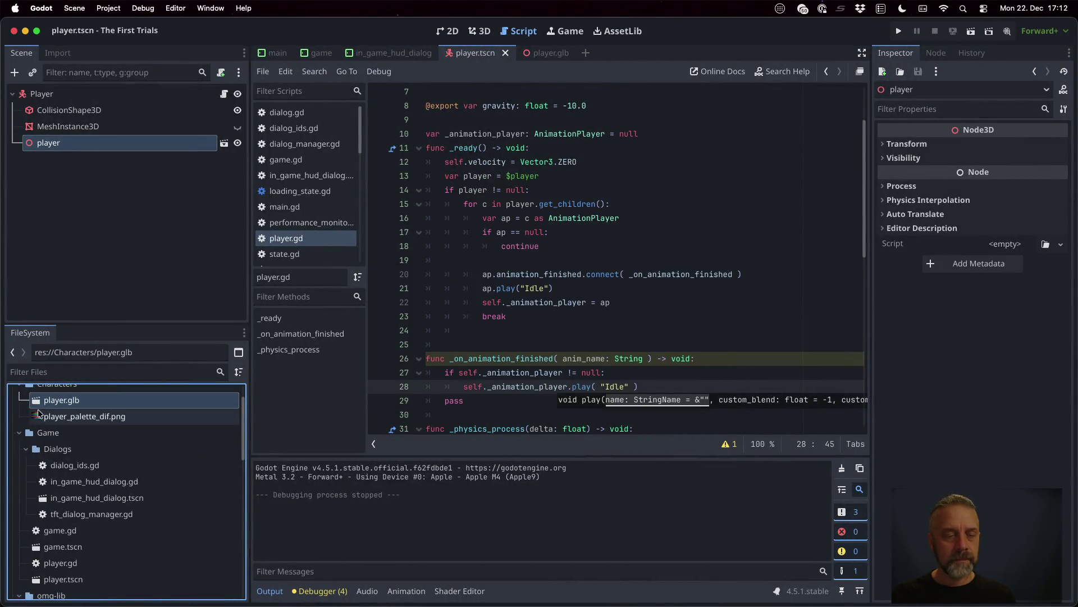
double_click(70, 402)
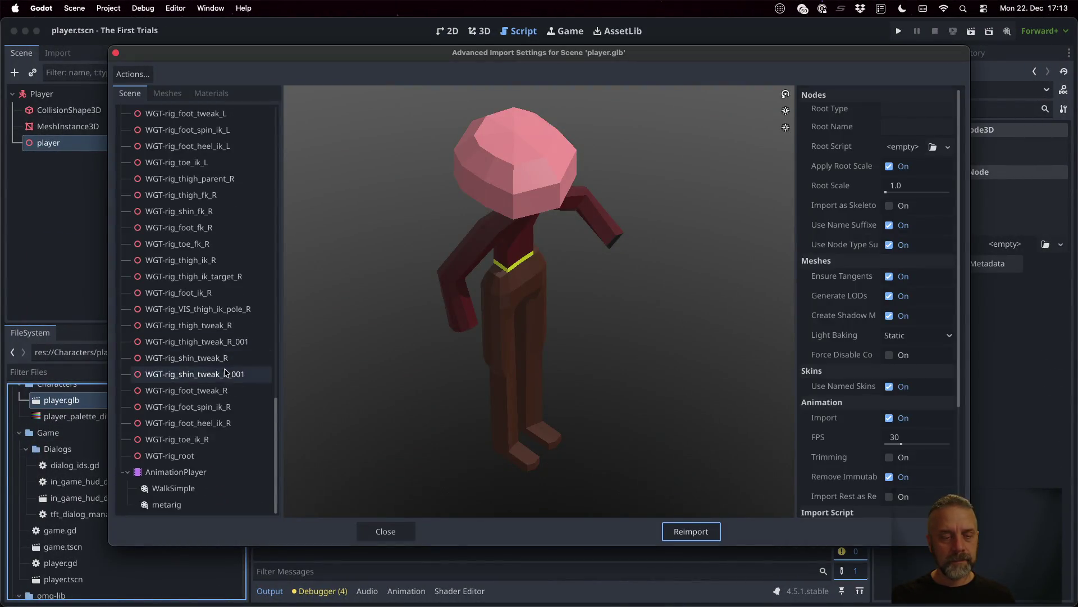
left_click(202, 504)
left_click(295, 509)
left_click(199, 491)
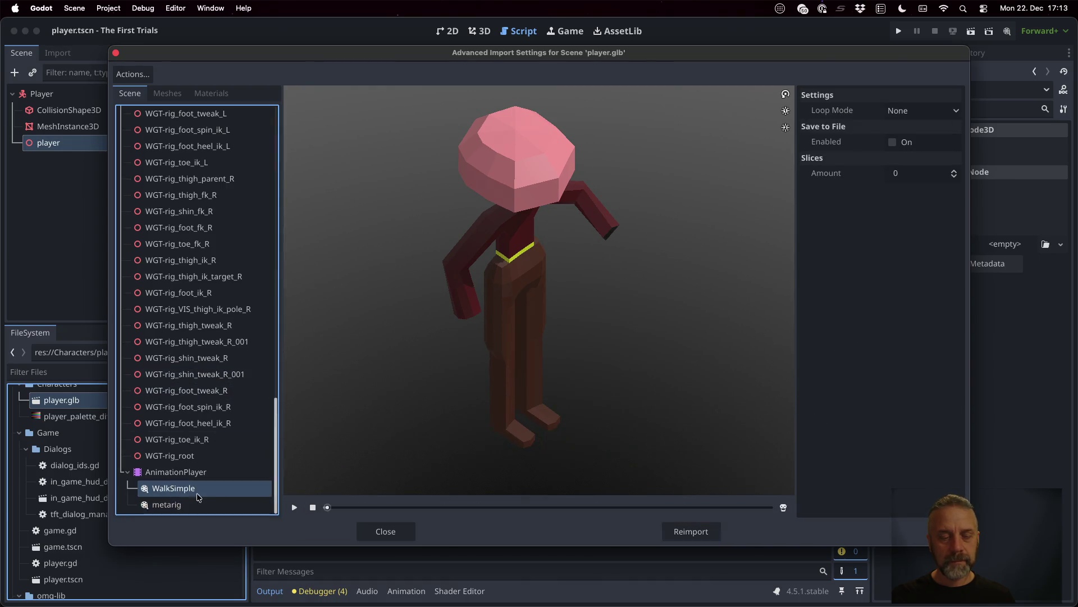
left_click(295, 507)
left_click(385, 531)
key("ctrl+Right")
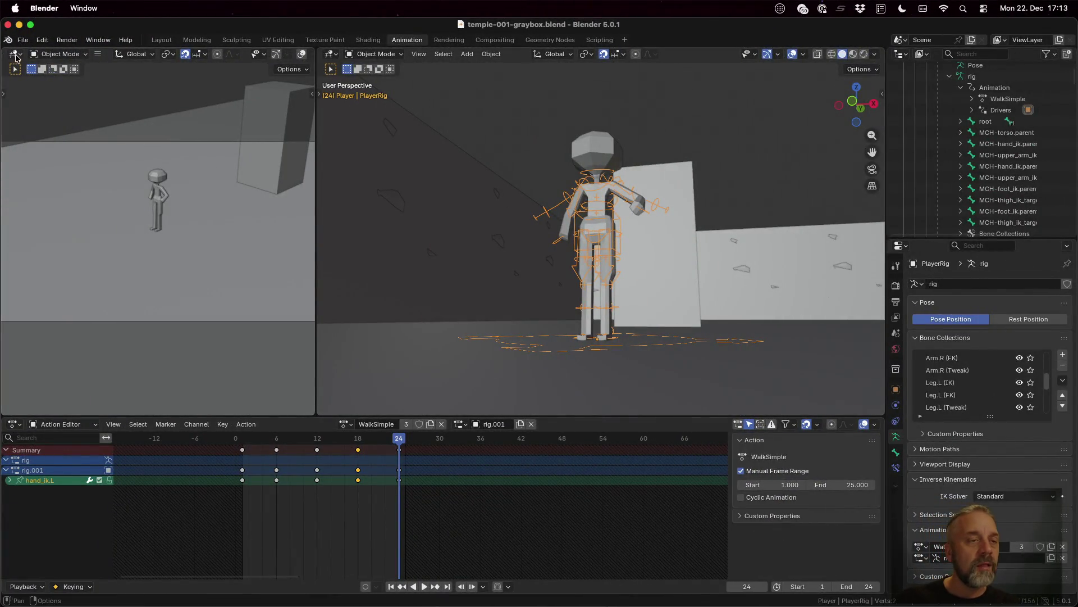
scroll(1018, 130, "up", 4)
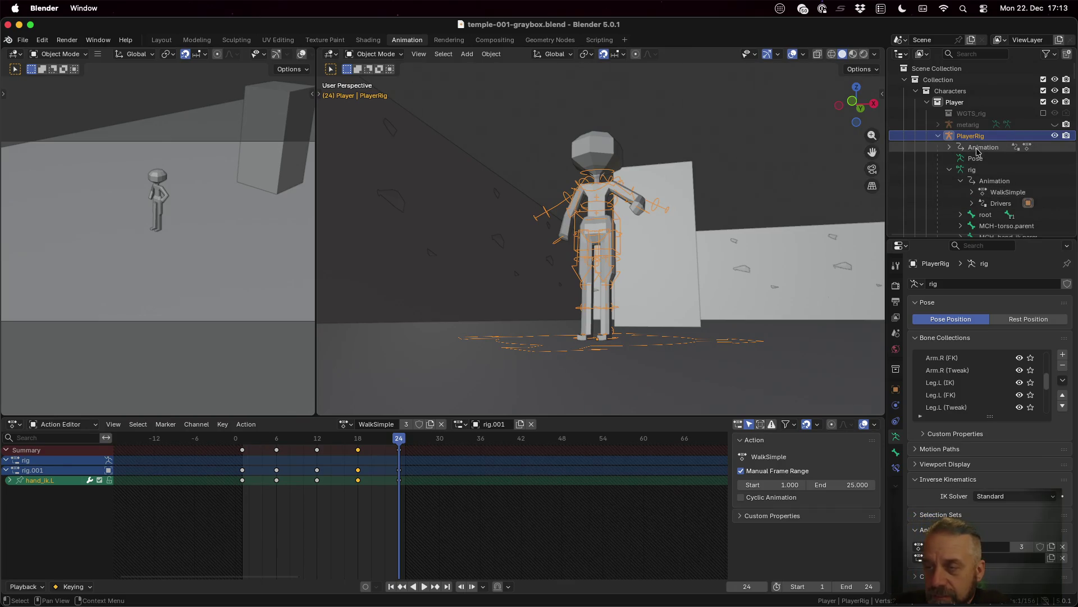
- Expand PlayerRig's animation and the Player mesh in the Outliner, then start a glTF export
left_click(952, 148)
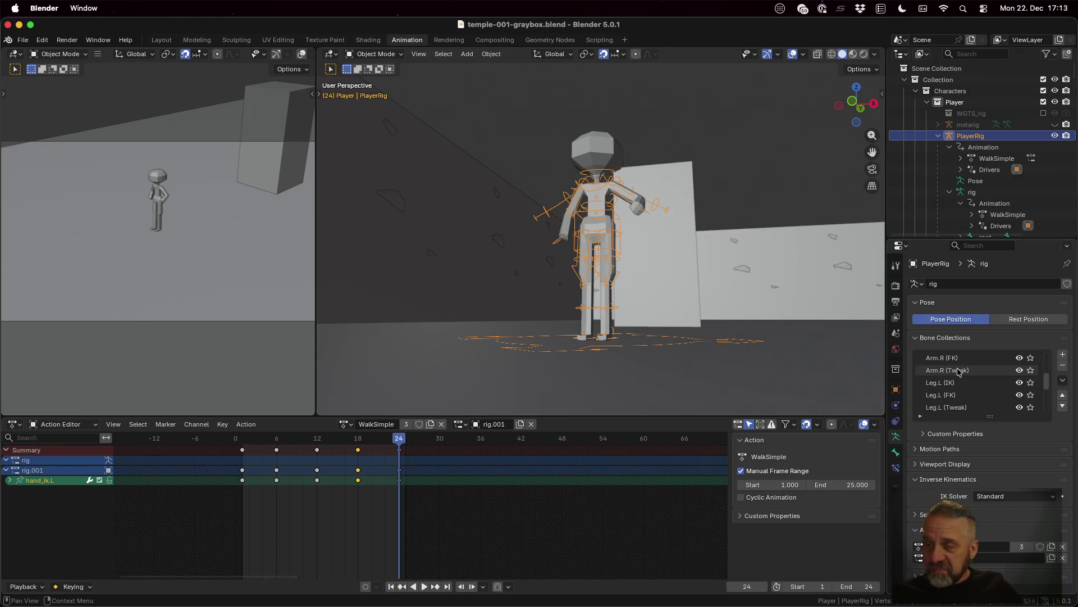
scroll(962, 143, "down", 5)
scroll(963, 143, "down", 4)
scroll(962, 144, "down", 1)
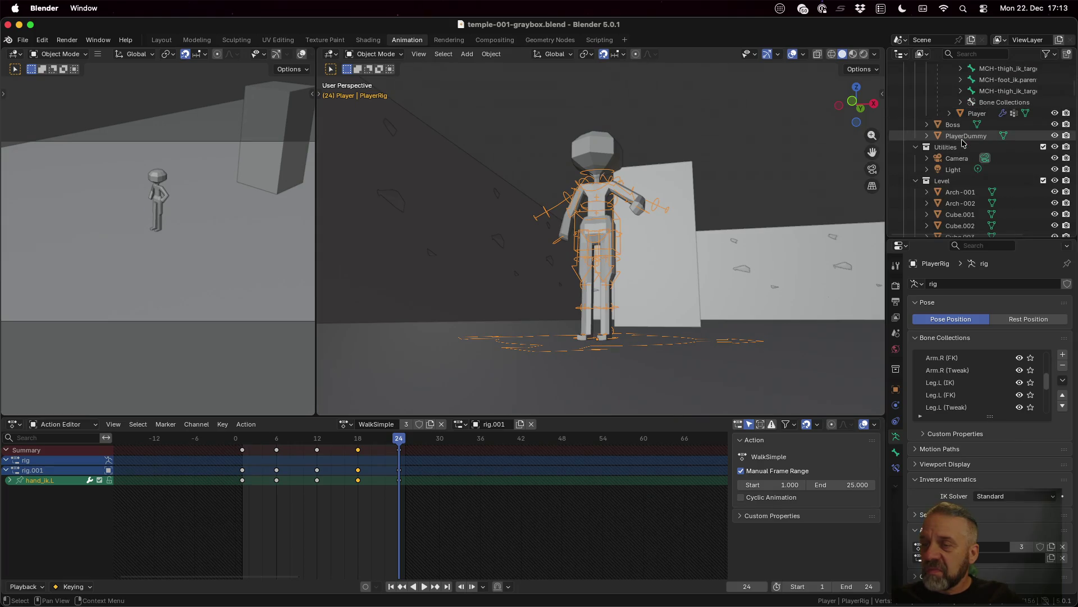
left_click(953, 114)
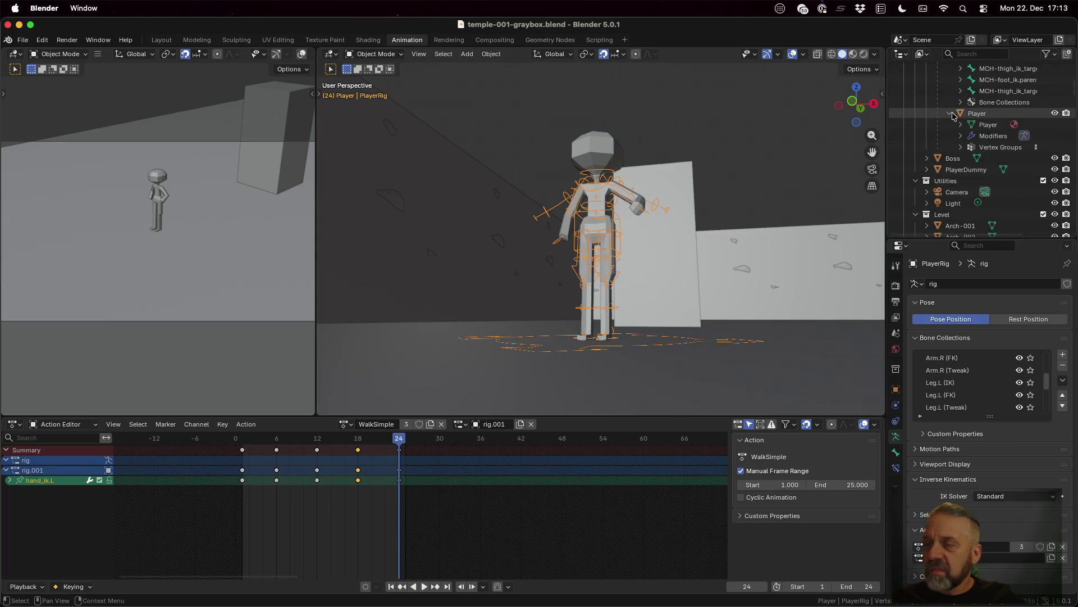
left_click(959, 124)
left_click(959, 123)
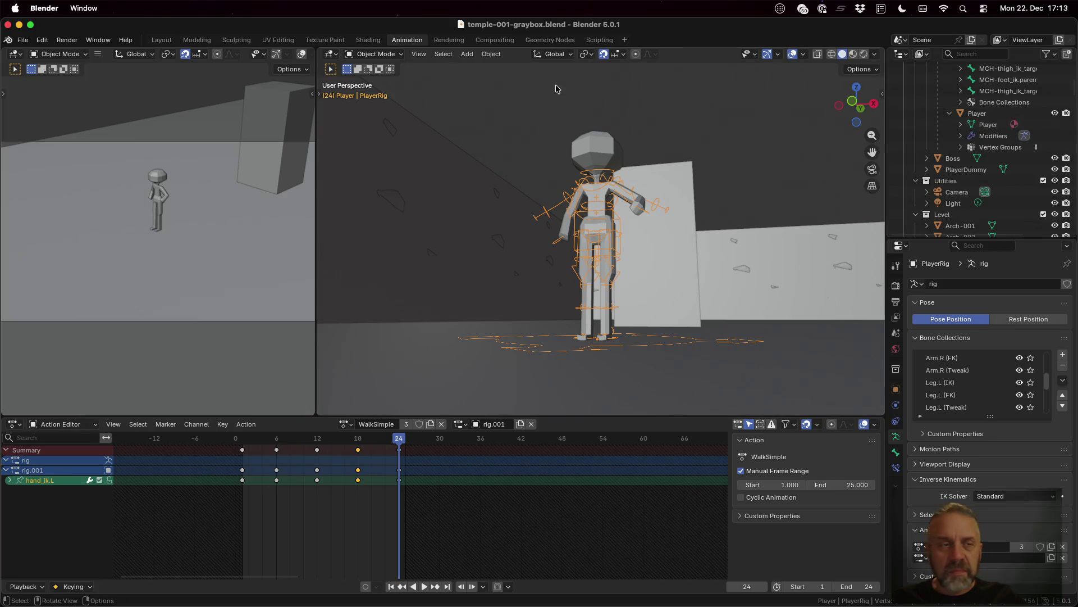
left_click(23, 39)
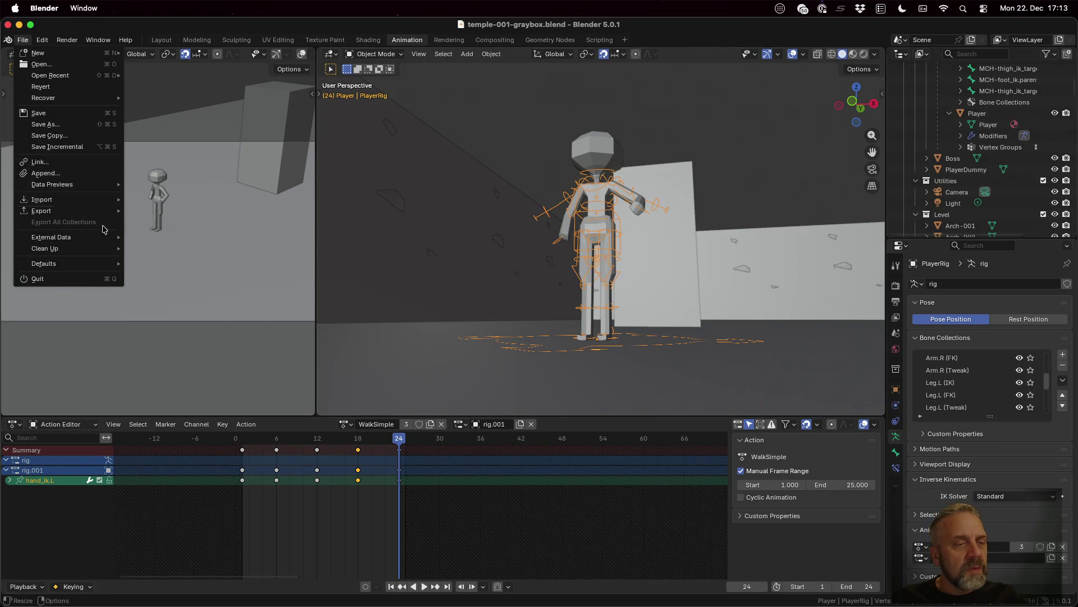
mouse_move(41, 211)
left_click(201, 311)
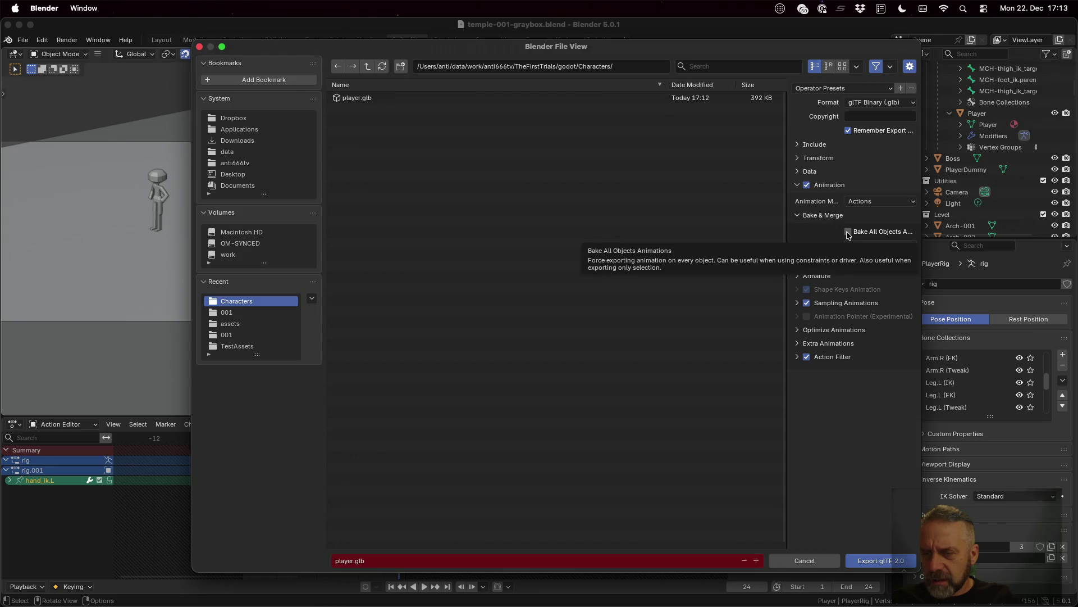
- Review the glTF animation export modes and try Scene mode, reading its notes
left_click(875, 203)
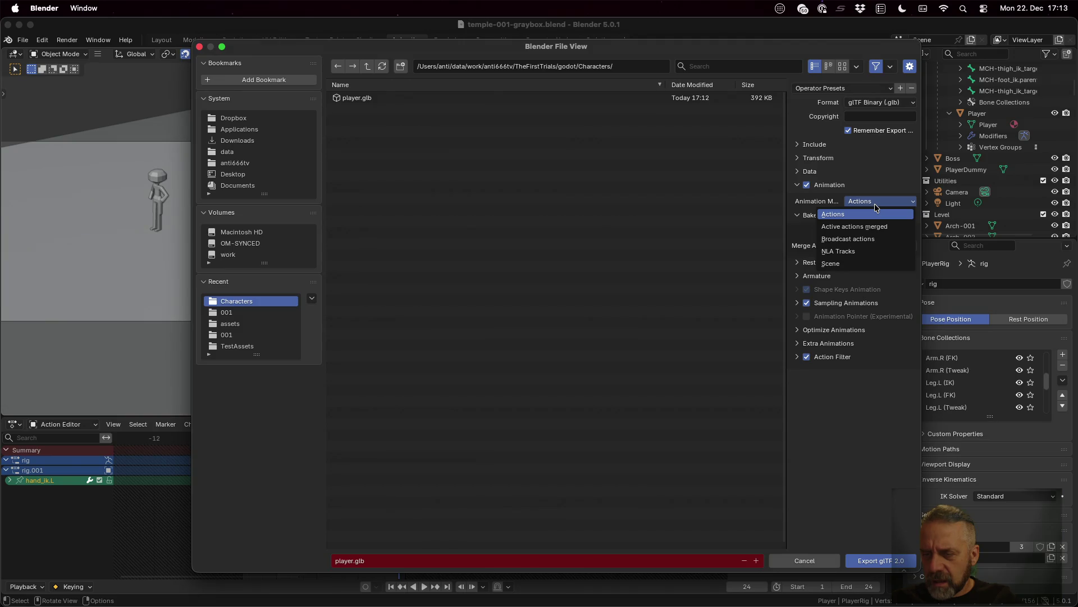
left_click(875, 206)
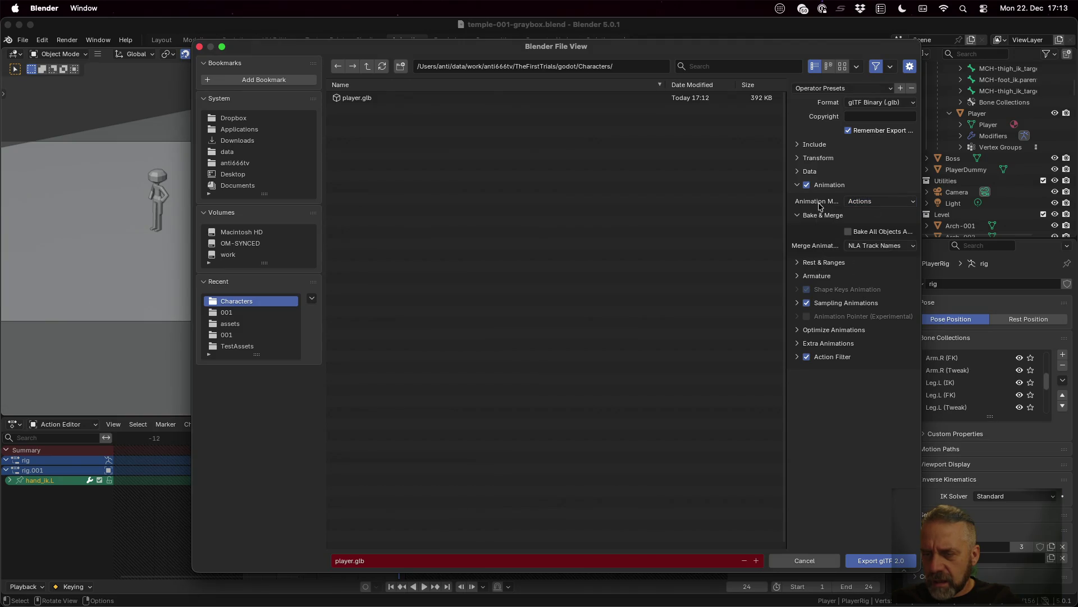
left_click_drag(793, 205, 588, 206)
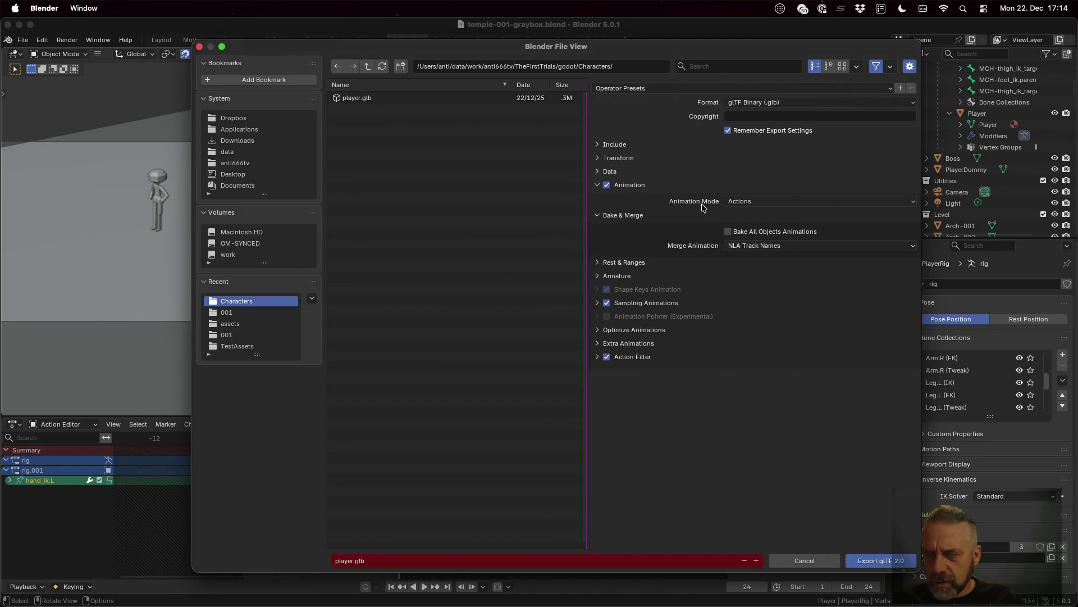
left_click(758, 202)
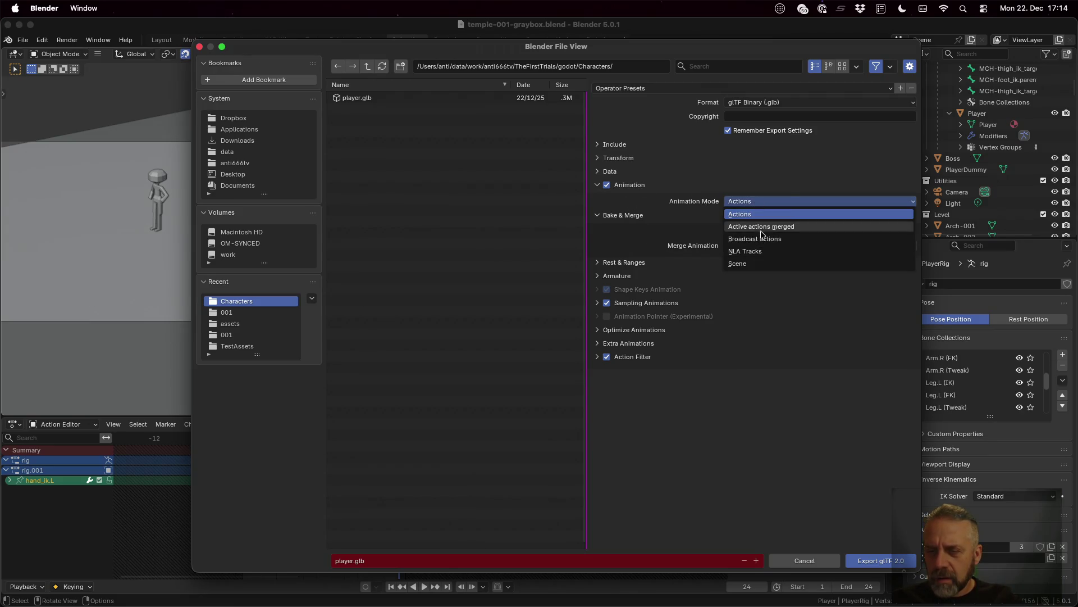
left_click(776, 264)
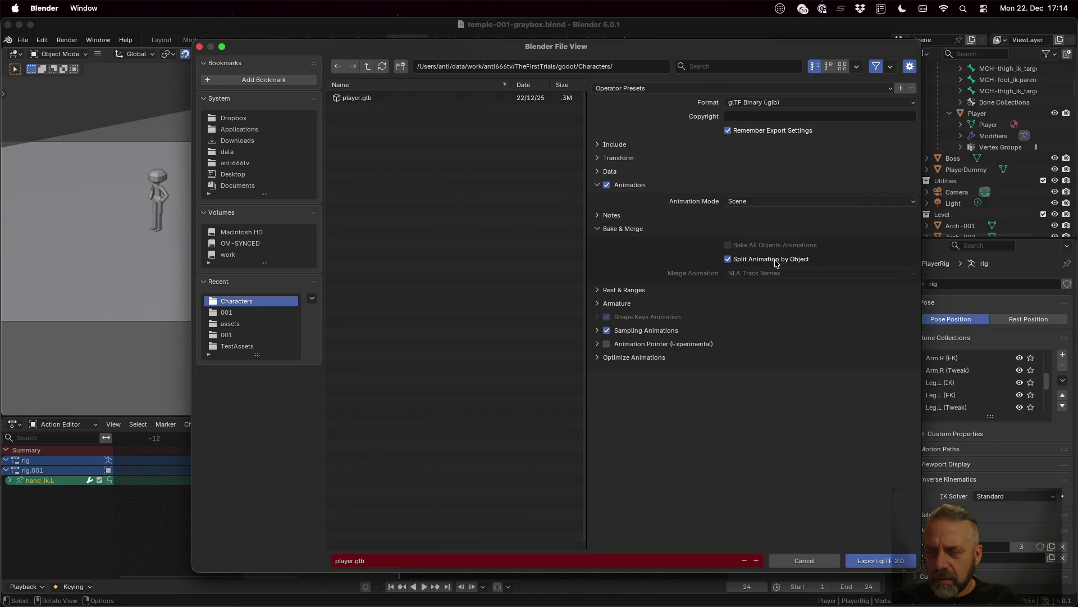
left_click(612, 215)
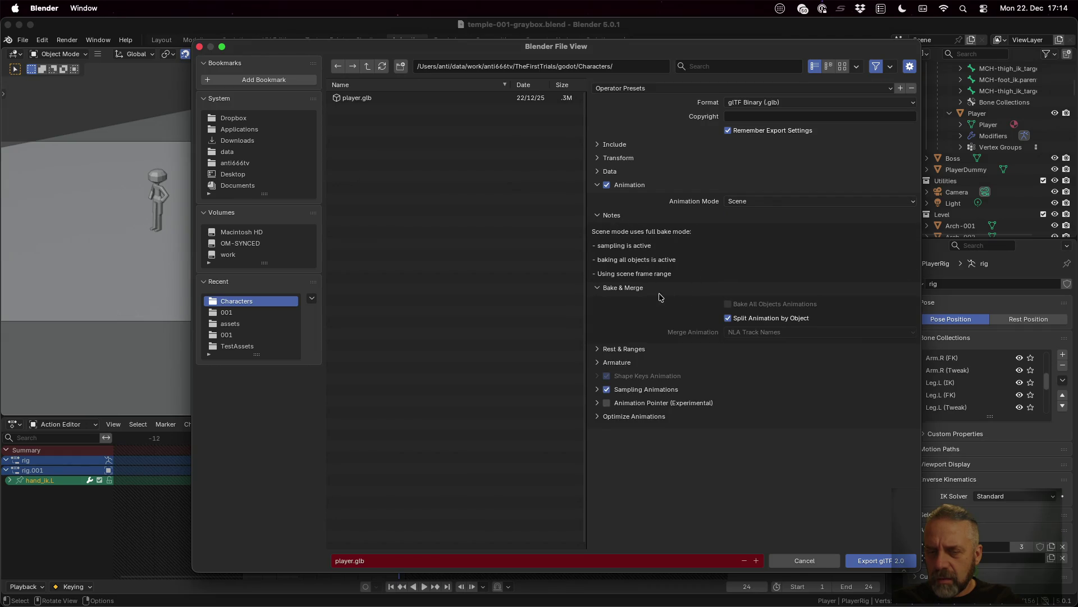
- Set Animation Mode to Broadcast actions and export player.glb
left_click(754, 204)
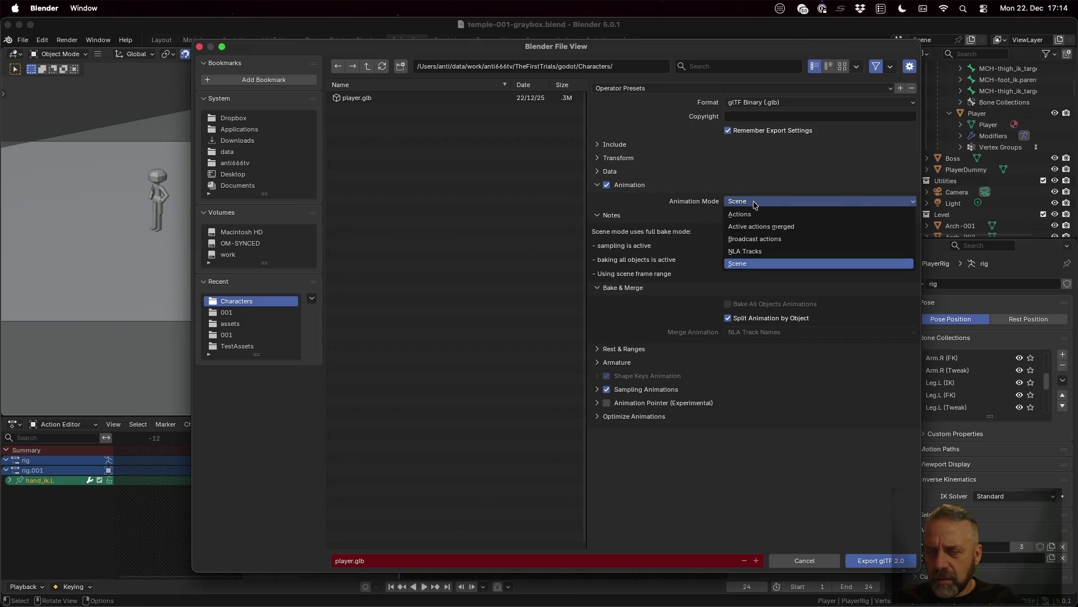
left_click(772, 245)
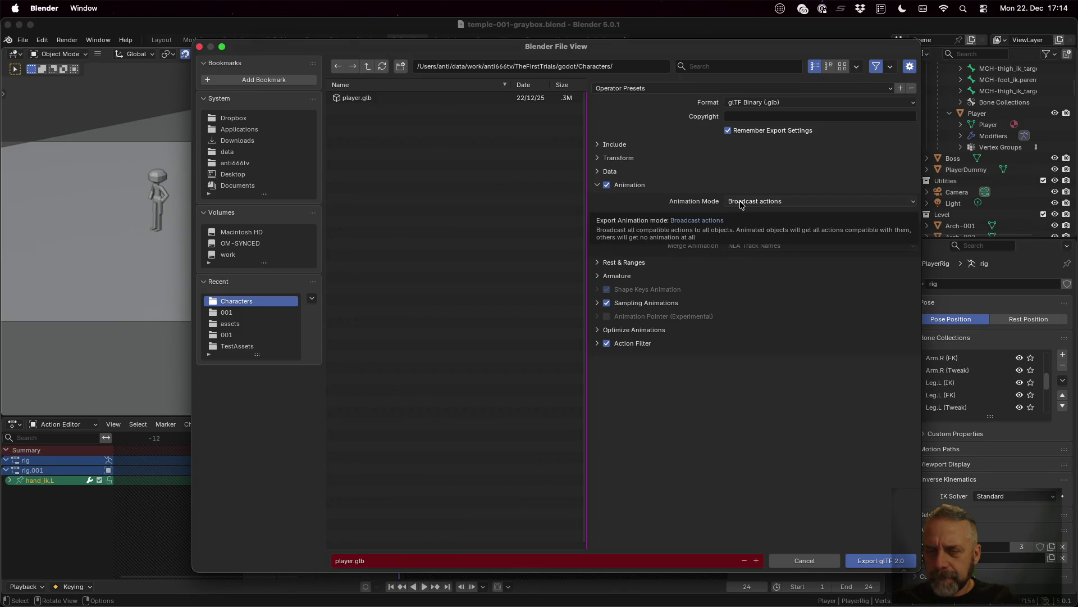
left_click(877, 563)
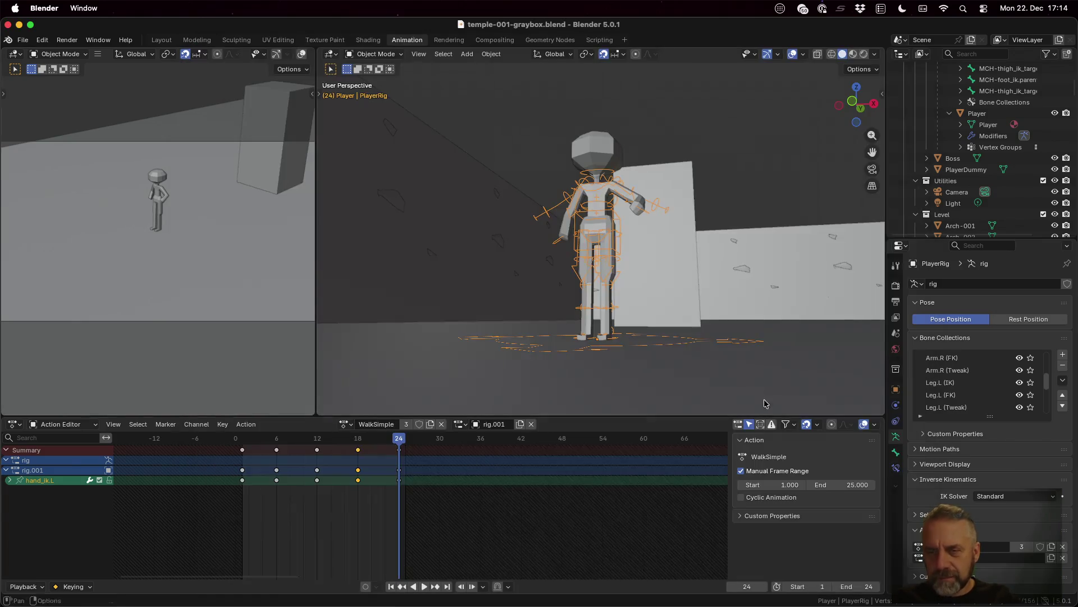
- Back in Godot, reload player.glb from disk and bring up its import settings
key("super+Tab")
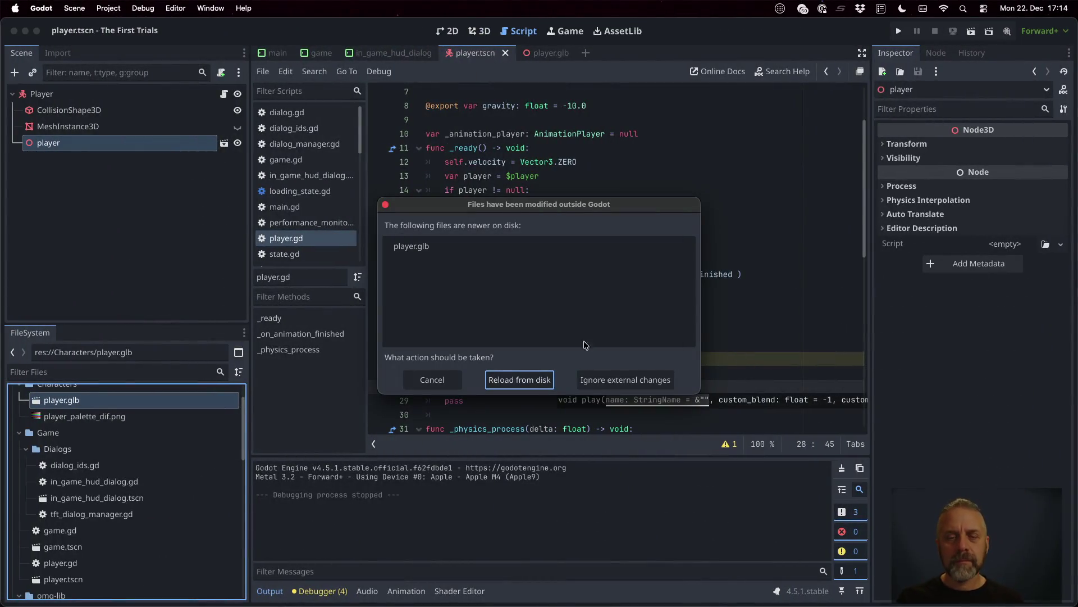
left_click(518, 379)
double_click(192, 400)
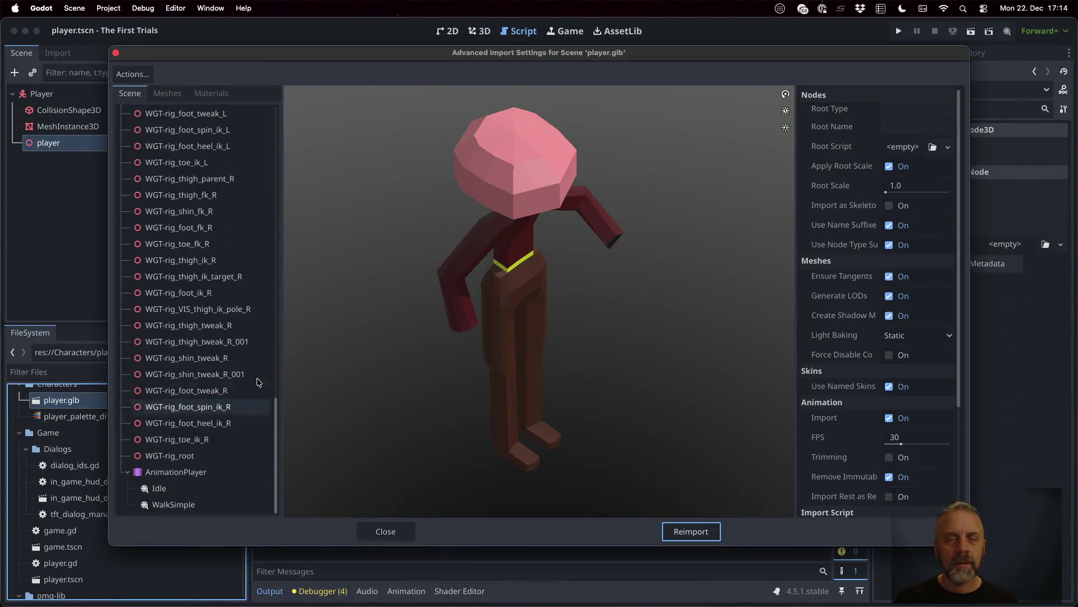
- Preview the Idle and WalkSimple animations under AnimationPlayer, then close the import settings
left_click(158, 488)
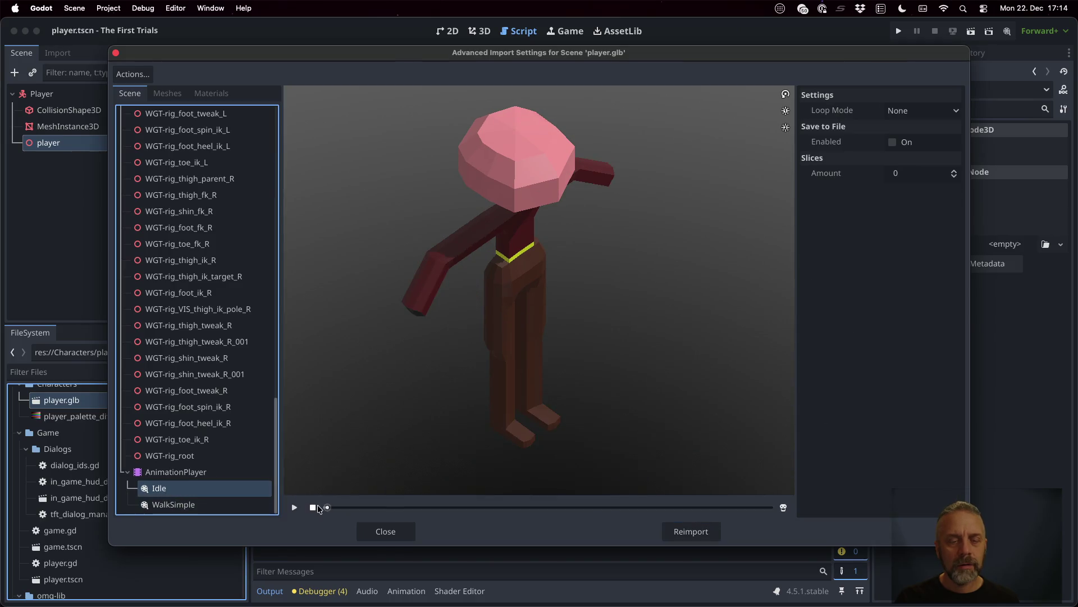
left_click(294, 509)
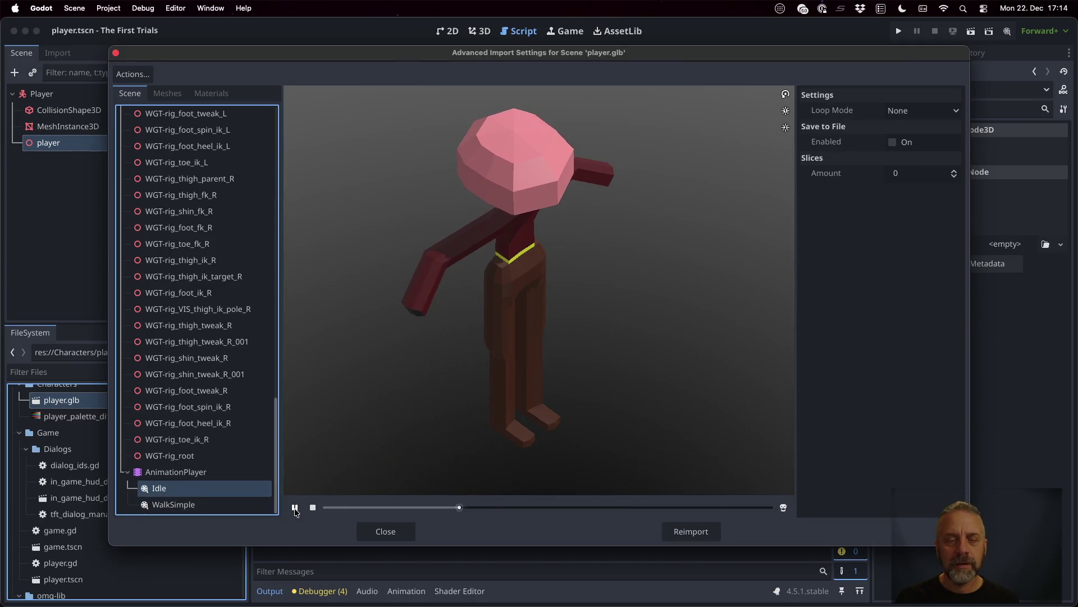
left_click(246, 506)
left_click(295, 506)
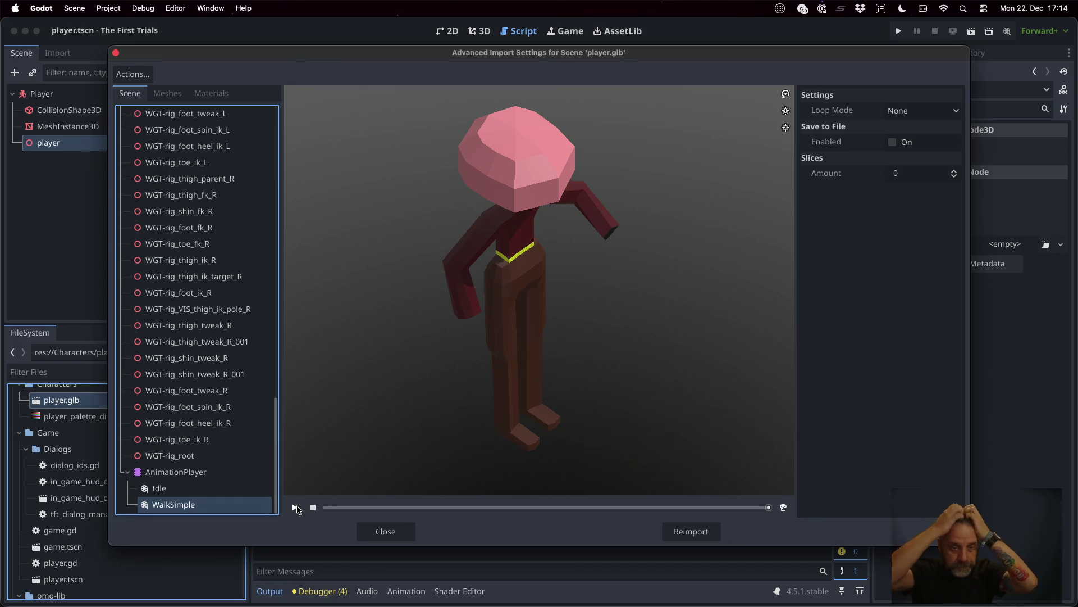
left_click(406, 529)
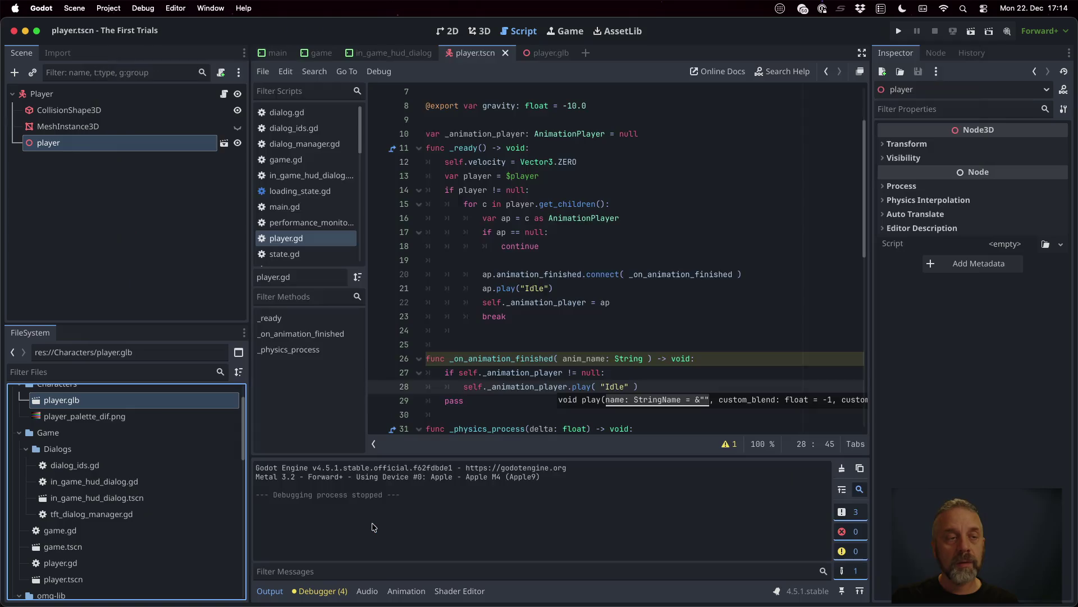
- After the collision check, add the condition abs(velocity.x) + abs(velocity.z) > 0.0
left_click(540, 257)
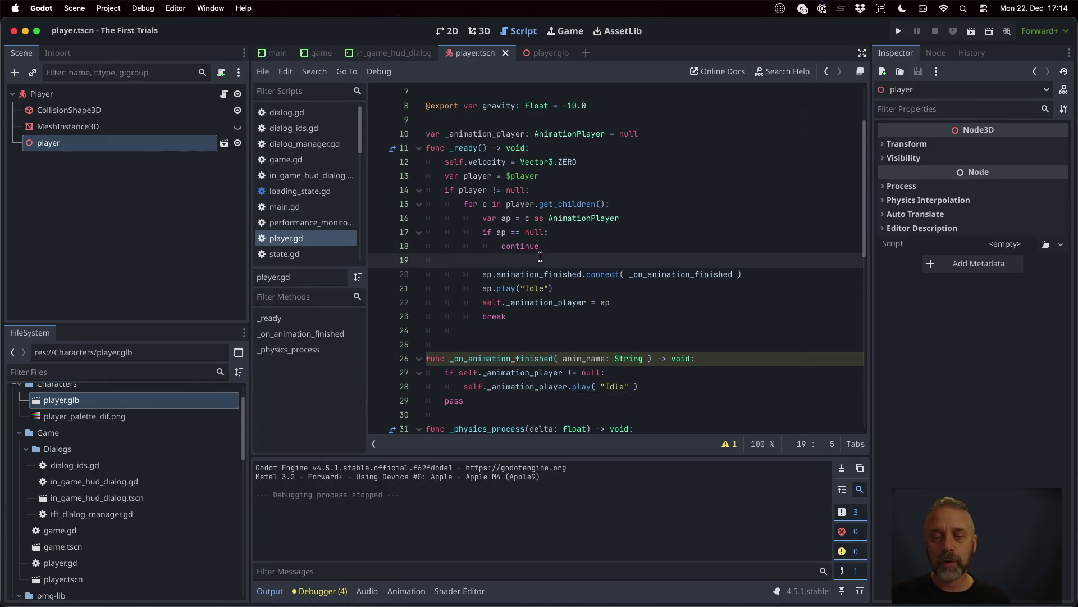
scroll(573, 307, "up", 2)
scroll(578, 316, "down", 10)
scroll(580, 320, "down", 2)
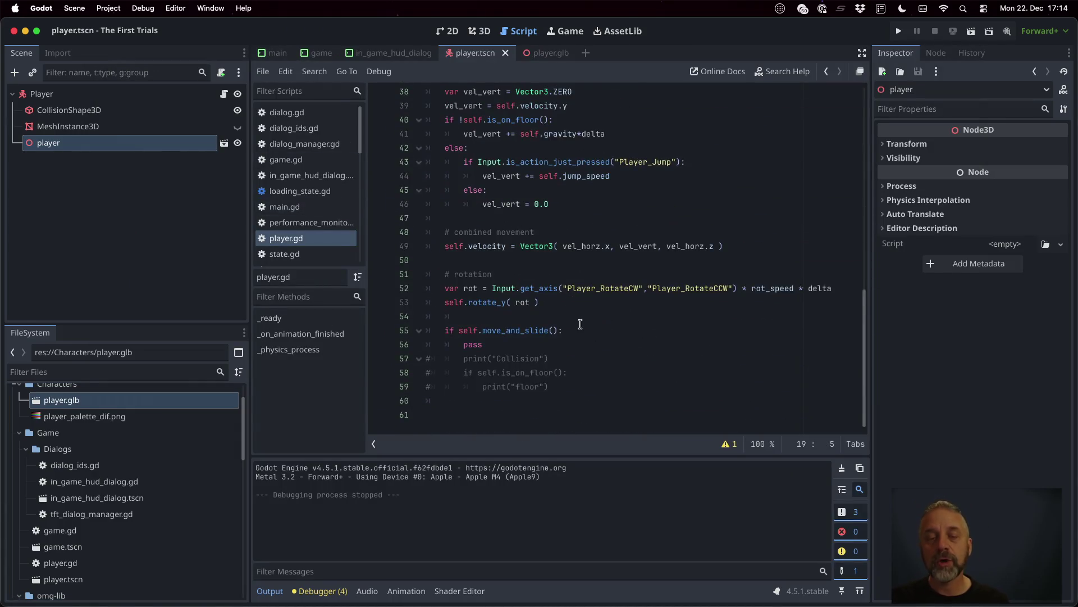
scroll(582, 326, "up", 2)
scroll(582, 326, "up", 1)
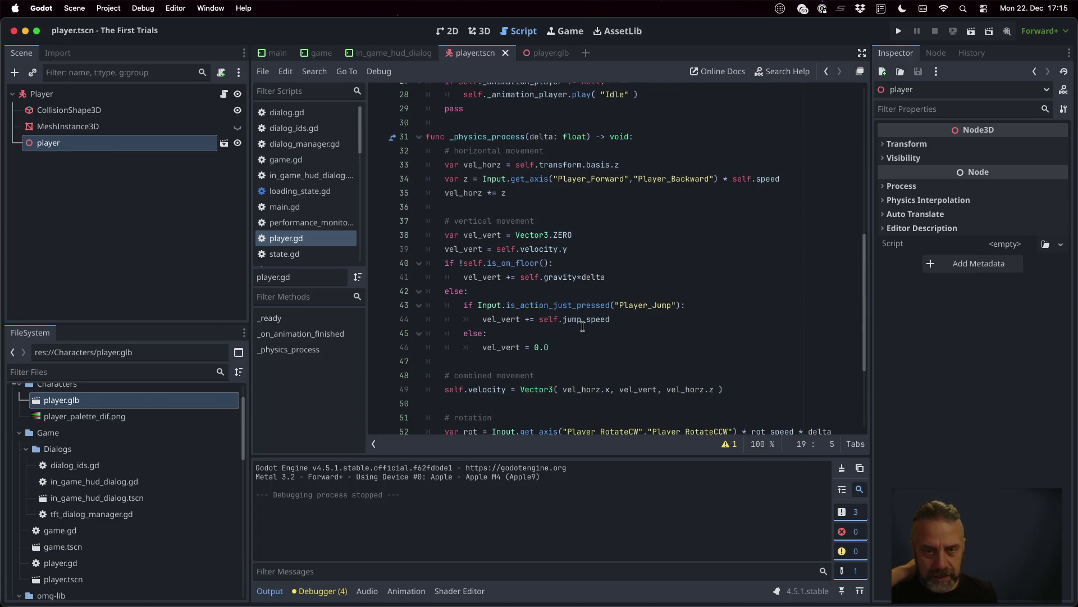
scroll(582, 326, "down", 1)
scroll(582, 326, "down", 1)
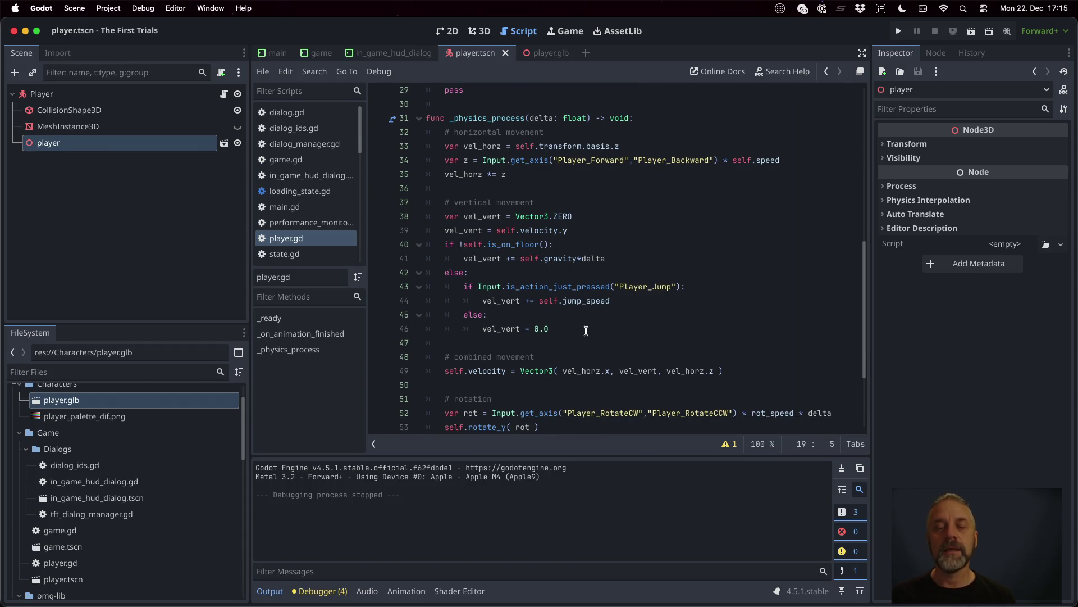
scroll(586, 330, "down", 1)
scroll(585, 330, "down", 3)
left_click(591, 356)
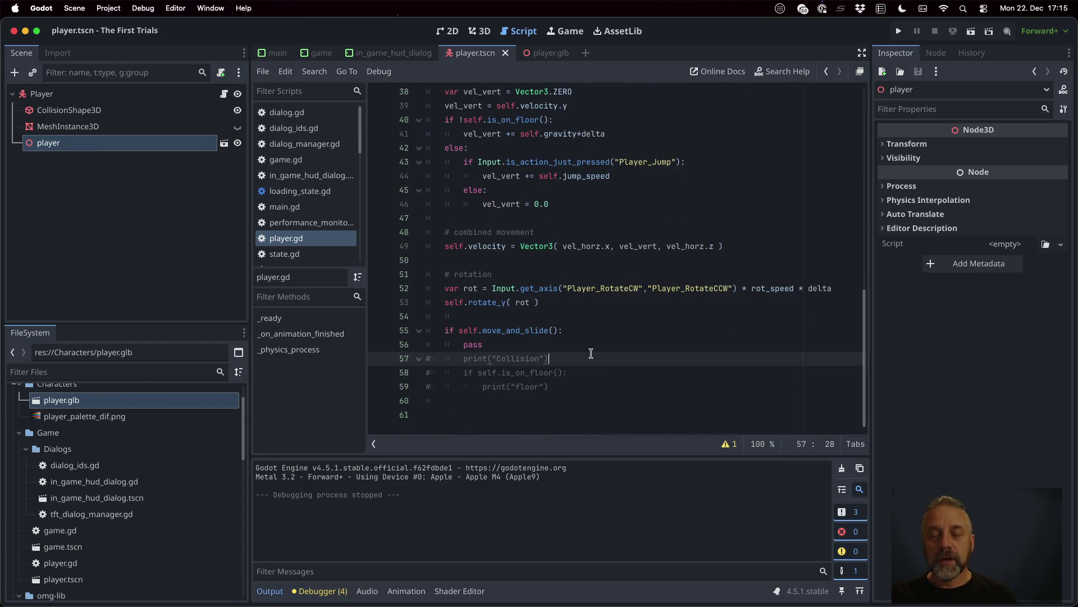
key("Down")
key("Down")
key("Down")
key("Return")
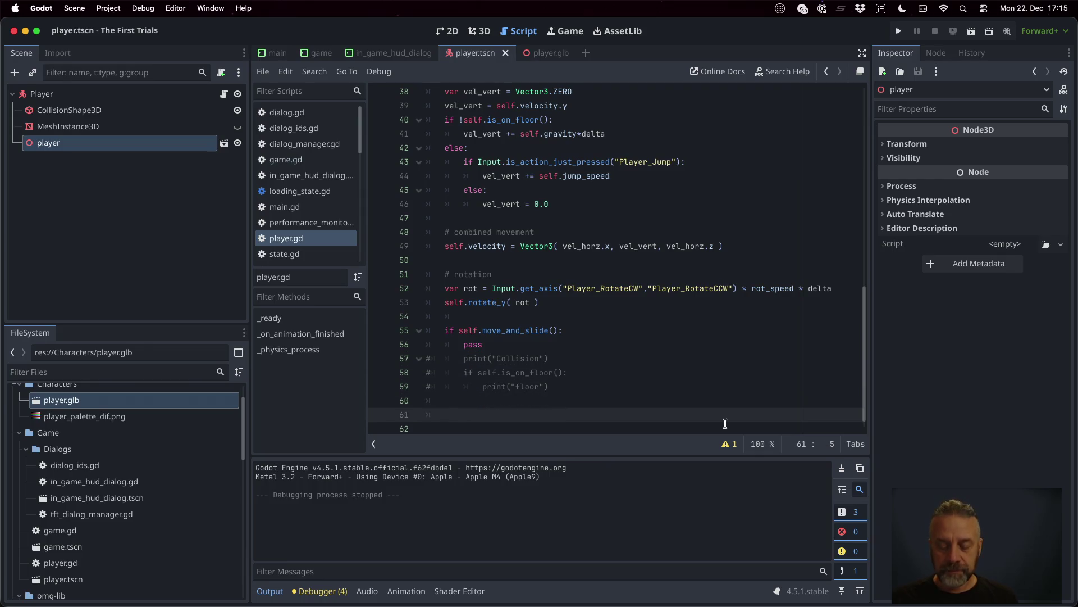
type("vel")
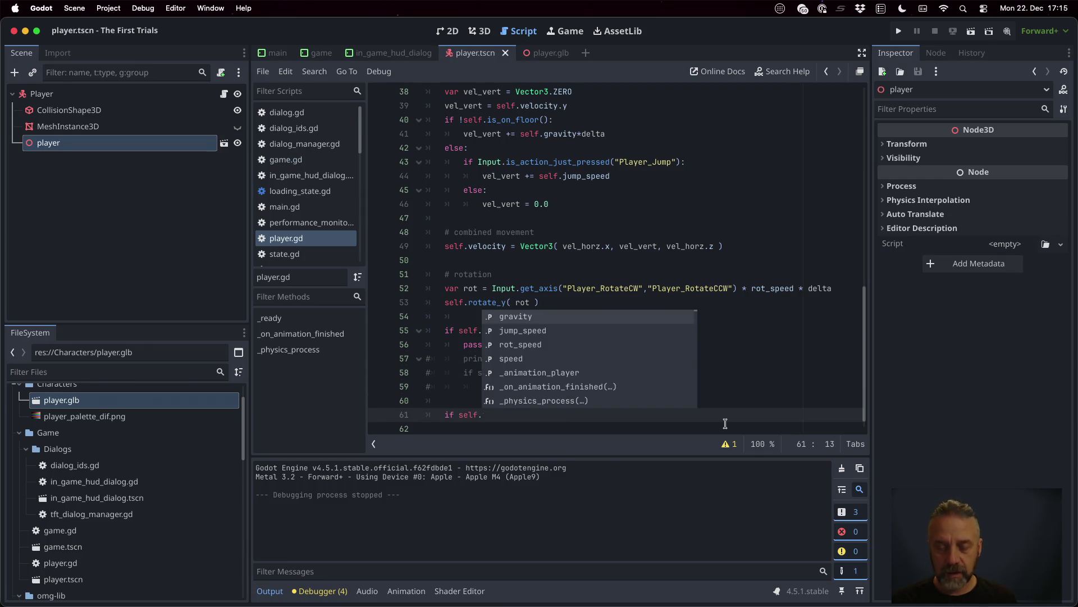
key("Return")
type(".")
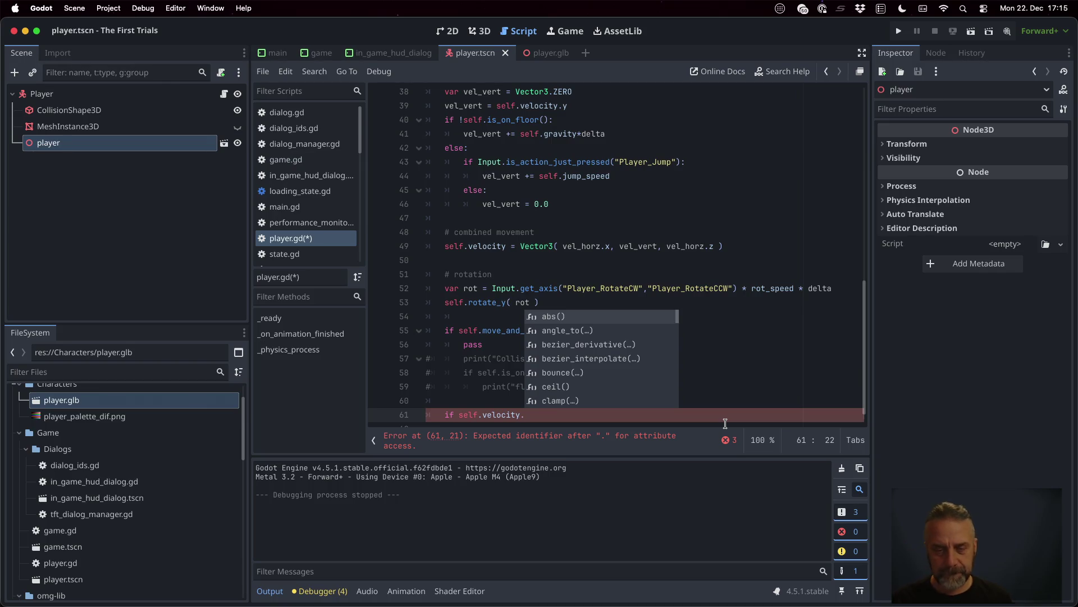
type("x")
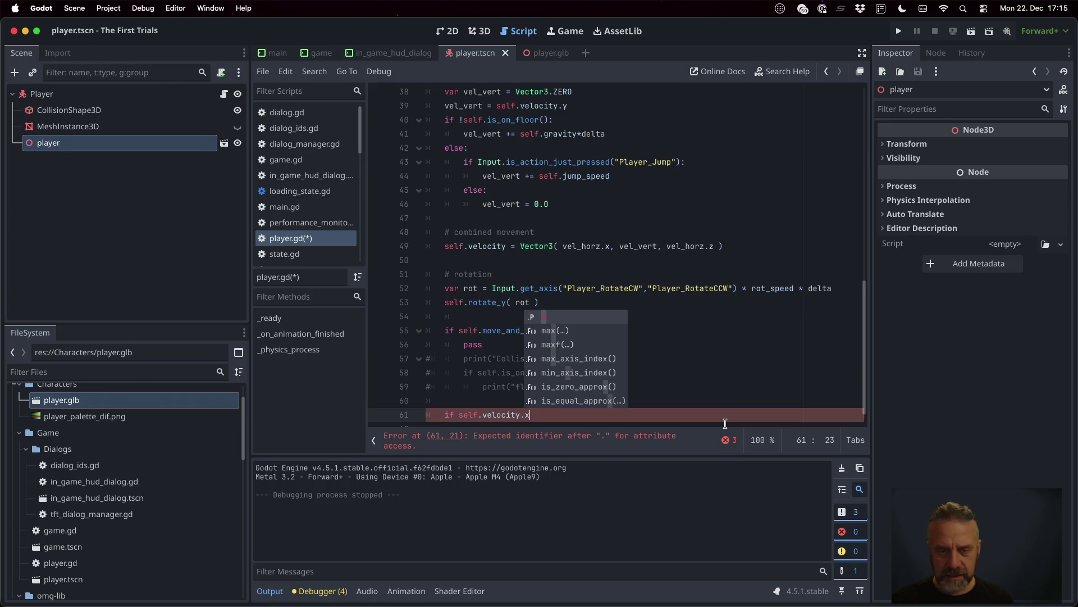
key("BackSpace")
type("abs(")
key("End")
type("+")
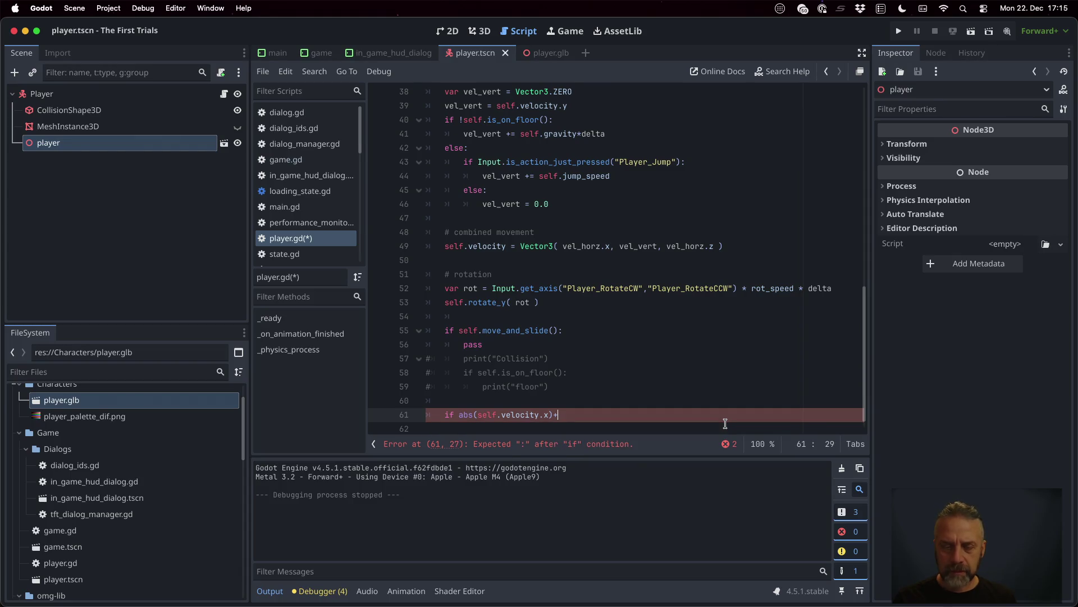
type("abs(vel")
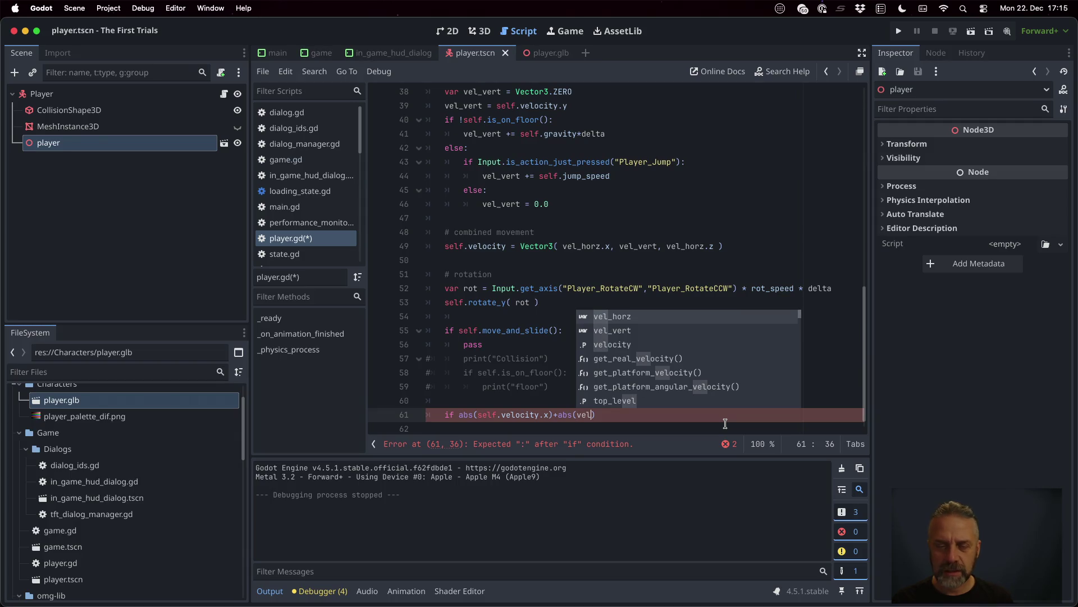
key("BackSpace")
key("BackSpace")
key("BackSpace")
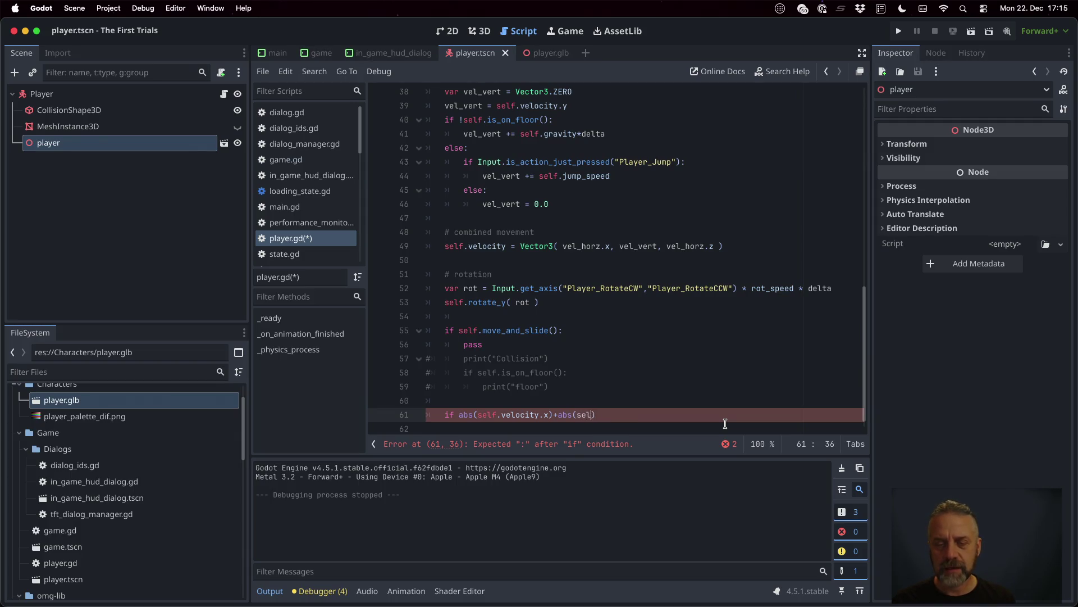
type("f.vel")
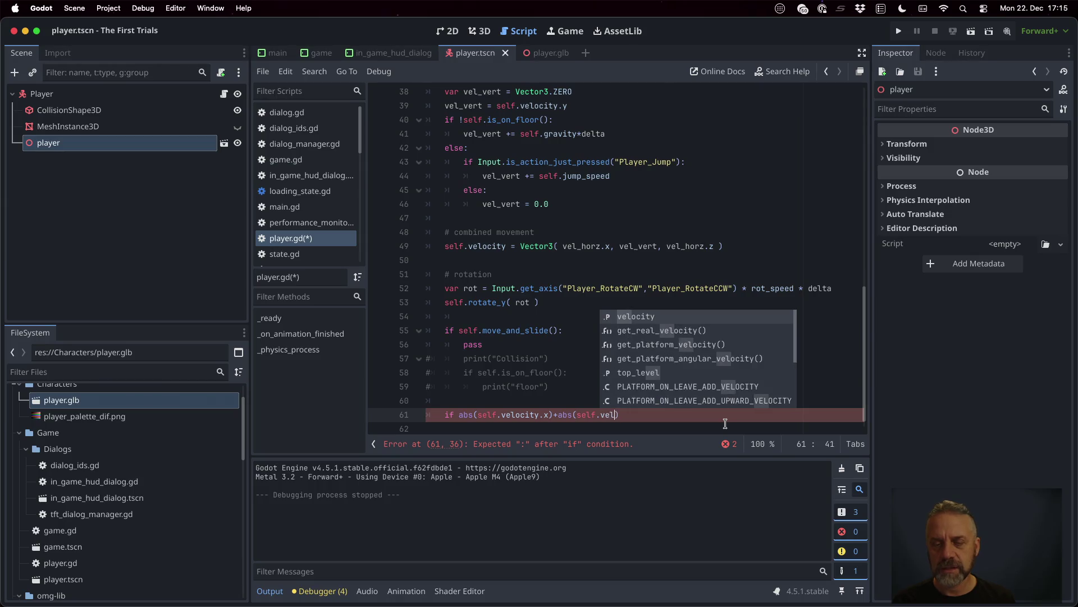
key("Return")
type(".")
type(")")
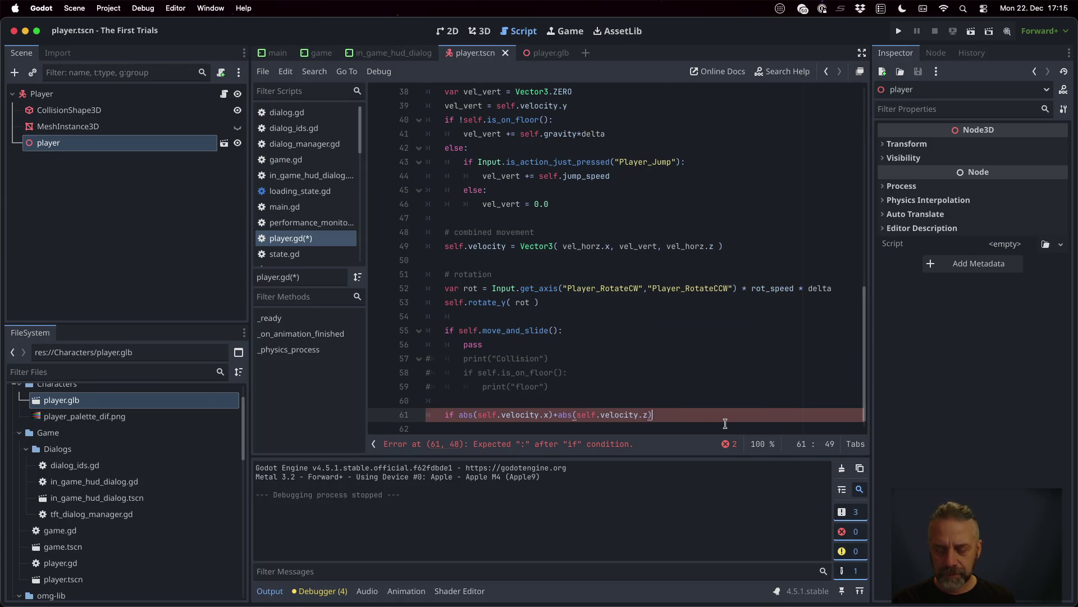
type(" > 0.)")
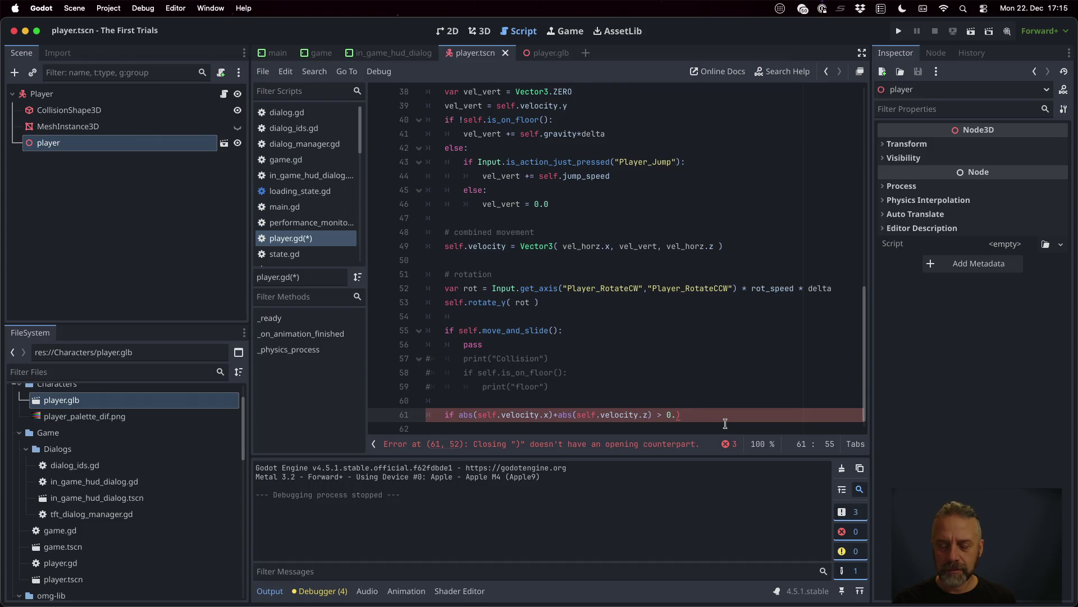
type(":")
key("Return")
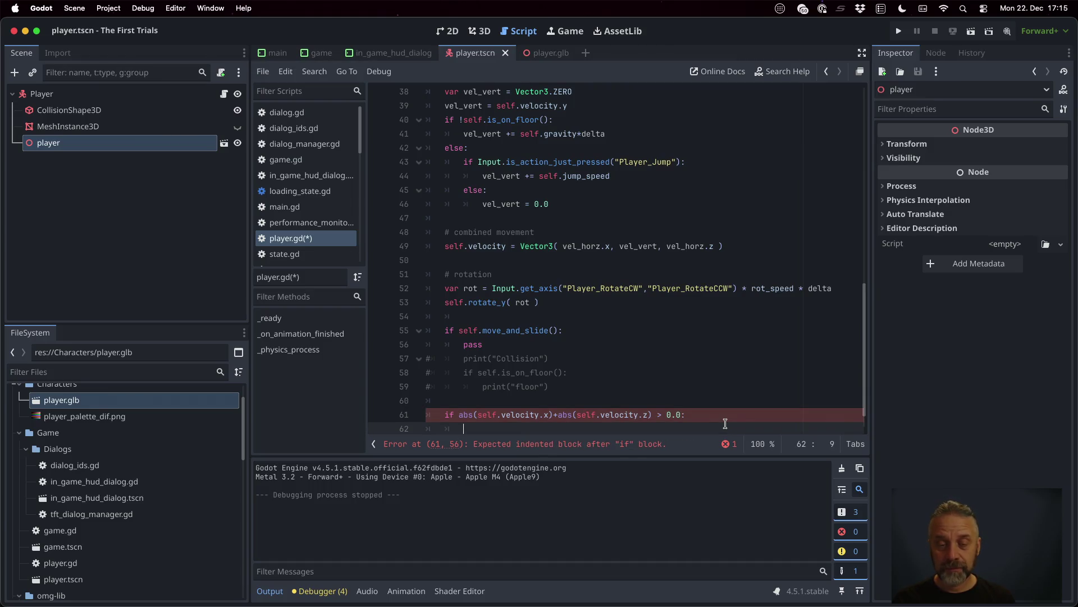
- Wrap the speed check in if self._animation_player and play "WalkSimple" inside it
key("BackSpace")
key("alt+Up")
type("if self._an")
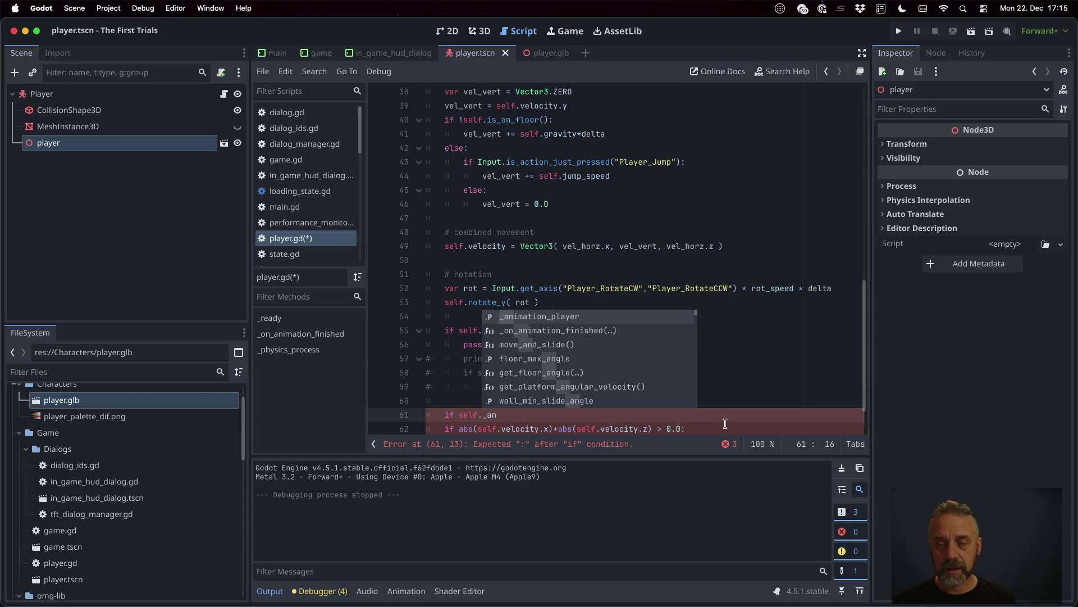
key("Return")
key("Down")
key("Home")
key("Tab")
key("End")
key("Return")
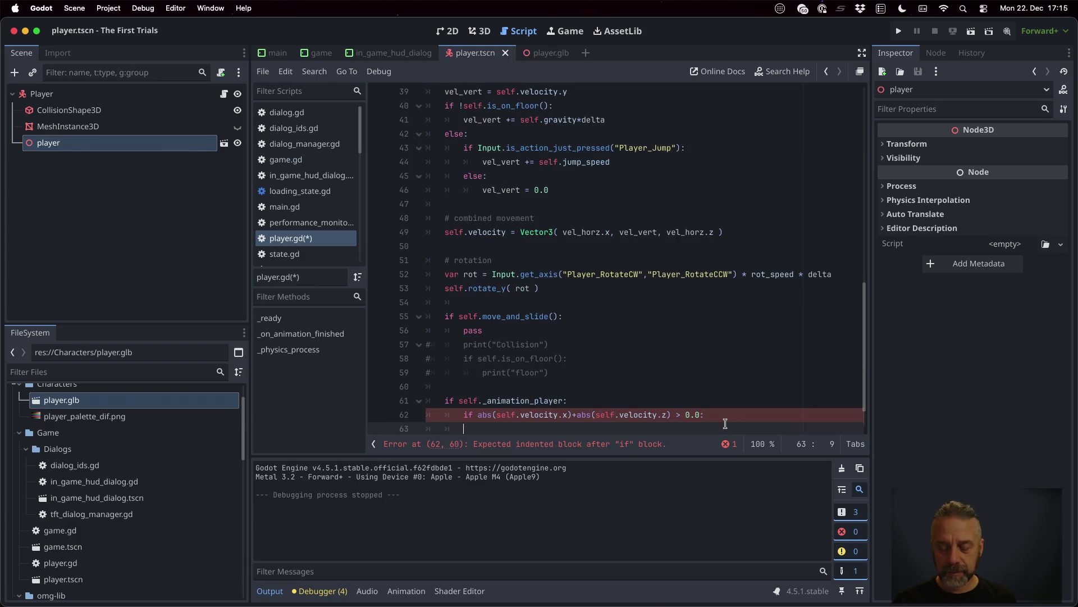
key("super+z")
type("self.")
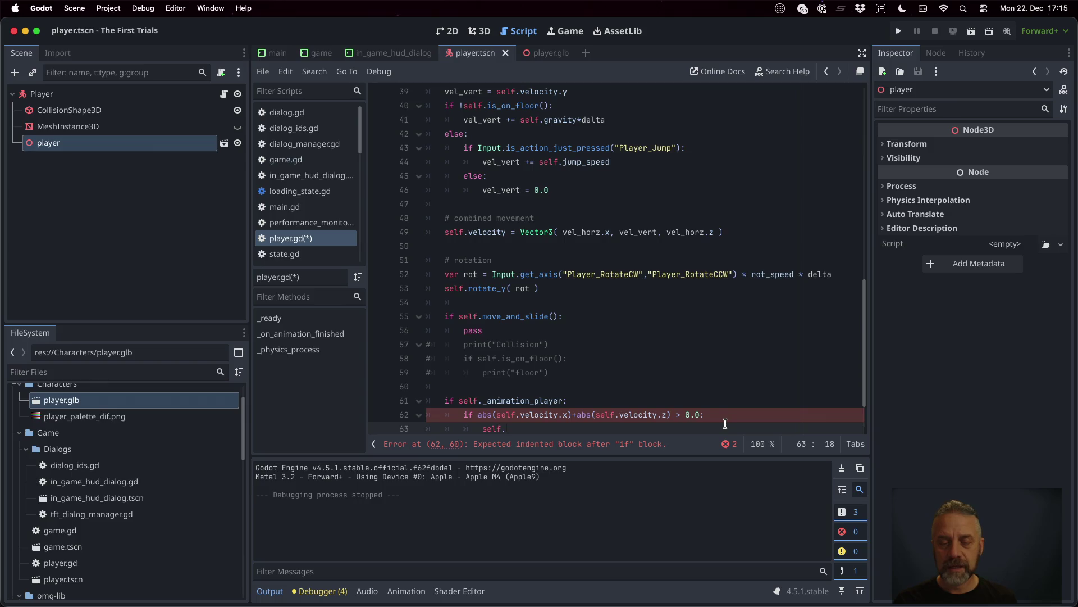
type("_an")
key("Return")
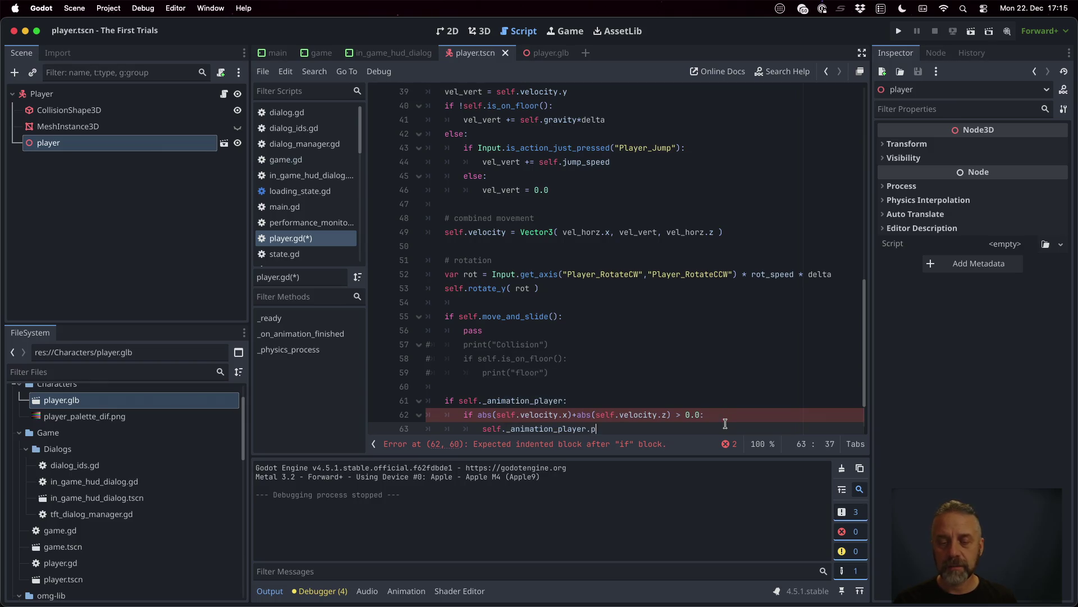
type("la")
key("Return")
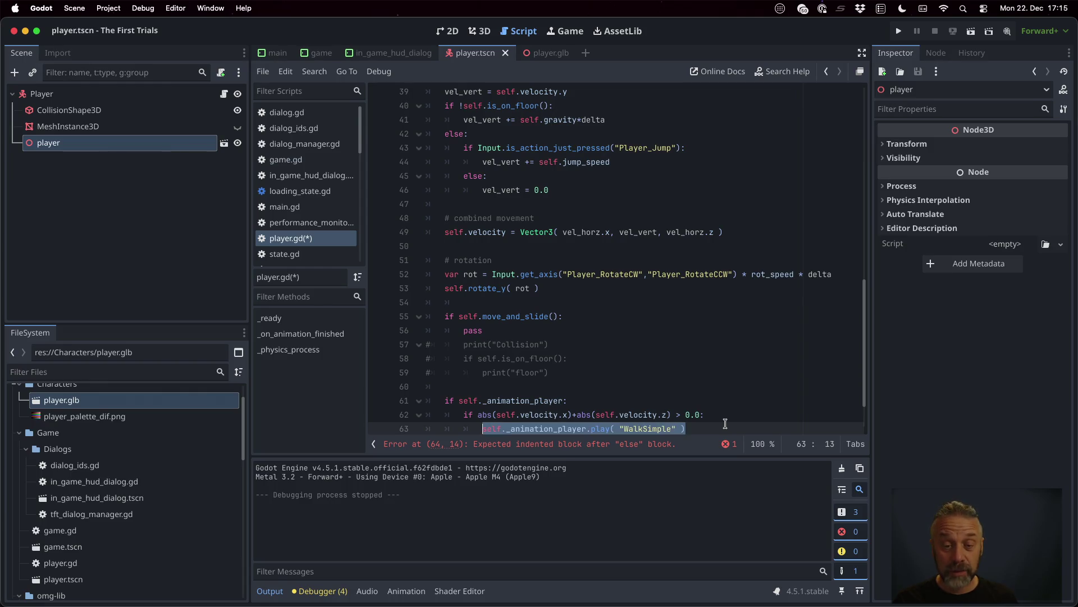
- Add an else branch playing "Idle", save player.gd and launch the game
key("Return")
key("BackSpace")
type("else:")
key("Return")
type("self._animation_player.play( \"WalkSimple\" )")
key("Home")
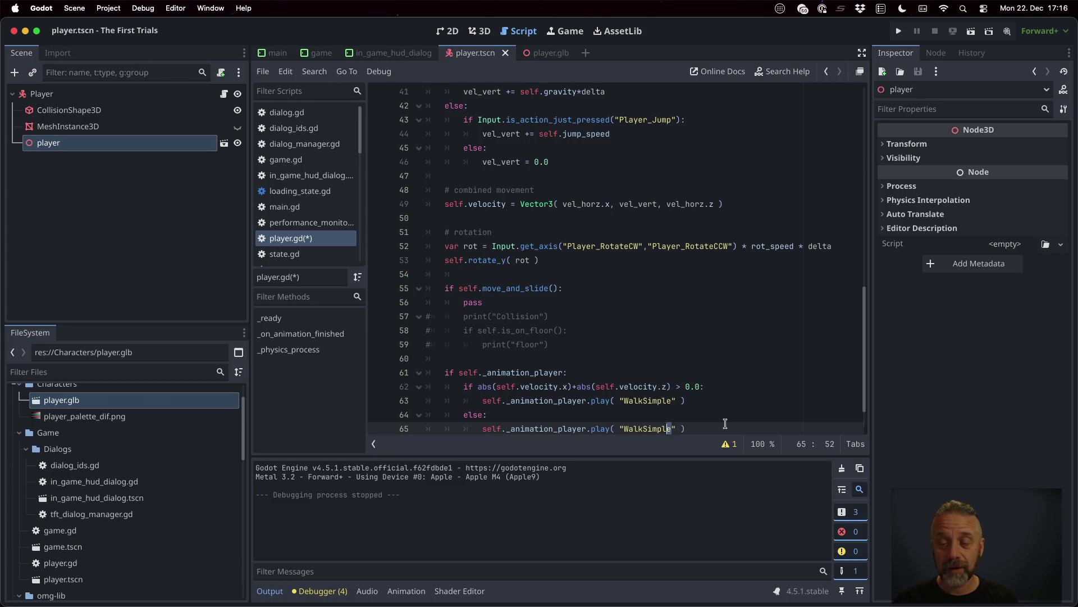
key("shift+Left")
type("Idle")
left_click(758, 359)
key("ctrl+s")
left_click(896, 31)
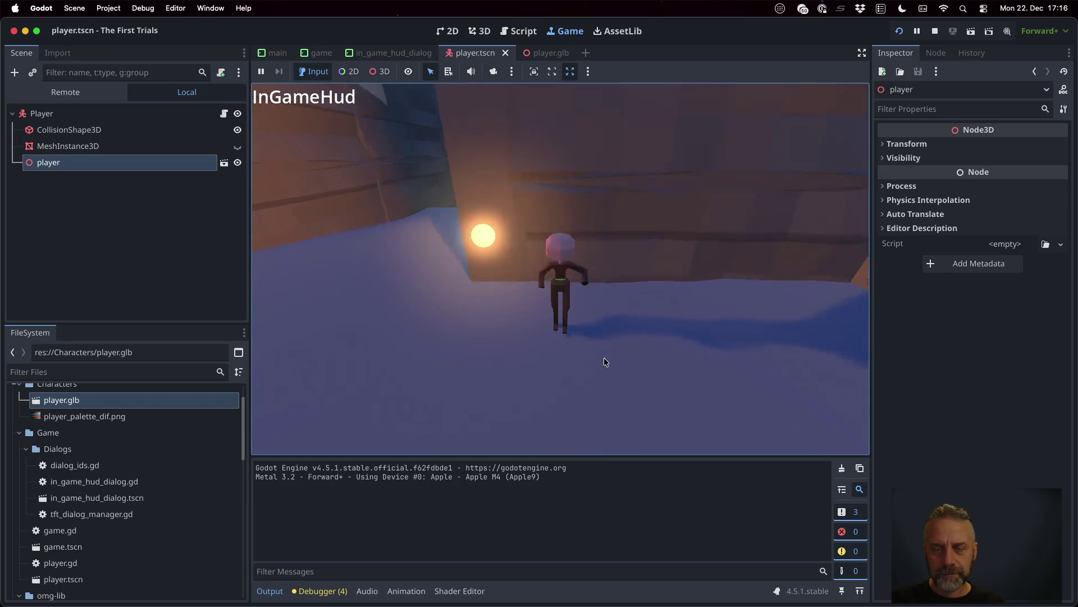
- Run the character down the temple corridor to check the walk animation, then stop the game
key("w")
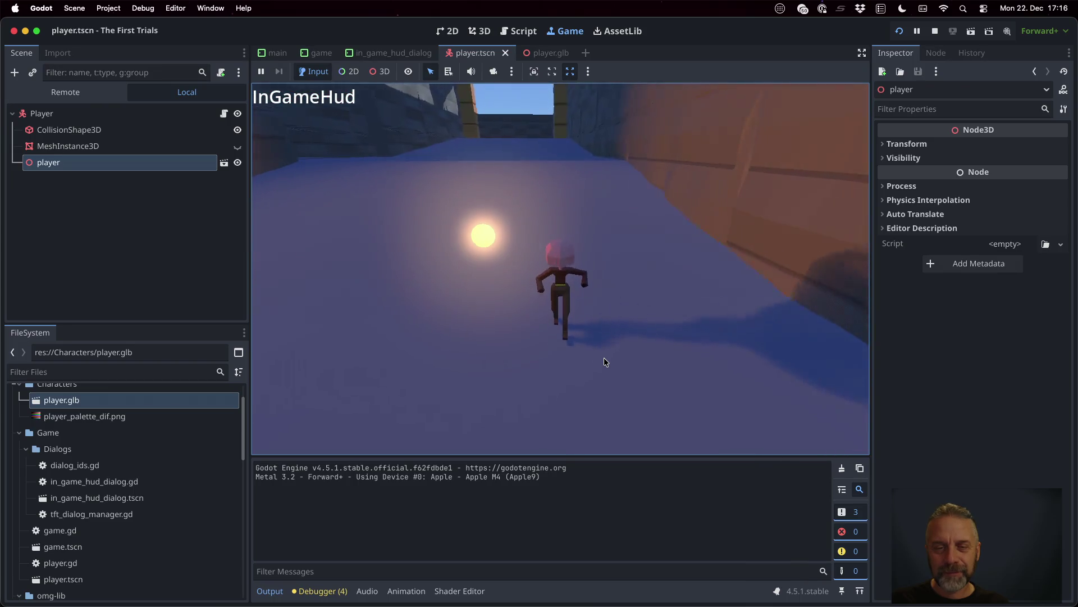
key("w")
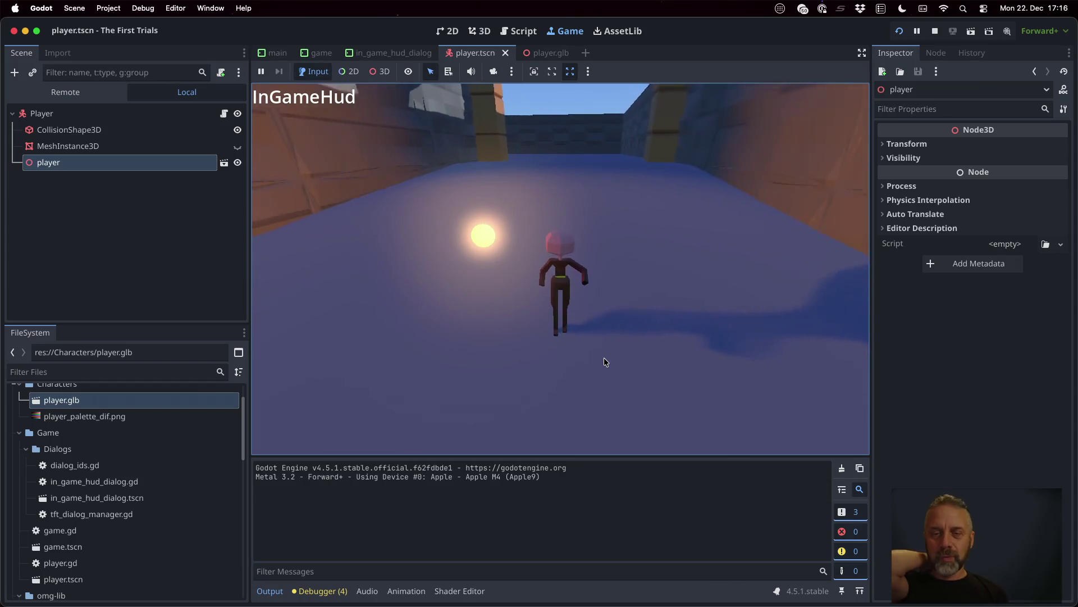
key("s")
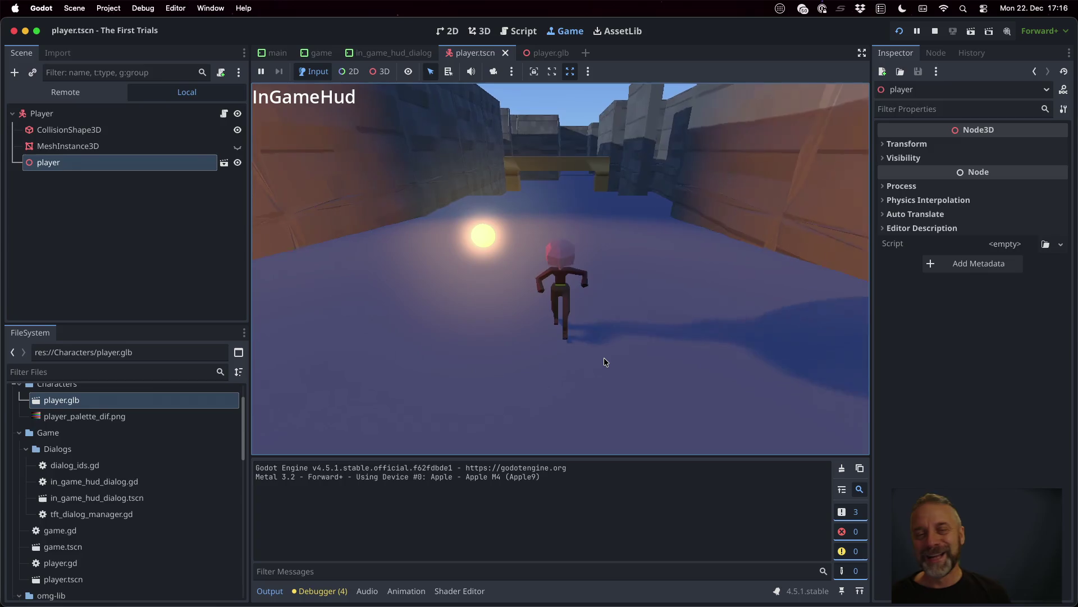
left_click(937, 32)
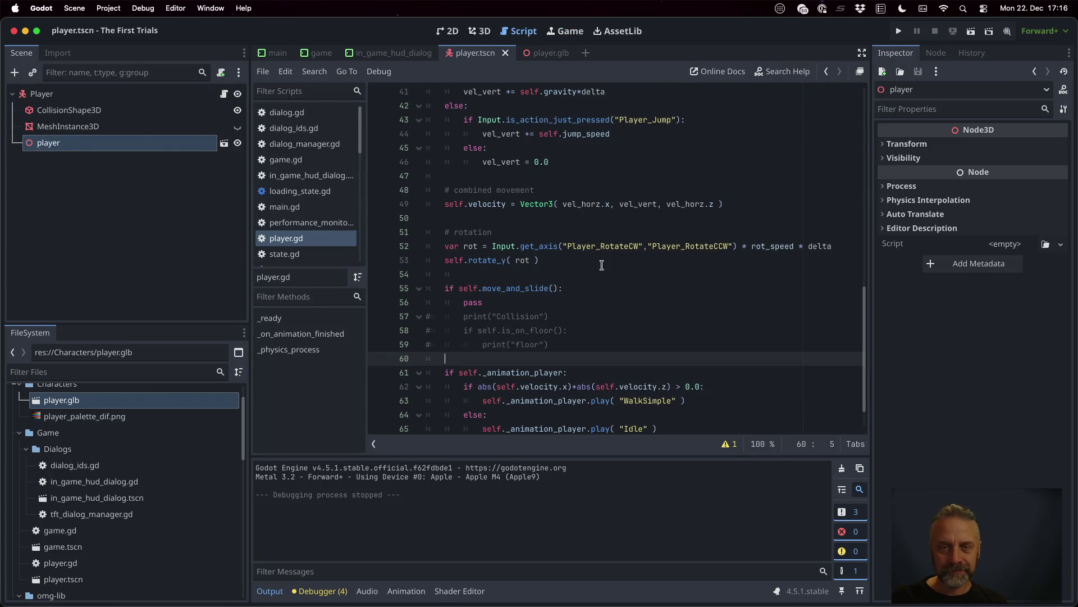
- In Blender, select PlayerRig, glance at its bones in Edit Mode and return to Object Mode with the sidebar shown
key("super+Tab")
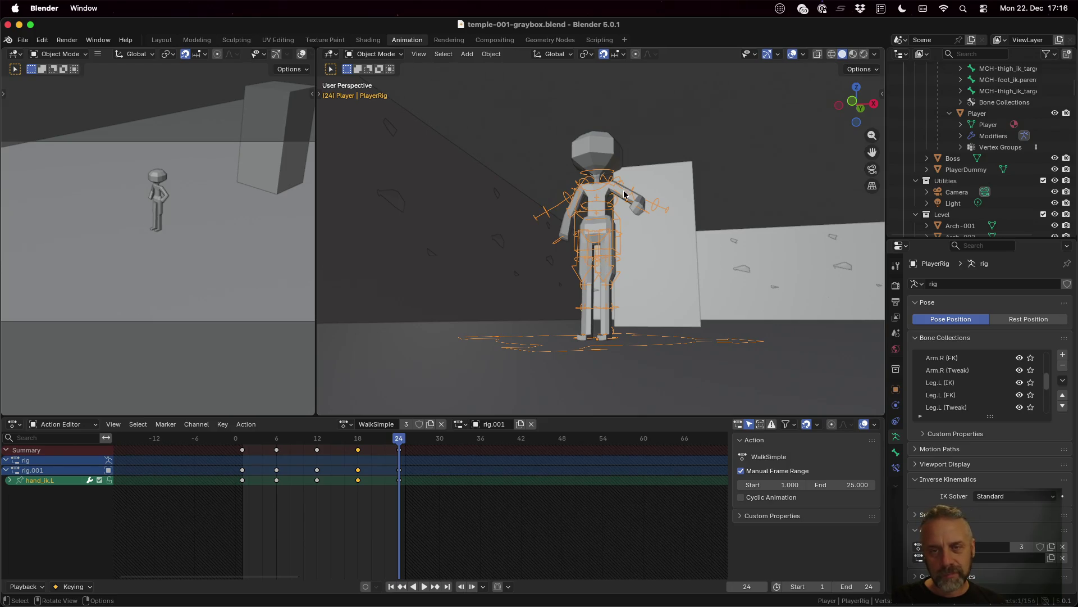
scroll(968, 152, "up", 3)
scroll(969, 126, "up", 3)
scroll(973, 108, "up", 2)
left_click(969, 135)
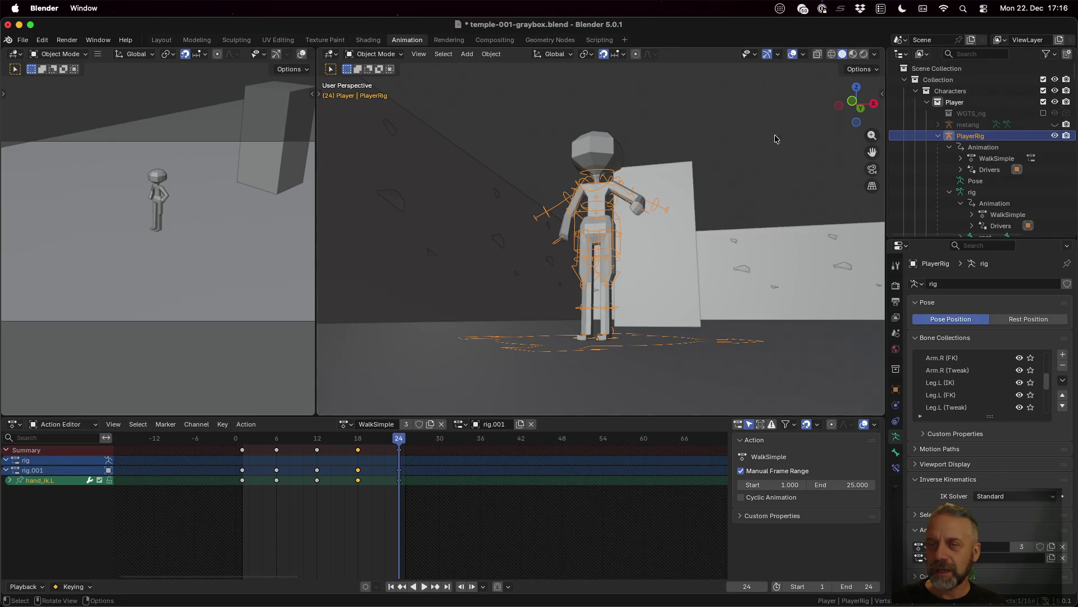
key("Tab")
left_click(383, 55)
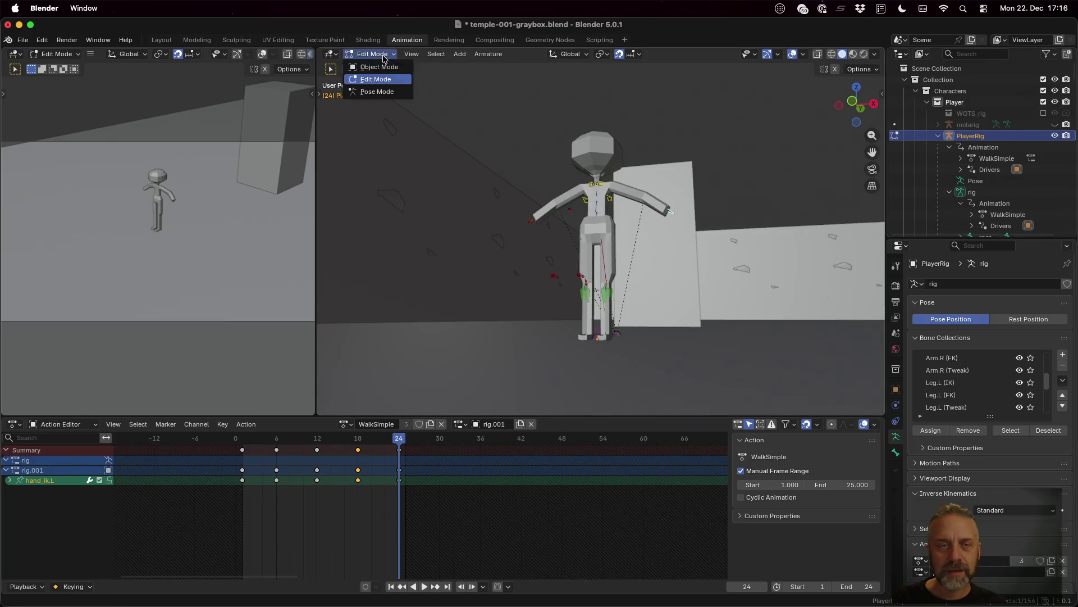
left_click(378, 67)
key("n")
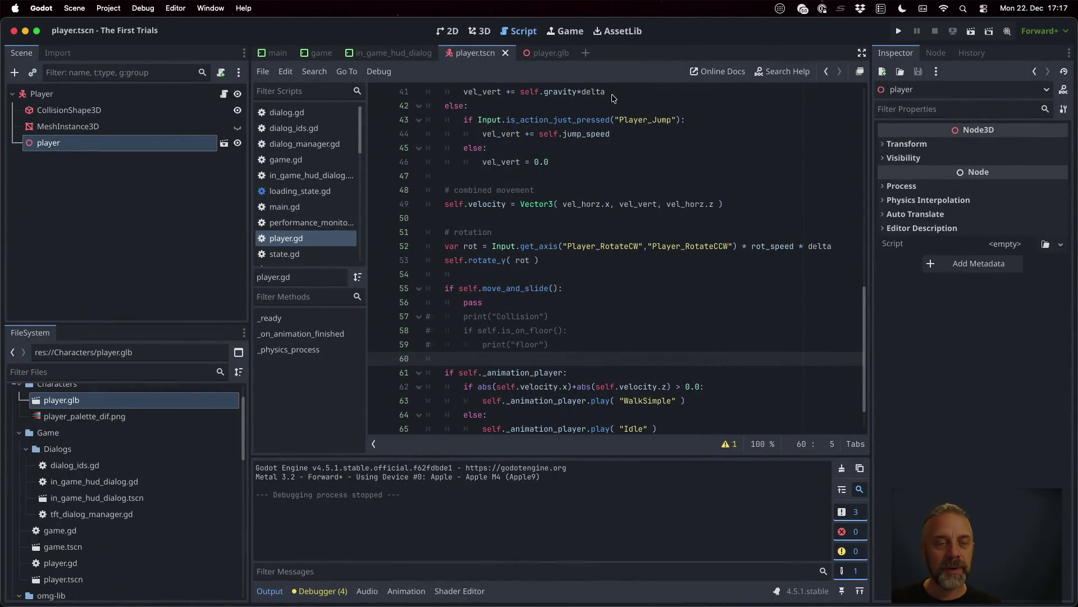
- Duplicate the movement line and swap its get_axis arguments to "Player_Backward", "Player_Forward"
left_click(136, 95)
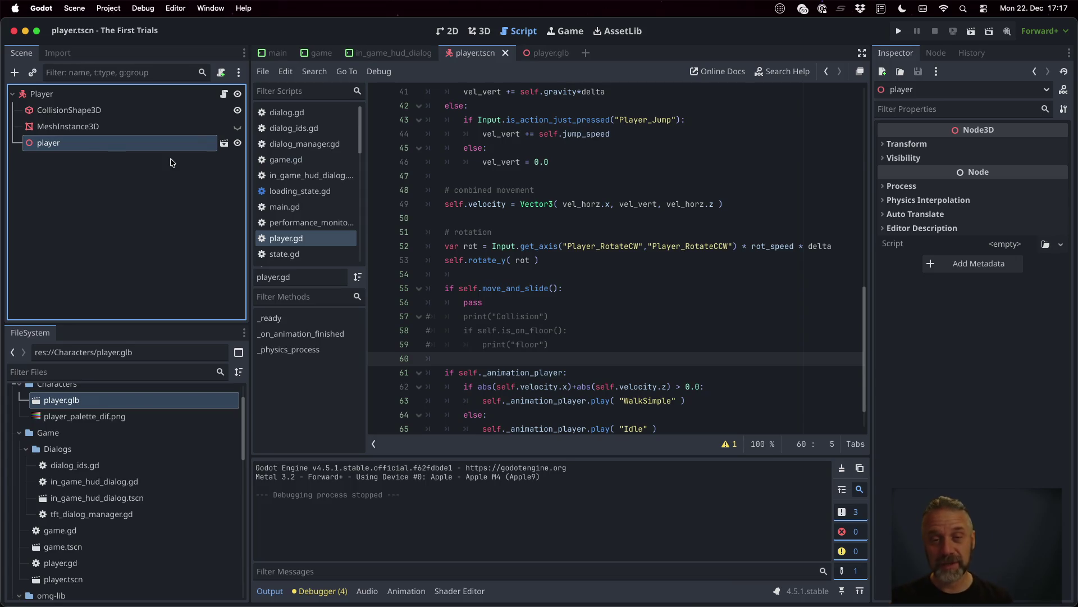
scroll(546, 207, "up", 3)
scroll(546, 208, "up", 2)
left_click(577, 138)
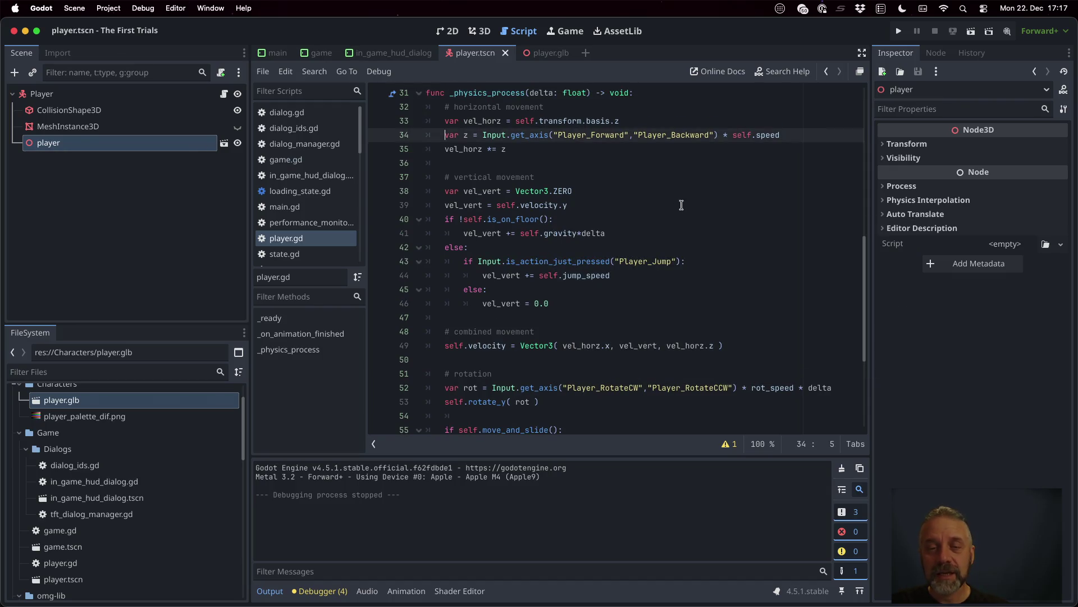
type("var z = Input.get_axis(\"Player_Forward\",\"Player_Backward\") * self.speed")
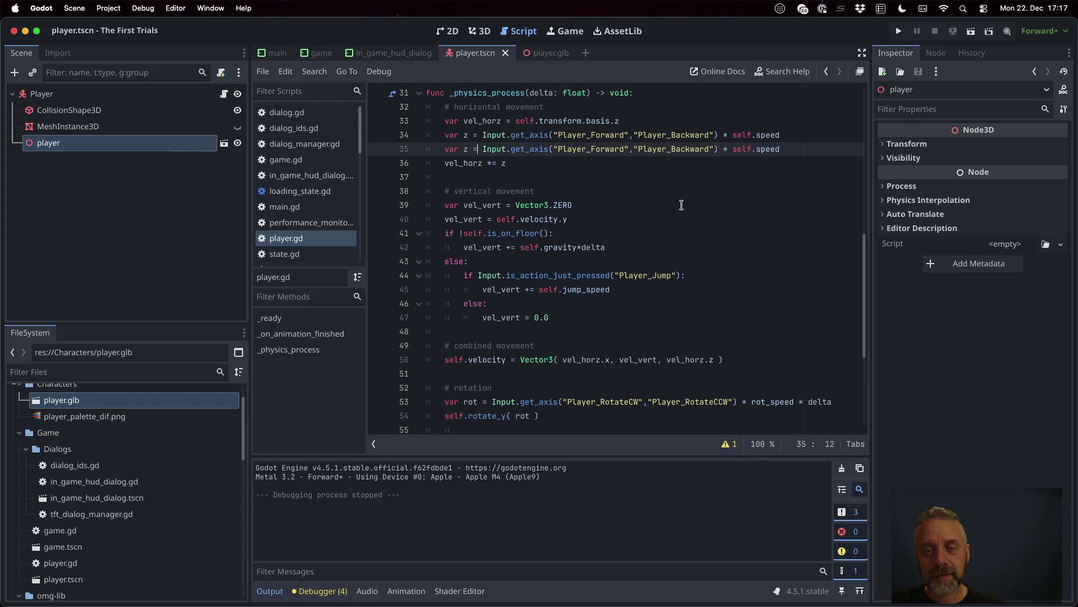
key("alt+Right")
key("alt+Right")
key("alt+Right")
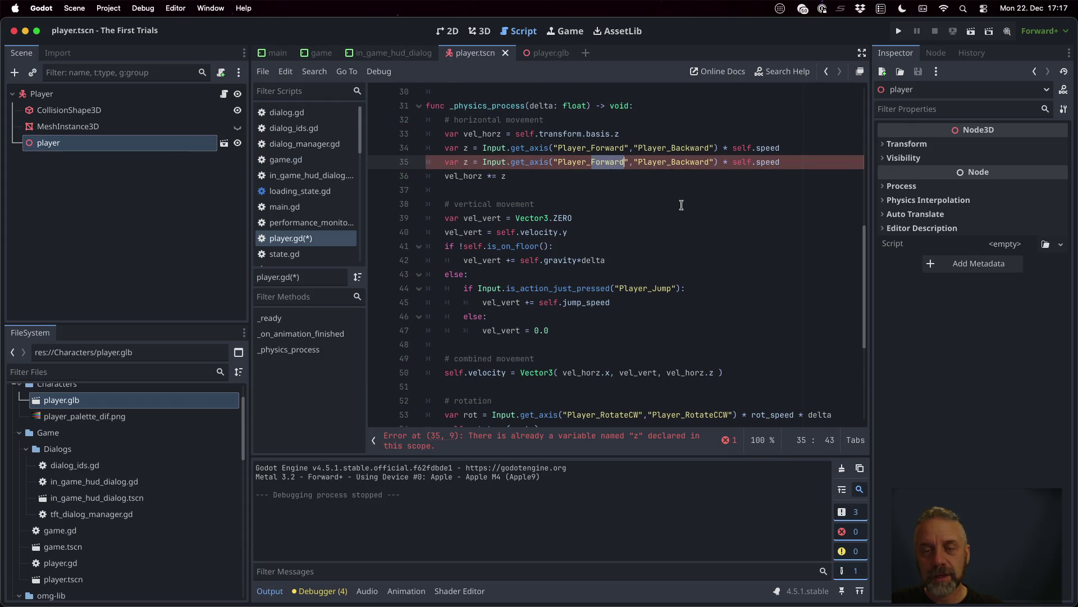
type("Backward")
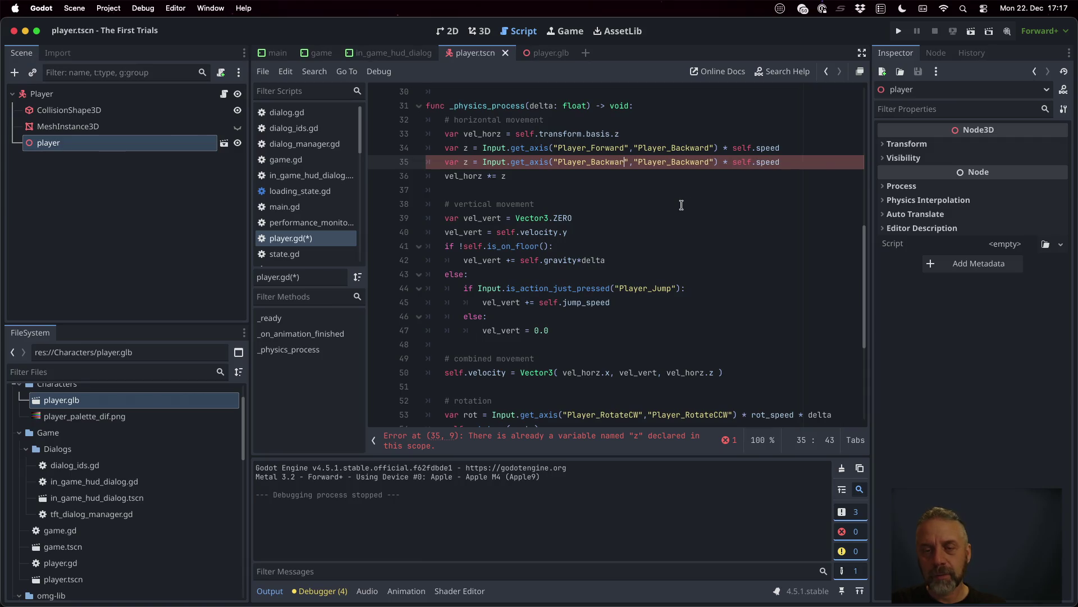
key("Escape")
- Comment out the original forward/backward line and launch the game
left_click(653, 161)
key("Up")
type("#")
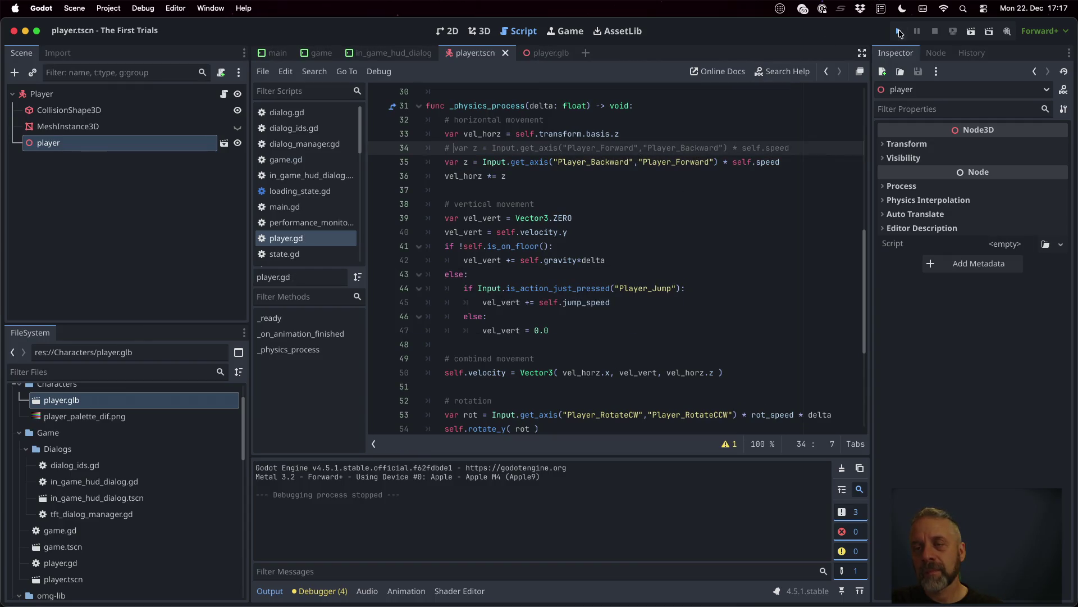
left_click(899, 32)
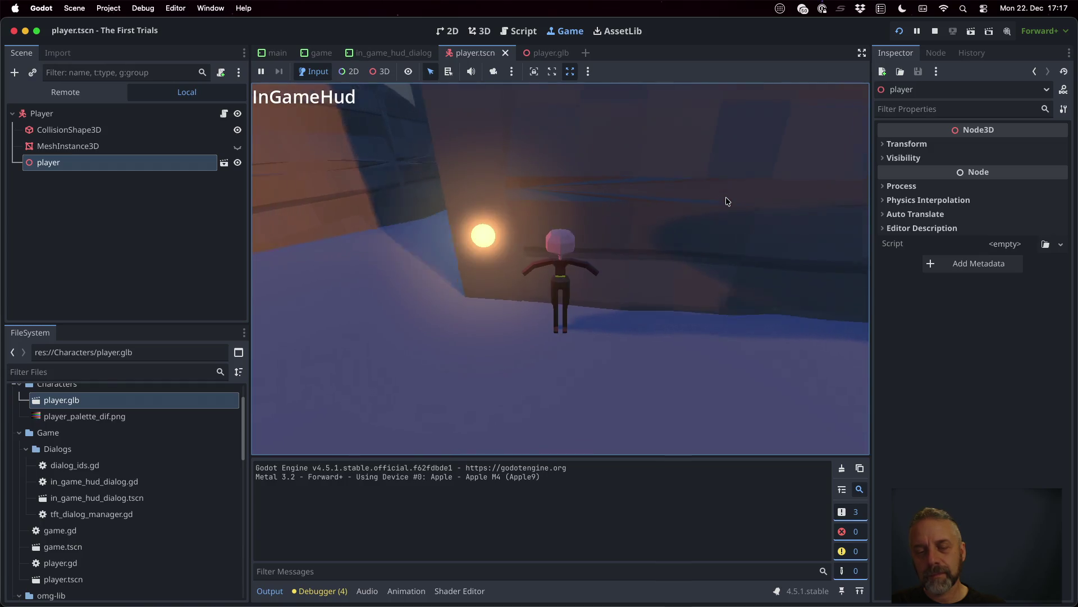
- Walk the character through the room to test the swapped controls, then stop the game
key("w")
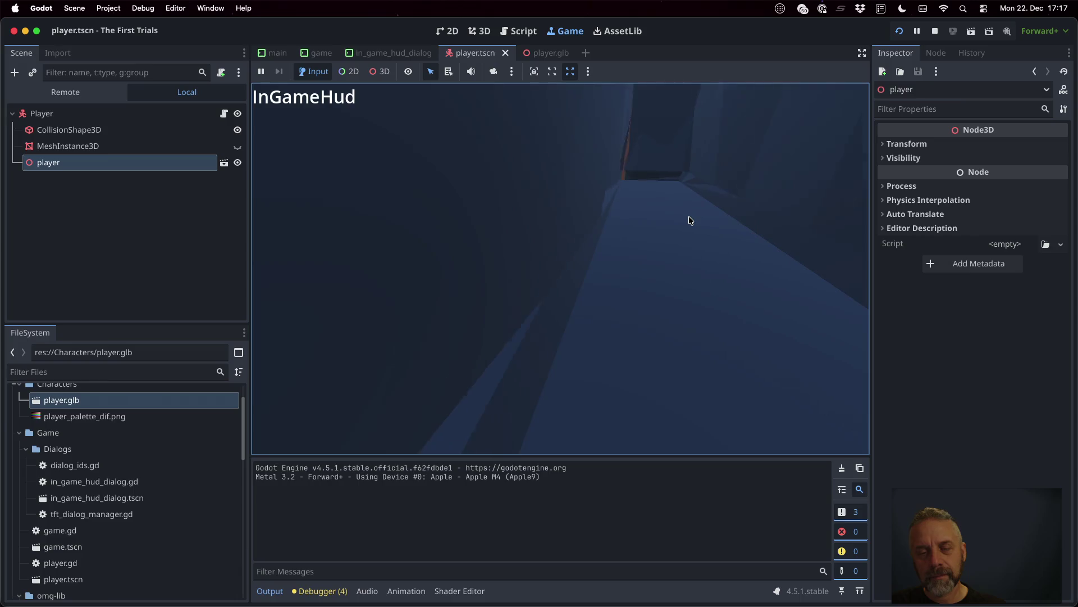
key("w")
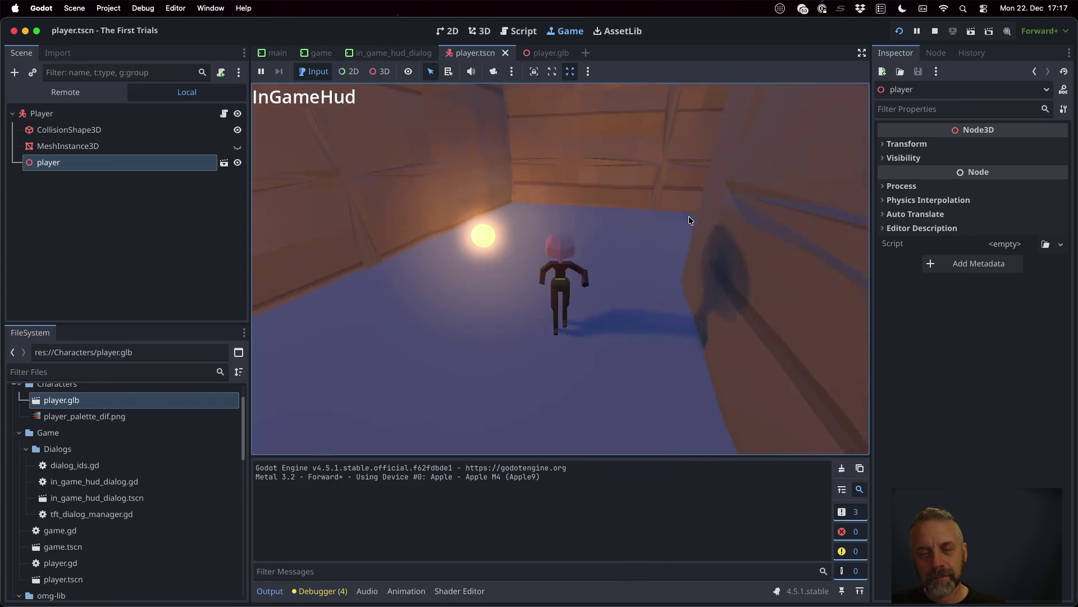
key("super+period")
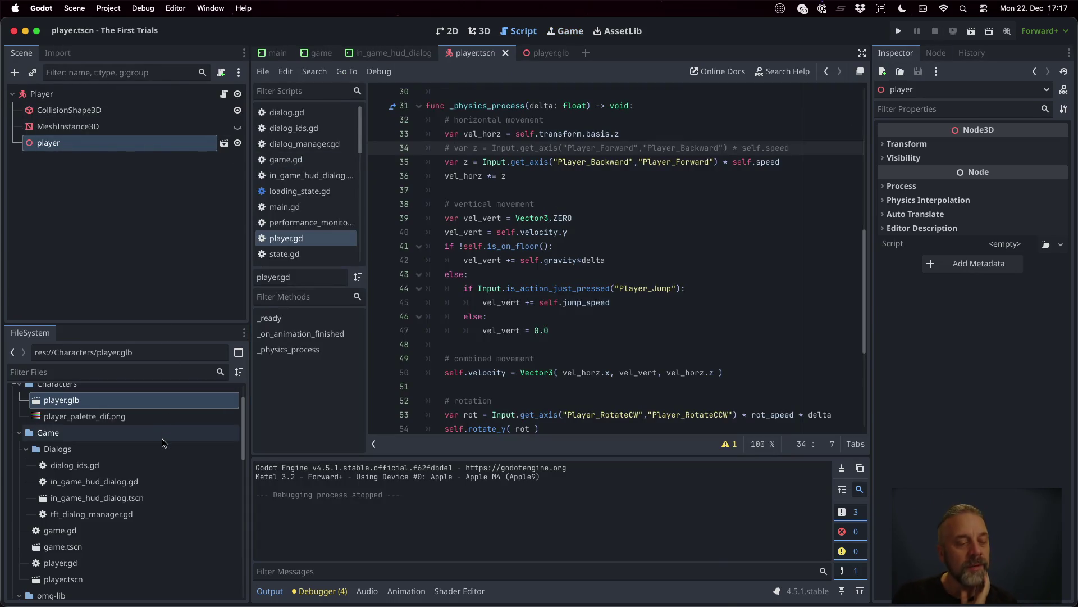
scroll(161, 438, "up", 1)
scroll(162, 439, "down", 3)
scroll(140, 410, "down", 2)
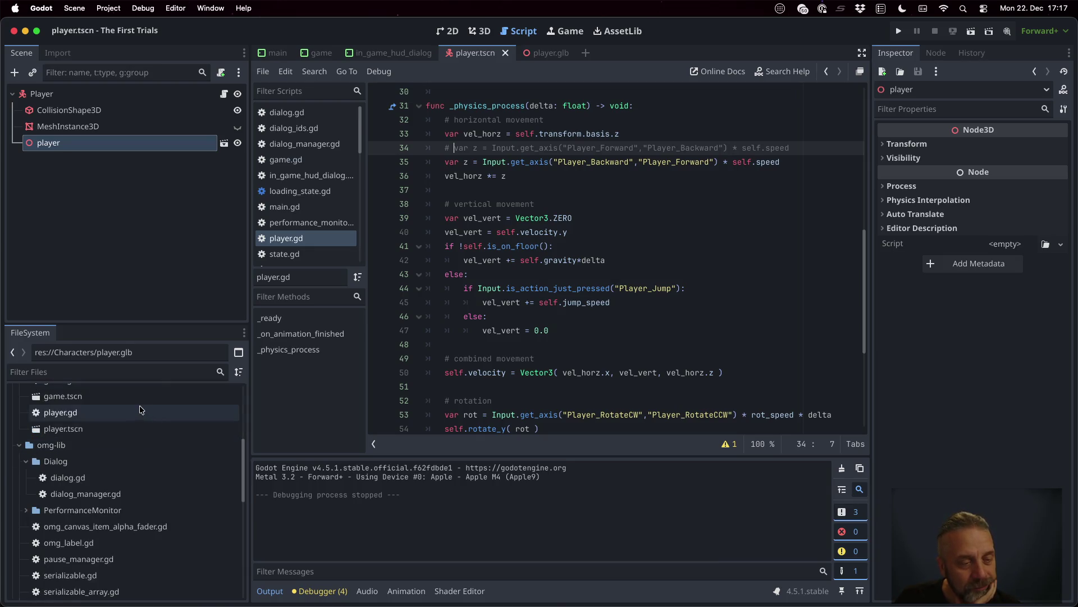
- In game.tscn, select the Player's SpringArm3D and frame it with the player in the 3D view
double_click(139, 396)
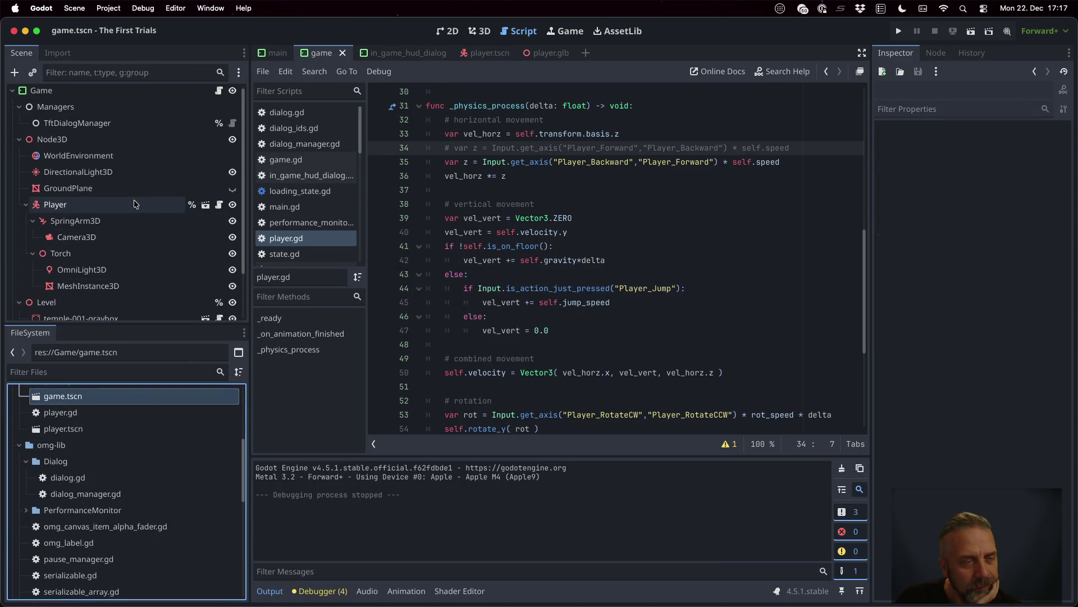
left_click(133, 204)
left_click(84, 221)
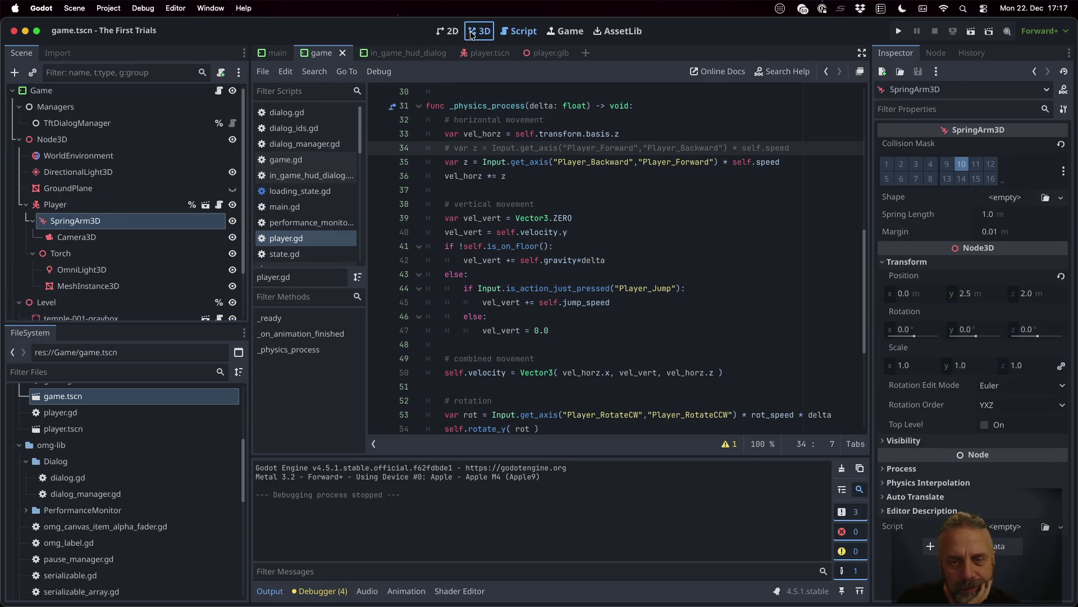
left_click(472, 34)
middle_click_drag(720, 256, 679, 251)
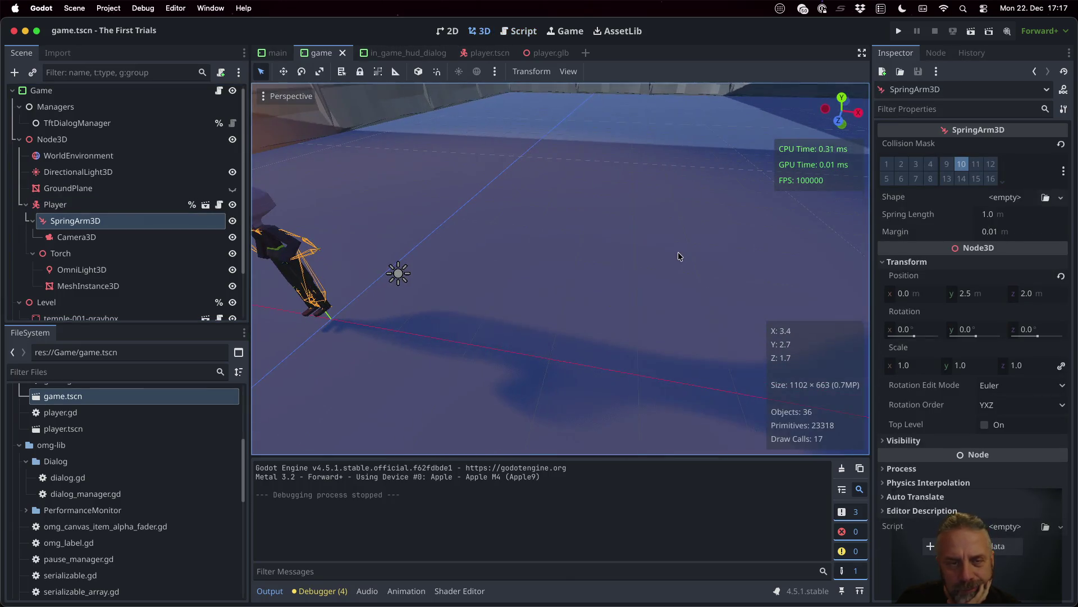
key("f")
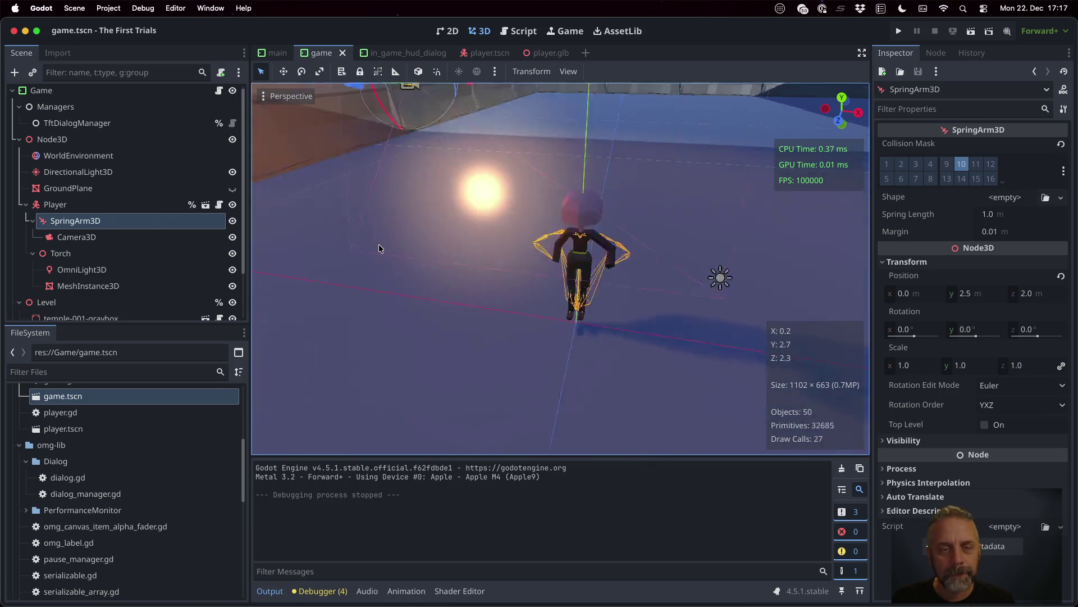
mouse_move(378, 243)
middle_mouse_down()
mouse_move(576, 275)
mouse_move(508, 270)
mouse_move(510, 220)
mouse_move(591, 250)
mouse_move(543, 250)
middle_mouse_up()
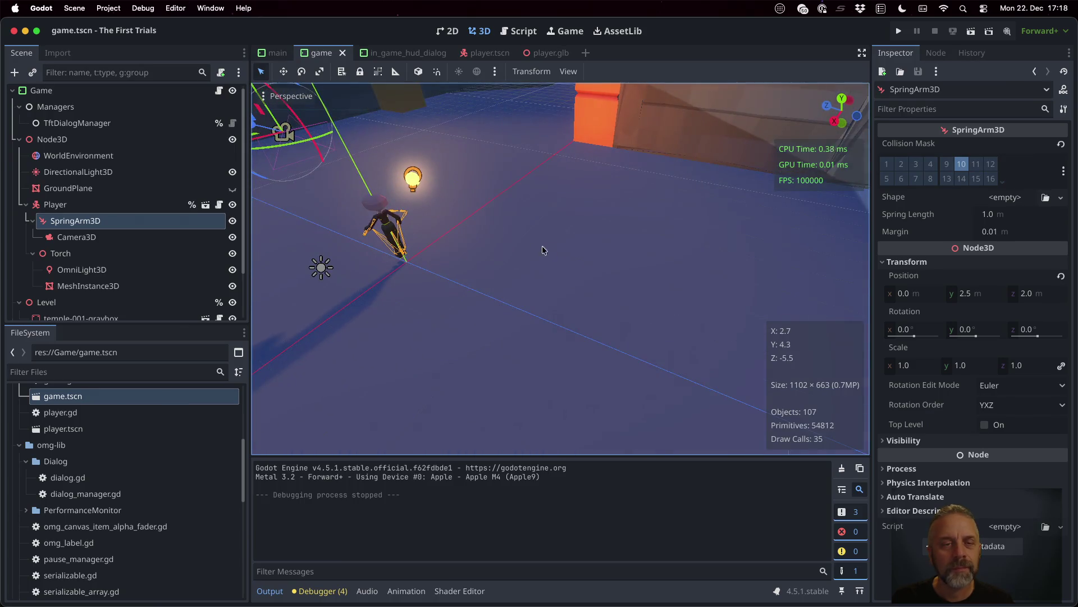
mouse_move(357, 141)
middle_mouse_down()
mouse_move(384, 161)
mouse_move(440, 164)
middle_mouse_up()
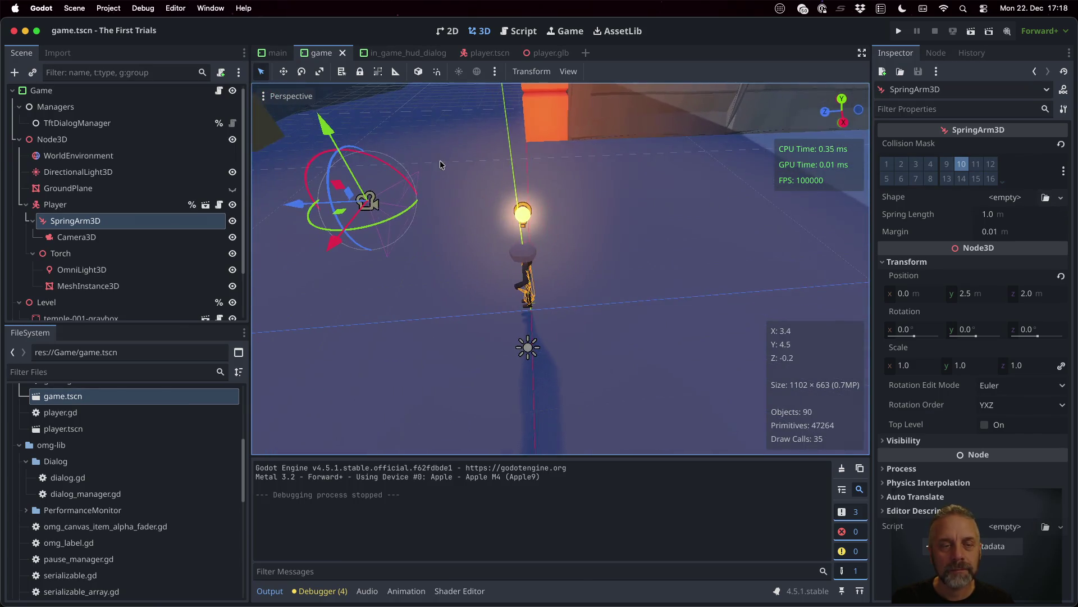
- Move the SpringArm3D to Z -1.545 and tilt it to -135.6° on X, then launch the game
left_click_drag(302, 205, 566, 200)
left_click_drag(611, 142, 599, 149)
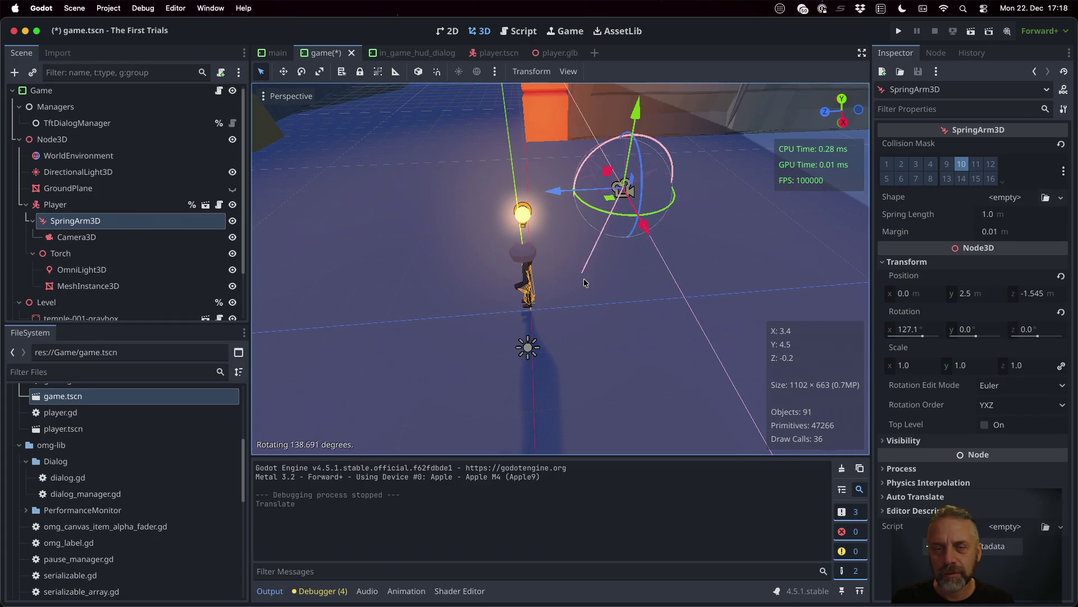
left_click_drag(584, 283, 645, 299)
mouse_move(646, 299)
middle_mouse_down()
mouse_move(732, 290)
mouse_move(721, 290)
mouse_move(724, 249)
mouse_move(644, 249)
middle_mouse_up()
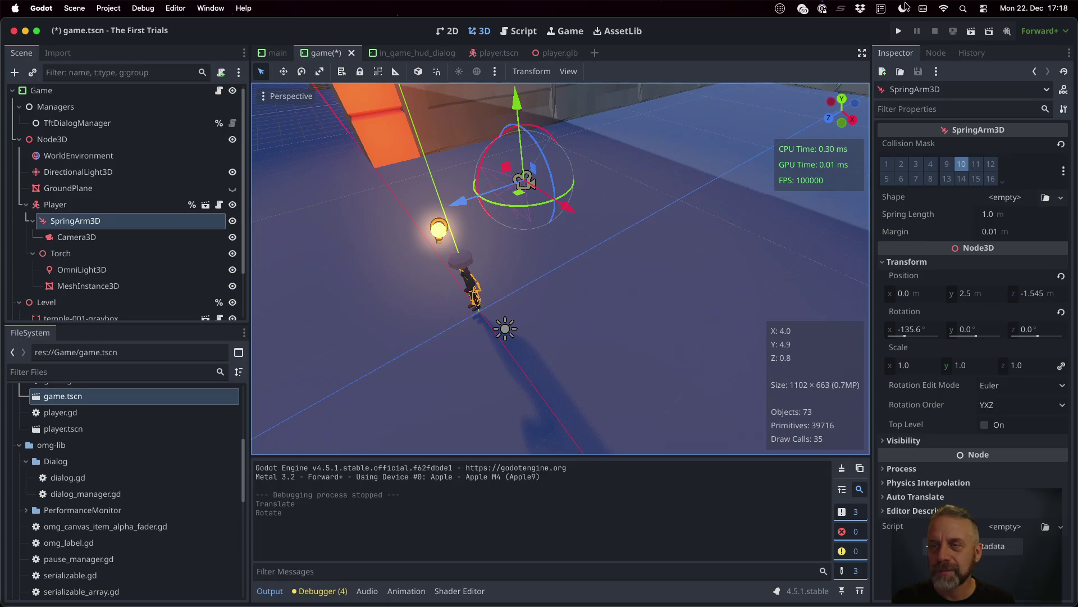
left_click(897, 31)
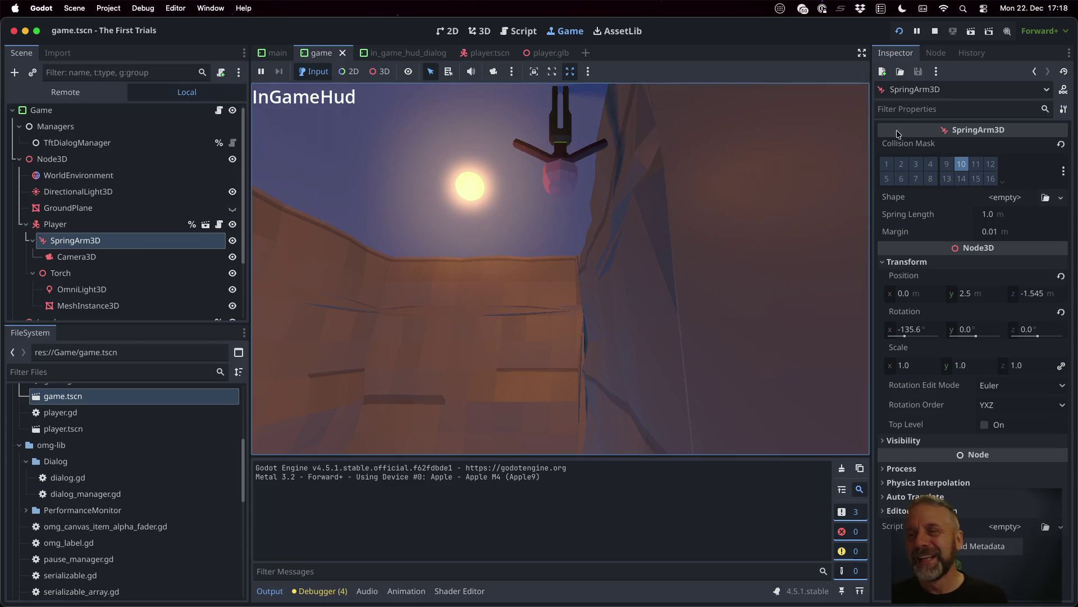
left_click(934, 28)
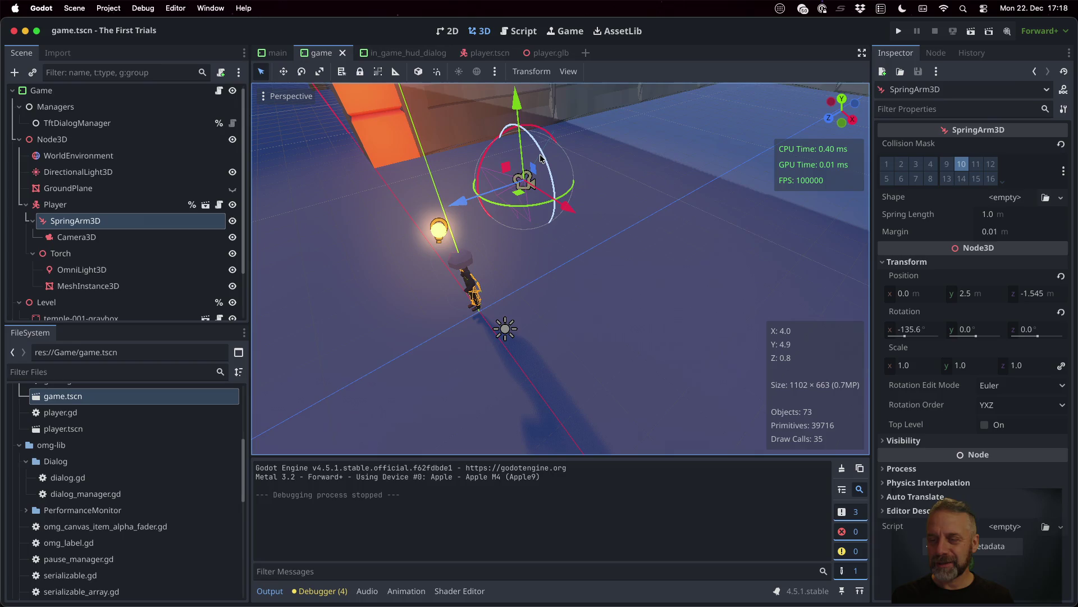
- Cancel a gizmo rotation attempt and reset the SpringArm3D rotation to zero
left_click_drag(541, 158, 534, 149)
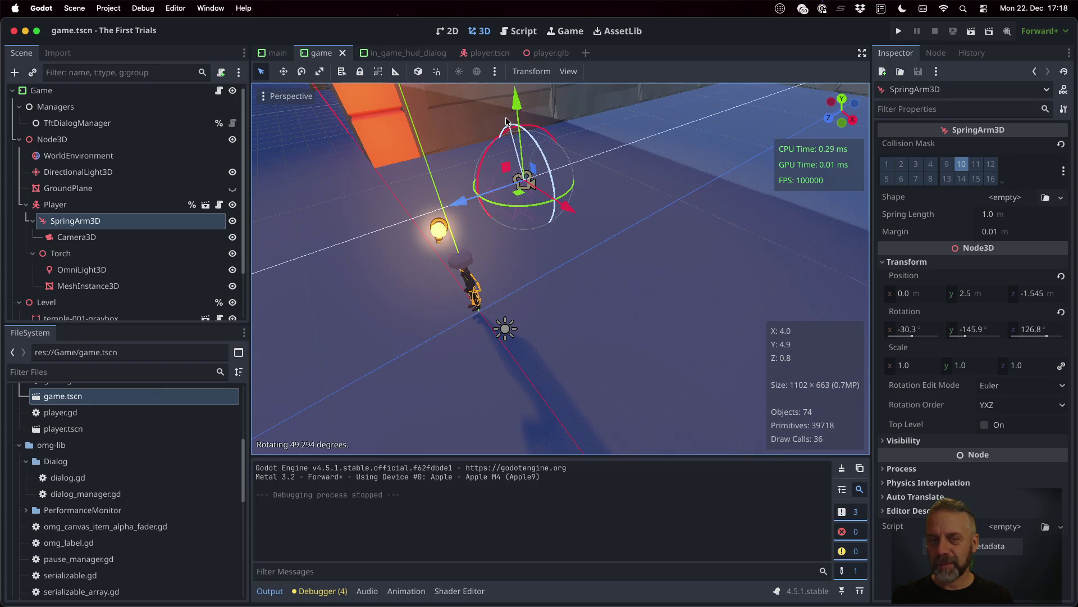
left_click_drag(484, 122, 469, 160)
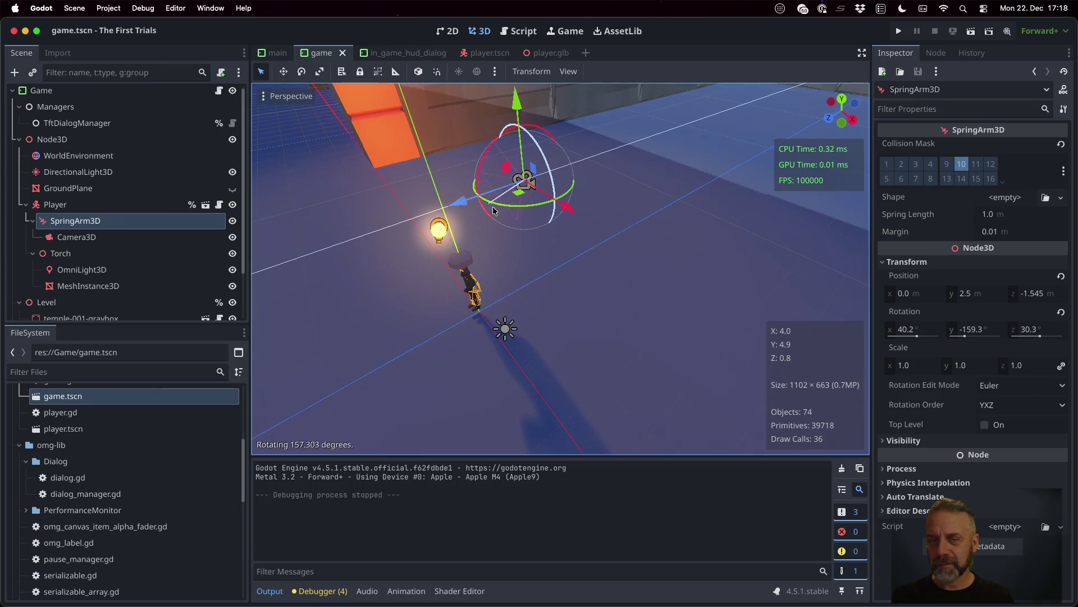
key("Escape")
mouse_move(500, 218)
middle_mouse_down()
mouse_move(602, 239)
mouse_move(633, 211)
mouse_move(633, 234)
mouse_move(808, 263)
middle_mouse_up()
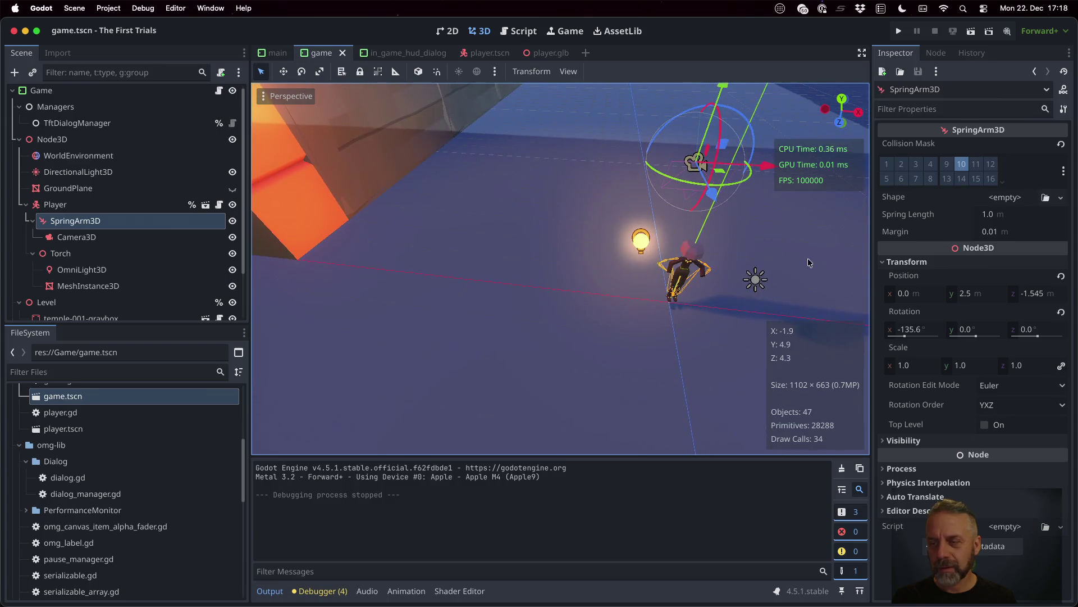
left_click(1062, 313)
middle_click_drag(776, 224, 679, 225)
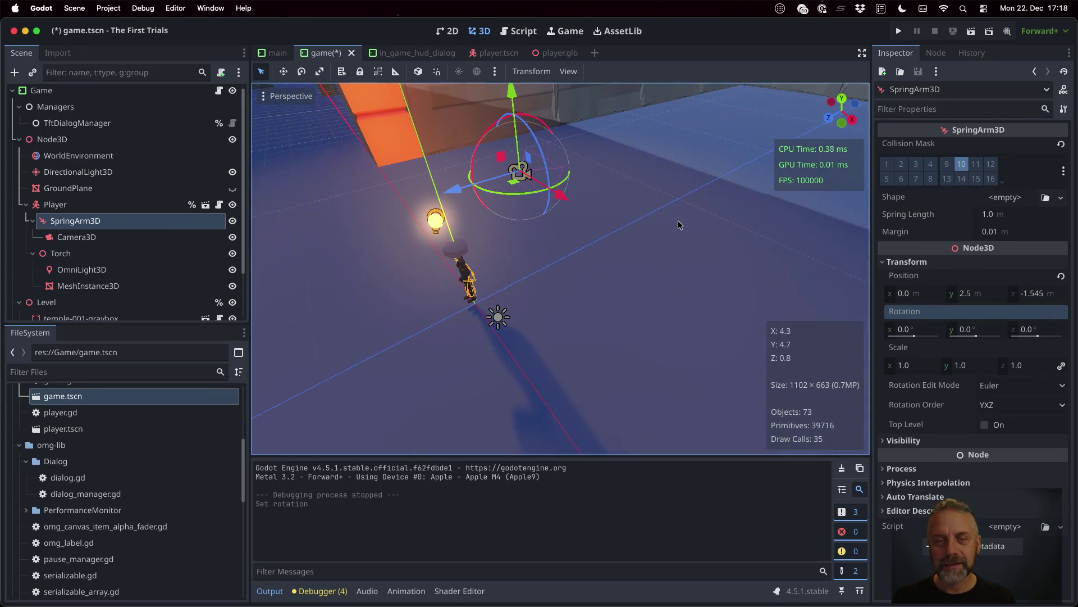
- Turn the SpringArm3D to 180° on Y, save the game scene and launch the game
left_click_drag(515, 197, 547, 194)
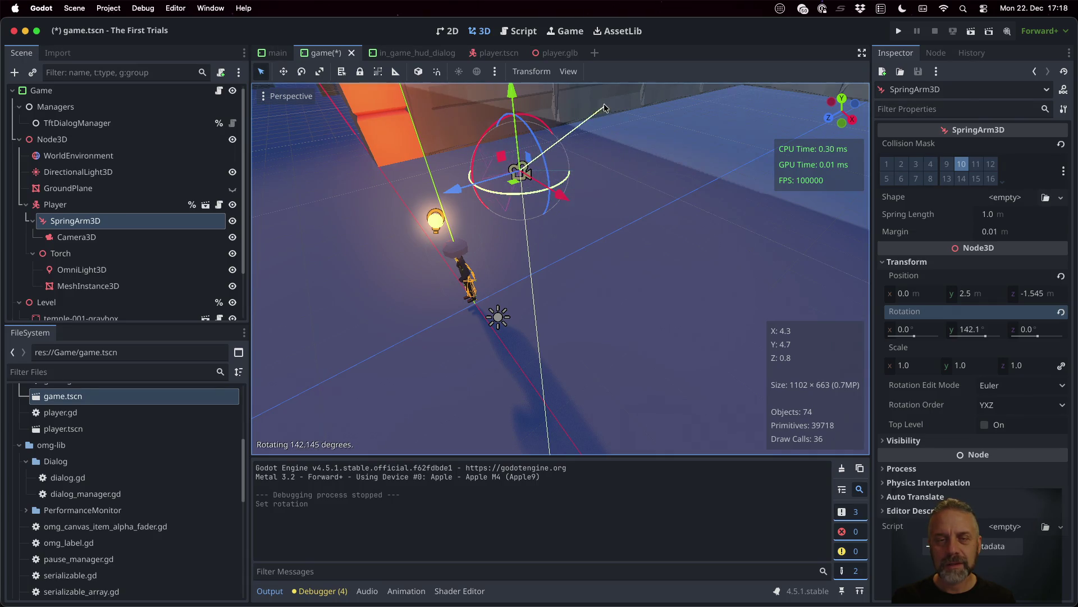
left_click_drag(621, 143, 518, 101)
left_click_drag(533, 103, 532, 103)
left_click(977, 331)
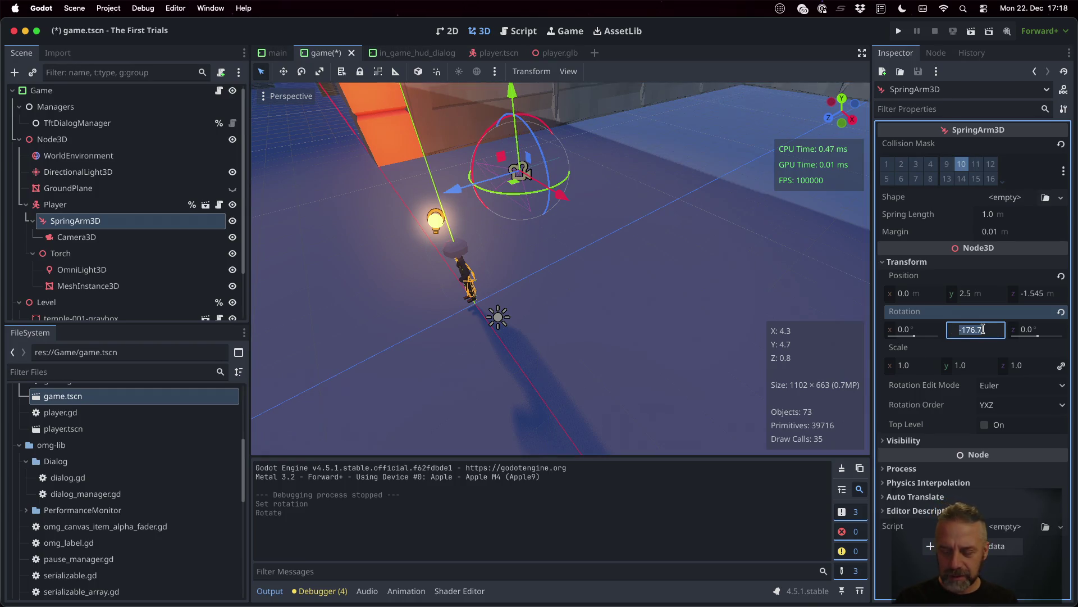
type("180")
key("ctrl+s")
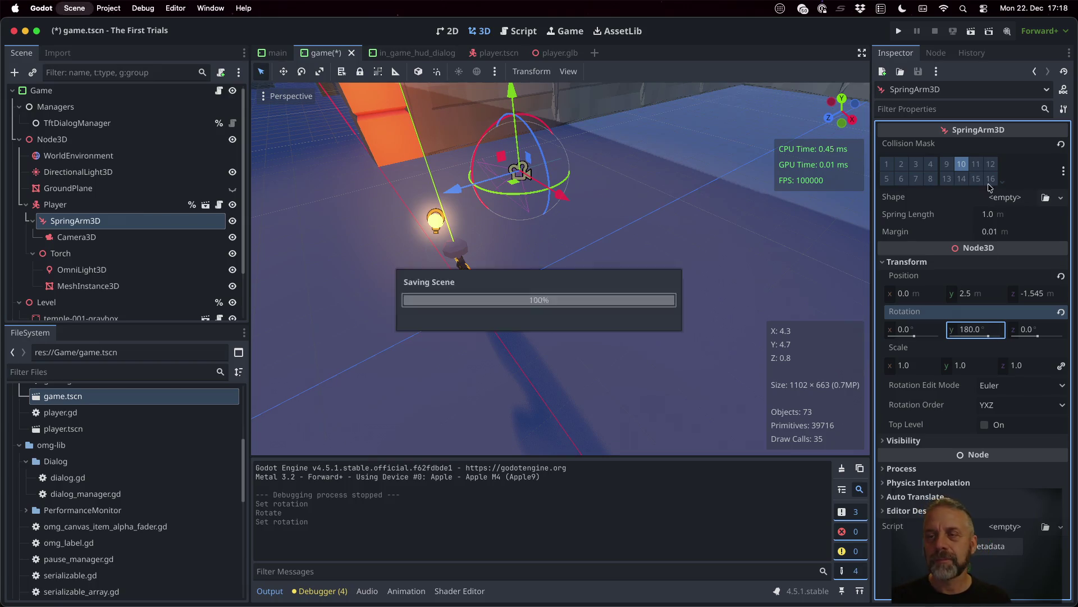
left_click(902, 31)
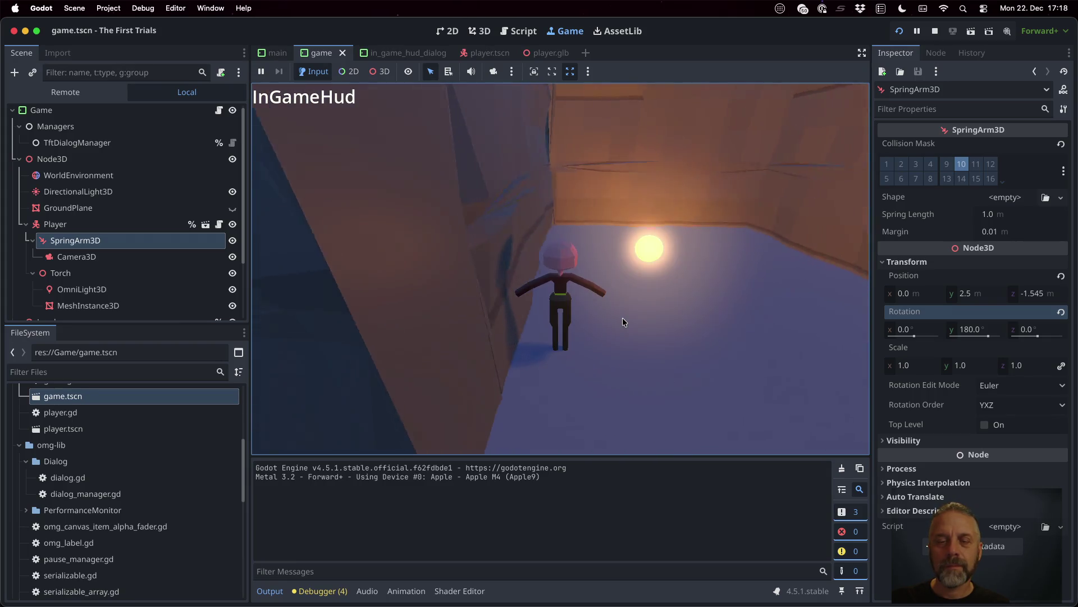
- Steer the player along the temple walls toward the torch light, then stop the game
key("w")
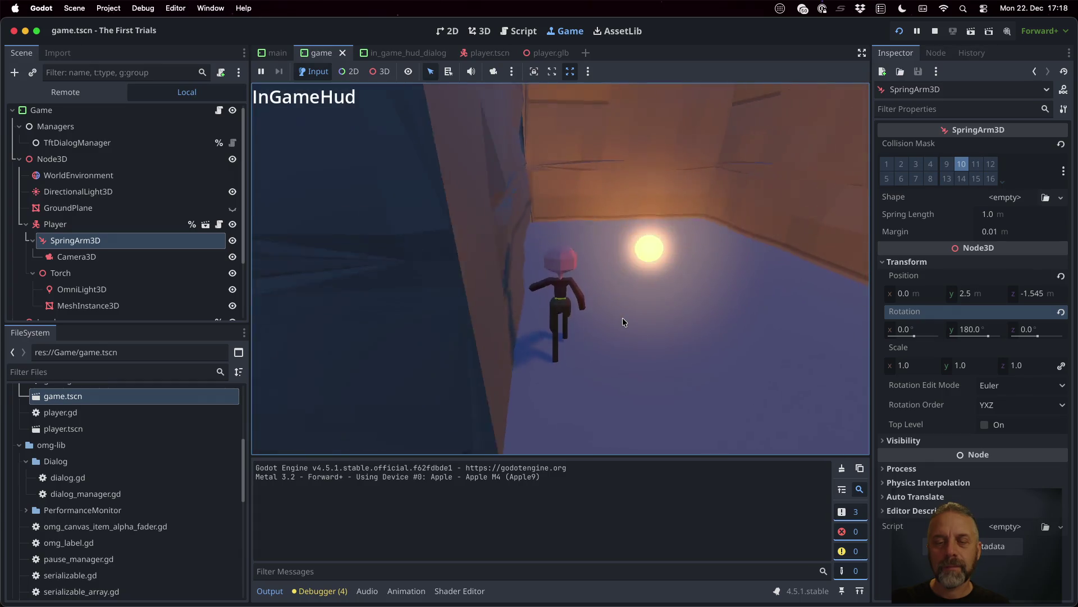
key("a")
key("w")
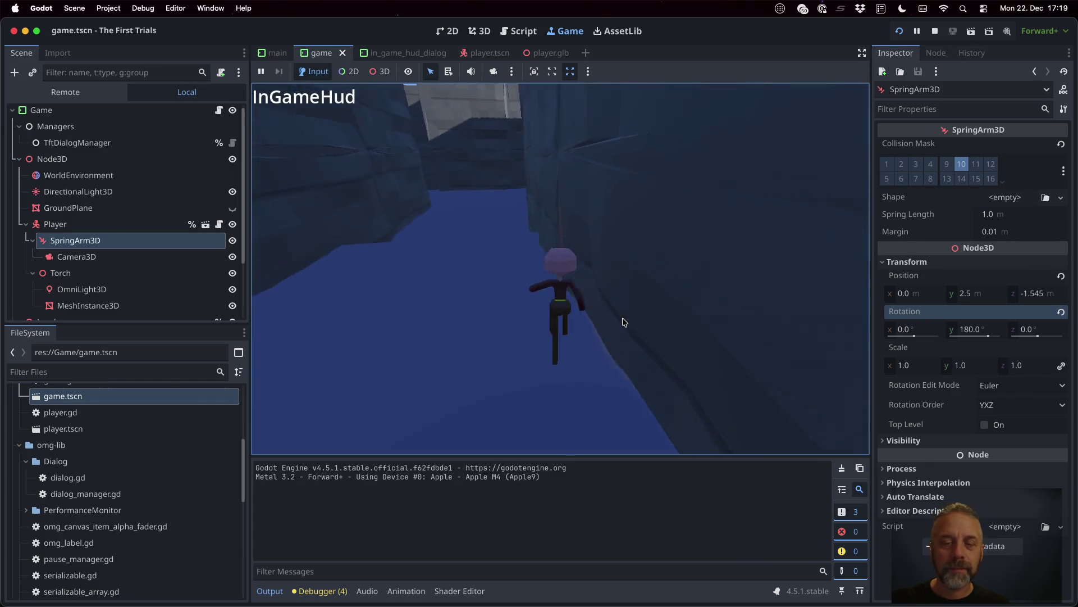
key("w")
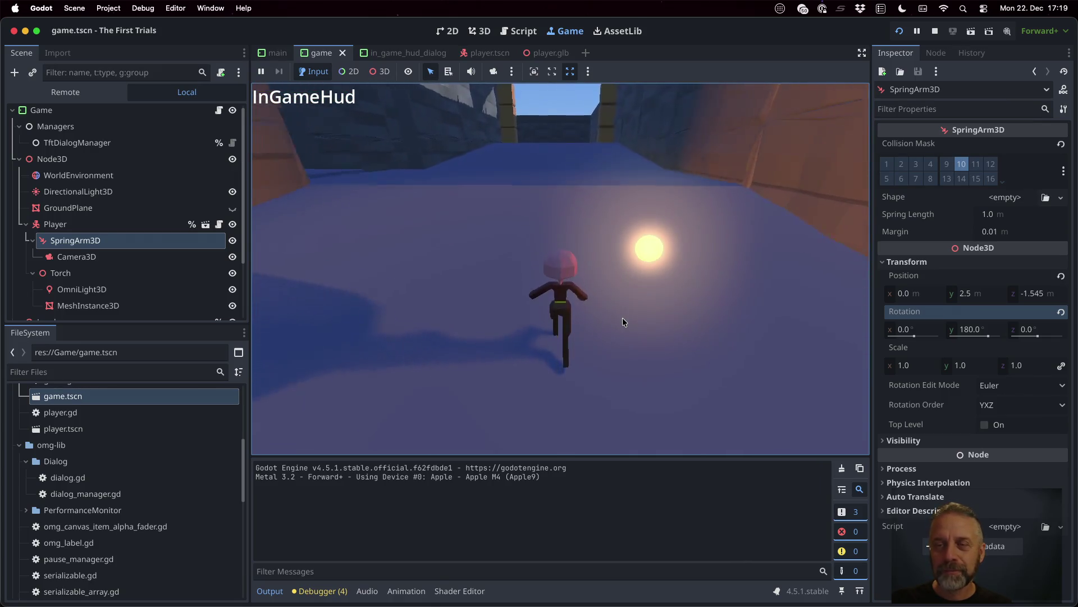
key("super+period")
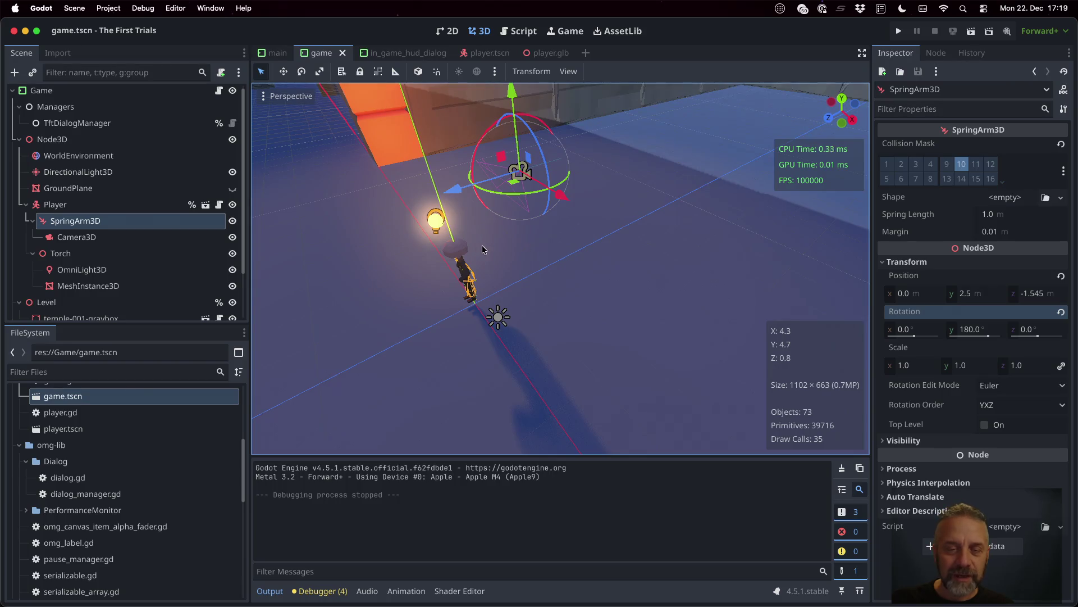
- Move the Torch node (not its glow sphere) right and down to the player's hand height
middle_click_drag(482, 249, 587, 253)
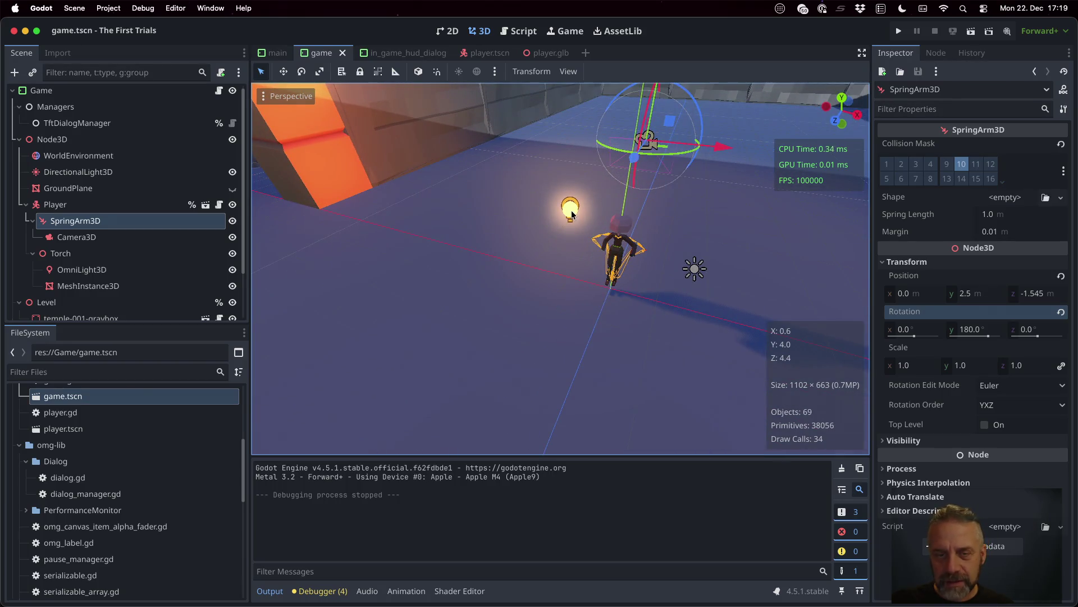
left_click(572, 214)
left_click_drag(637, 224, 692, 234)
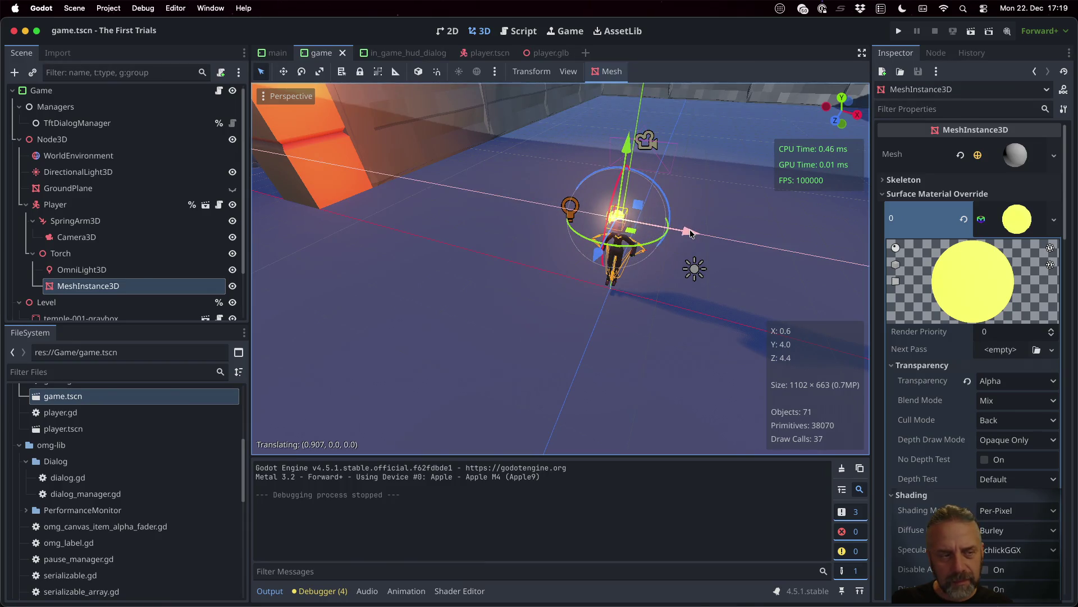
key("super+z")
left_click(118, 252)
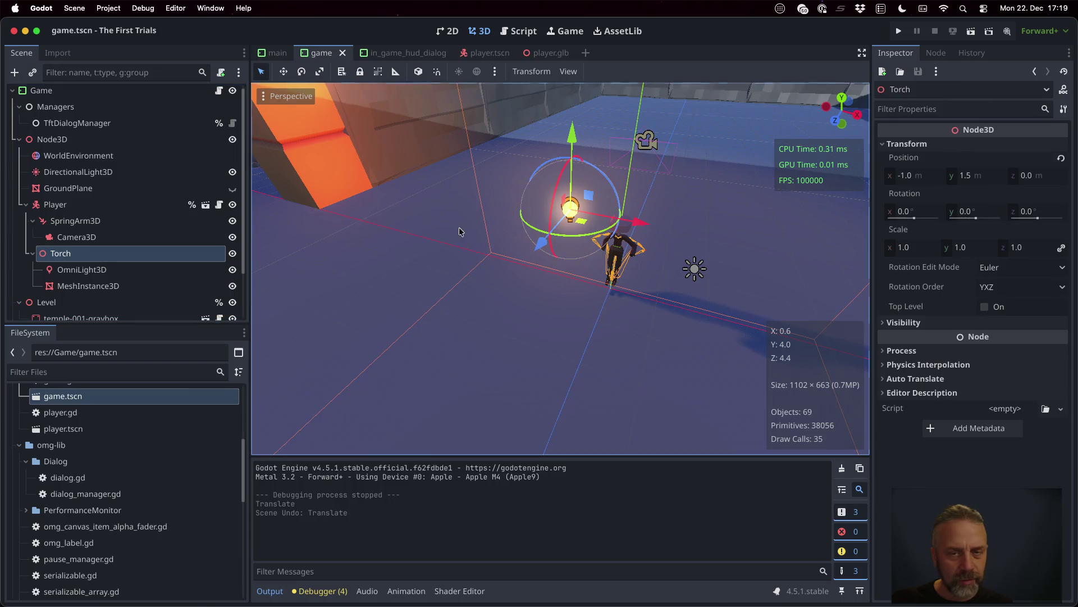
left_click_drag(633, 222, 732, 235)
middle_click_drag(765, 266, 529, 190)
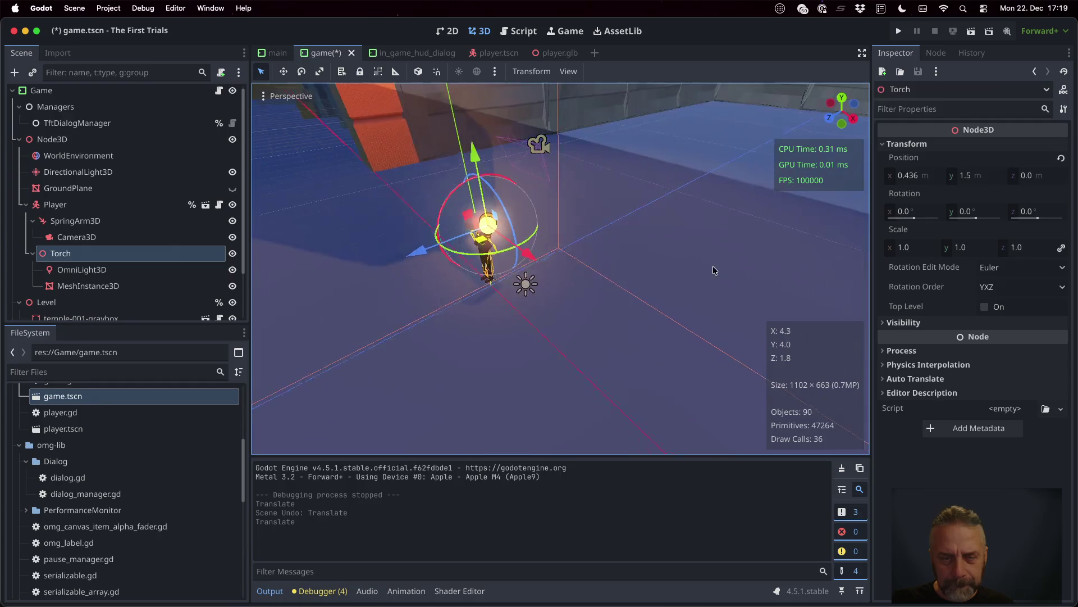
left_click_drag(455, 153, 529, 245)
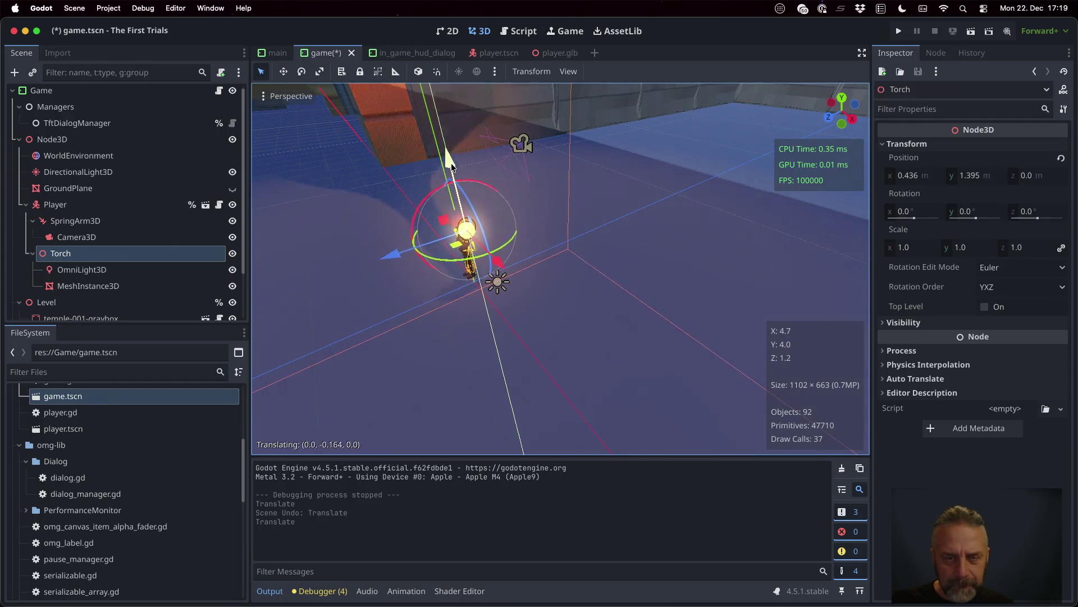
- Push the Torch forward onto the hand at 0.323, 1.011, 0.275, then save and run the game
mouse_move(529, 245)
middle_mouse_down()
mouse_move(731, 287)
mouse_move(665, 279)
middle_mouse_up()
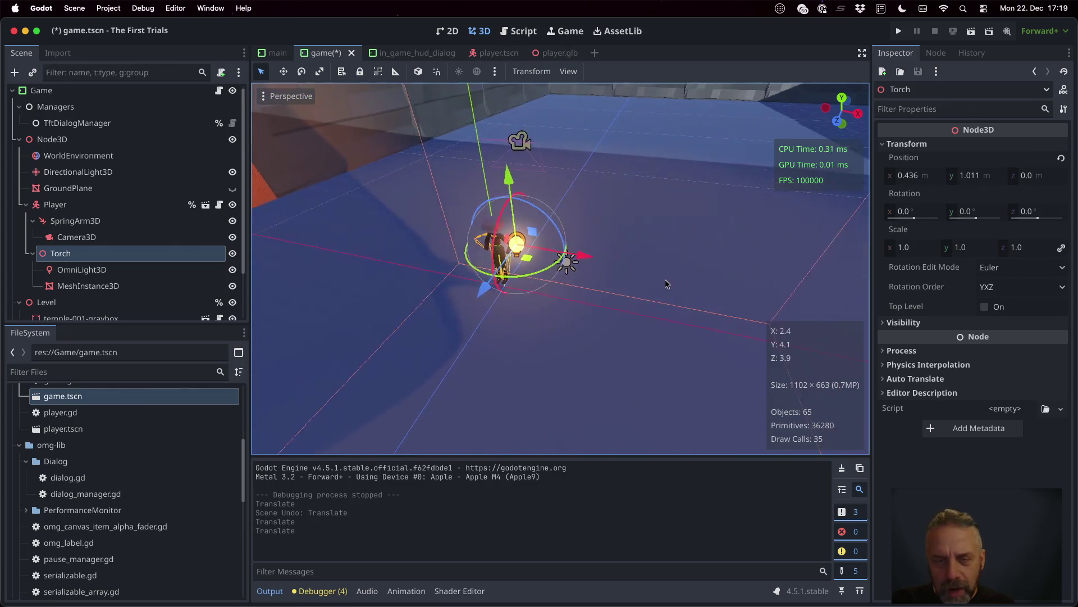
scroll(575, 281, "up", 3)
middle_click_drag(575, 281, 582, 257)
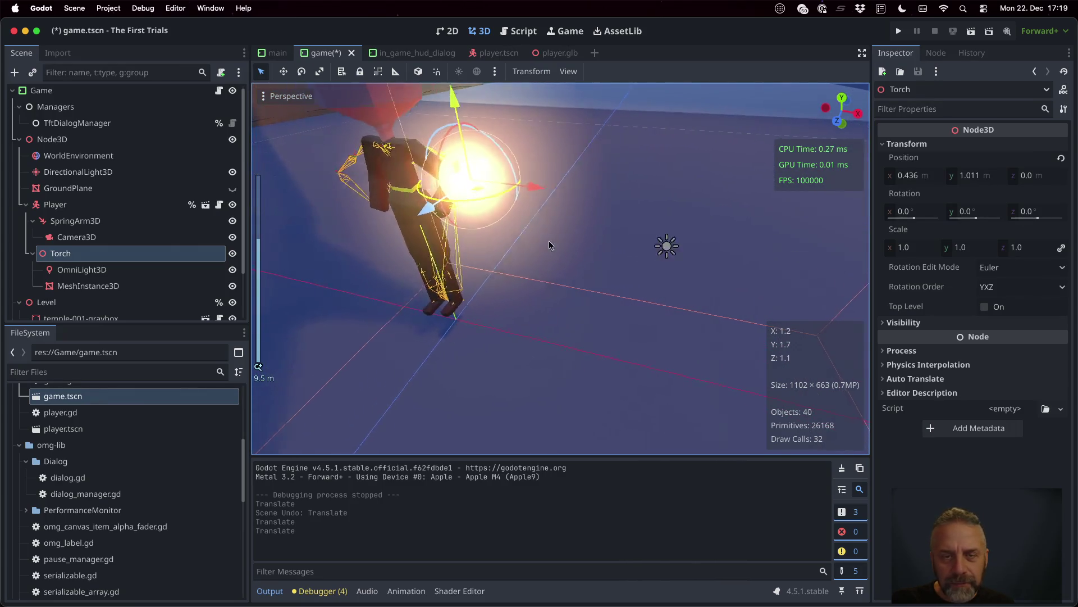
left_click_drag(712, 295, 762, 321)
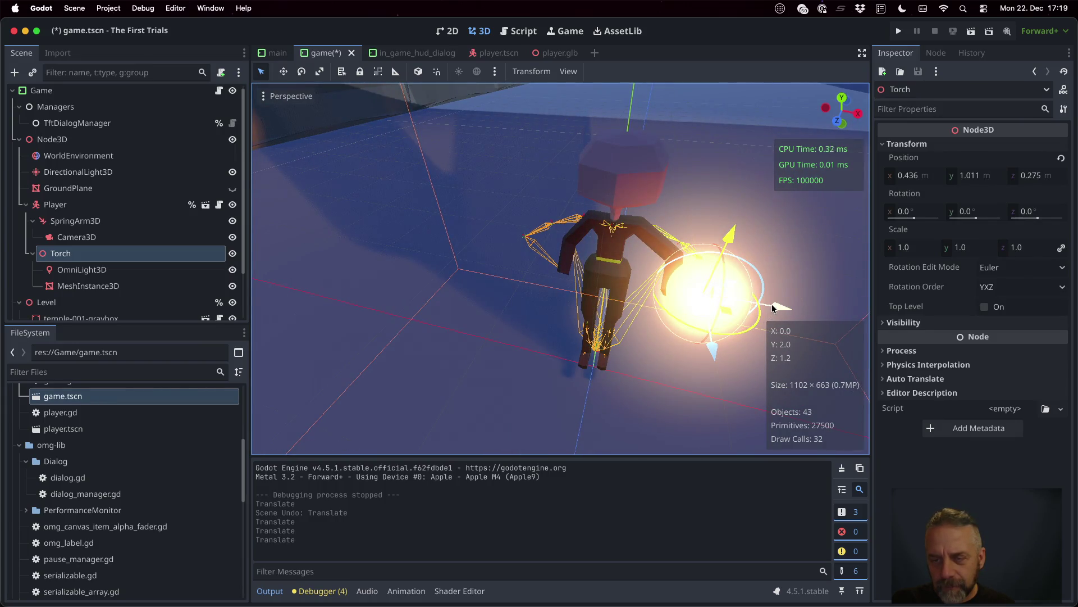
left_click_drag(763, 306, 739, 307)
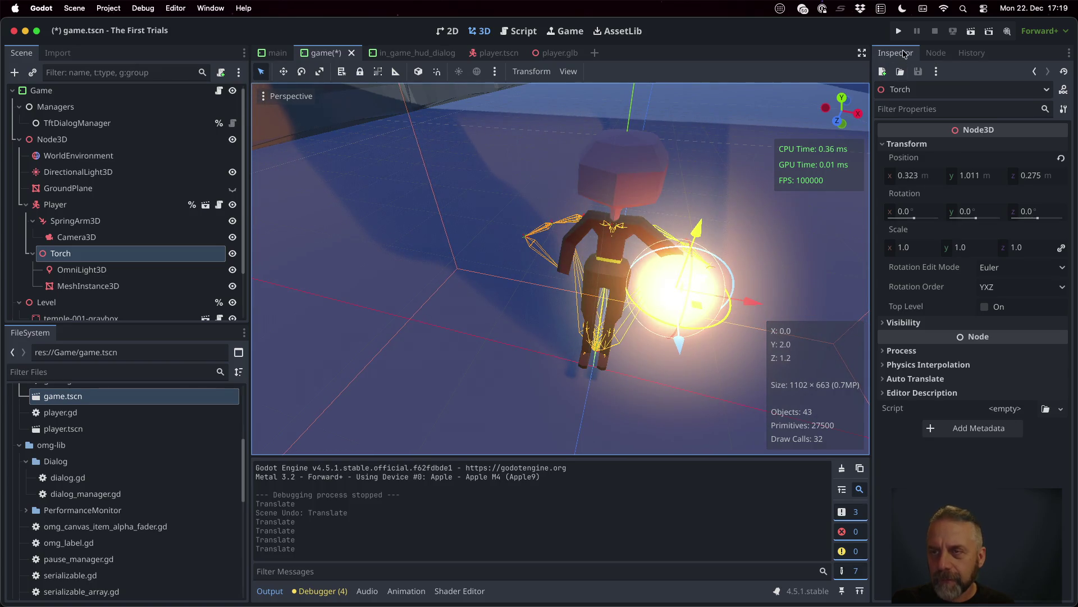
key("super+b")
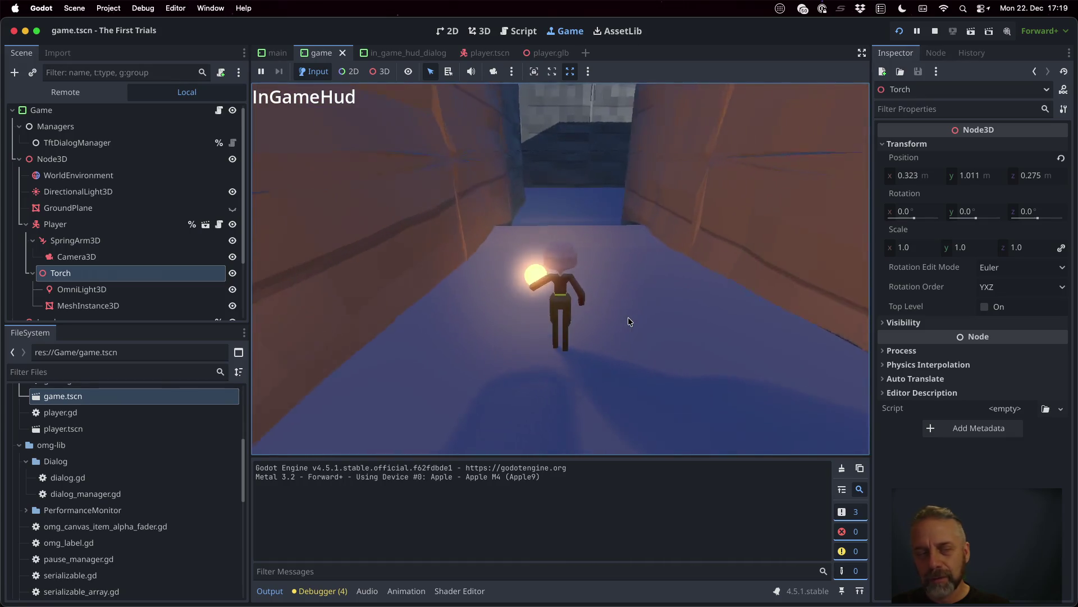
- Stop the running game and select SpringArm3D back in the game scene's 3D editor
left_click(944, 32)
mouse_move(679, 264)
middle_mouse_down()
mouse_move(736, 298)
mouse_move(566, 310)
middle_mouse_up()
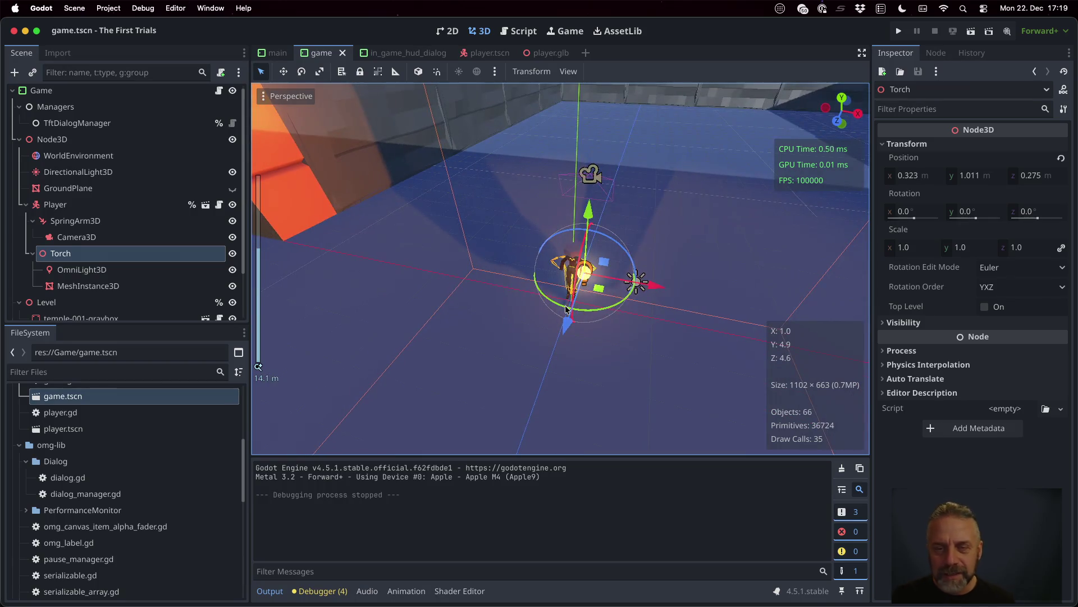
left_click(75, 220)
middle_click_drag(624, 234, 530, 237)
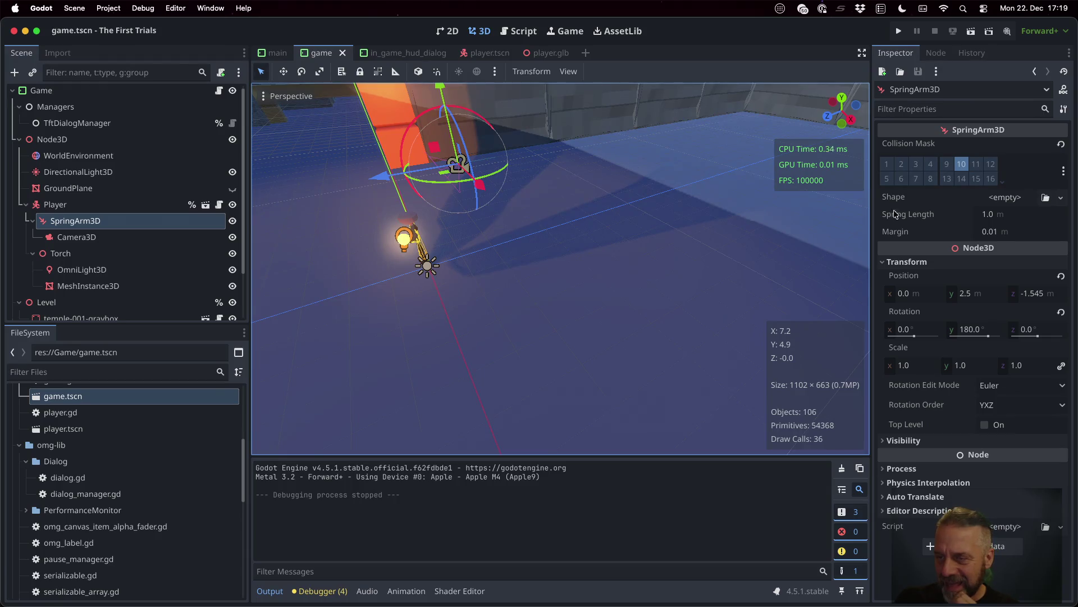
- Give SpringArm3D a new SphereShape3D of radius 0.5 and expand its settings
left_click(997, 200)
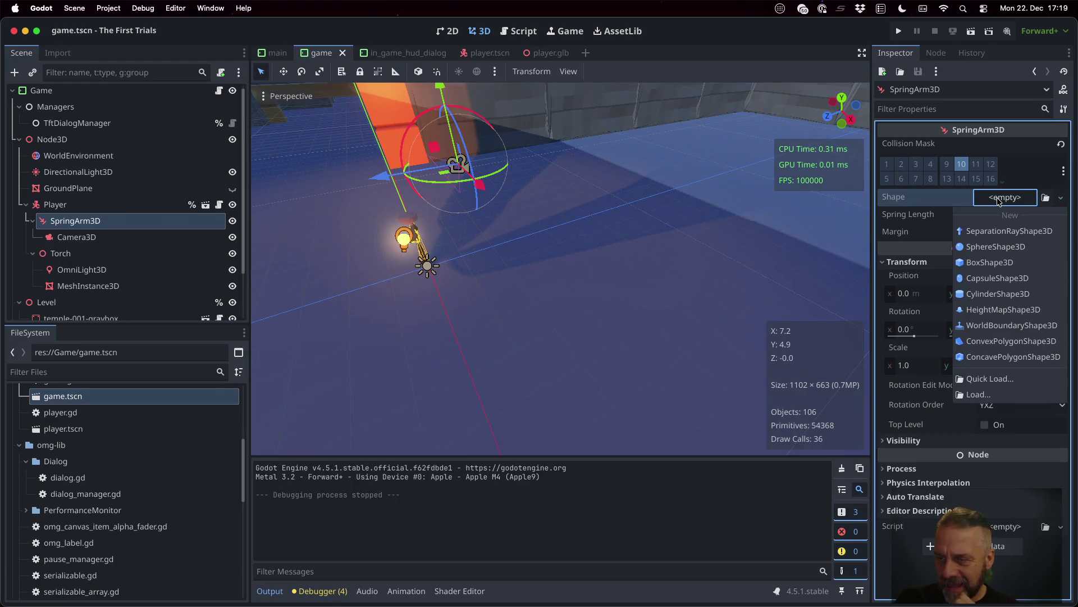
left_click(996, 246)
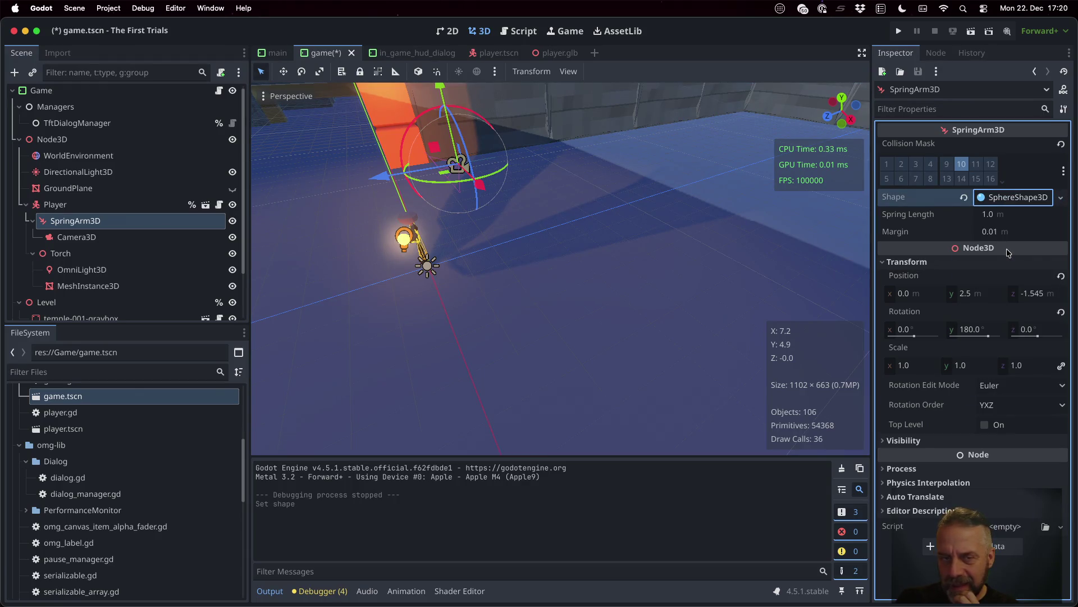
left_click(1013, 200)
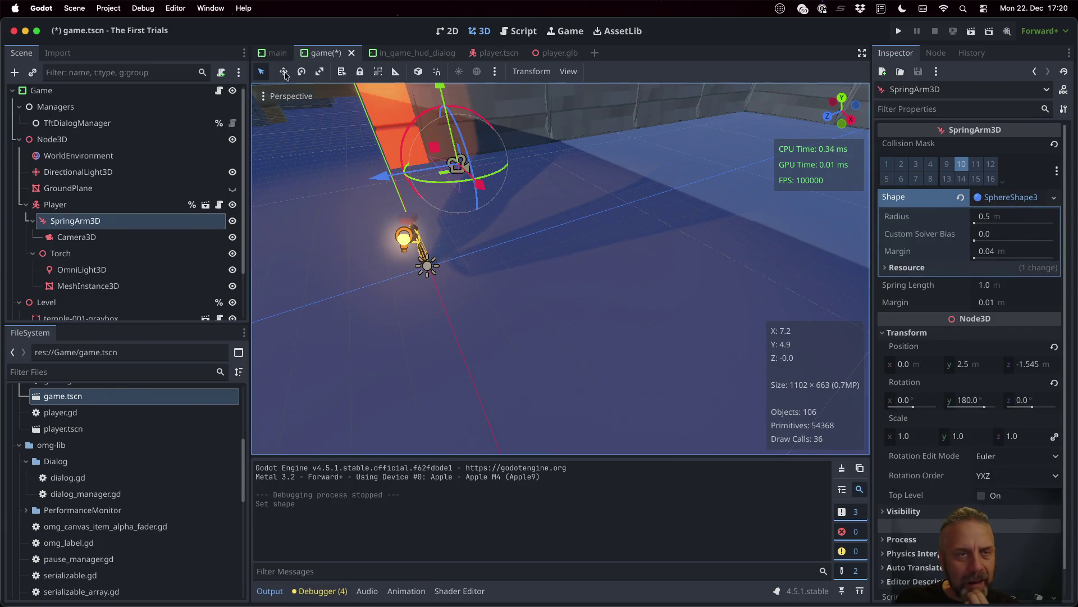
left_click(293, 96)
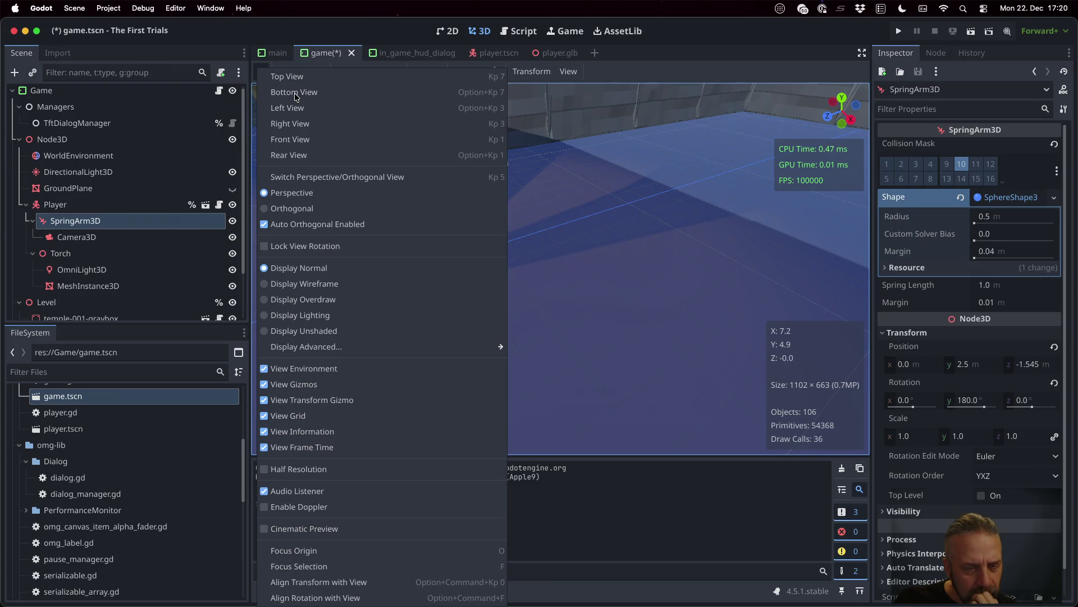
left_click(677, 241)
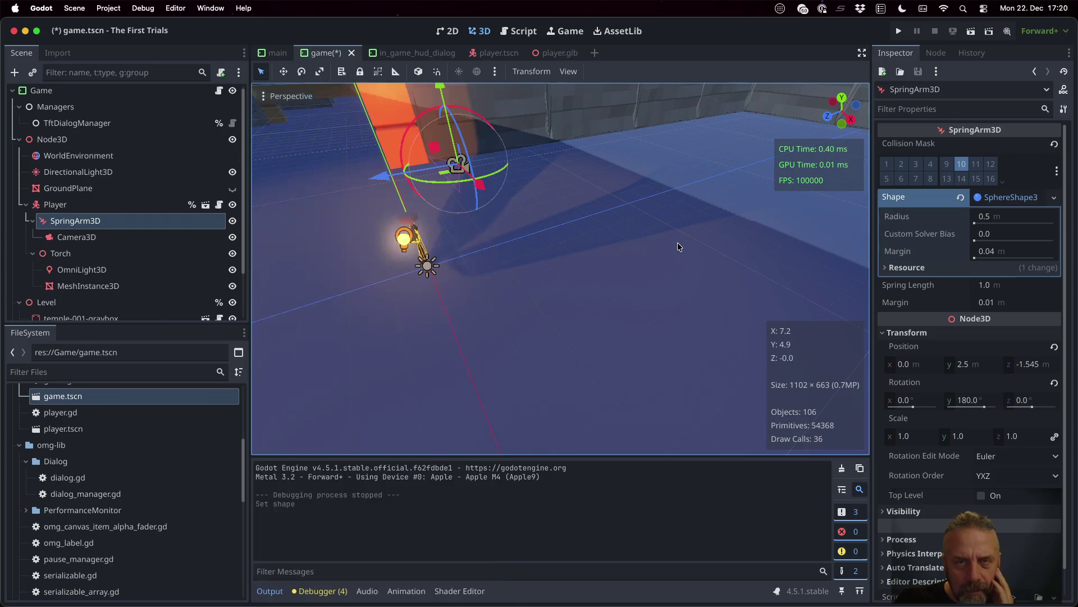
scroll(450, 215, "up", 3)
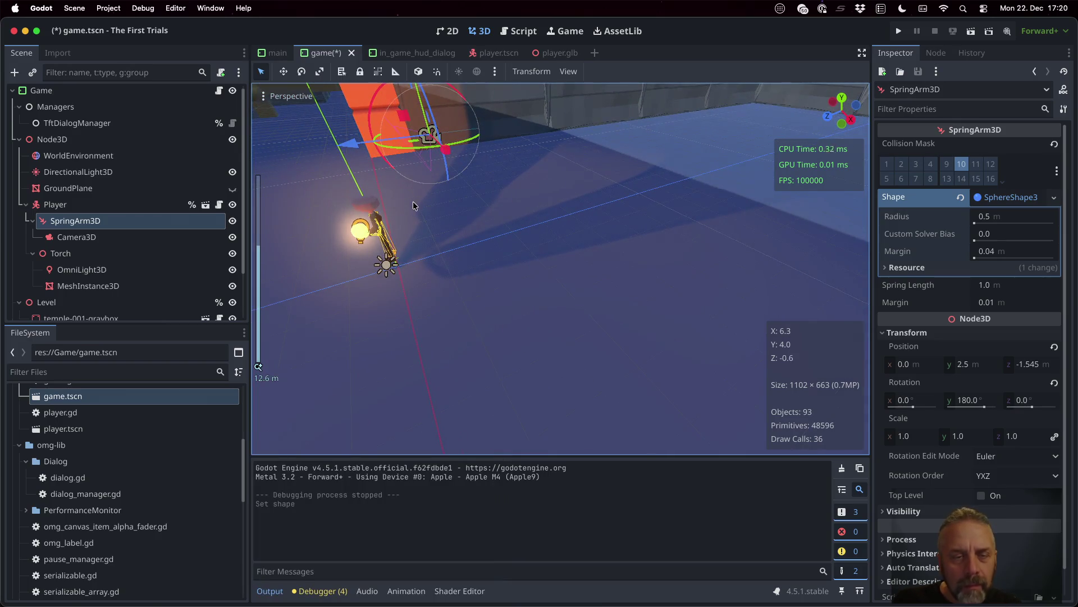
- Inspect the spring arm in the viewport and save the scene before switching to Blender
middle_click_drag(413, 205, 488, 293, "shift")
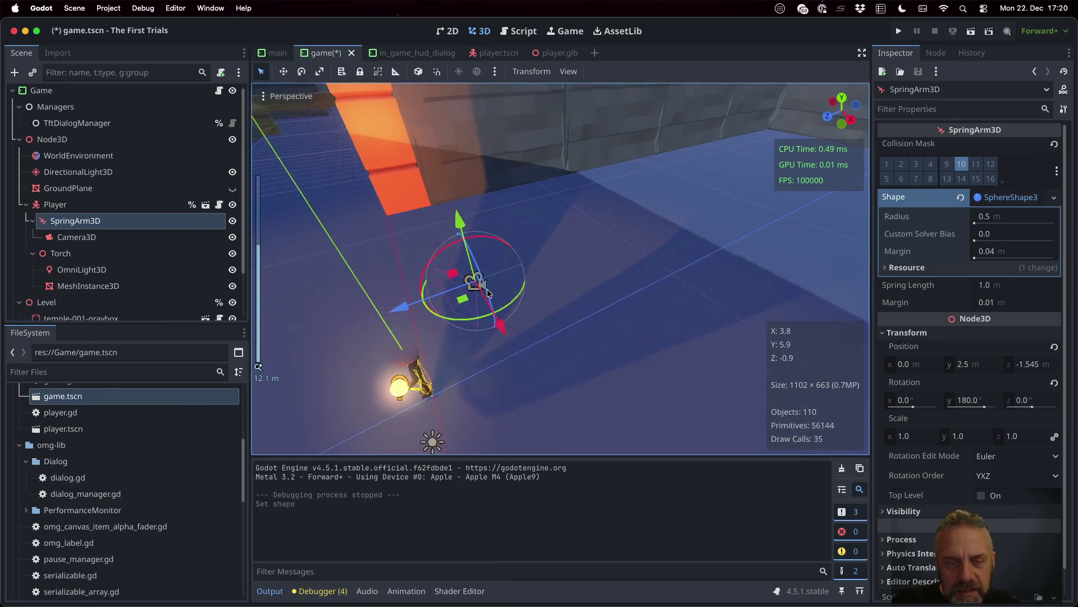
scroll(474, 297, "up", 5)
scroll(450, 309, "down", 6)
middle_click_drag(449, 315, 514, 312)
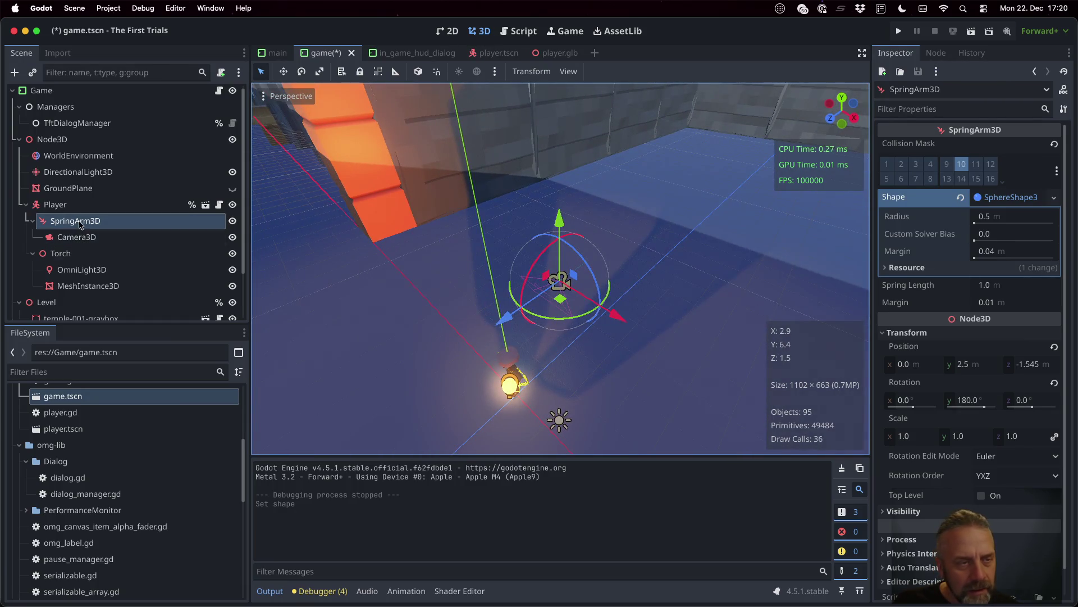
left_click(81, 223)
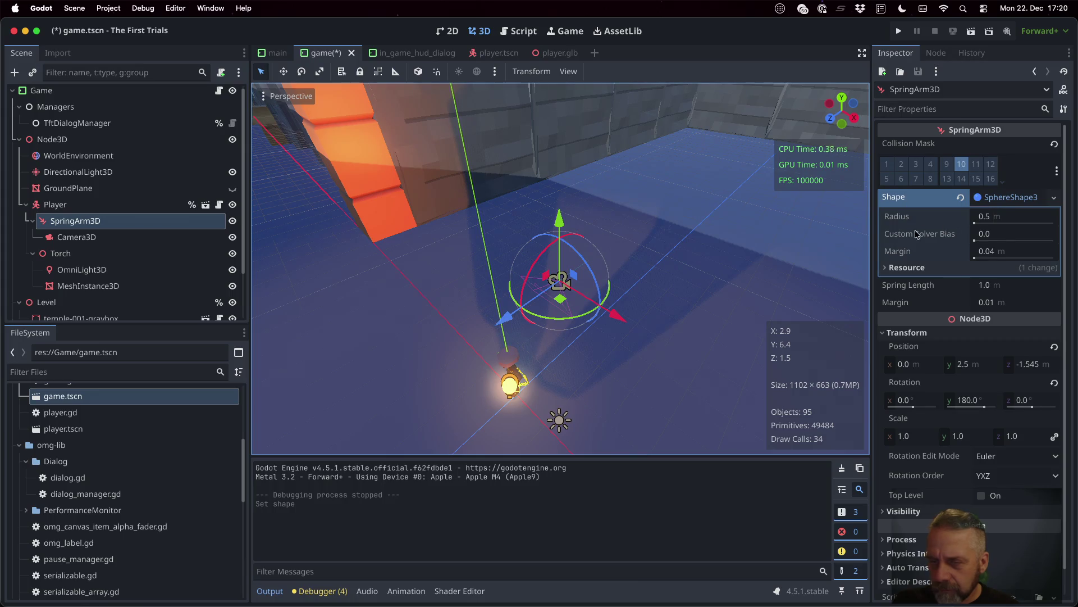
scroll(598, 288, "up", 2)
scroll(598, 289, "up", 2)
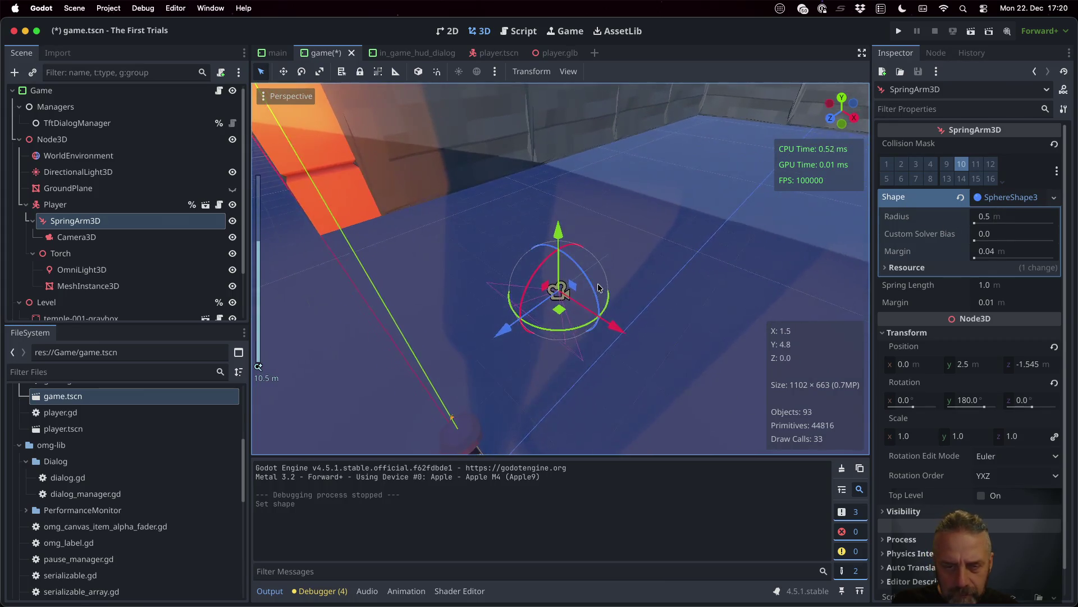
scroll(598, 288, "up", 2)
scroll(598, 288, "up", 1)
scroll(599, 288, "down", 2)
key("super+s")
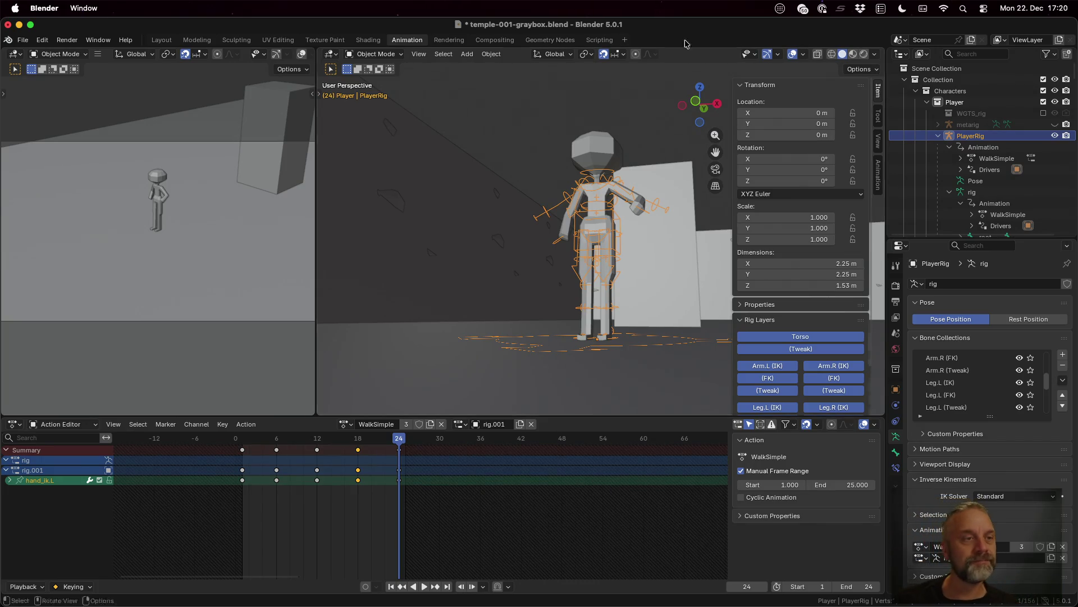
- Start a glTF 2.0 export and expand the Include, Data, scene graph, mesh and material option sections
left_click(24, 42)
mouse_move(43, 262)
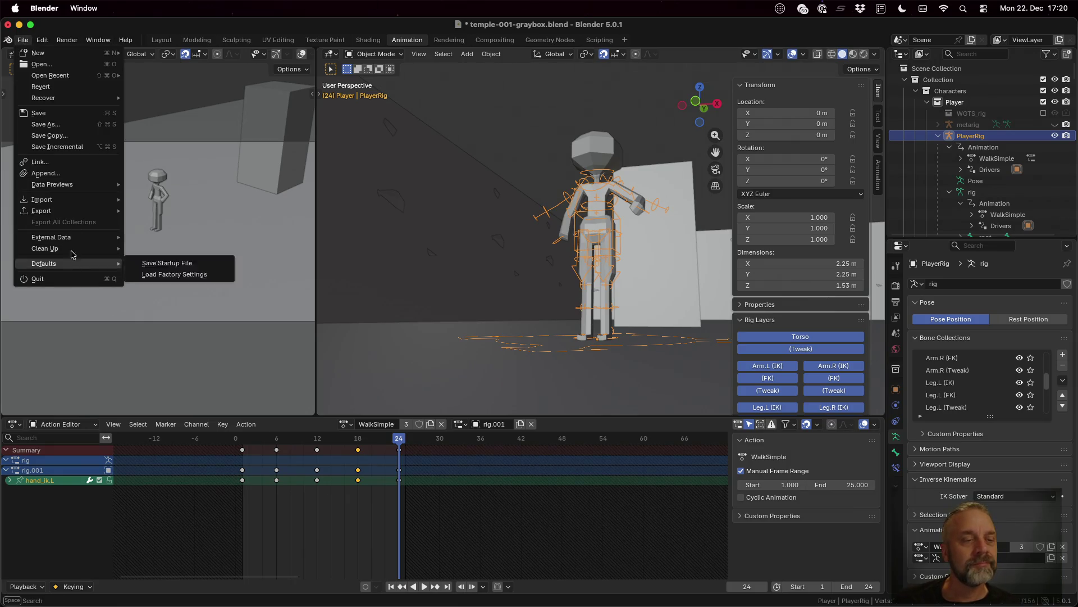
left_click(198, 311)
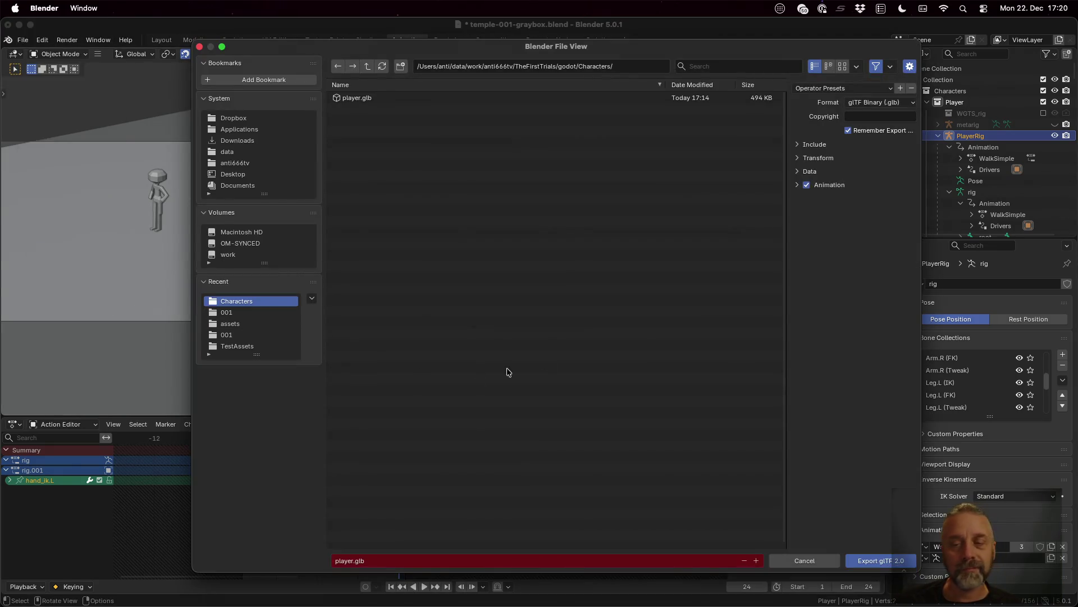
left_click(800, 145)
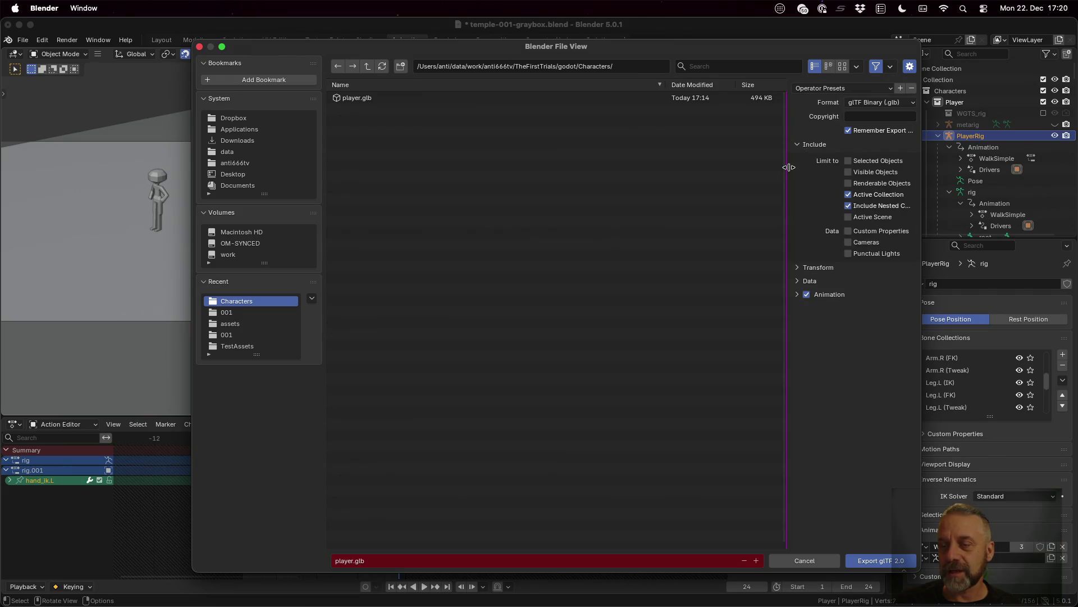
left_click_drag(789, 168, 557, 188)
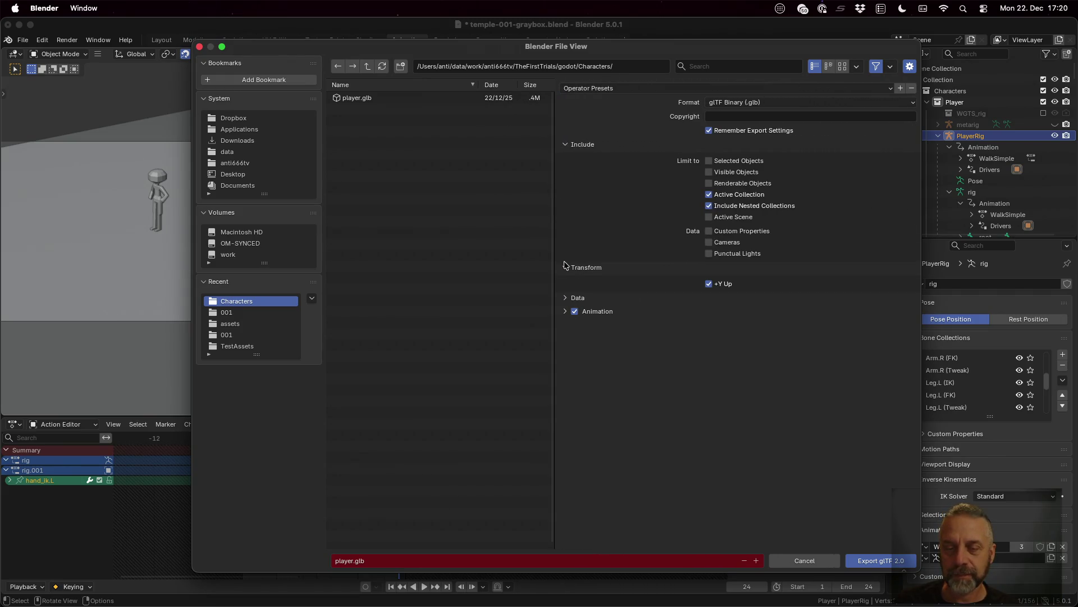
left_click(570, 298)
left_click(566, 425)
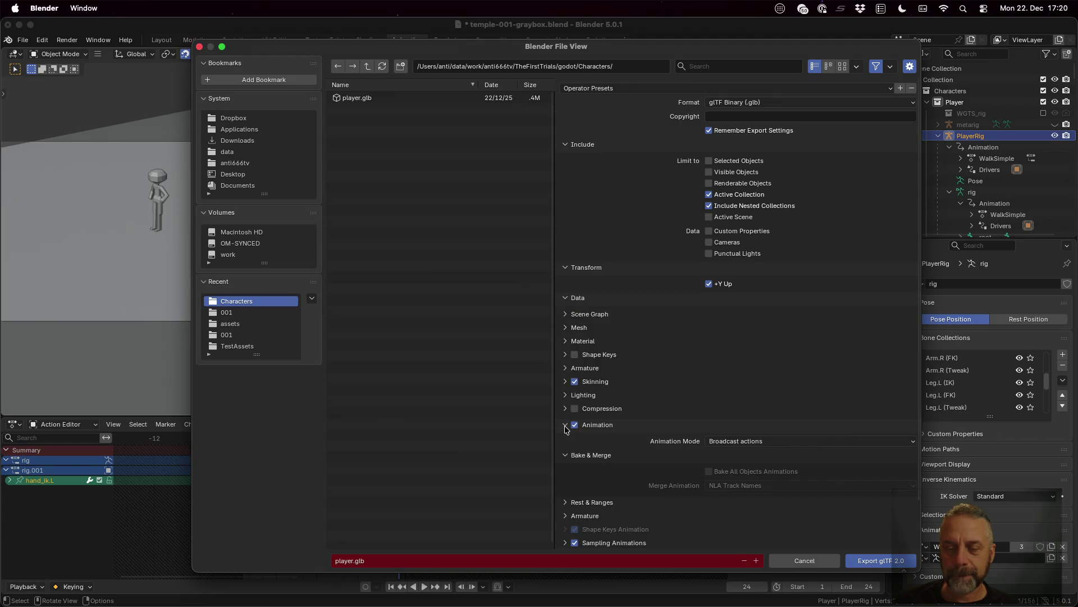
scroll(565, 428, "down", 2)
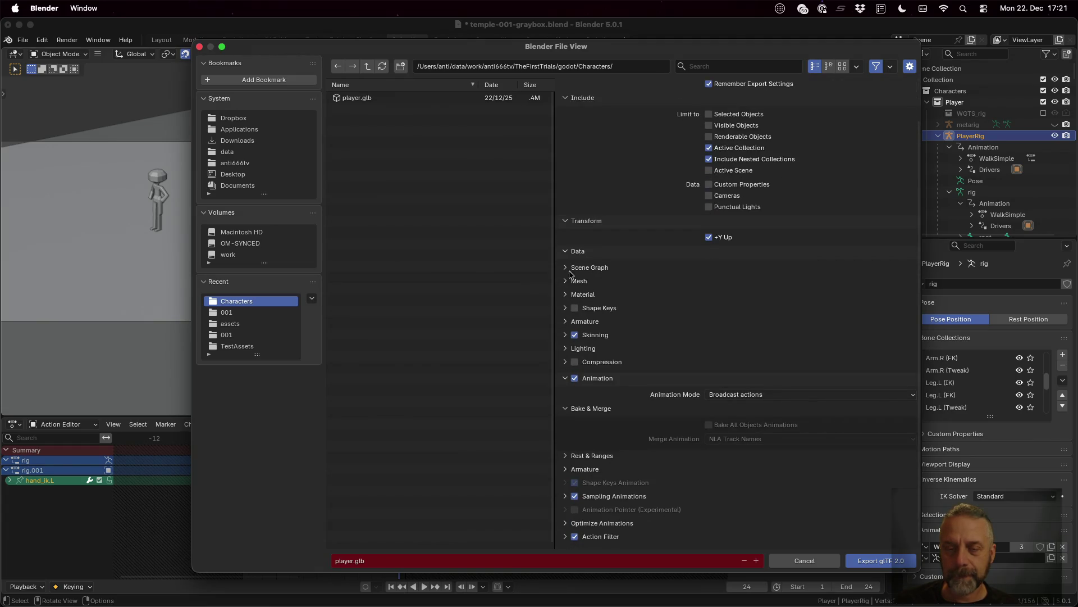
left_click(564, 268)
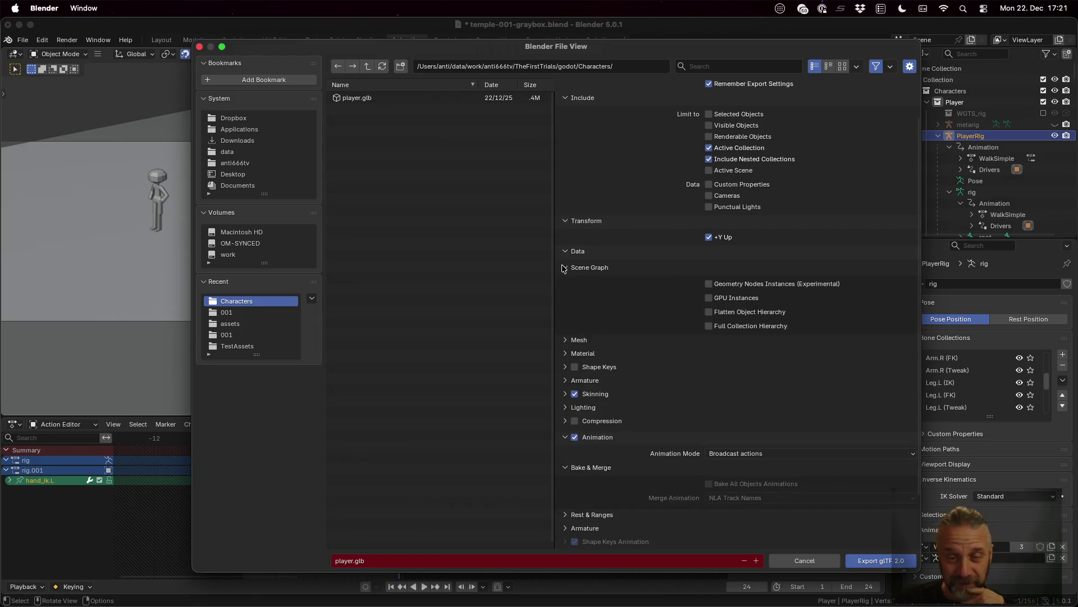
left_click(563, 341)
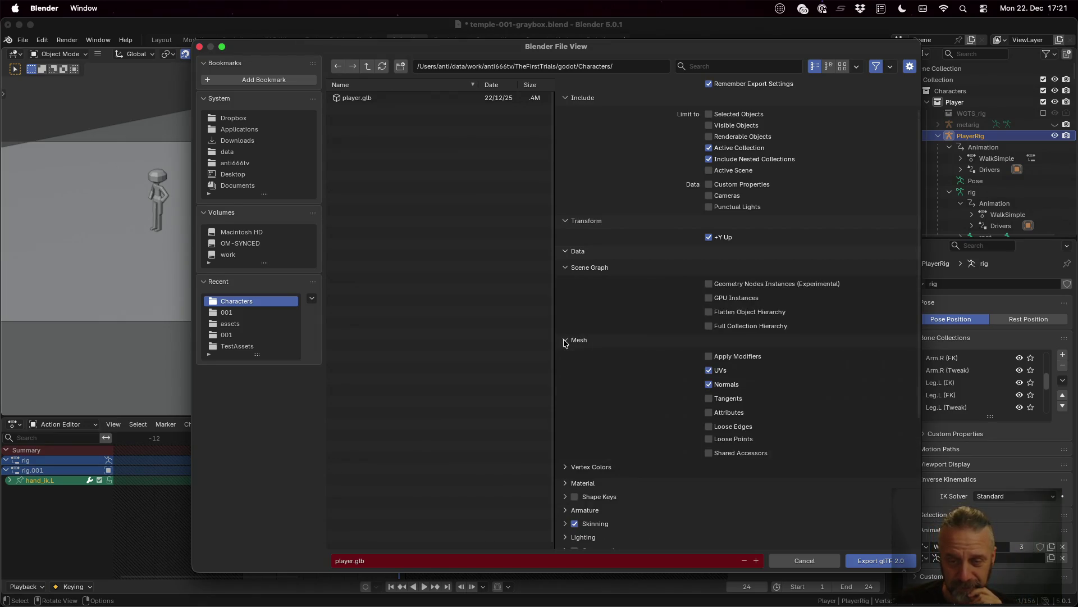
scroll(574, 389, "down", 5)
left_click(571, 356)
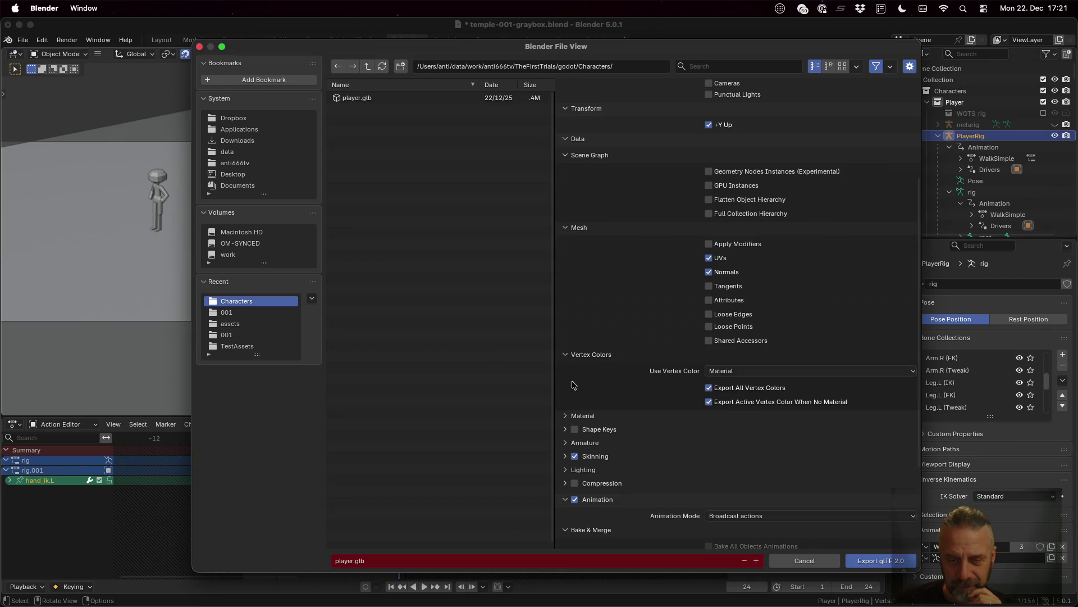
left_click(566, 416)
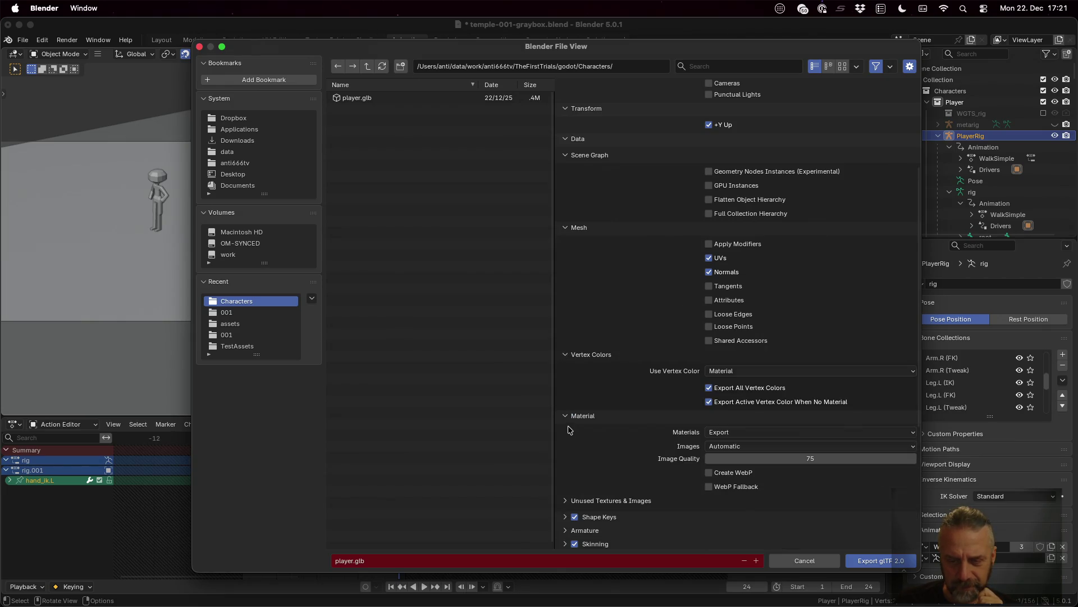
left_click(567, 500)
scroll(571, 472, "down", 3)
scroll(578, 412, "down", 4)
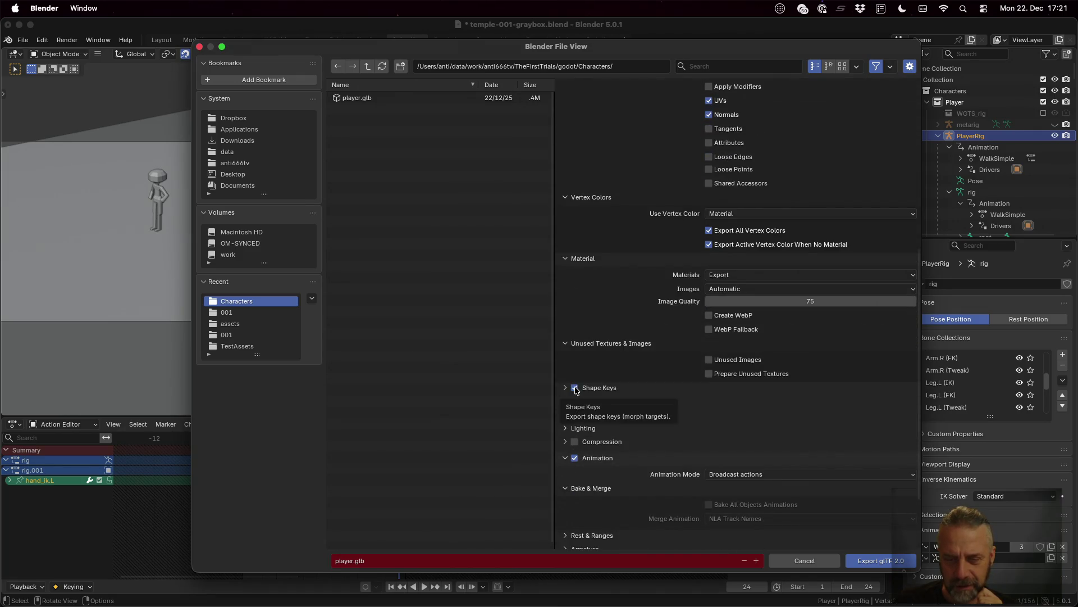
- Disable Shape Keys export and review the armature, skinning, lighting, compression and animation options
left_click(564, 388)
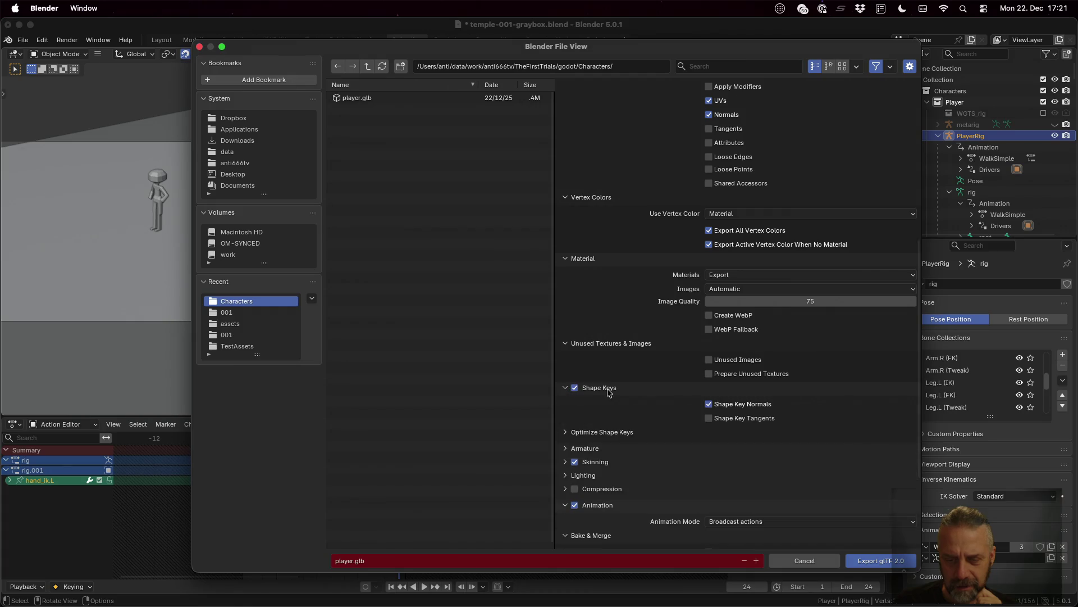
left_click(575, 388)
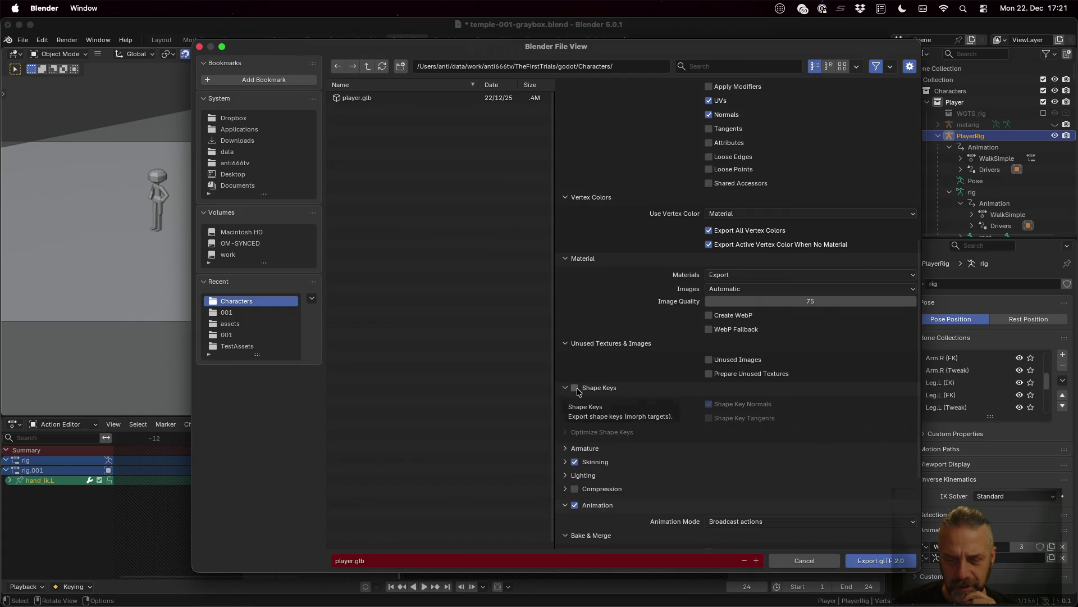
scroll(576, 391, "down", 2)
left_click(571, 404)
scroll(570, 404, "down", 5)
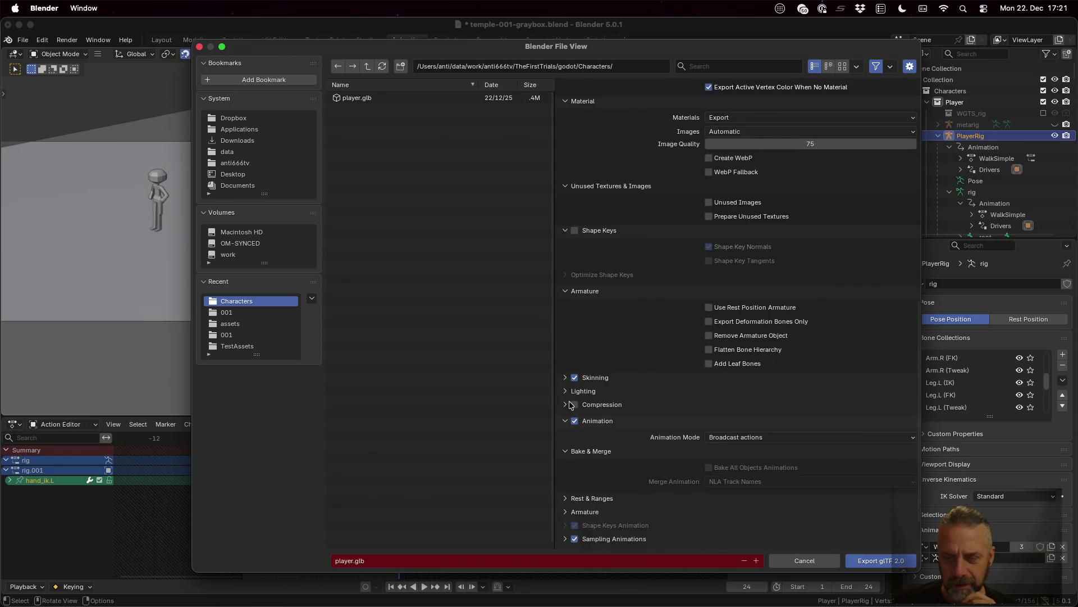
left_click(567, 378)
scroll(568, 380, "down", 3)
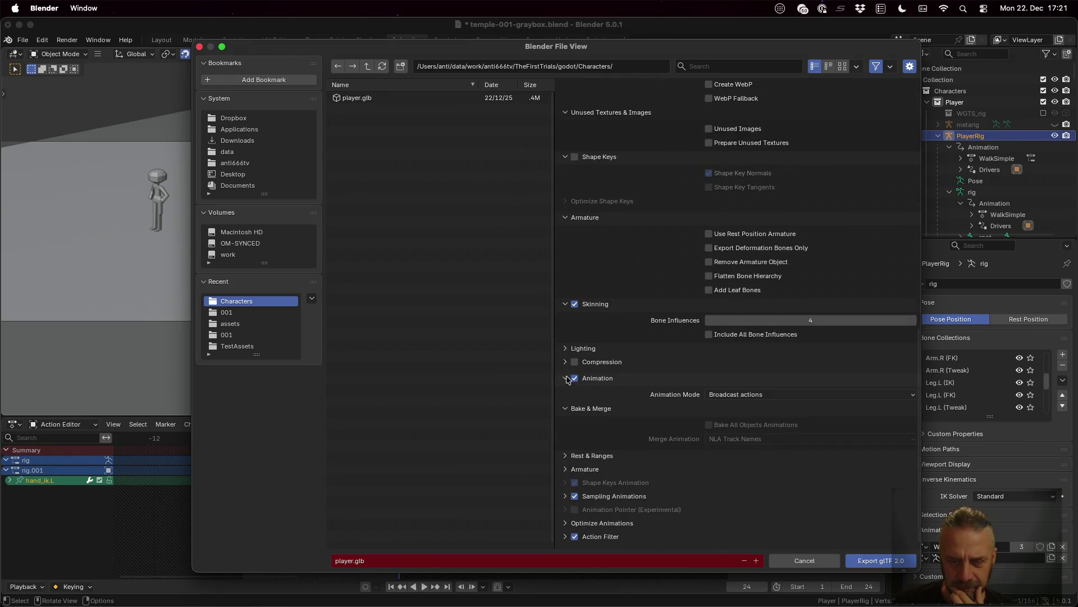
left_click(564, 348)
scroll(564, 354, "down", 1)
left_click(564, 361)
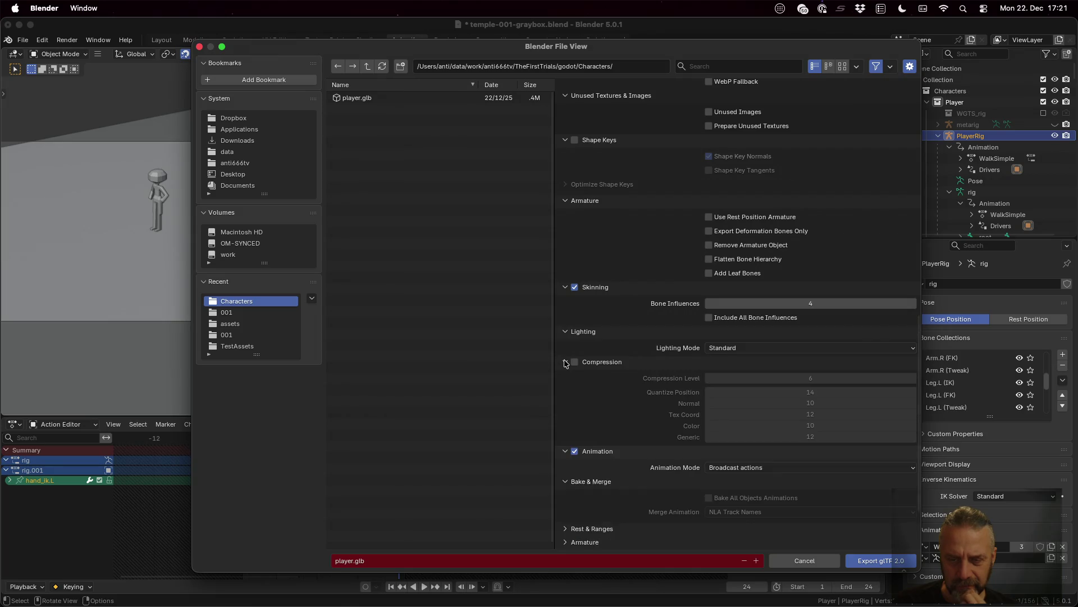
scroll(565, 363, "down", 1)
scroll(564, 363, "down", 2)
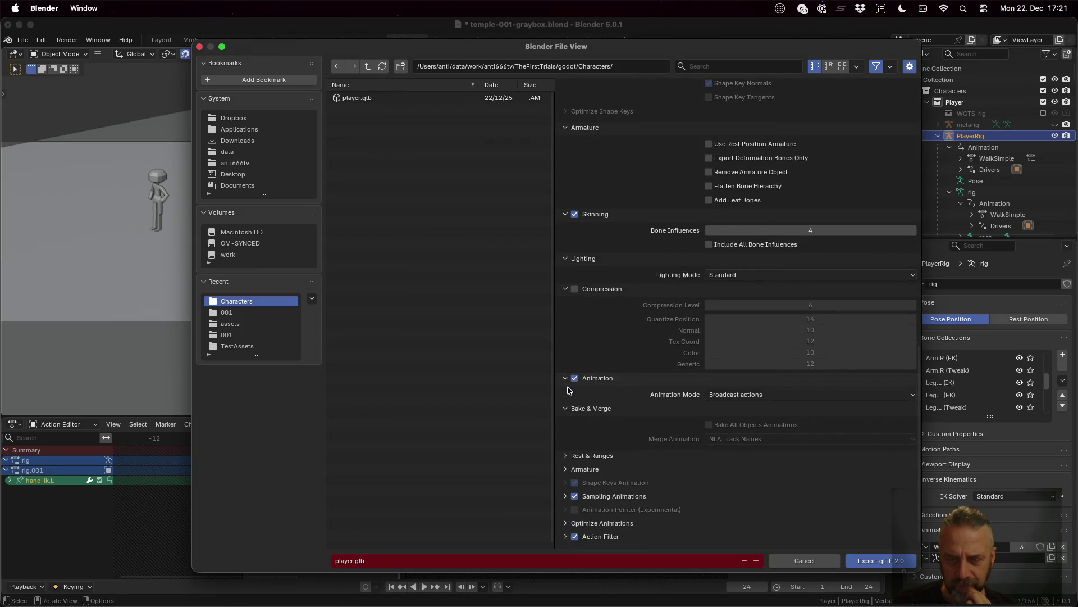
left_click(572, 457)
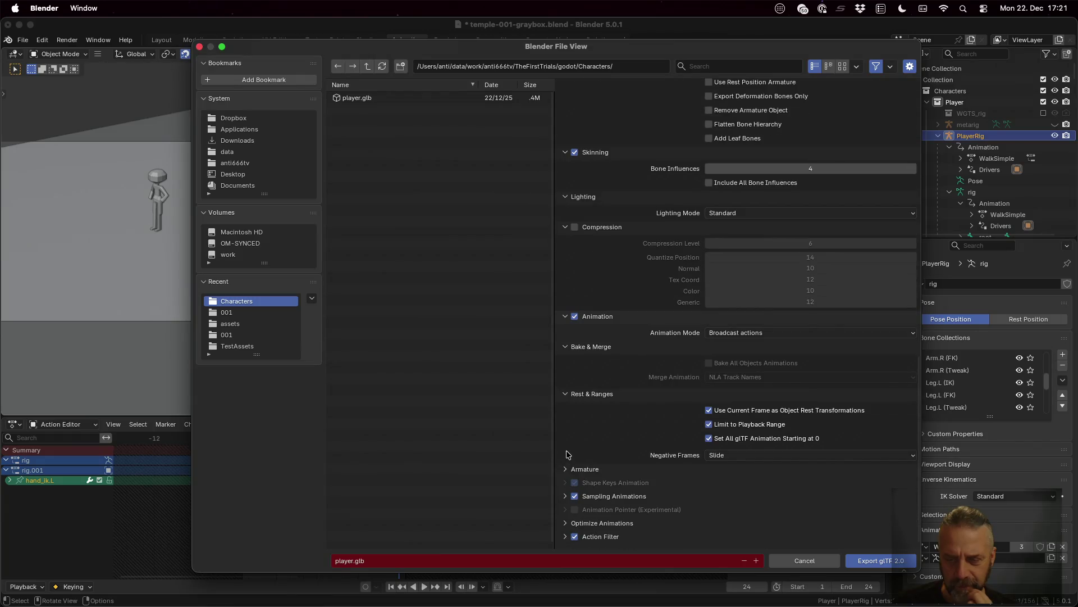
left_click(566, 468)
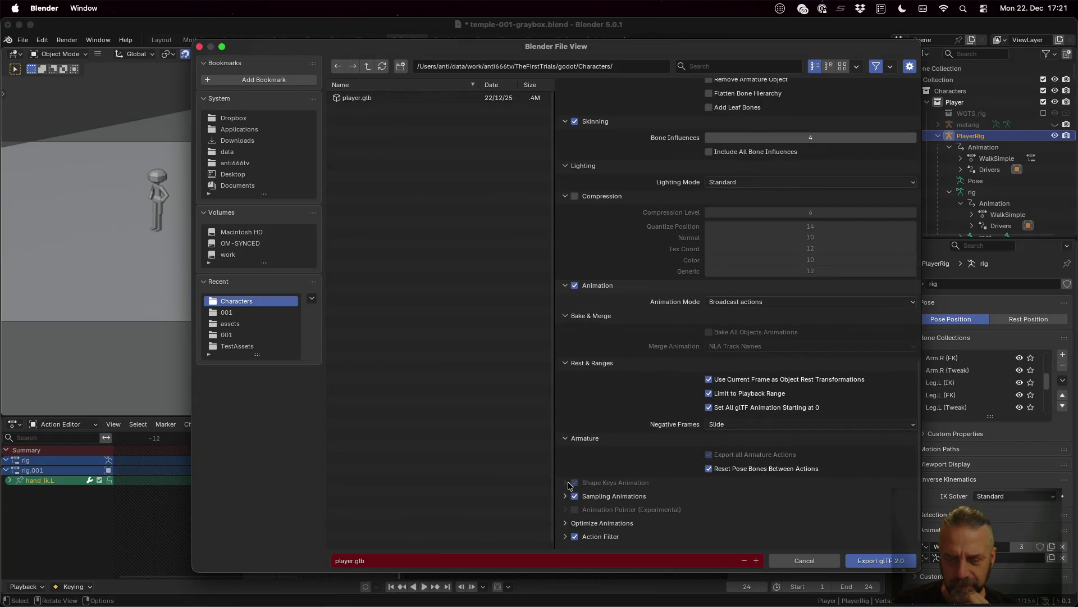
left_click(565, 497)
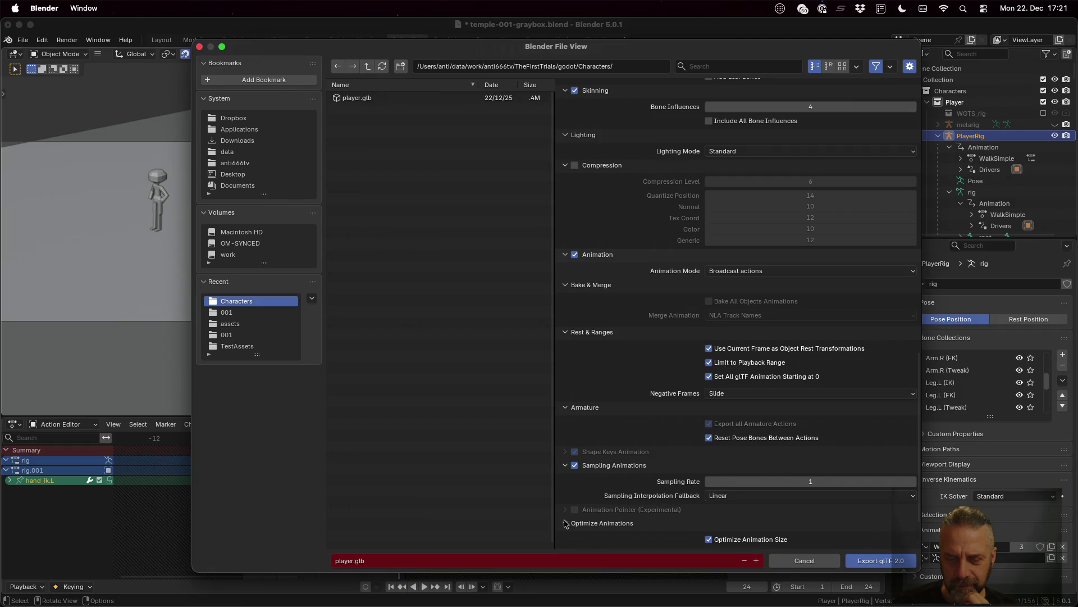
scroll(567, 478, "down", 2)
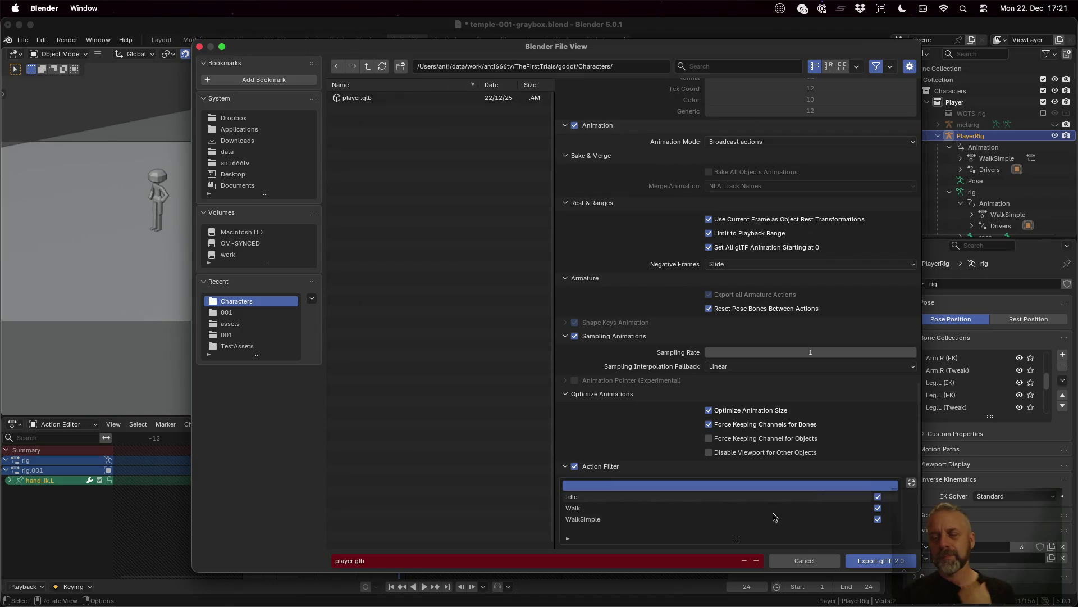
- Export the character to player.glb and reload the changed file in Godot
left_click(860, 565)
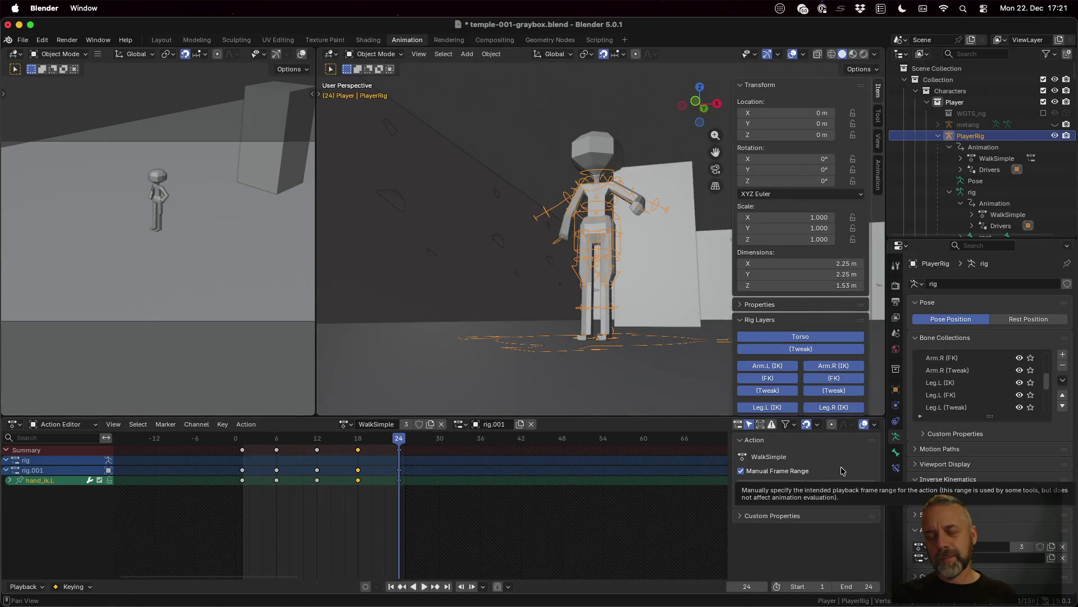
key("ctrl+Left")
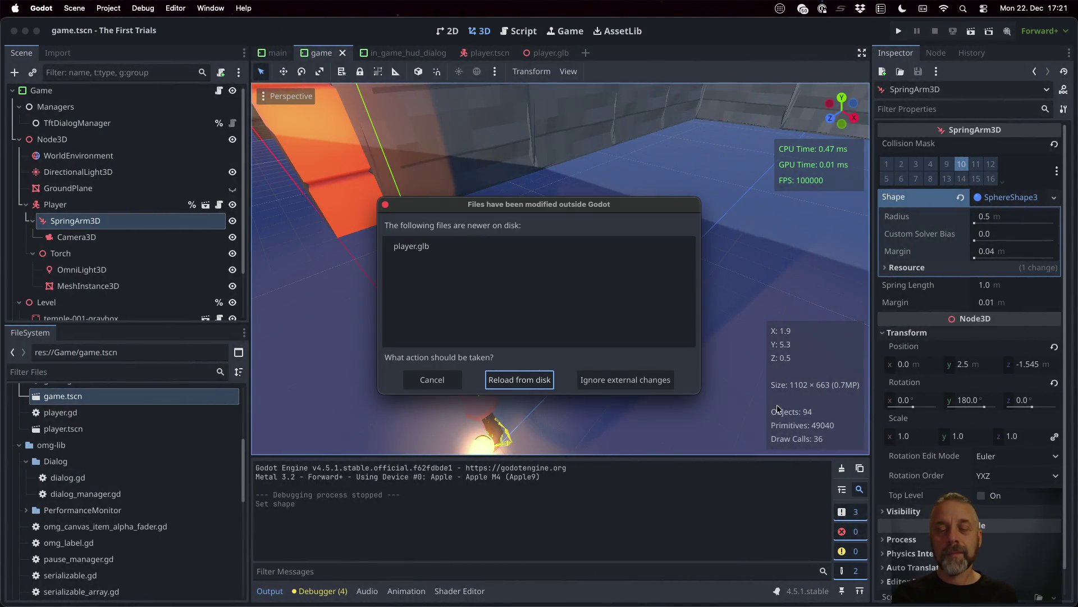
left_click(546, 378)
left_click(552, 353)
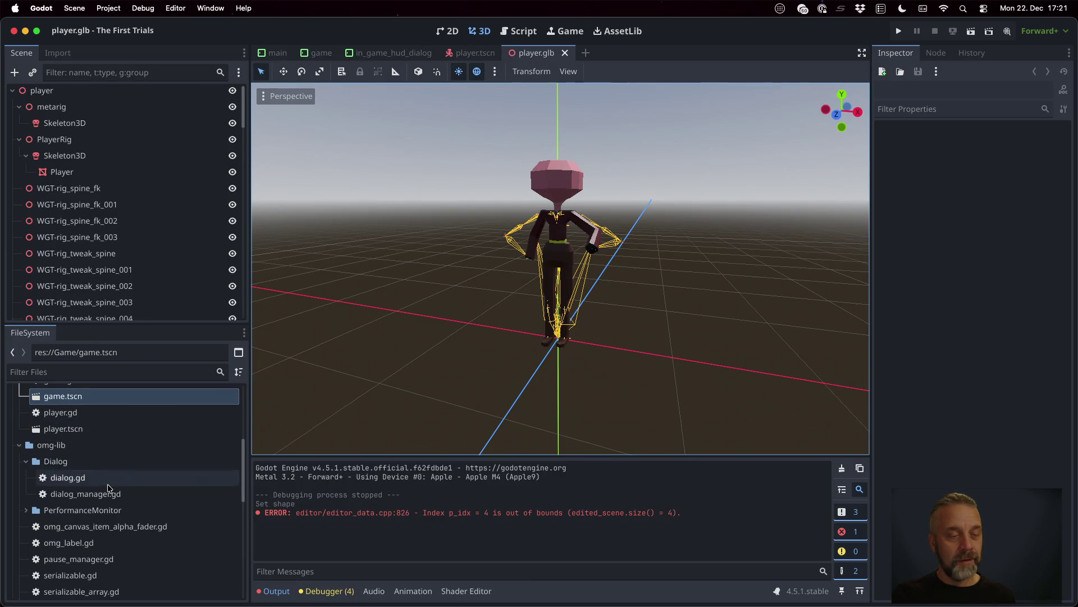
scroll(110, 488, "up", 5)
double_click(61, 442)
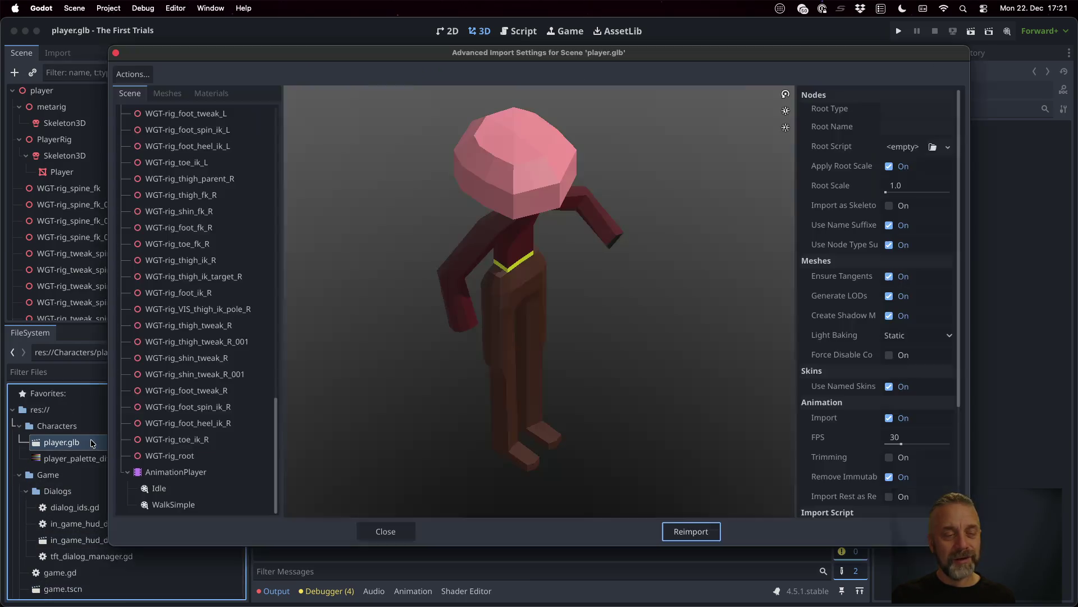
left_click(181, 489)
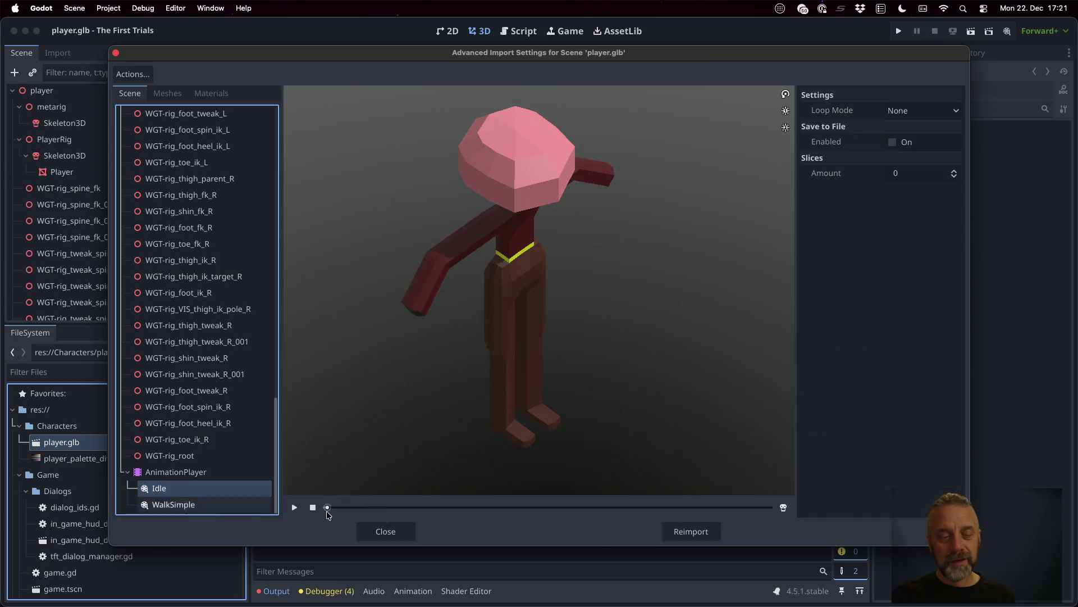
left_click(291, 507)
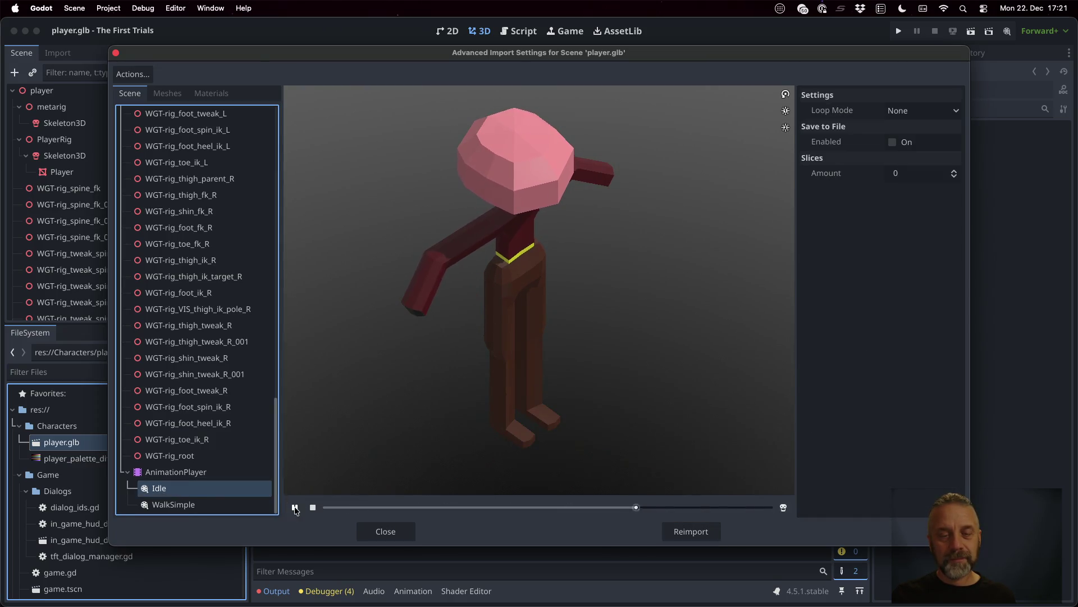
left_click(172, 503)
left_click(290, 507)
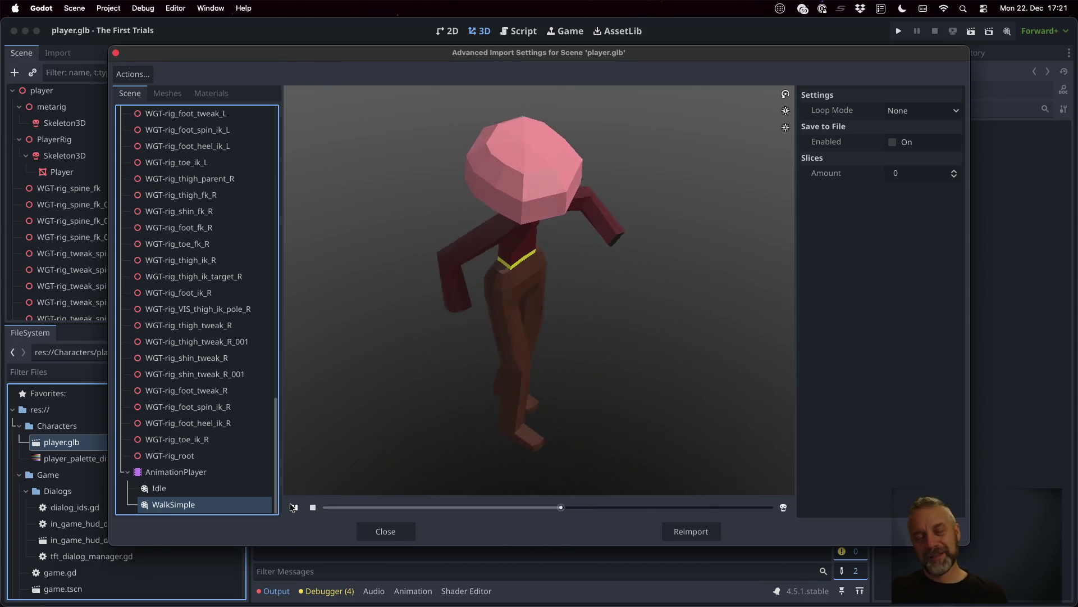
left_click(385, 533)
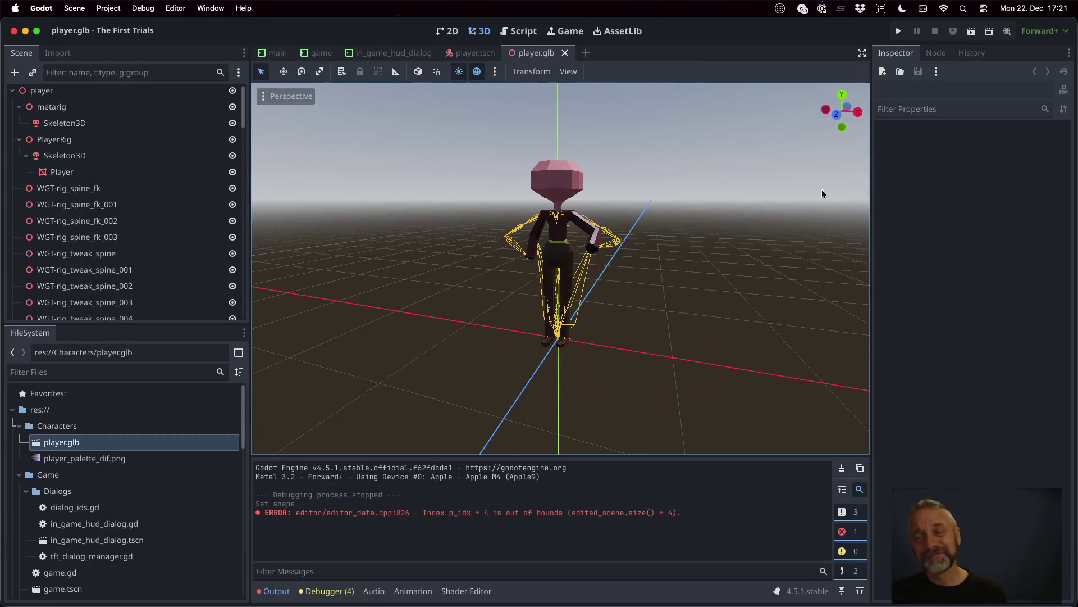
- Run the game, make the animated player run forward with W, stop it and reopen game.tscn
left_click(899, 31)
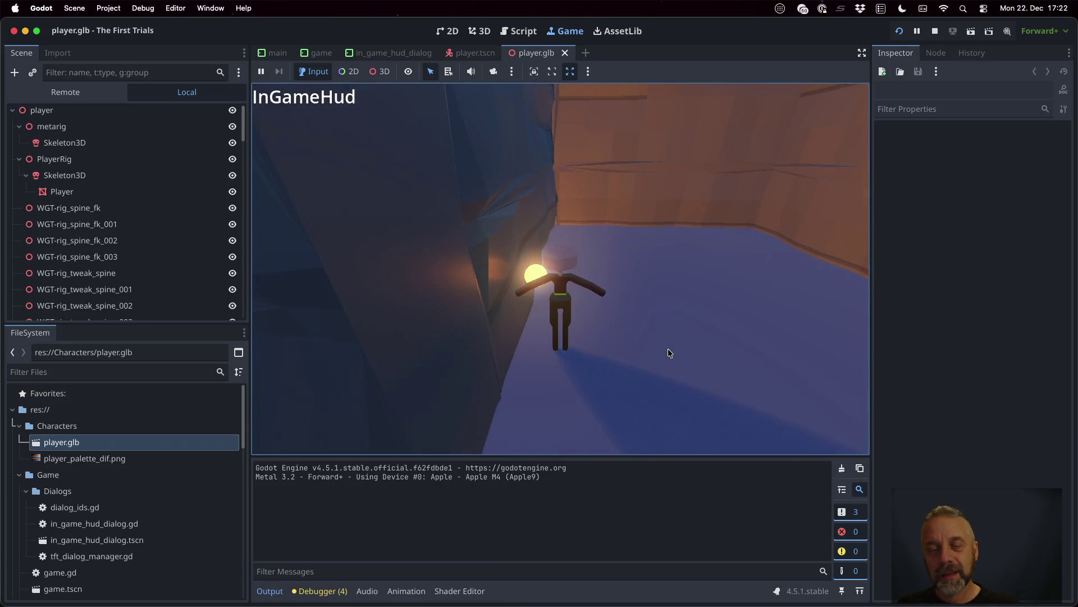
key("w")
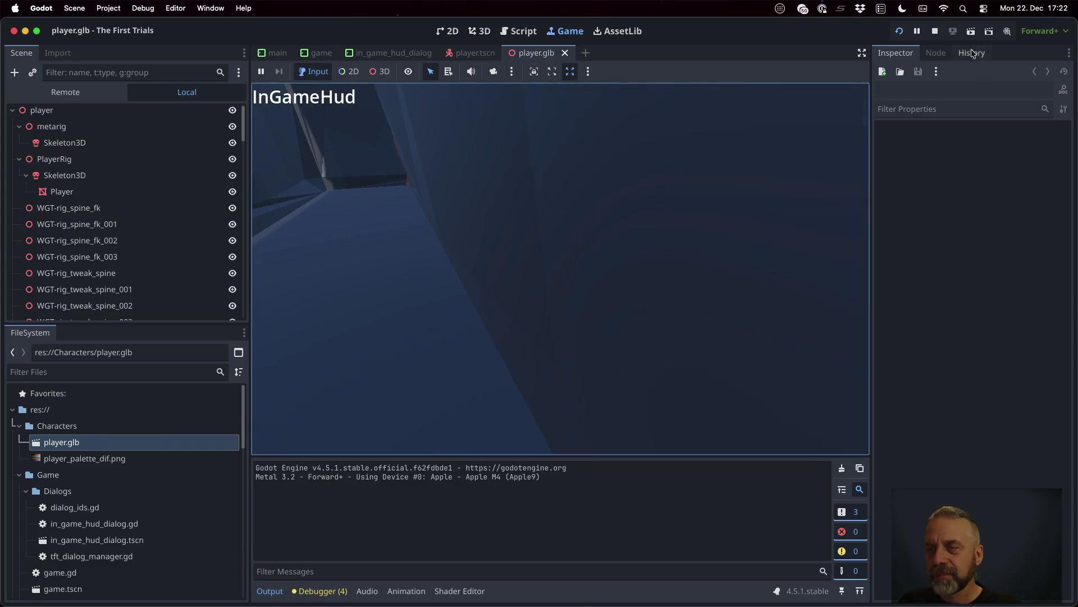
left_click(934, 31)
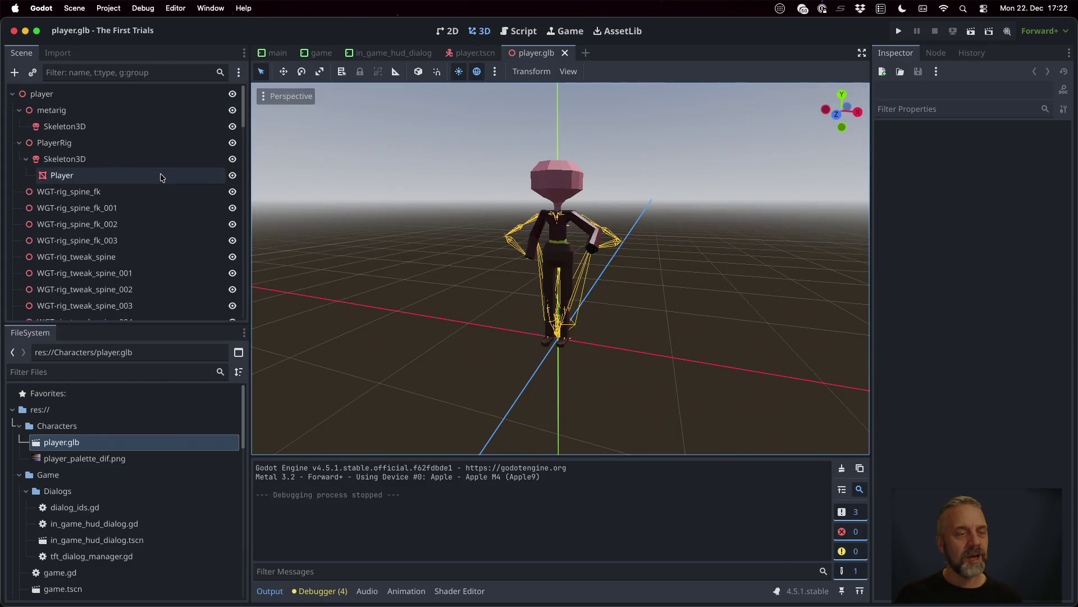
scroll(144, 481, "down", 1)
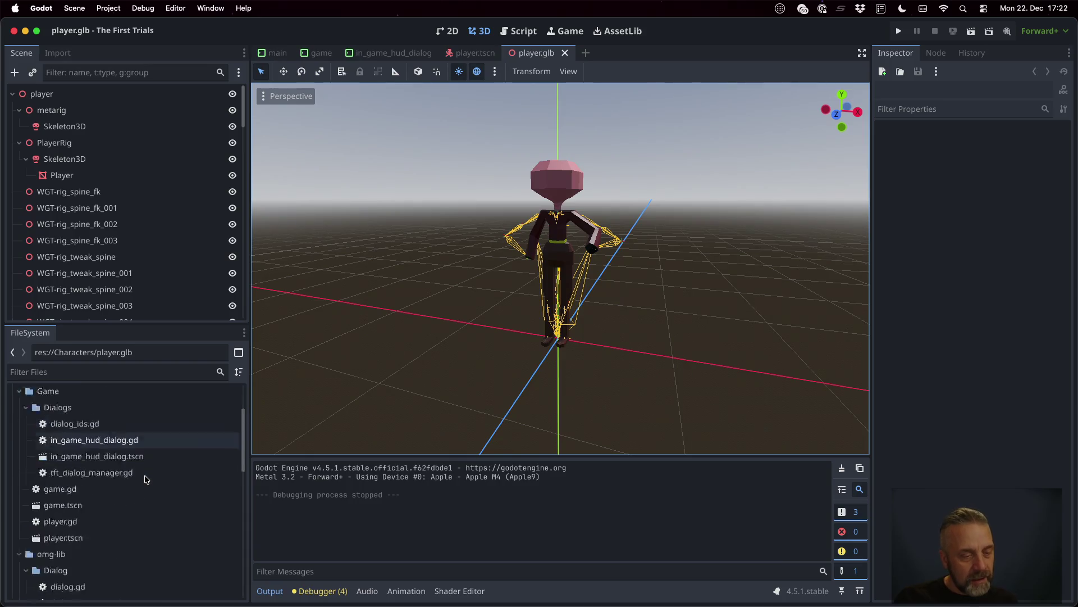
scroll(144, 479, "down", 4)
double_click(104, 408)
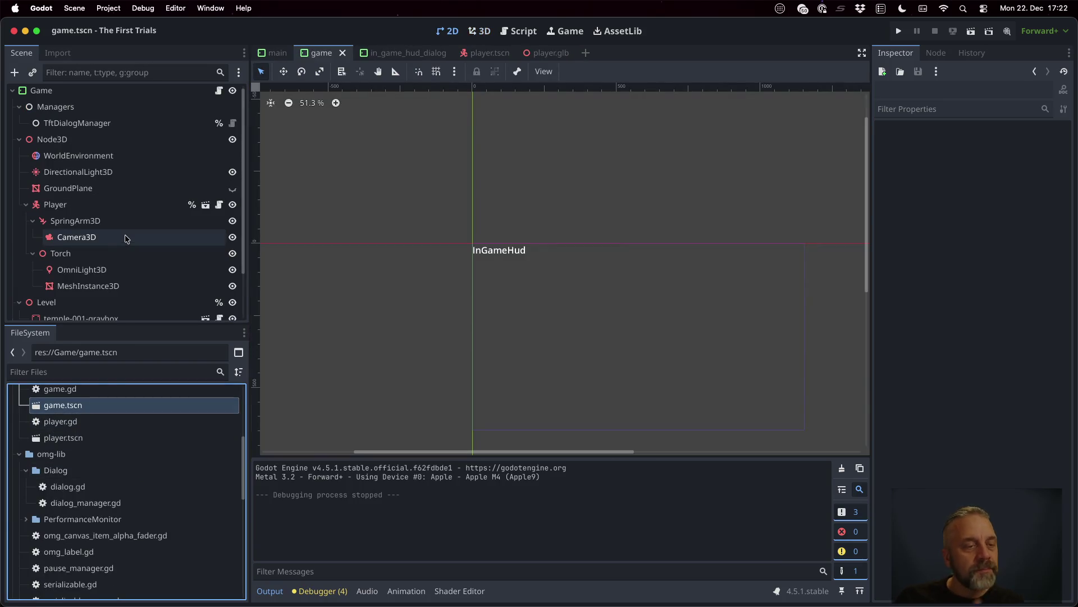
- Check SpringArm3D and the temple-001-graybox wall, then switch to the Game workspace
left_click(113, 220)
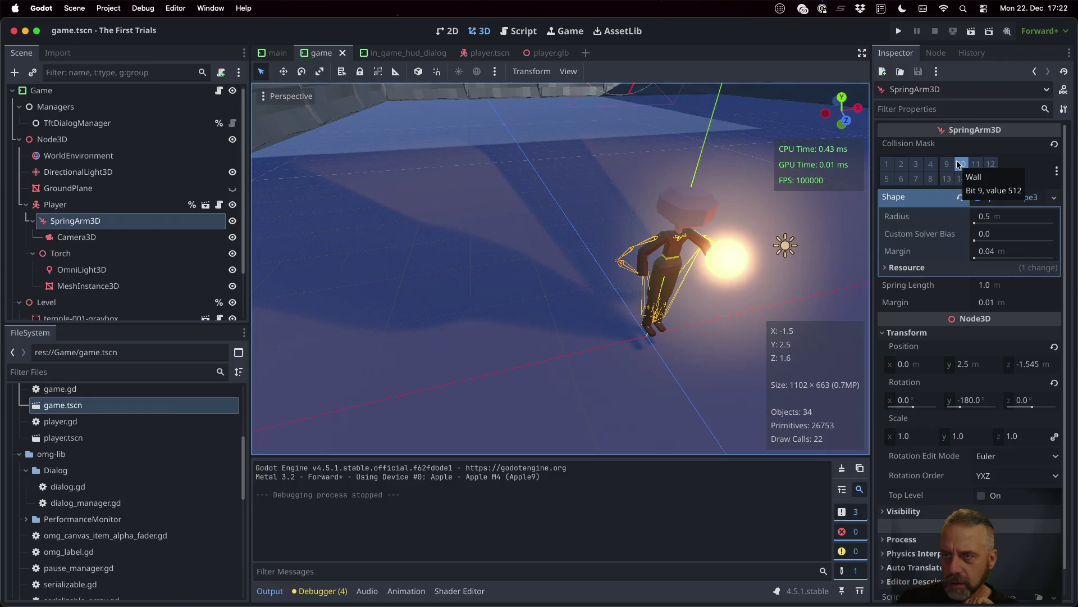
scroll(528, 316, "down", 5)
scroll(527, 317, "up", 3)
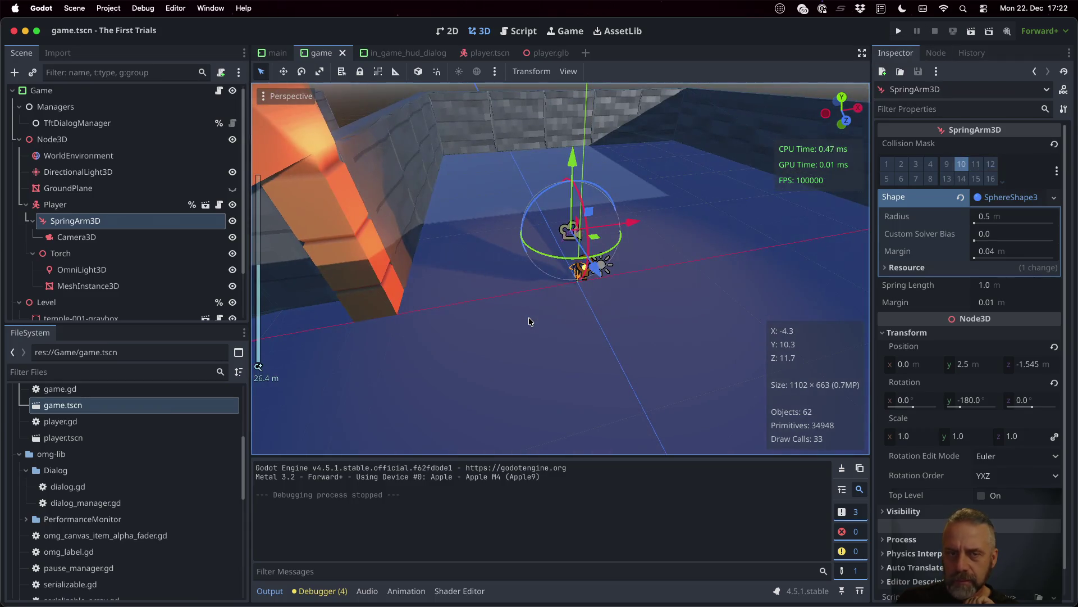
left_click(393, 163)
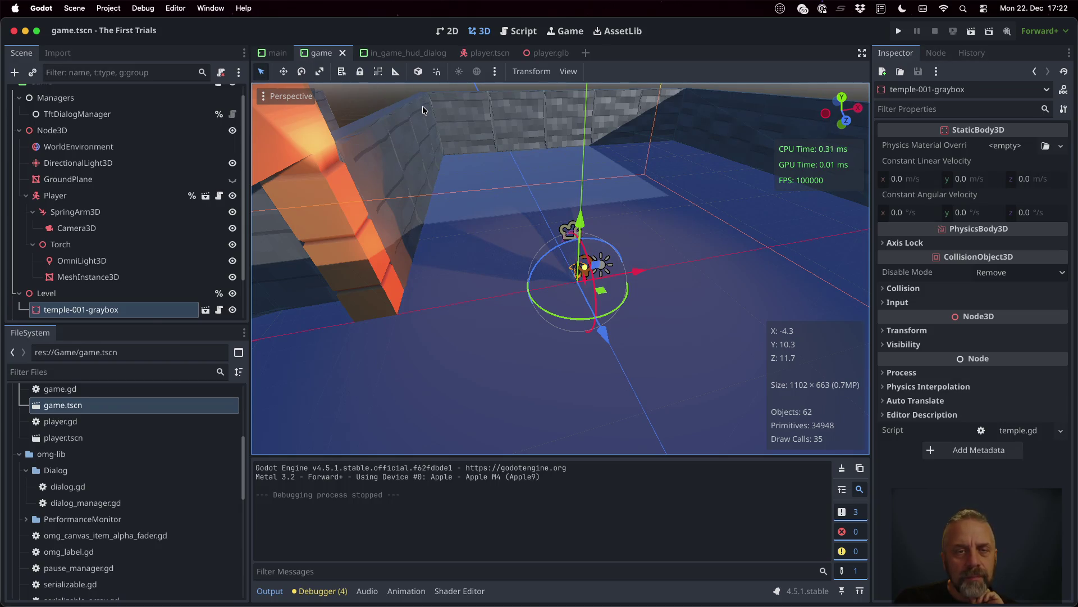
left_click(561, 34)
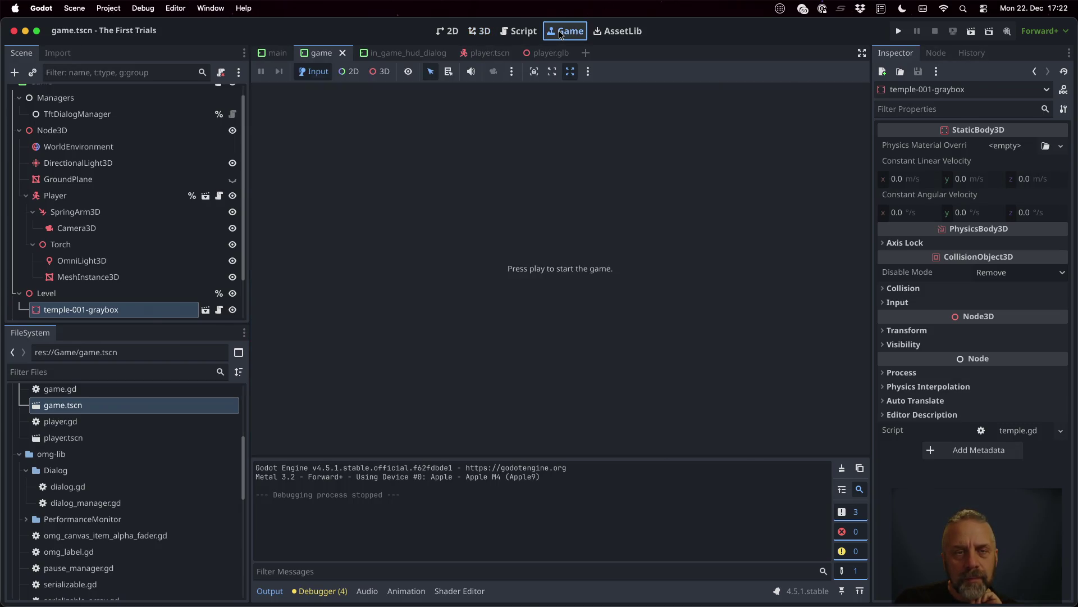
- Run the game in 3D select mode and pick several meshes, including Cube_120, from the node lists
left_click(898, 32)
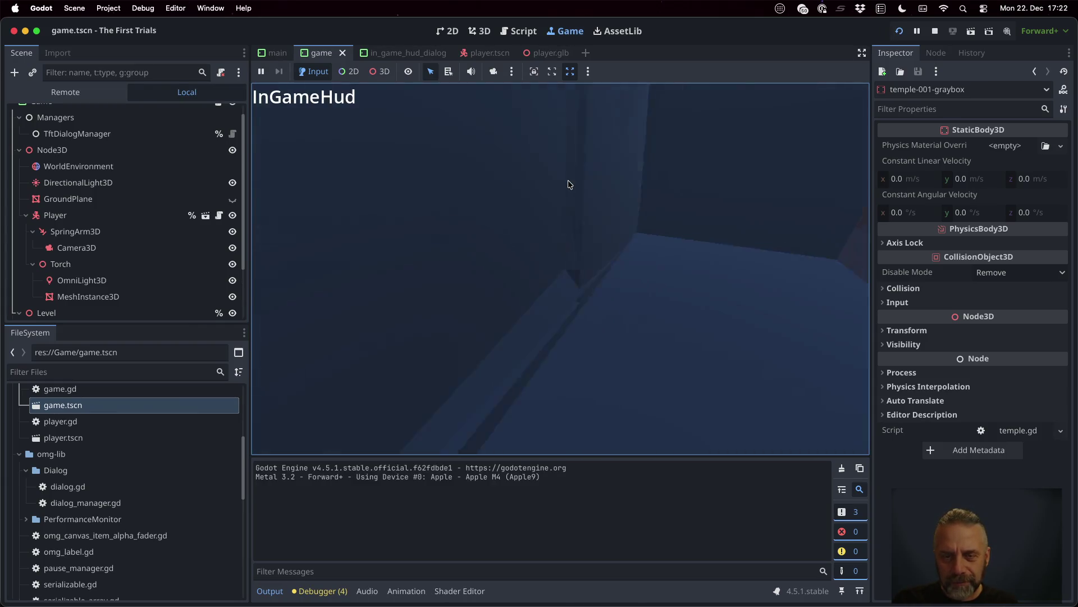
left_click(379, 72)
left_click(521, 205)
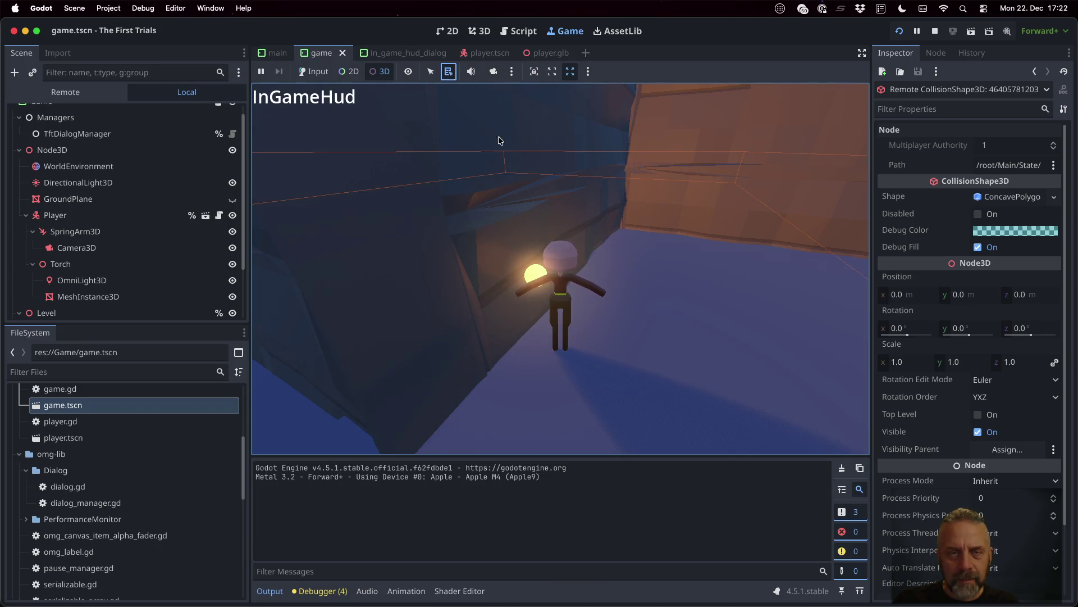
right_click(530, 192)
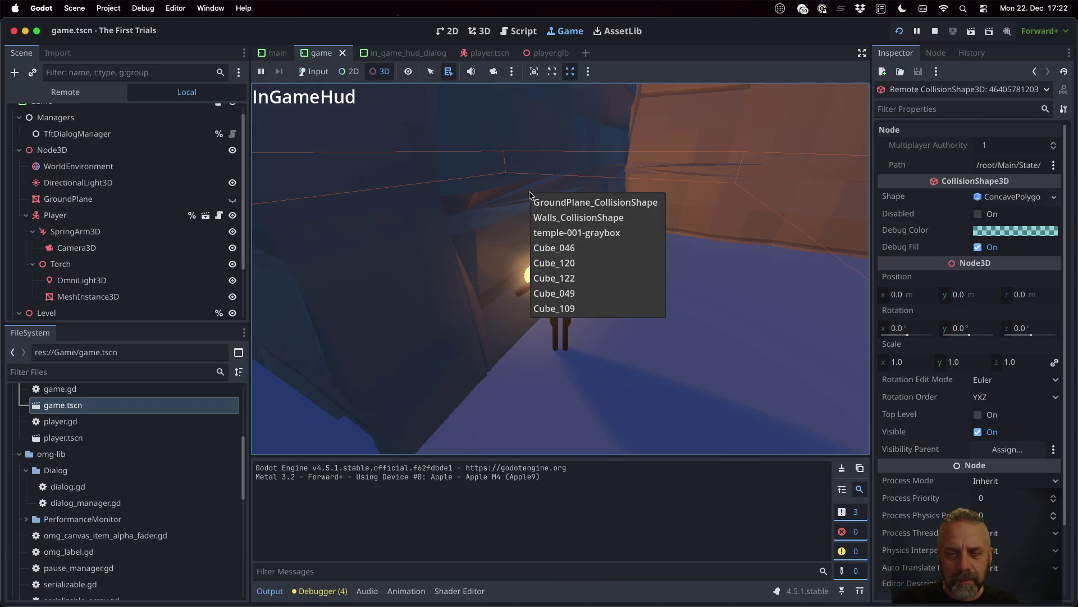
left_click(560, 249)
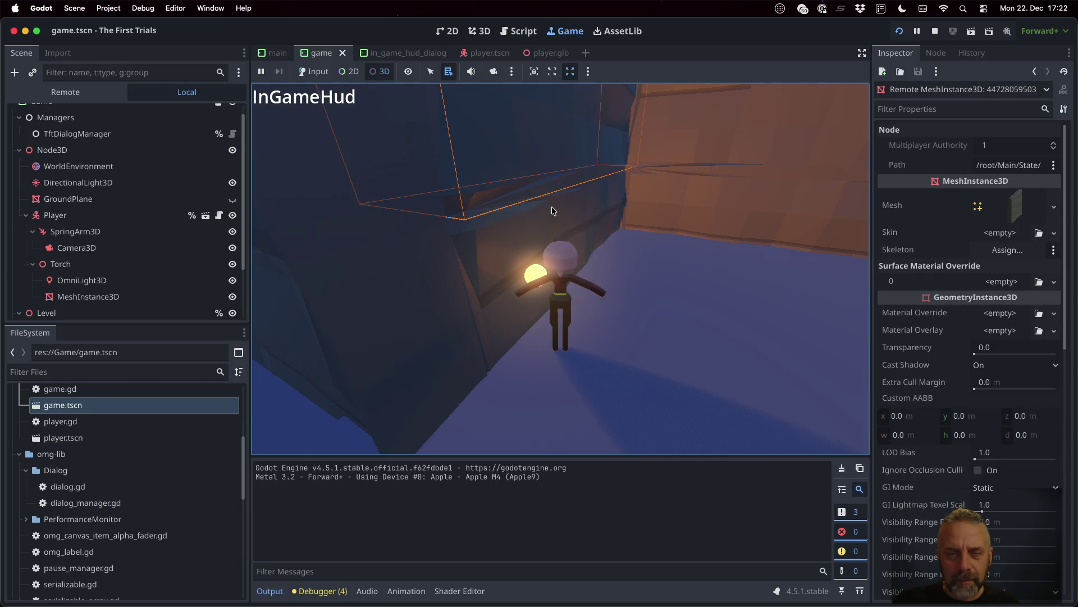
right_click(541, 233)
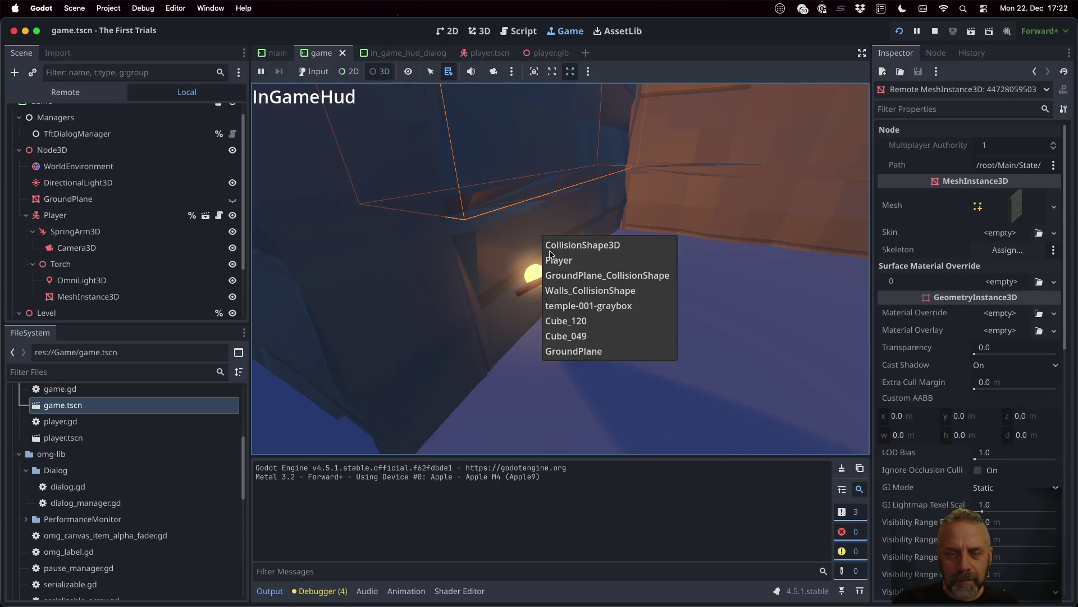
left_click(584, 337)
right_click(505, 231)
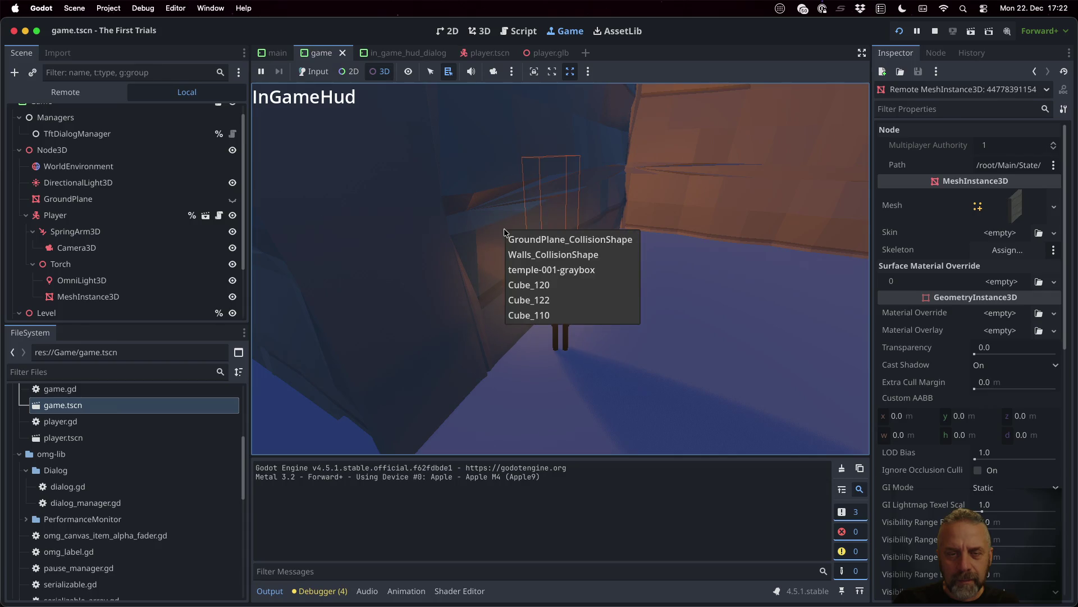
left_click(534, 287)
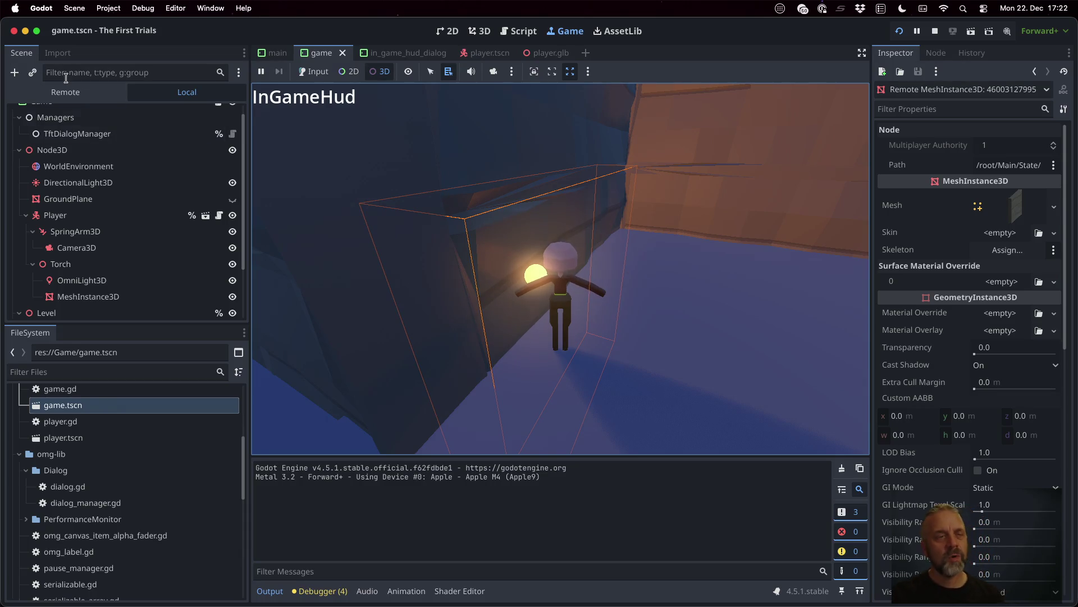
scroll(905, 250, "down", 3)
scroll(918, 249, "down", 3)
scroll(937, 247, "down", 5)
scroll(937, 247, "up", 3)
scroll(937, 248, "up", 3)
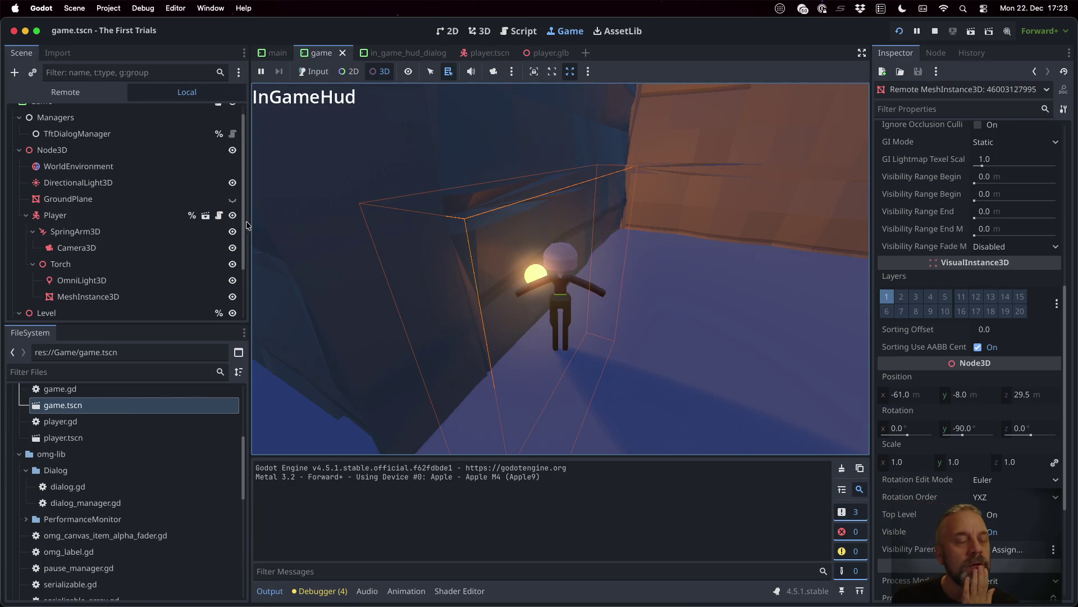
- Inspect the live Walls_CollisionShape node and show the running game's node tree
right_click(498, 245, "alt")
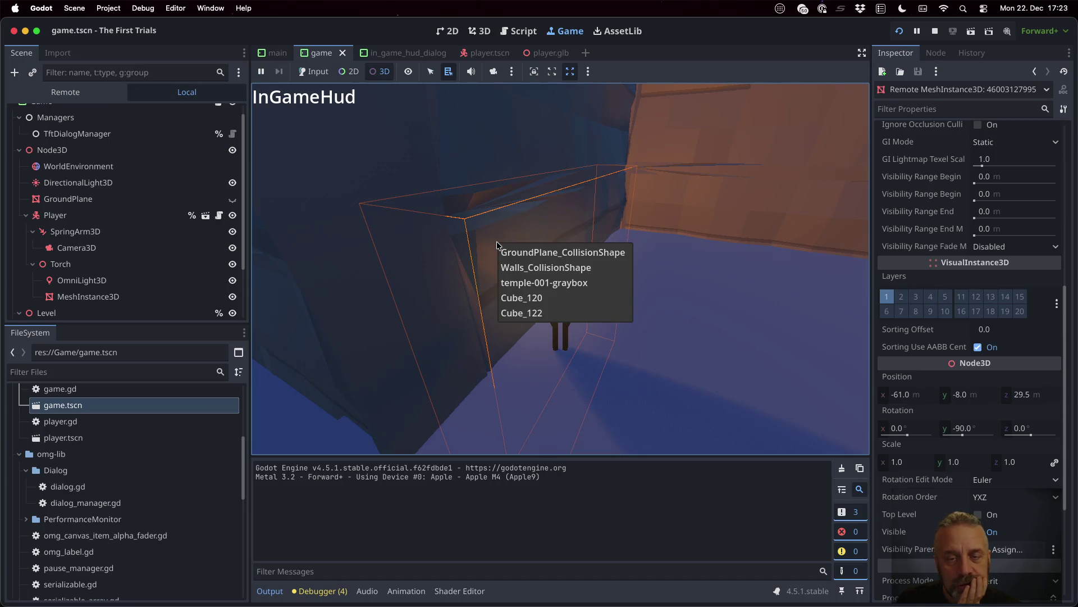
left_click(532, 268)
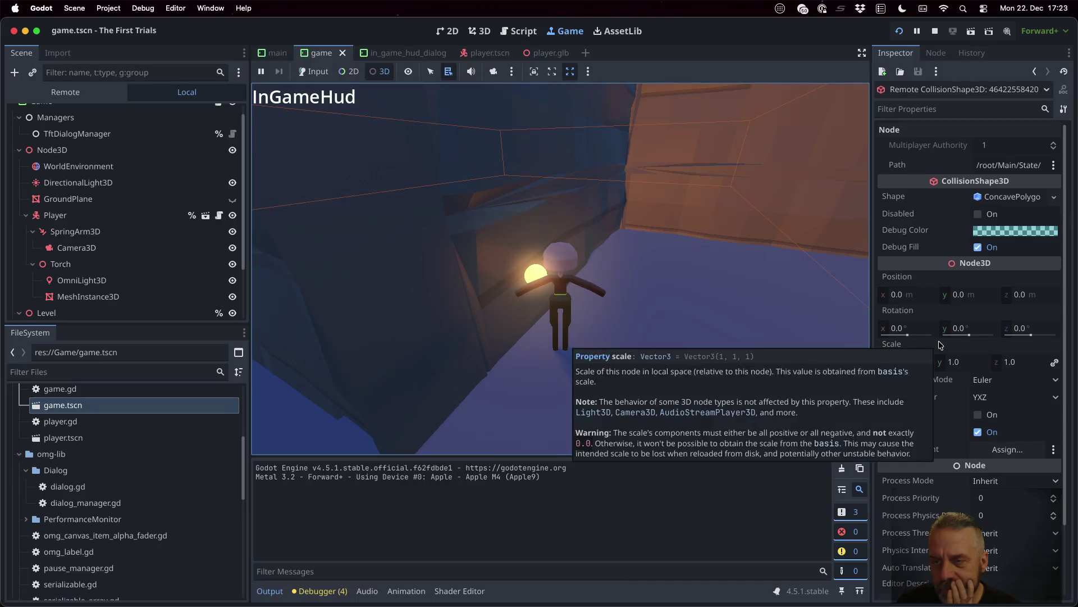
scroll(940, 344, "down", 3)
scroll(940, 344, "up", 3)
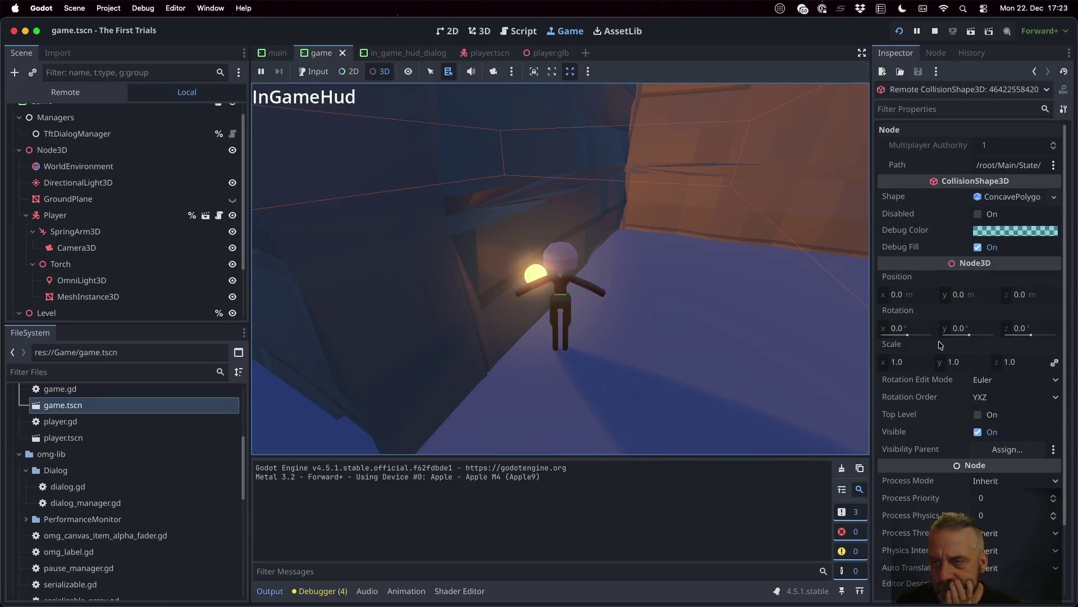
scroll(940, 344, "down", 3)
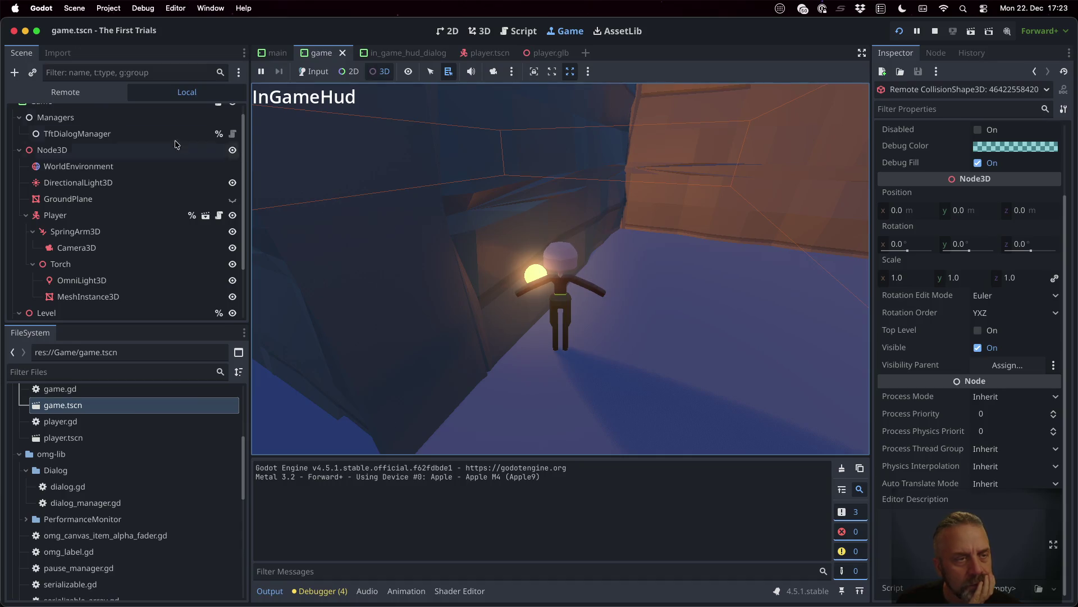
left_click(66, 92)
scroll(157, 295, "up", 2)
scroll(157, 294, "up", 2)
scroll(157, 296, "up", 2)
scroll(157, 297, "up", 2)
scroll(158, 297, "up", 3)
scroll(157, 296, "up", 3)
scroll(157, 296, "up", 4)
scroll(157, 297, "up", 3)
scroll(157, 296, "up", 4)
scroll(157, 297, "up", 4)
scroll(157, 297, "up", 4)
scroll(157, 297, "up", 4)
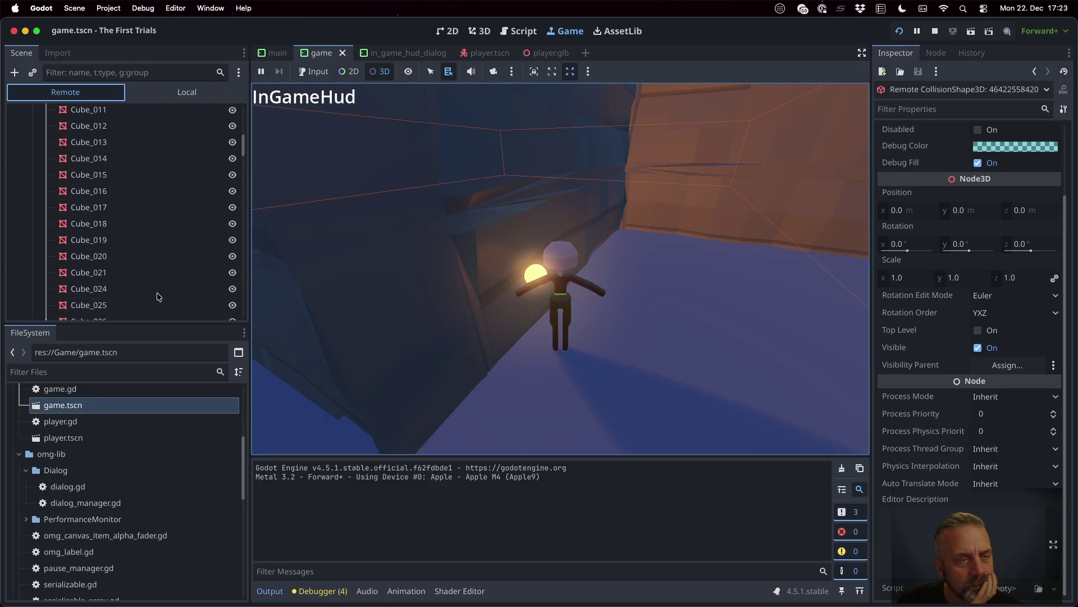
scroll(158, 296, "up", 4)
scroll(143, 197, "down", 2)
scroll(148, 208, "down", 20)
scroll(147, 208, "down", 4)
scroll(148, 209, "down", 3)
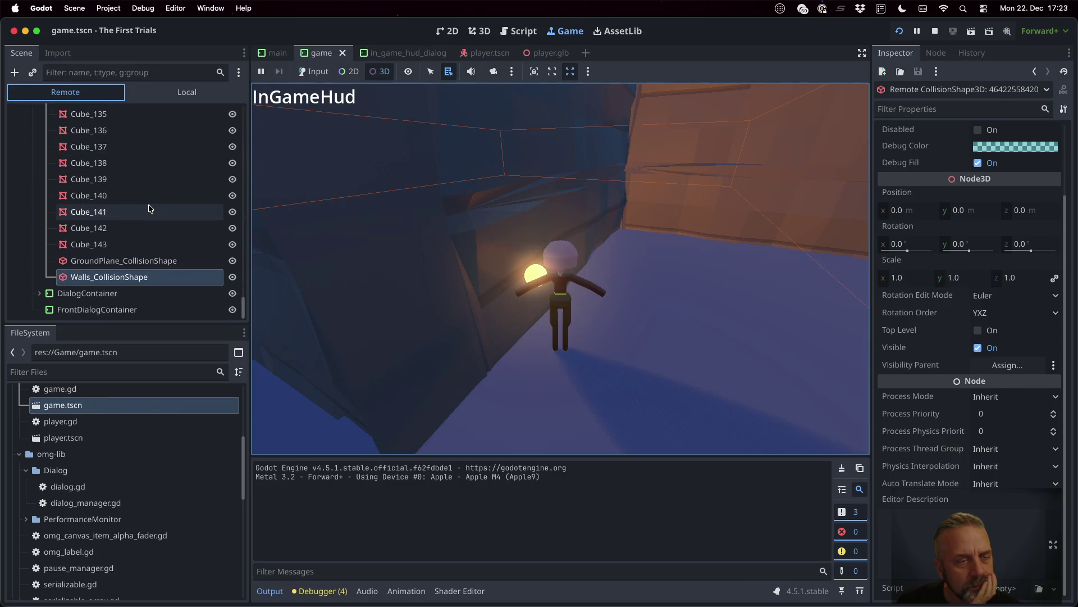
scroll(929, 289, "up", 3)
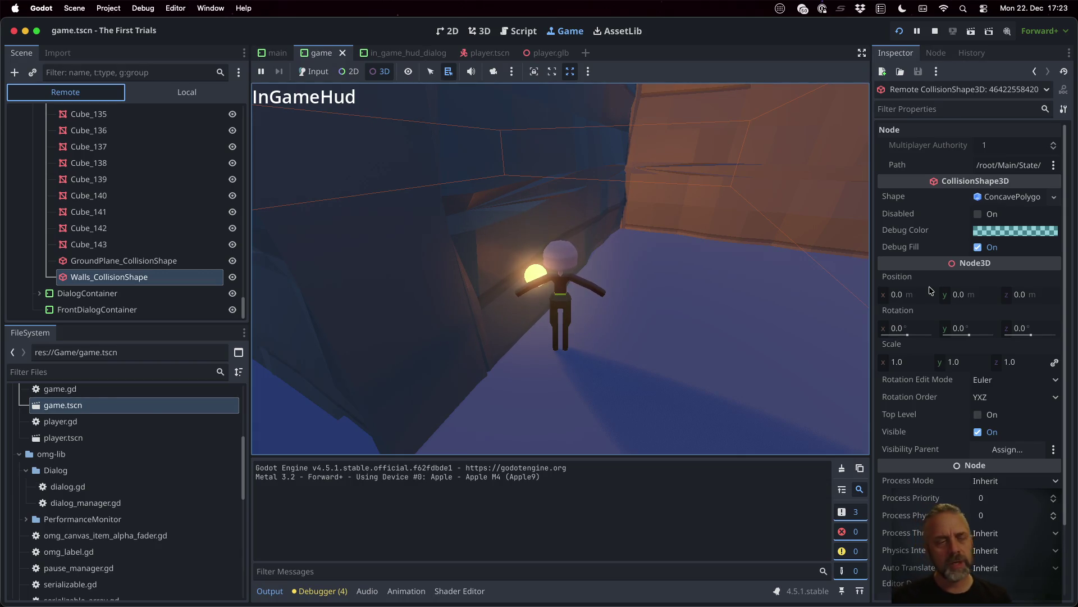
scroll(131, 182, "up", 3)
scroll(132, 182, "up", 5)
scroll(132, 183, "up", 3)
scroll(131, 182, "up", 5)
scroll(131, 182, "up", 3)
scroll(132, 183, "up", 5)
scroll(132, 182, "up", 3)
scroll(131, 182, "up", 3)
scroll(132, 182, "up", 4)
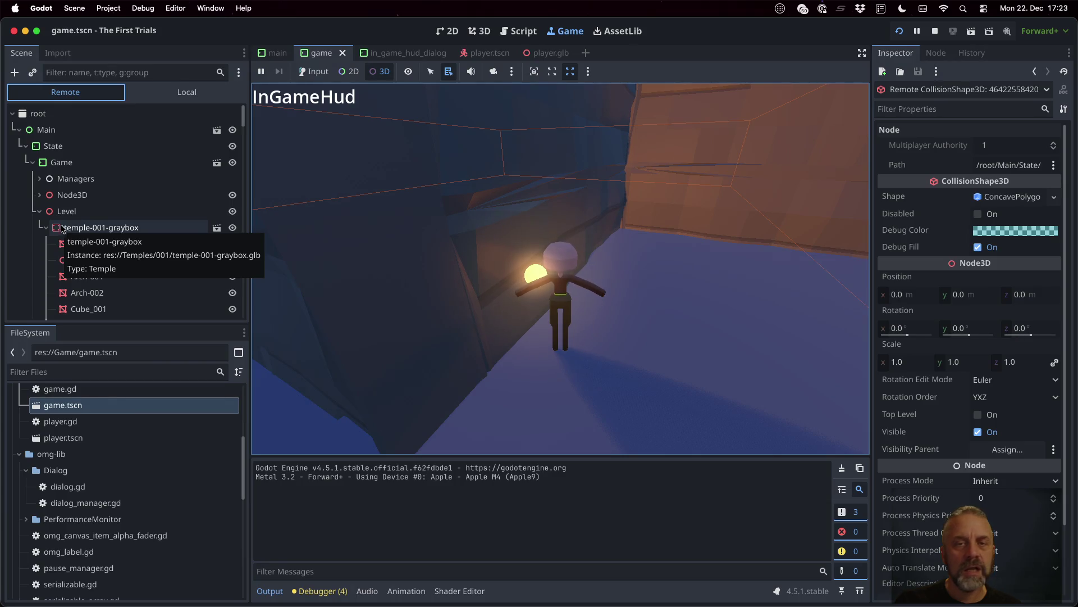
- Bring up the Script workspace while the game keeps running
left_click(523, 32)
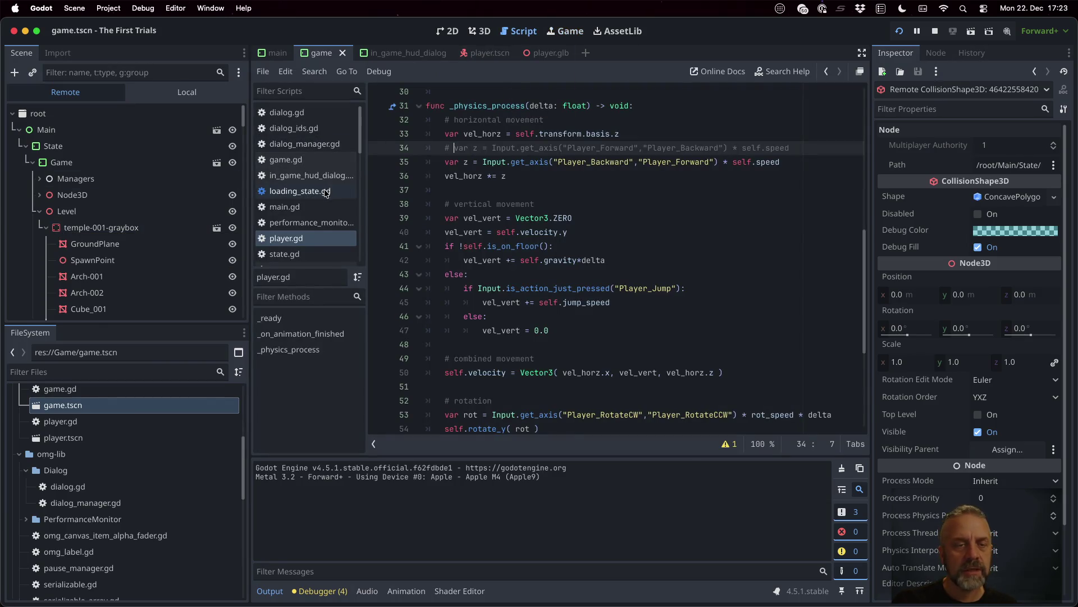
scroll(312, 194, "down", 3)
- With temple.gd open, enable collision layer 10 on the running temple-001-graybox body
left_click(318, 201)
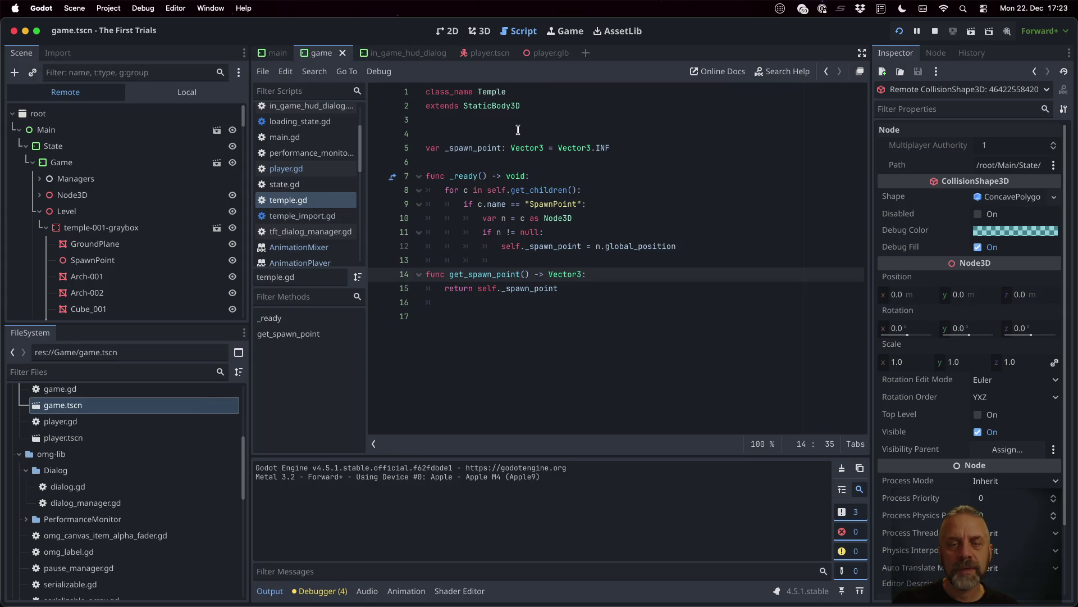
left_click(152, 228)
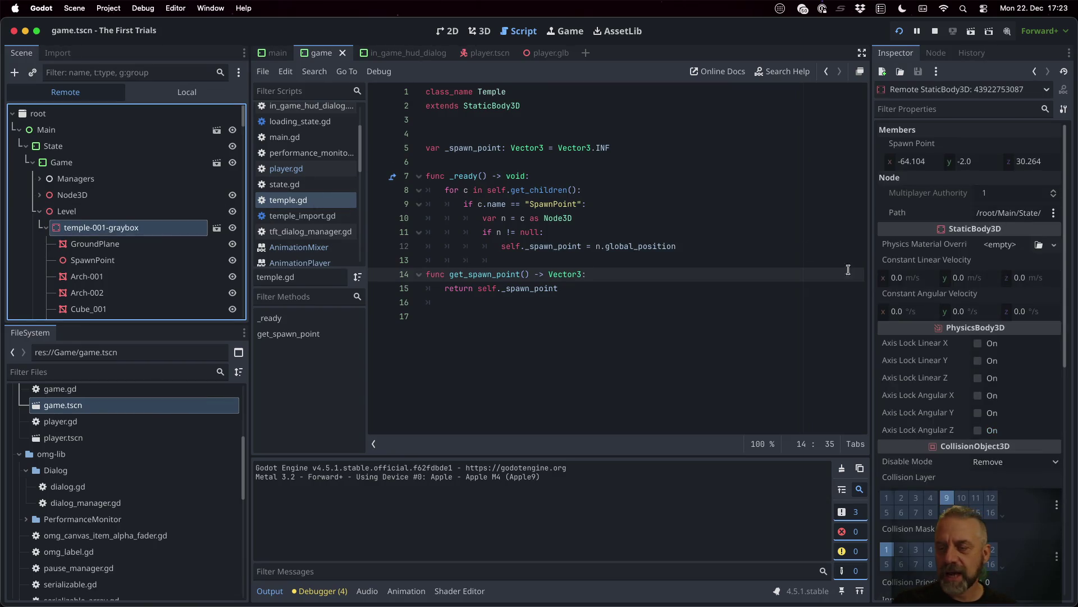
scroll(975, 405, "down", 5)
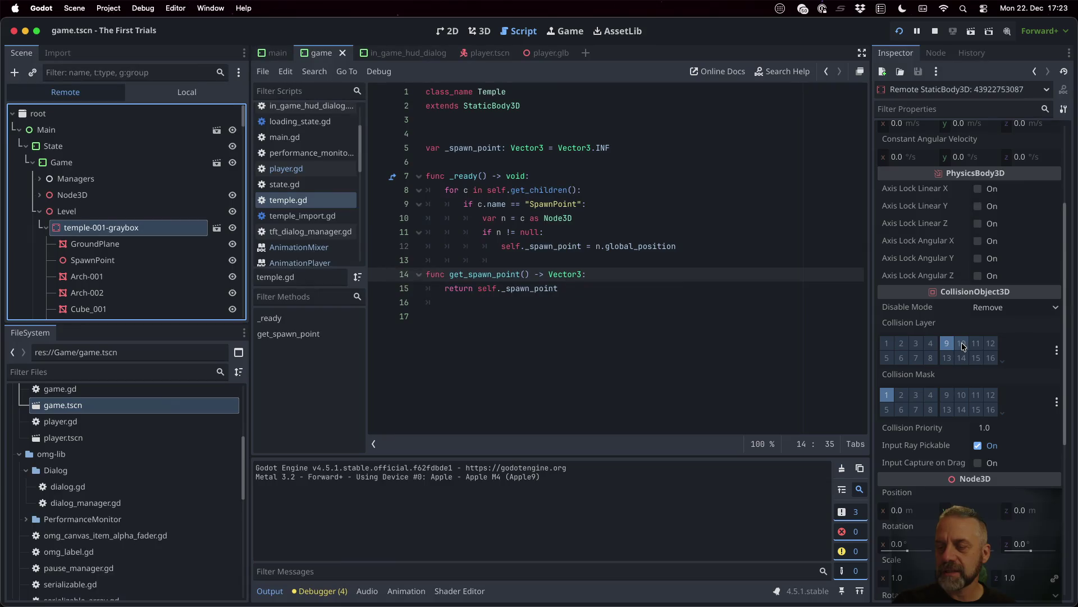
left_click(963, 344)
- Return to the running game, restore input control and walk the character along the temple wall
left_click(560, 32)
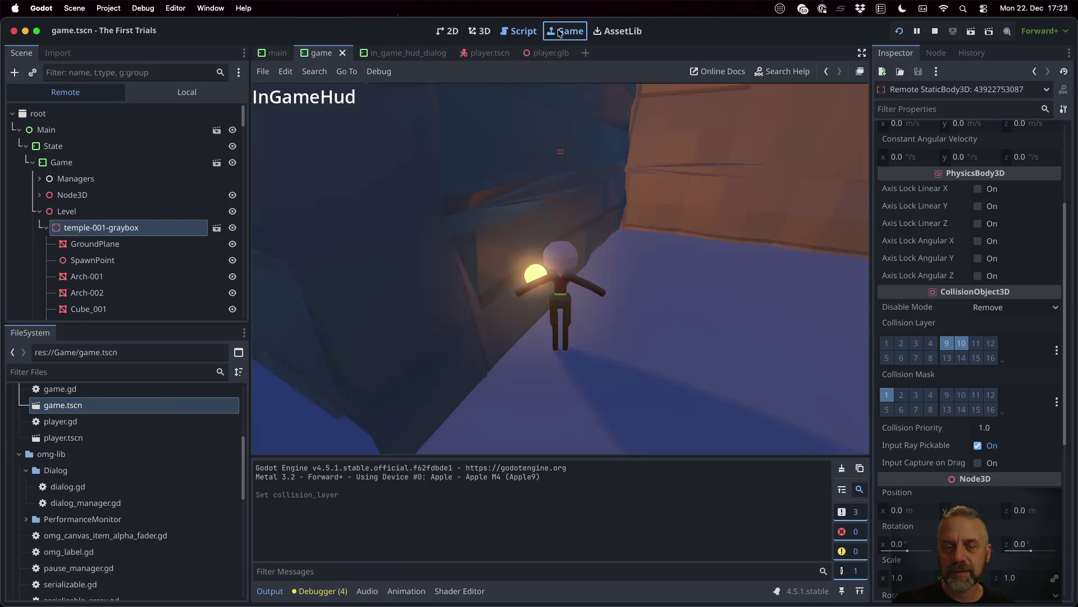
right_click(681, 293)
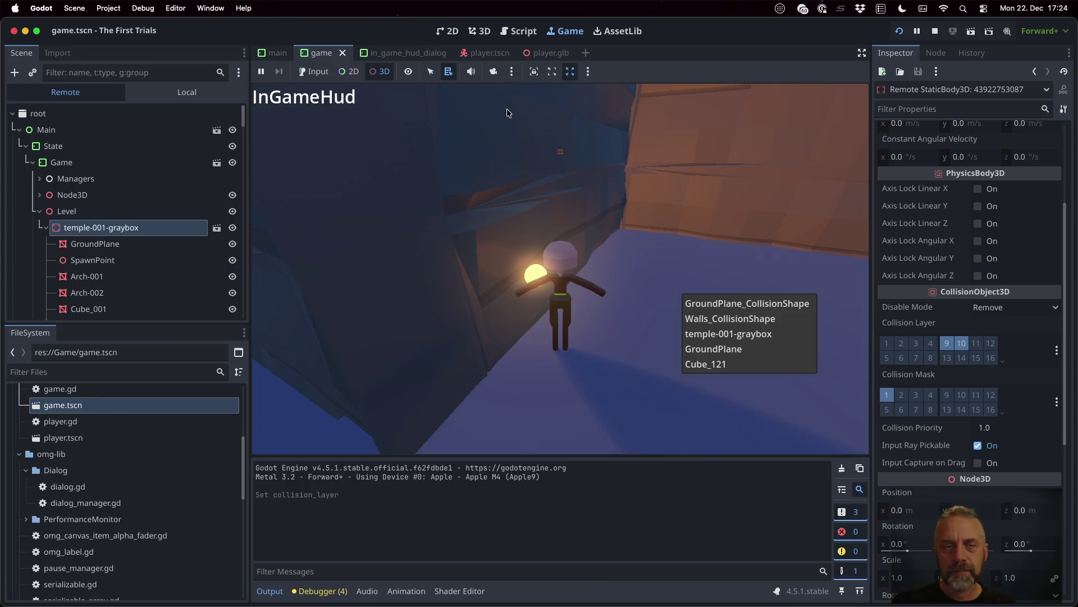
left_click(551, 173)
key("w")
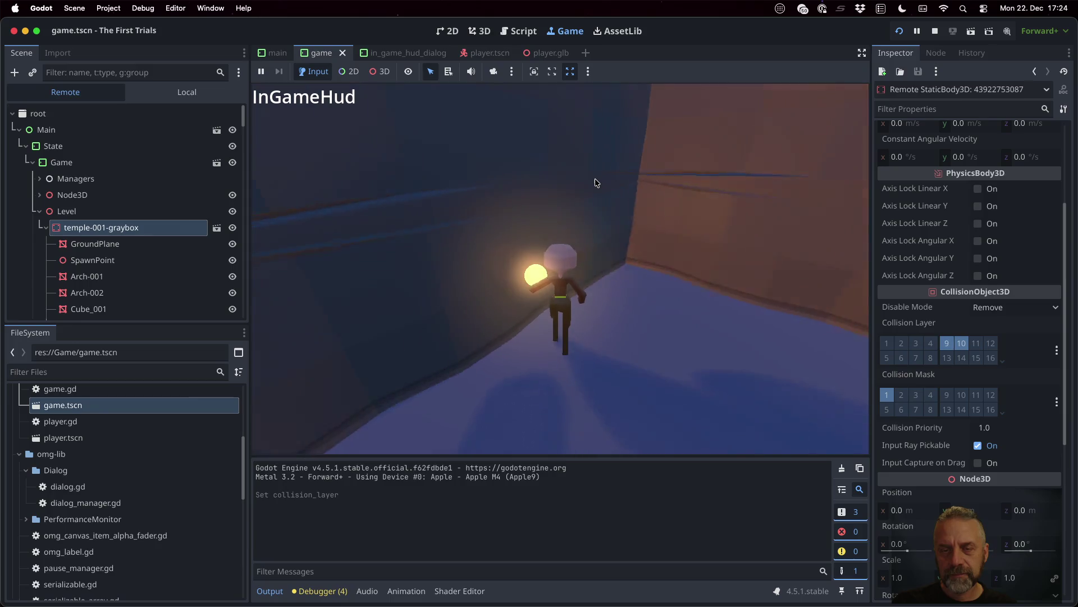
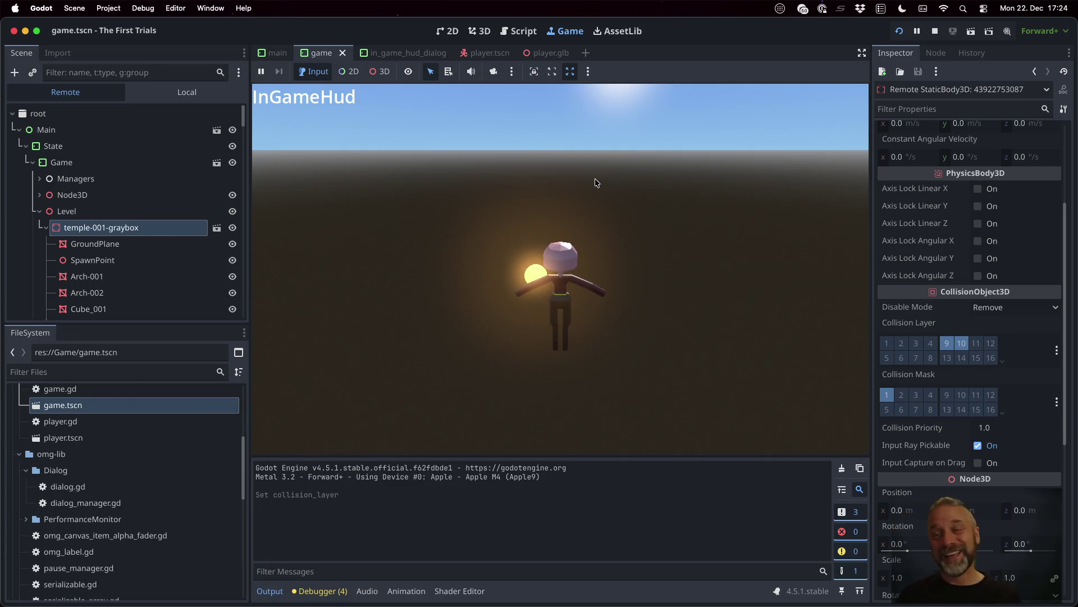
- Enable collision mask layer 9 on the player's SpringArm3D and rerun the game to test it
left_click(934, 31)
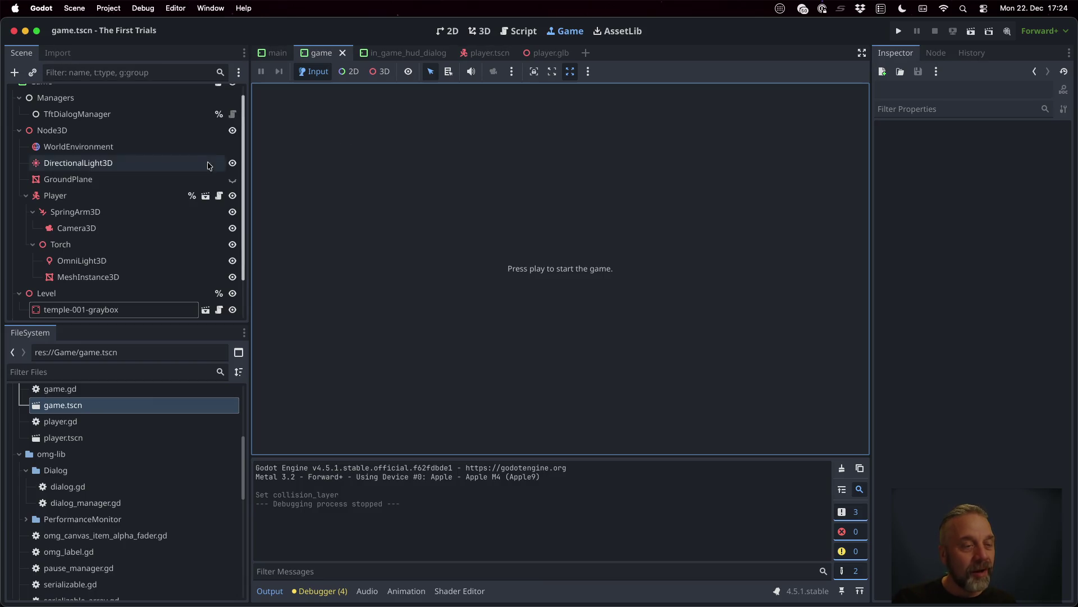
left_click(81, 211)
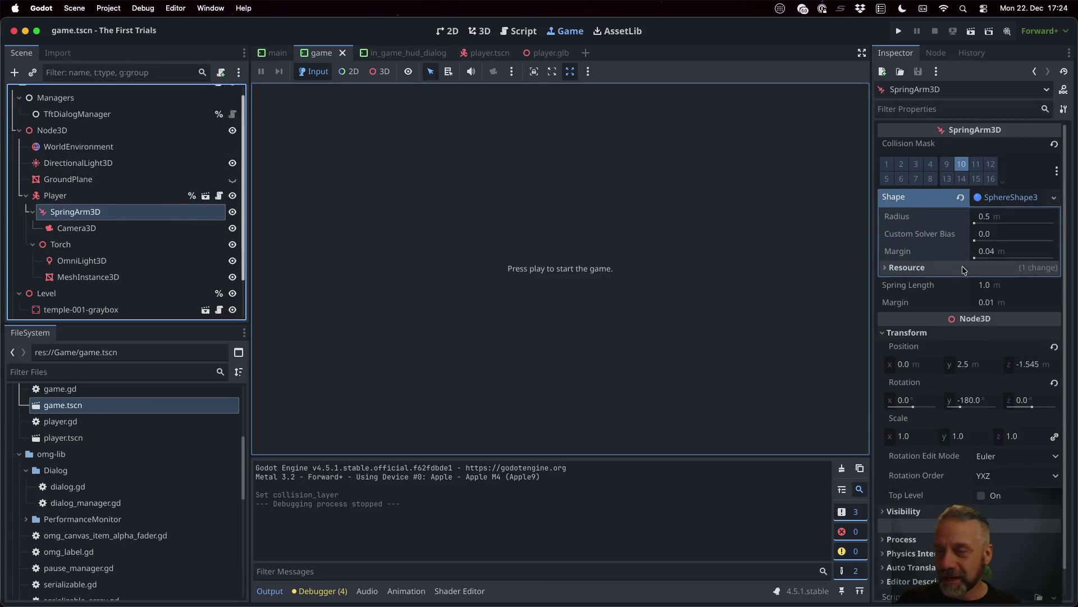
left_click(950, 164)
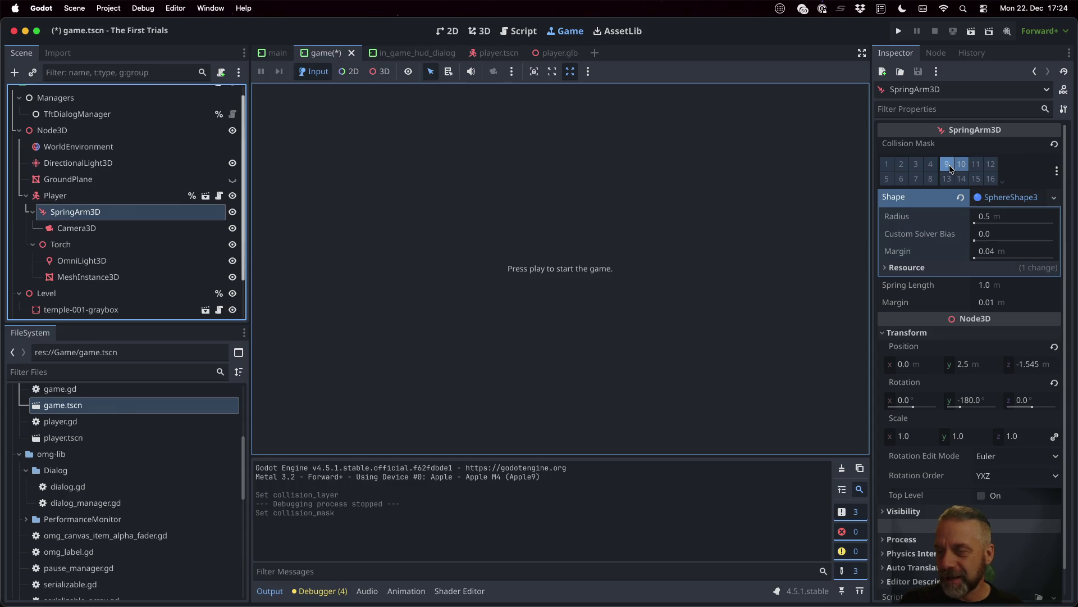
left_click(898, 31)
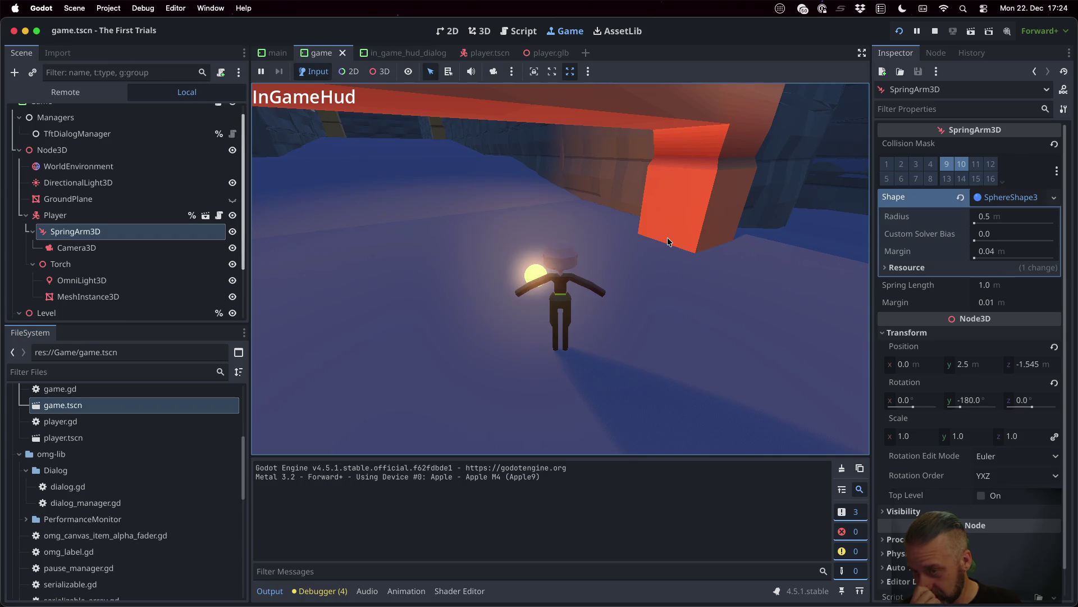
- Run the character through the corridor, courtyard and pillar opening with the movement keys
key("w")
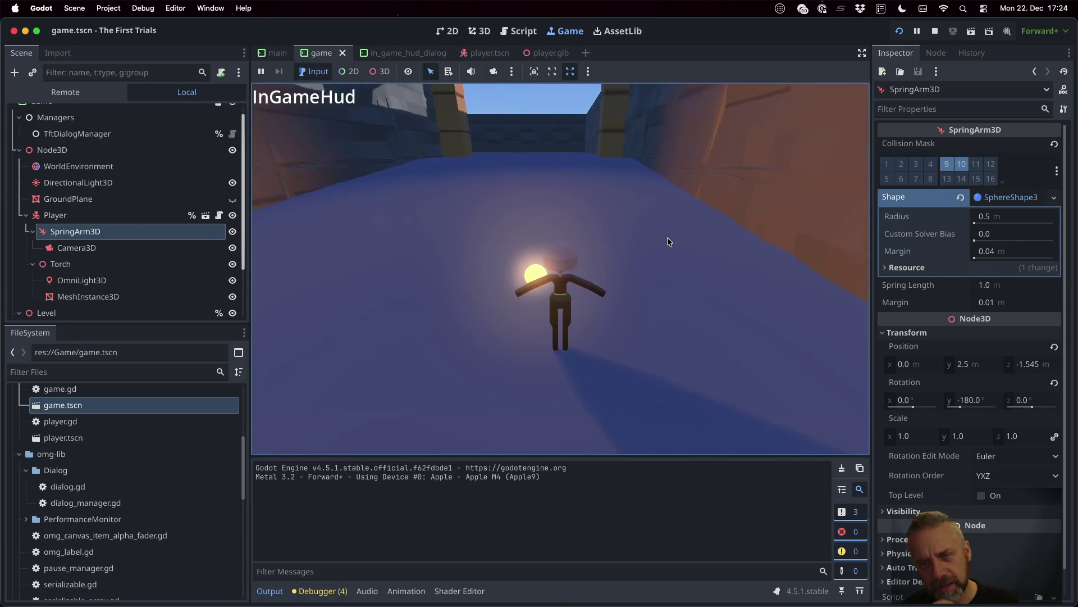
key("w")
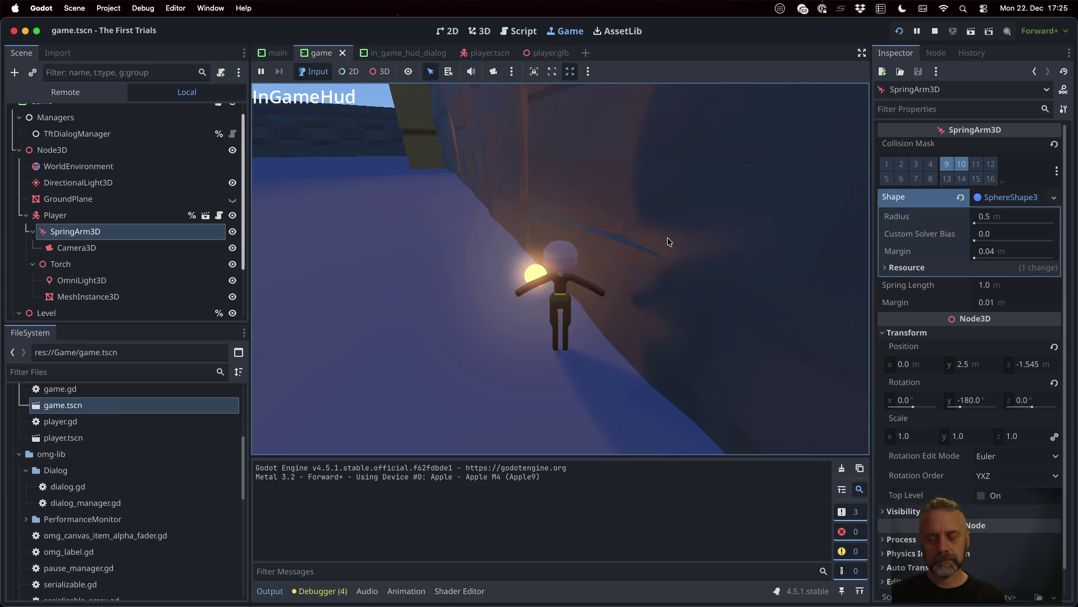
key("w")
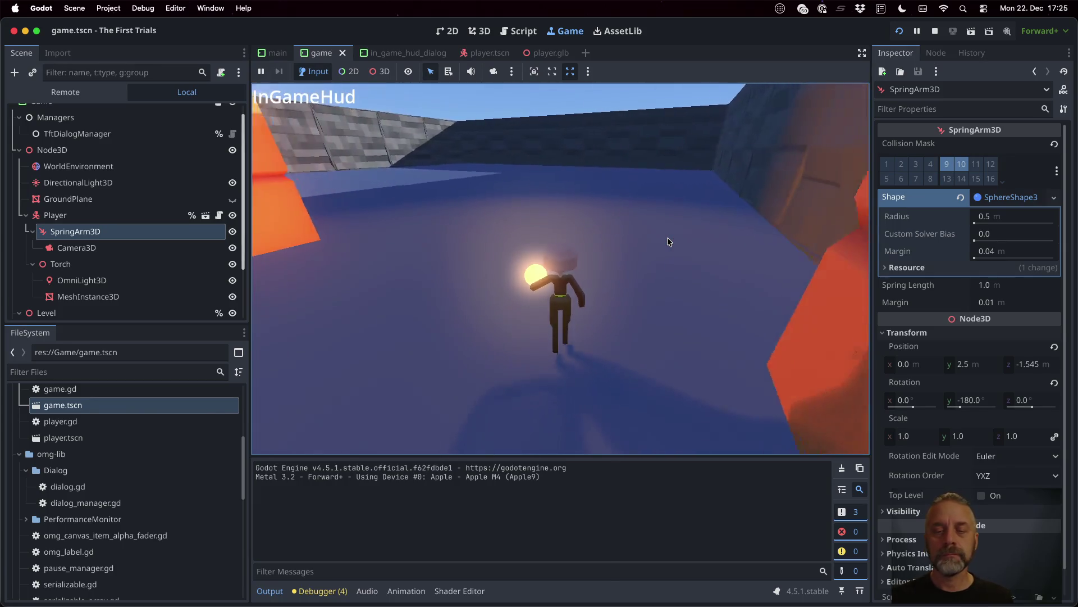
key("a")
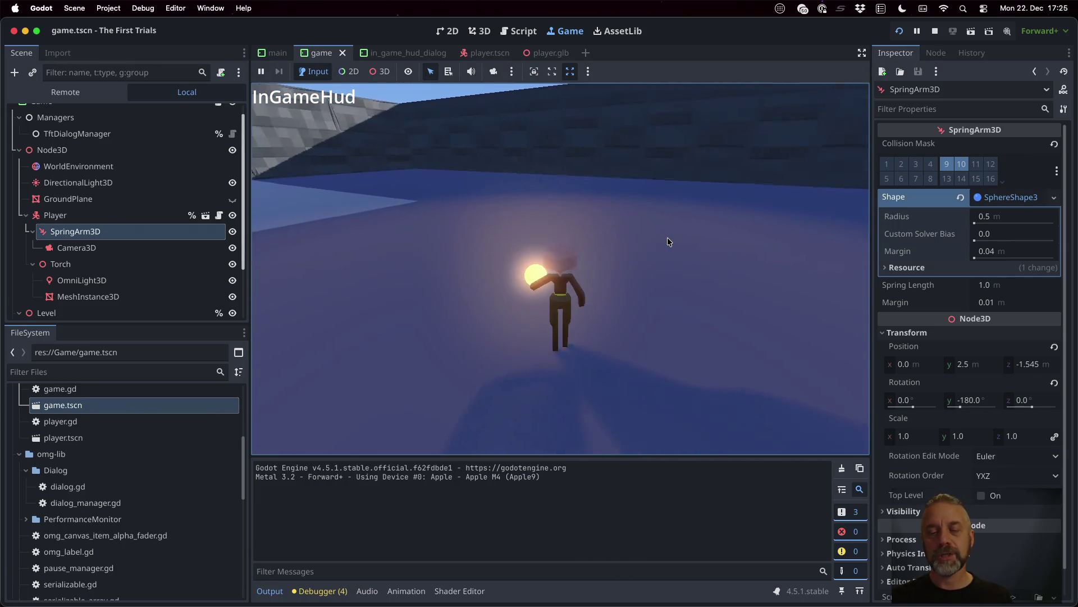
key("a")
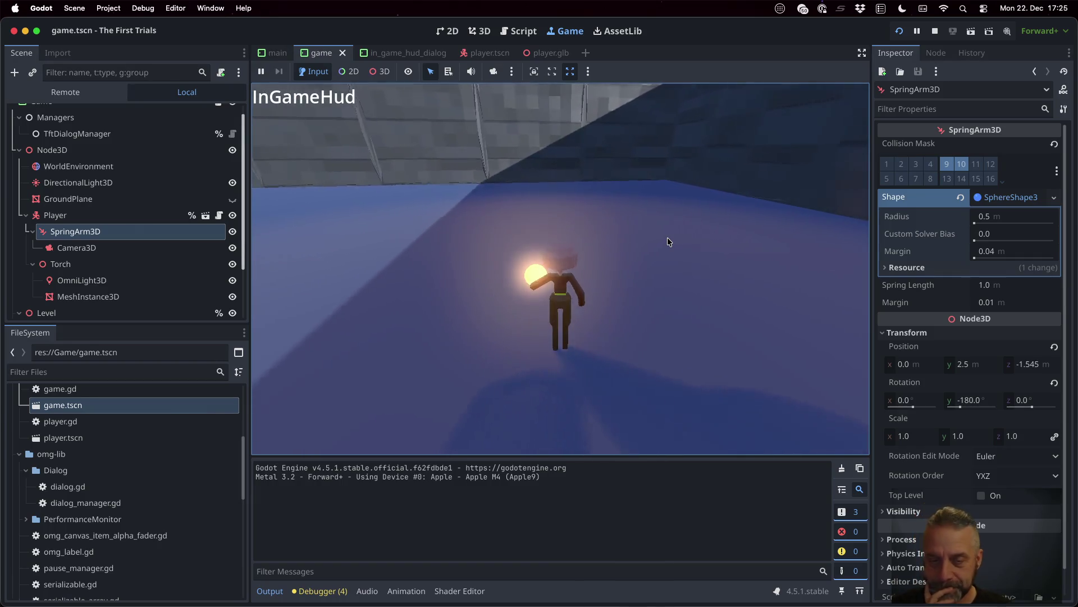
key("a")
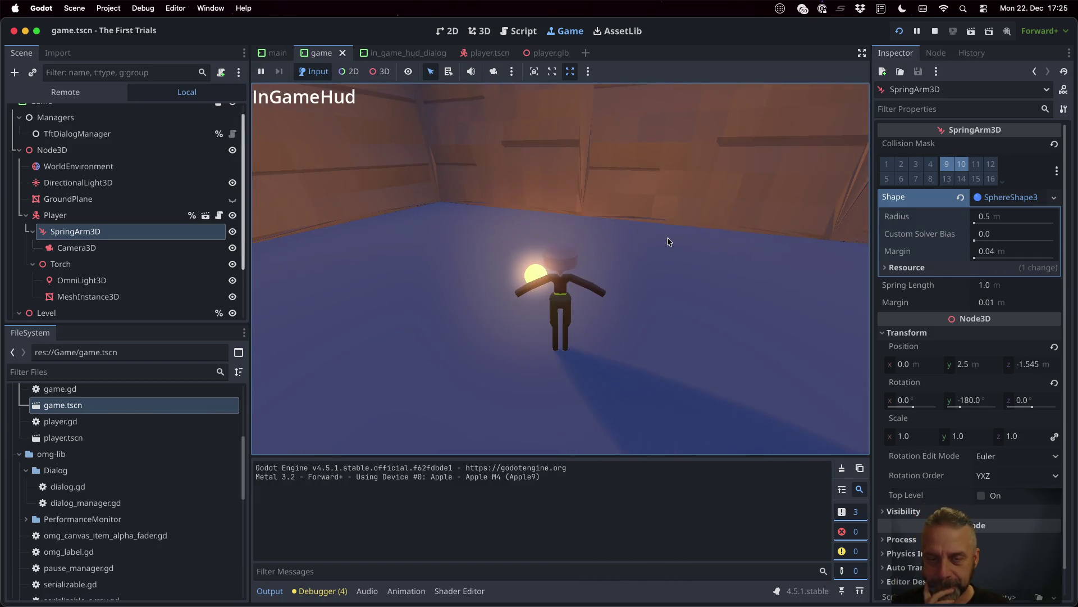
key("w")
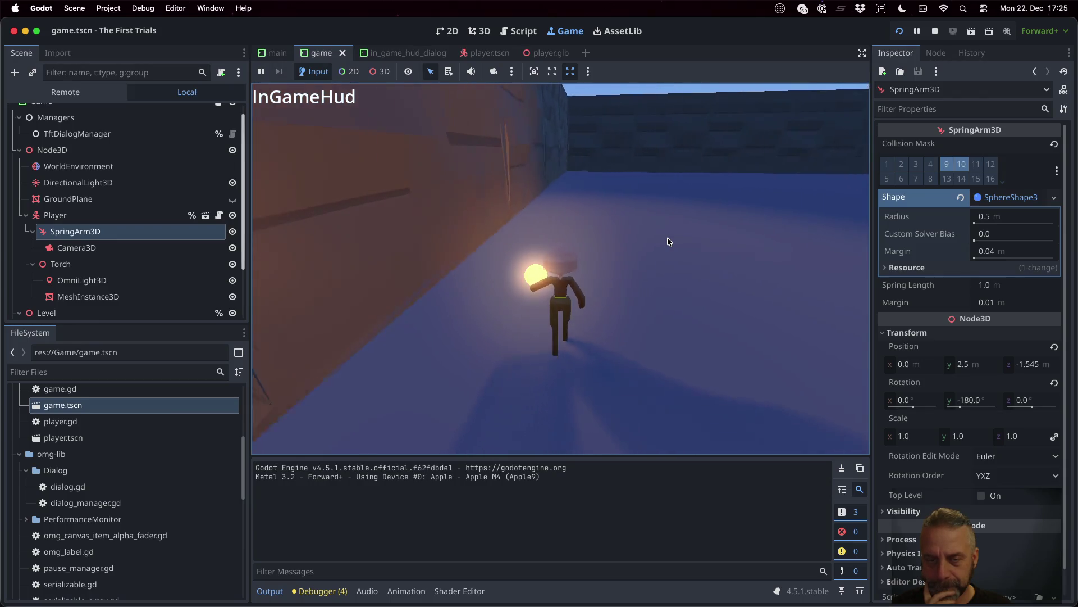
key("a")
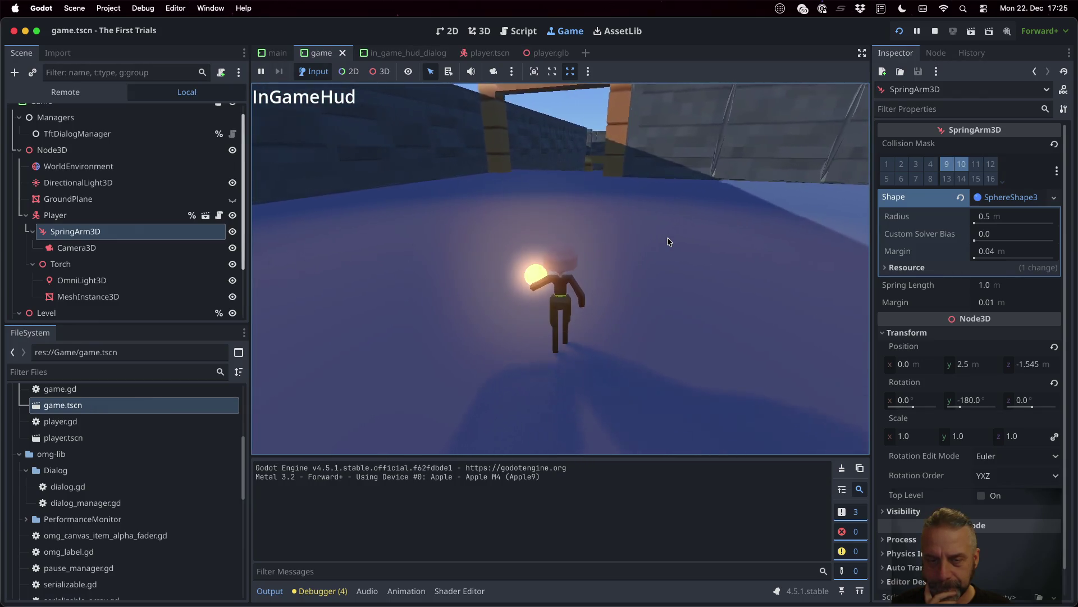
key("w")
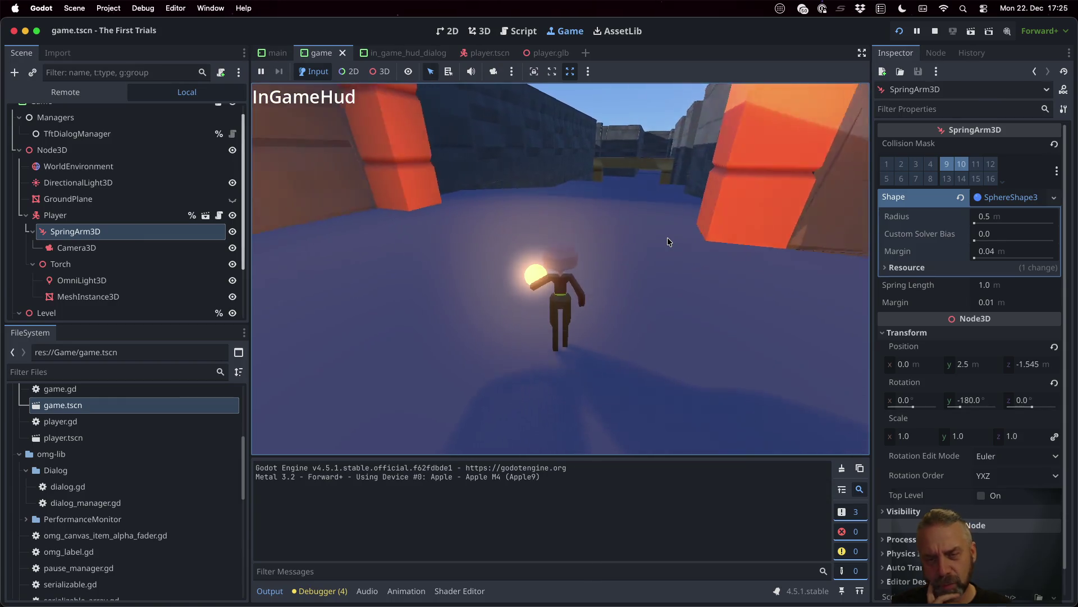
key("w")
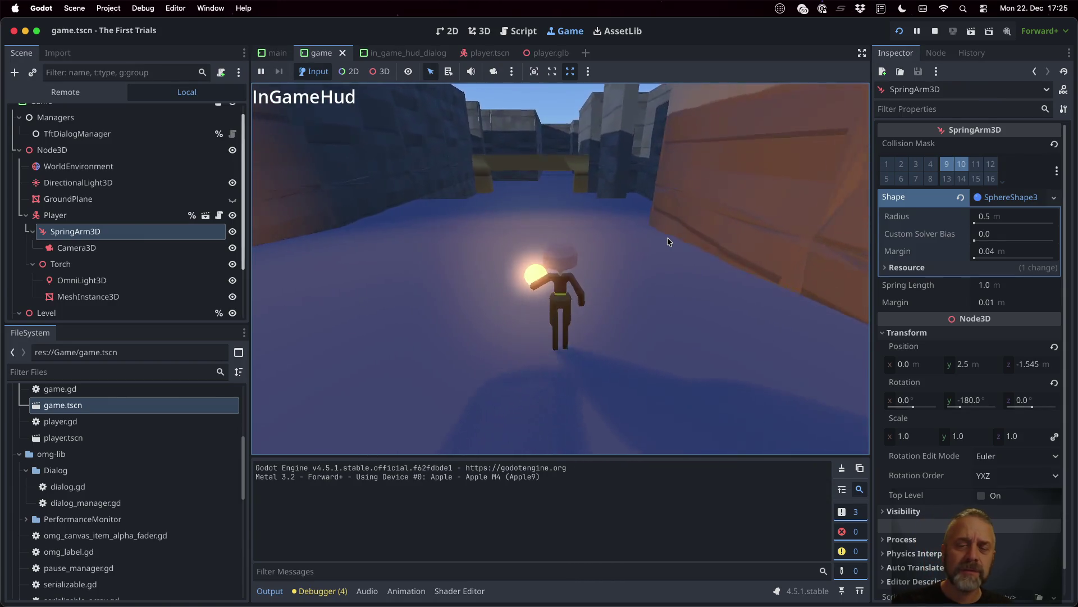
- Push the character against passage walls to test camera clearance, then end the test run
key("w")
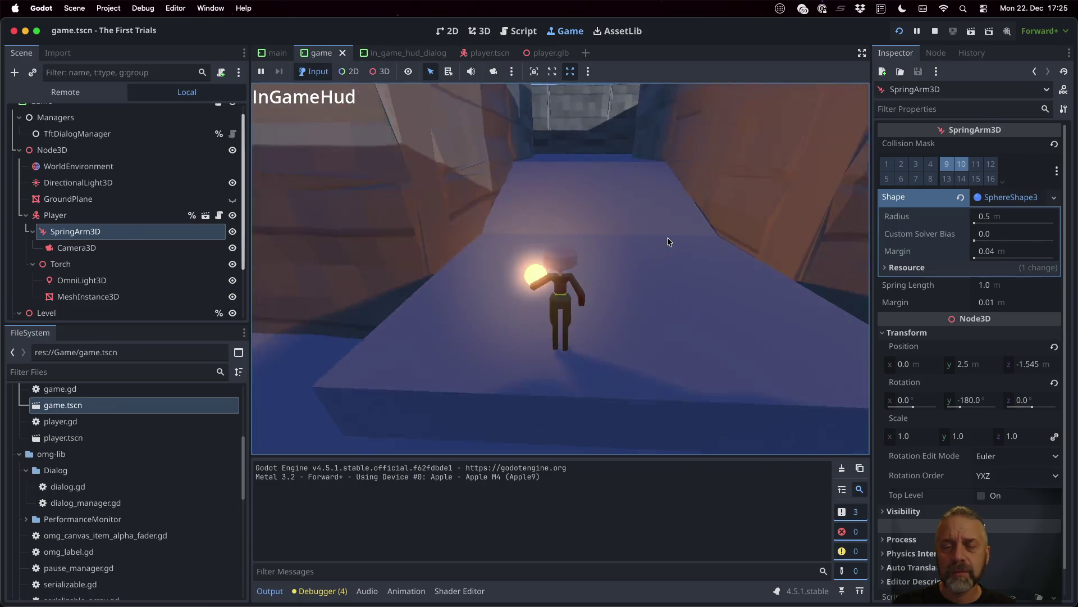
key("w")
key("w")
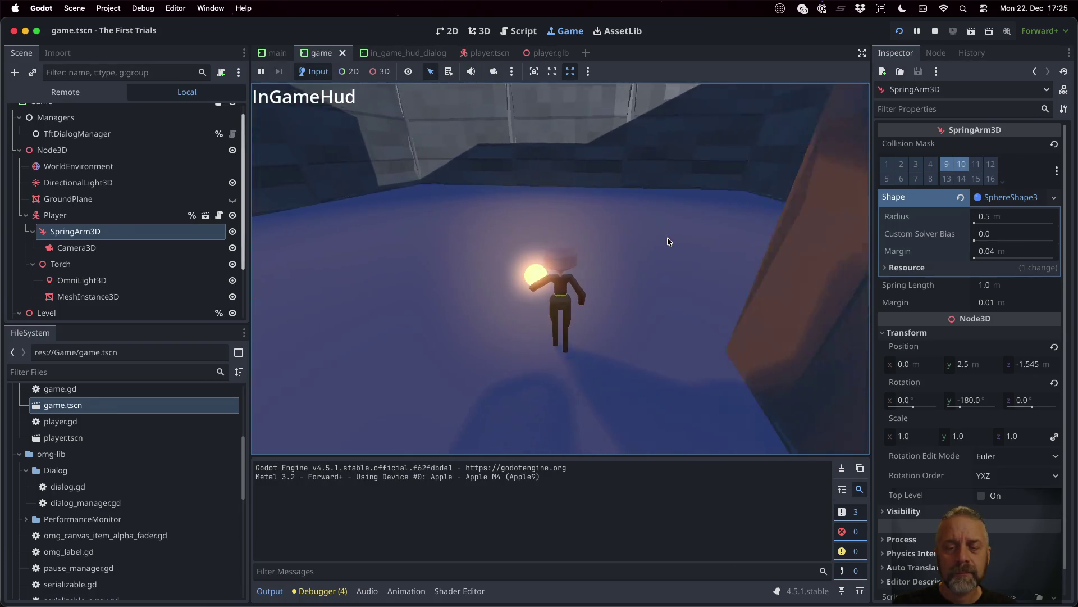
key("w")
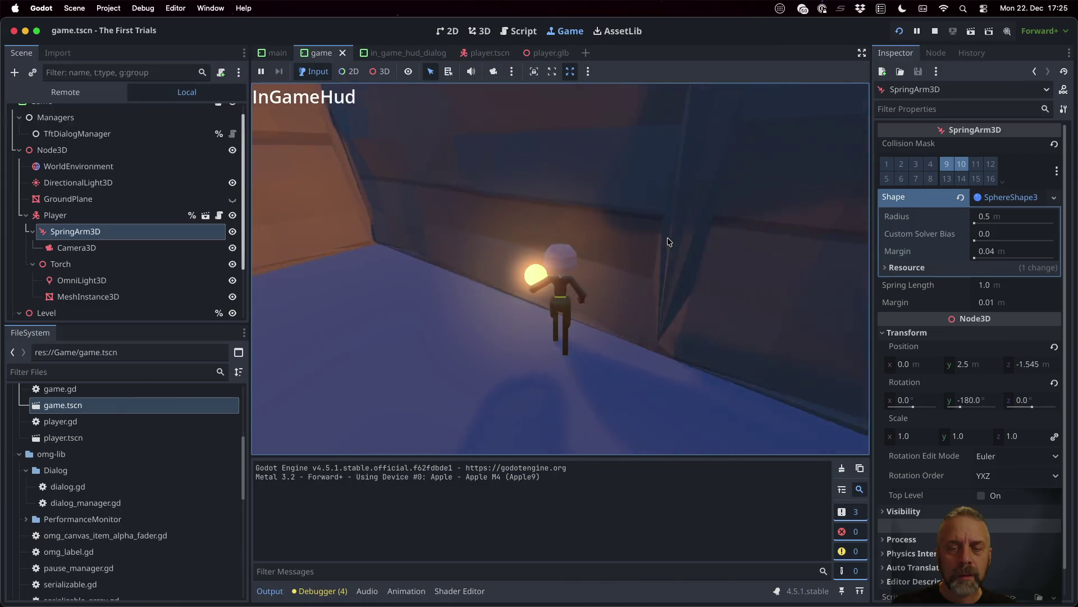
key("d")
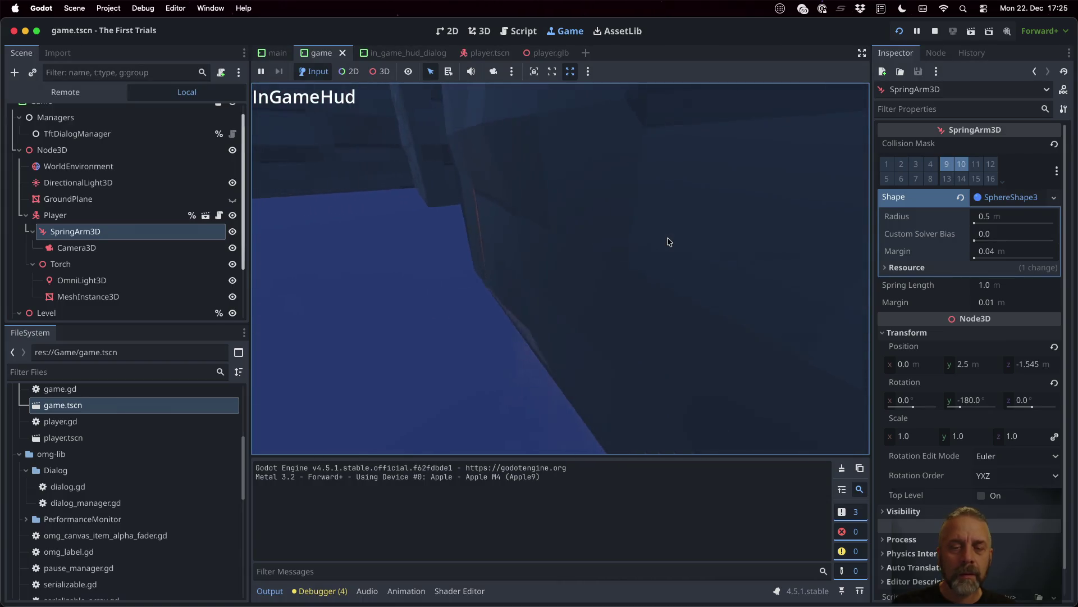
key("w")
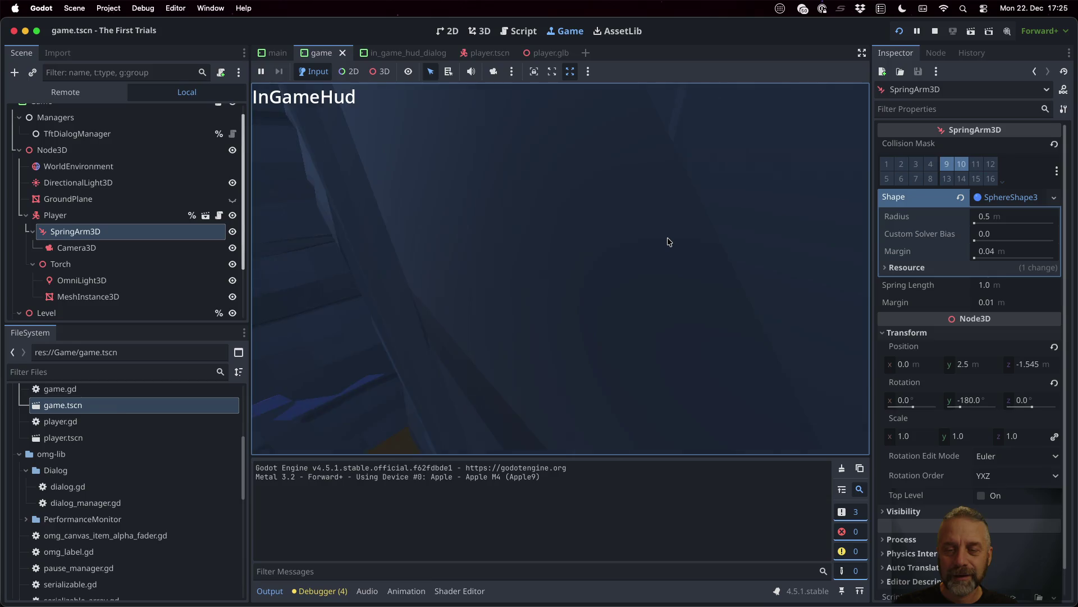
key("s")
key("w")
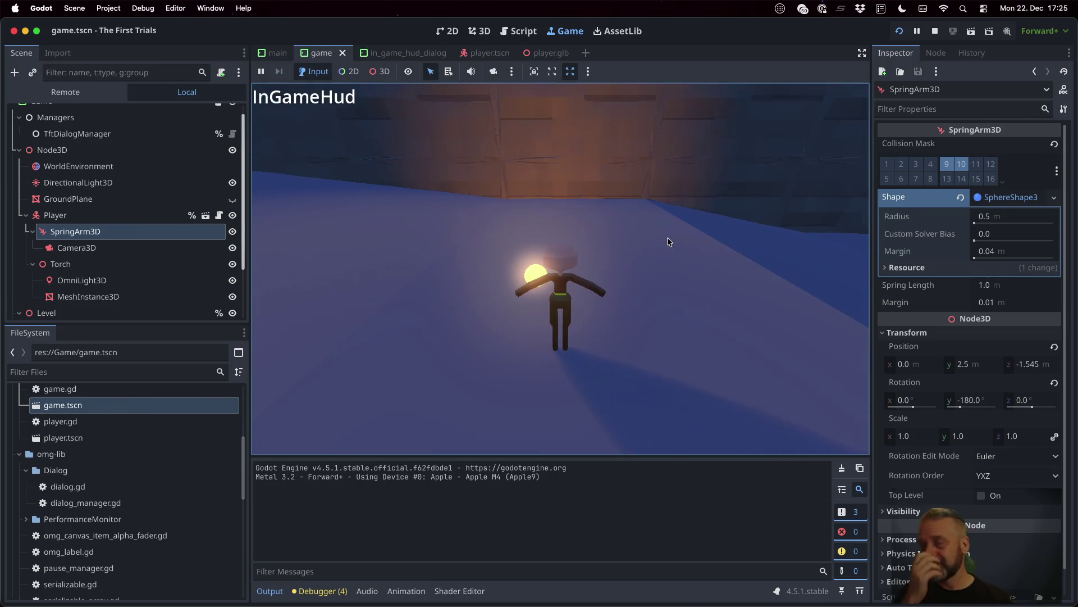
key("w")
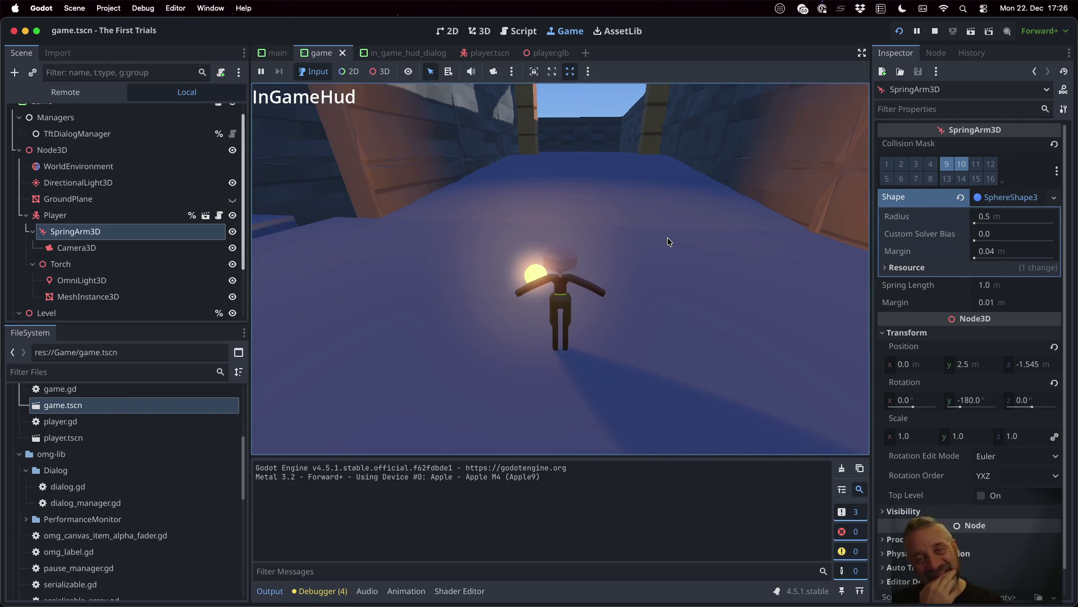
left_click(935, 31)
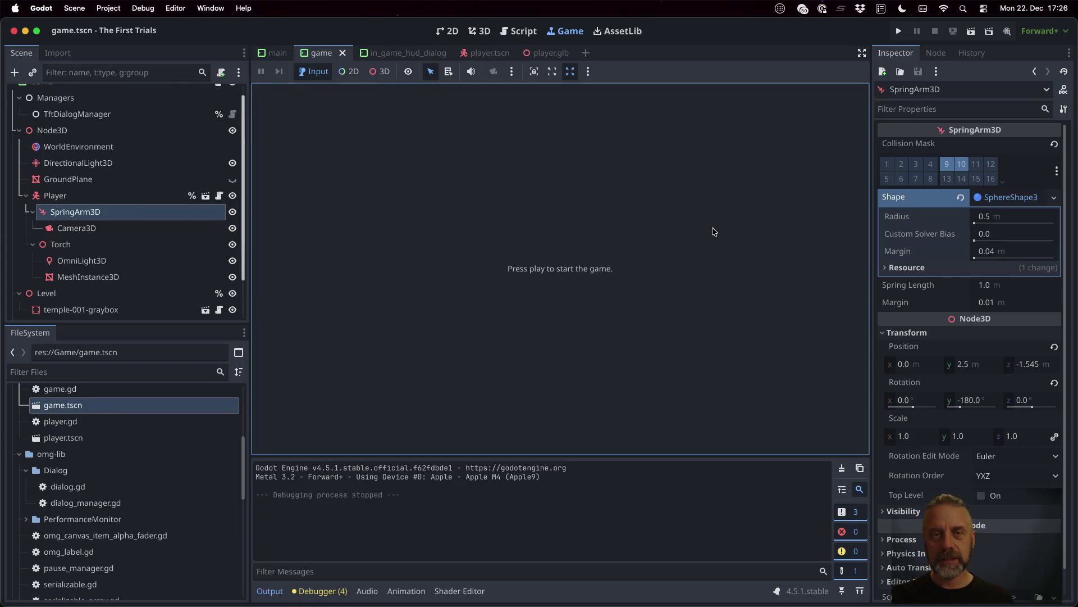
- Bring the Sublime Text TODO.md window to the front via Mission Control
key("ctrl+Up")
left_click(478, 186)
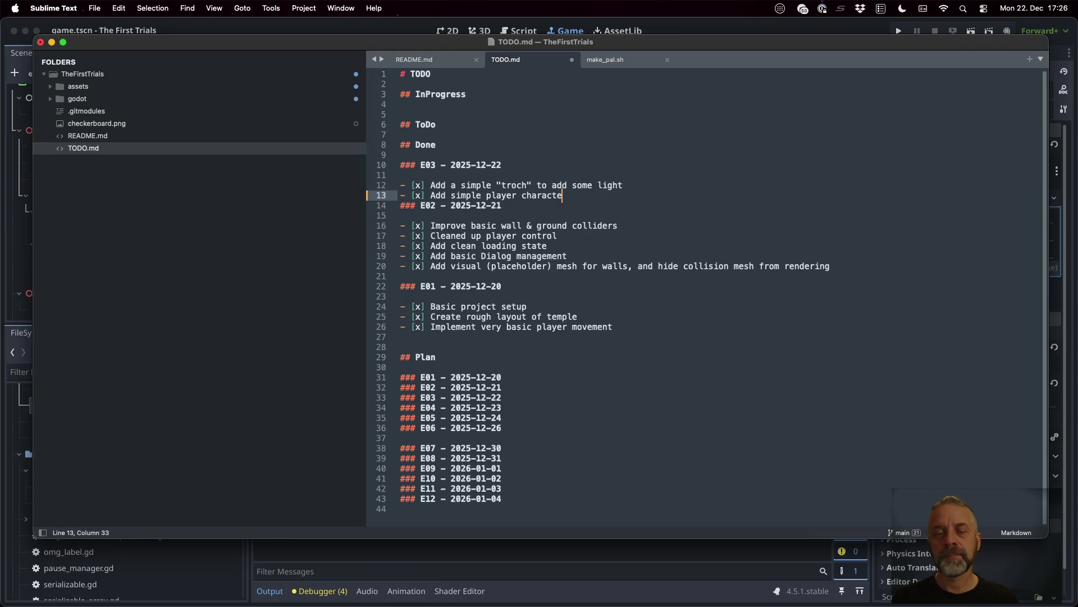
type("r")
- Add the new E03 item 'Idle & Walk animation (placeholder) to Player' to the TODO list
key("Return")
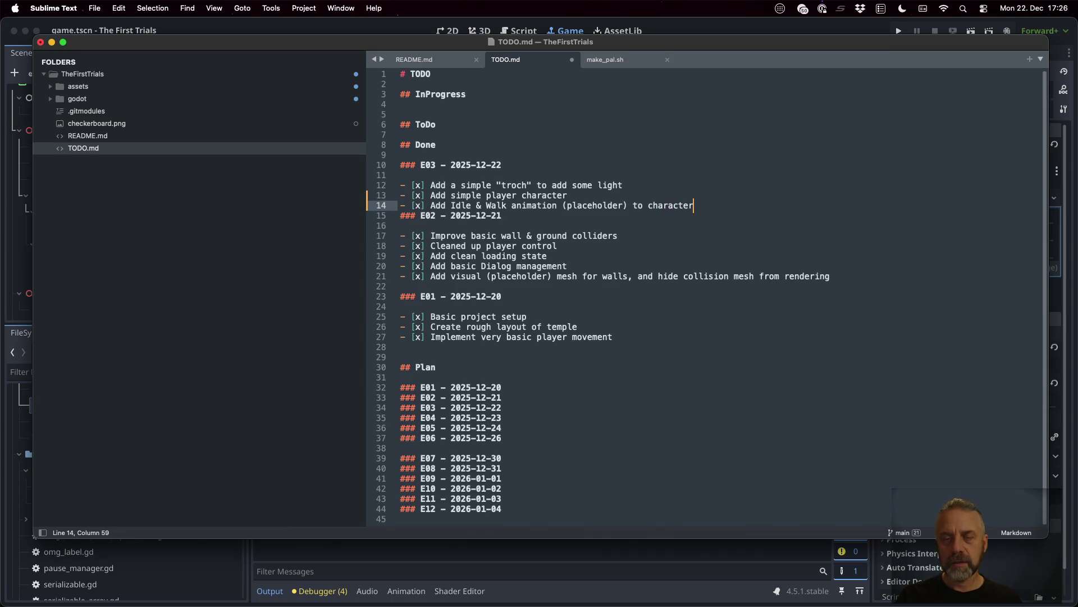
type("r")
key("Return")
key("Up")
key("shift+Left")
key("shift+Left")
key("shift+Left")
key("shift+Left")
key("shift+Left")
key("shift+Left")
type("Playe")
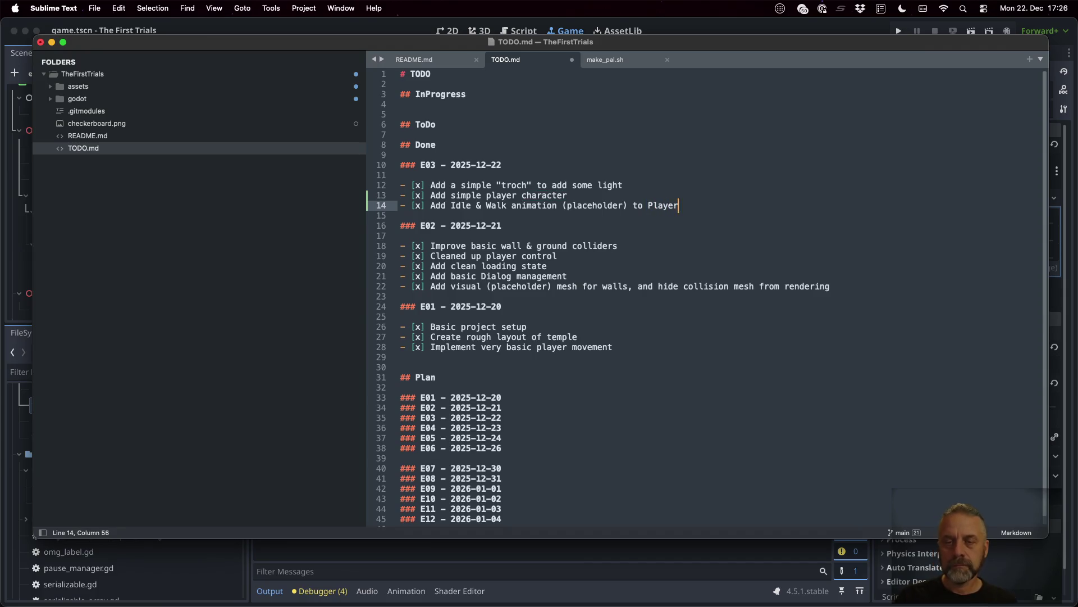
type("r")
- Capitalize Player, correct 'troch' to torch, save TODO.md and switch to Blender
key("Up")
key("shift+Right")
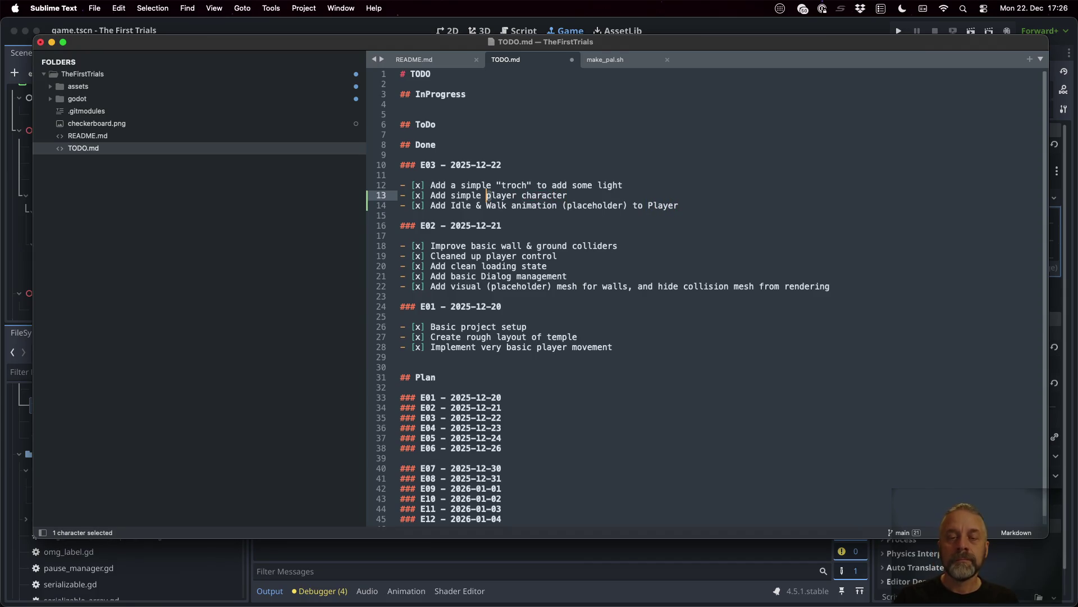
type("P")
key("Up")
type("o")
key("Right")
key("BackSpace")
key("super+s")
key("super+Tab")
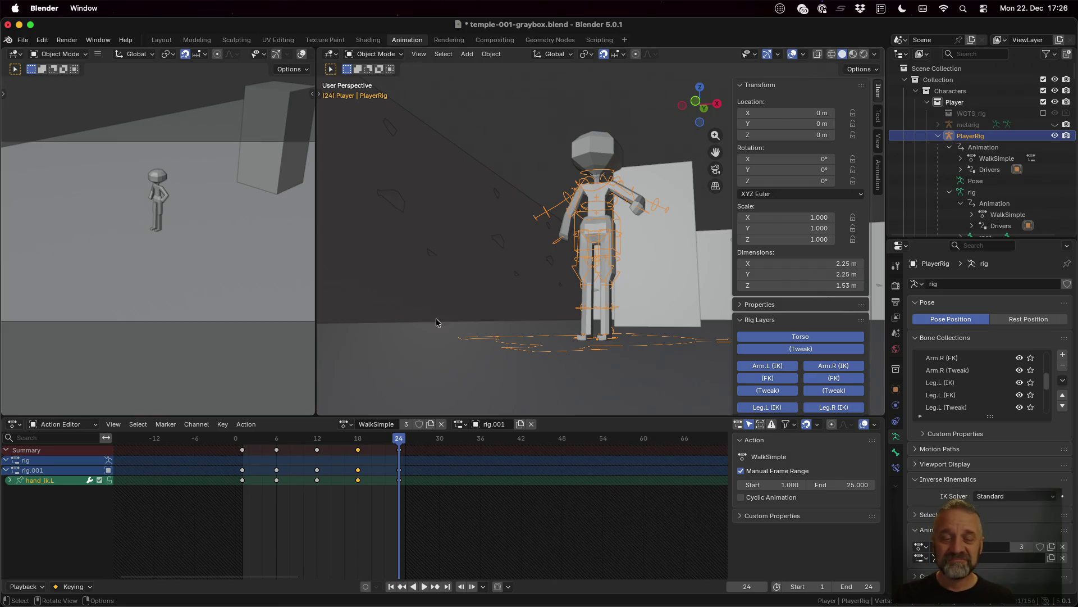
- Preview the WalkSimple walk cycle, stop at frame 17, and bring Sublime Merge forward
key("space")
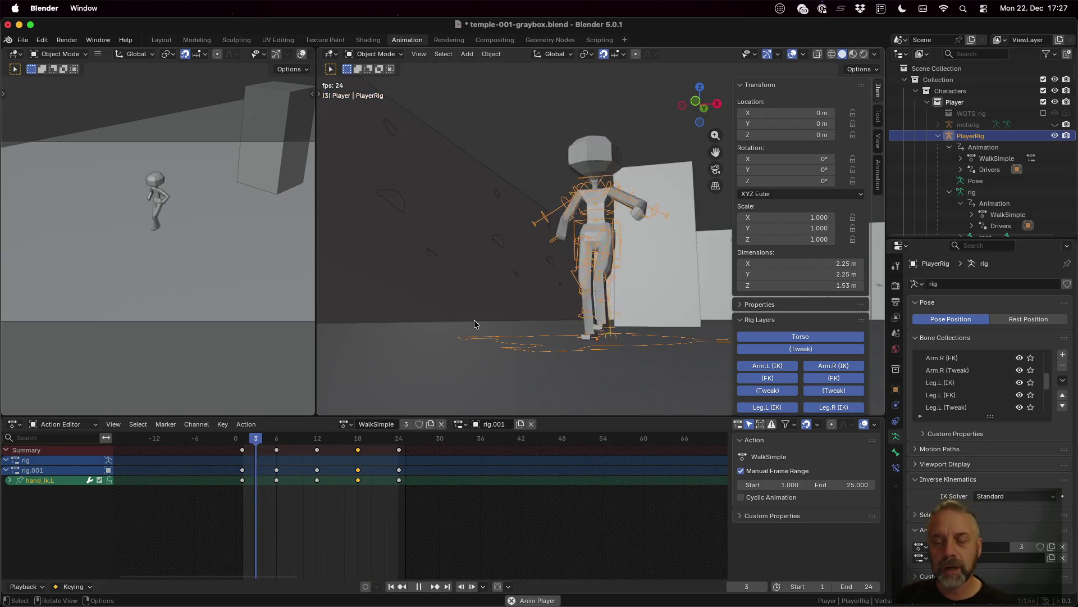
key("space")
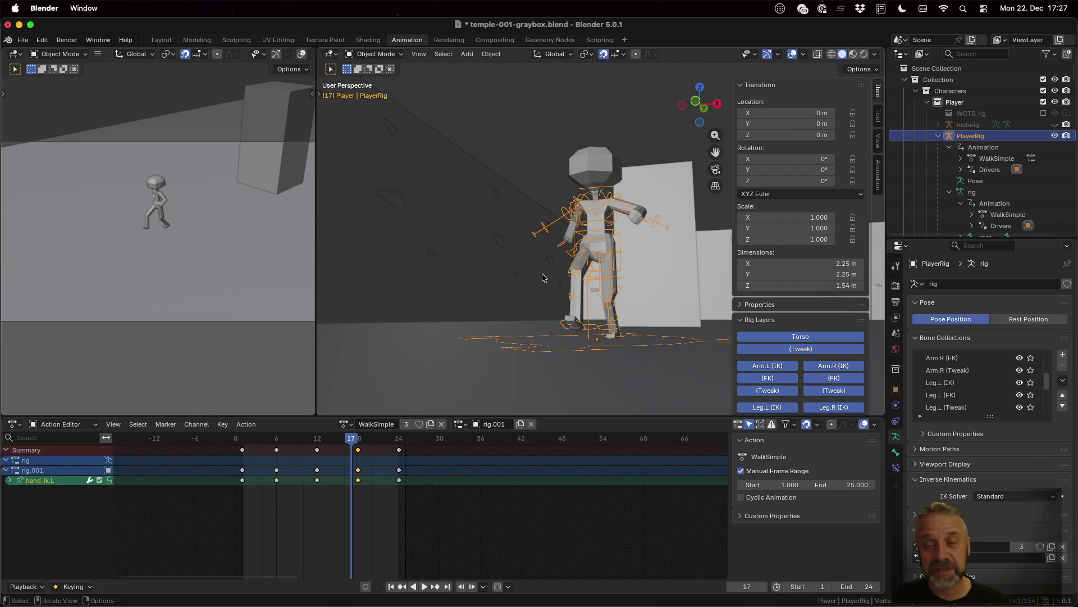
key("ctrl+Up")
left_click(541, 272)
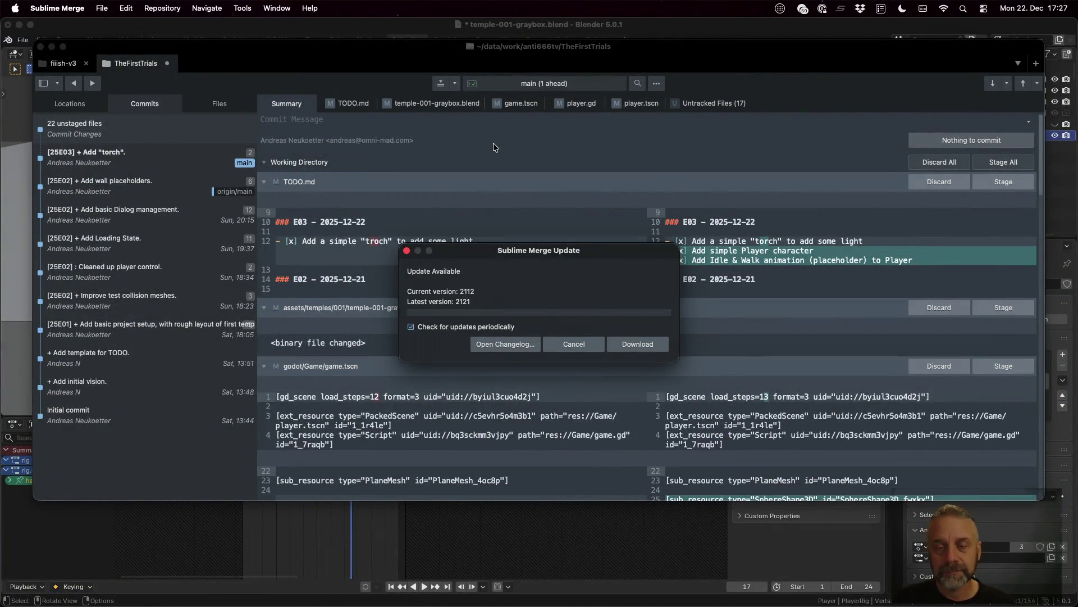
- Write commit message '[25E03] + Add basic Player model & animations.' and stage TODO.md, temple graybox blend and game.tscn
left_click(581, 342)
left_click(464, 153)
type("[")
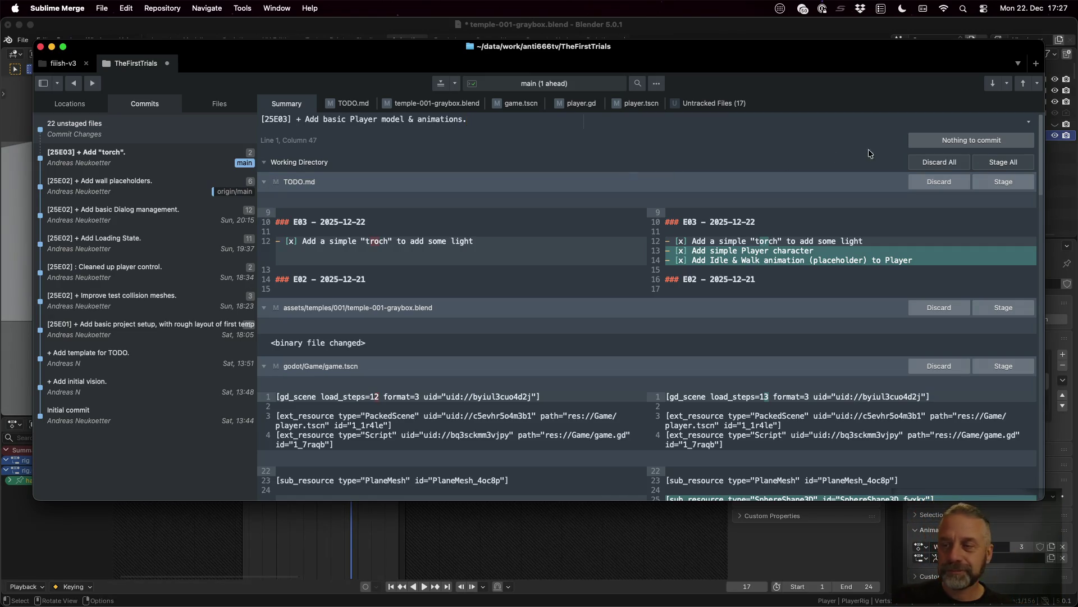
left_click(998, 181)
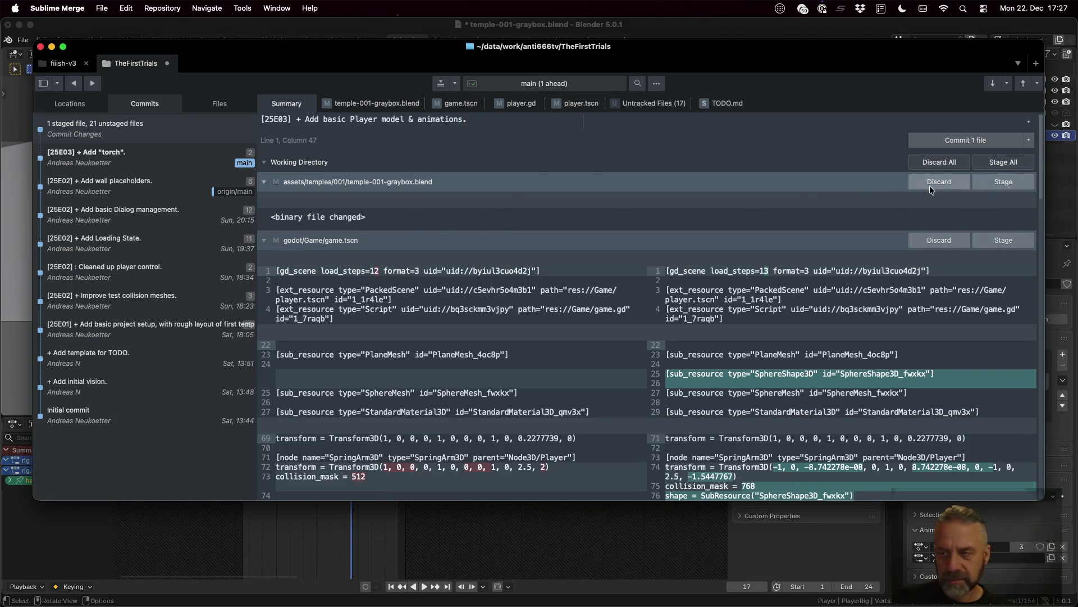
left_click(1002, 182)
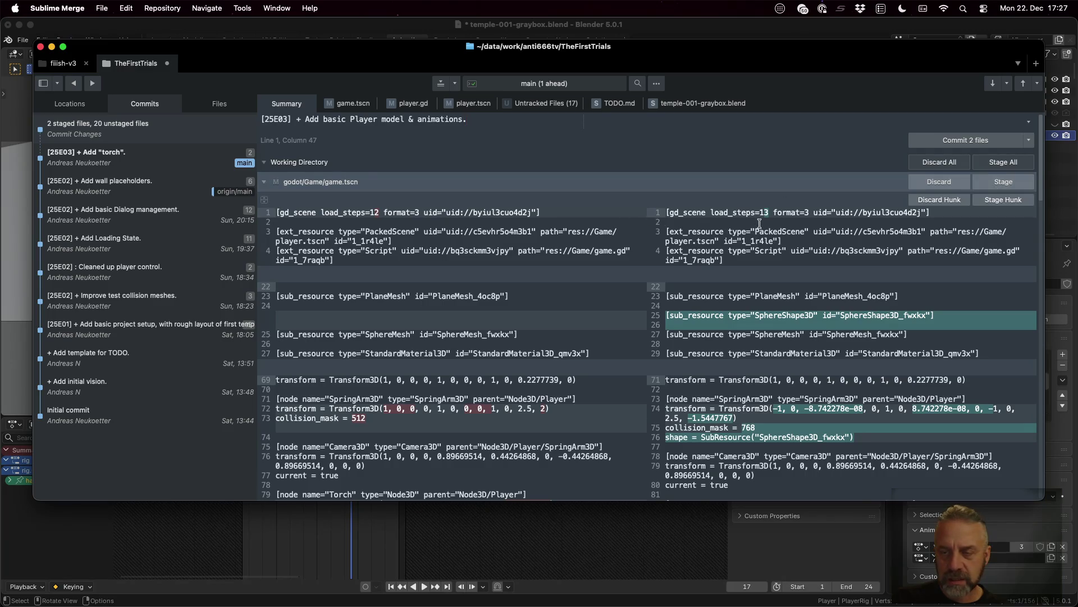
mouse_move(852, 305)
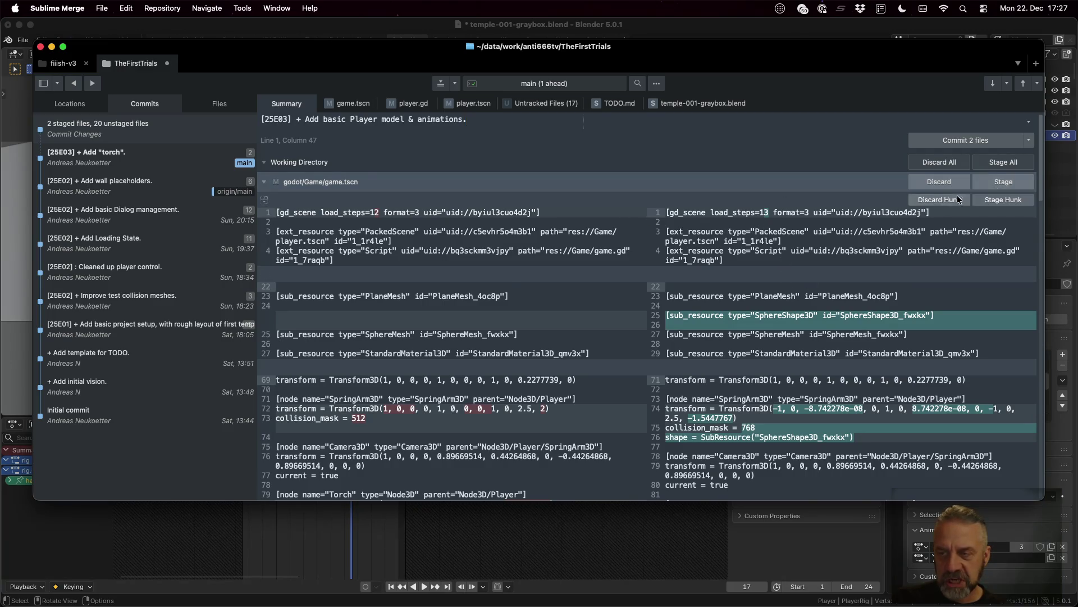
left_click(990, 181)
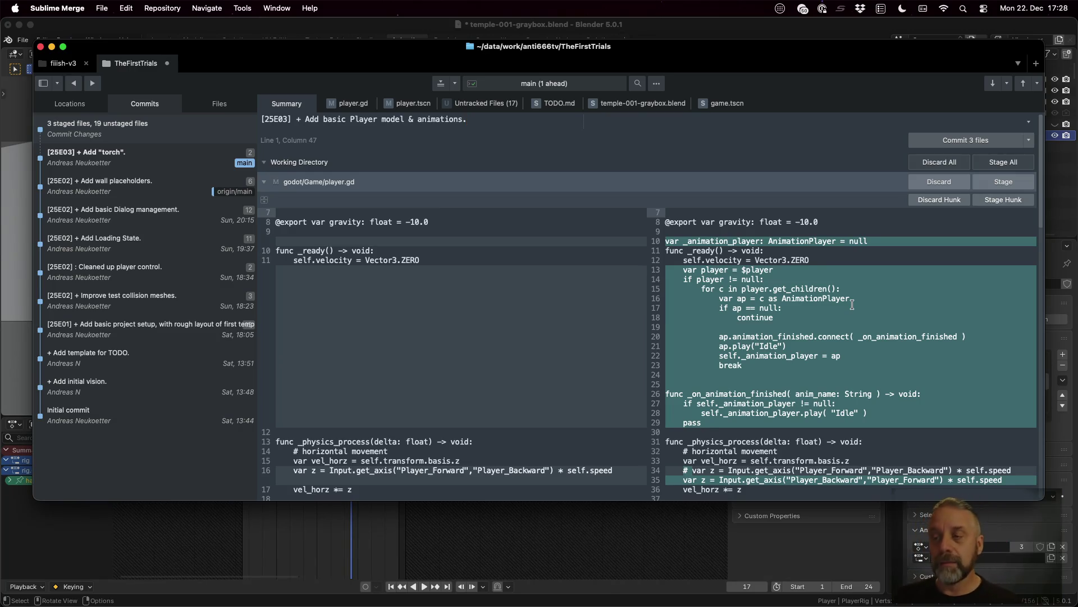
- Stage player.gd and the picked player.tscn changes
left_click(984, 188)
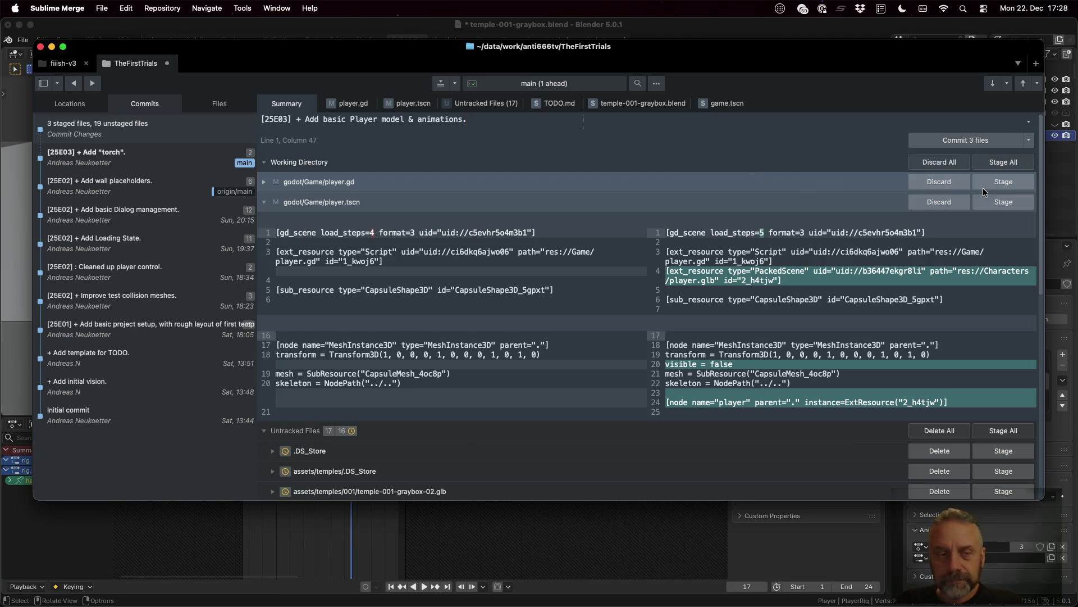
left_click(983, 188)
left_click(1011, 184)
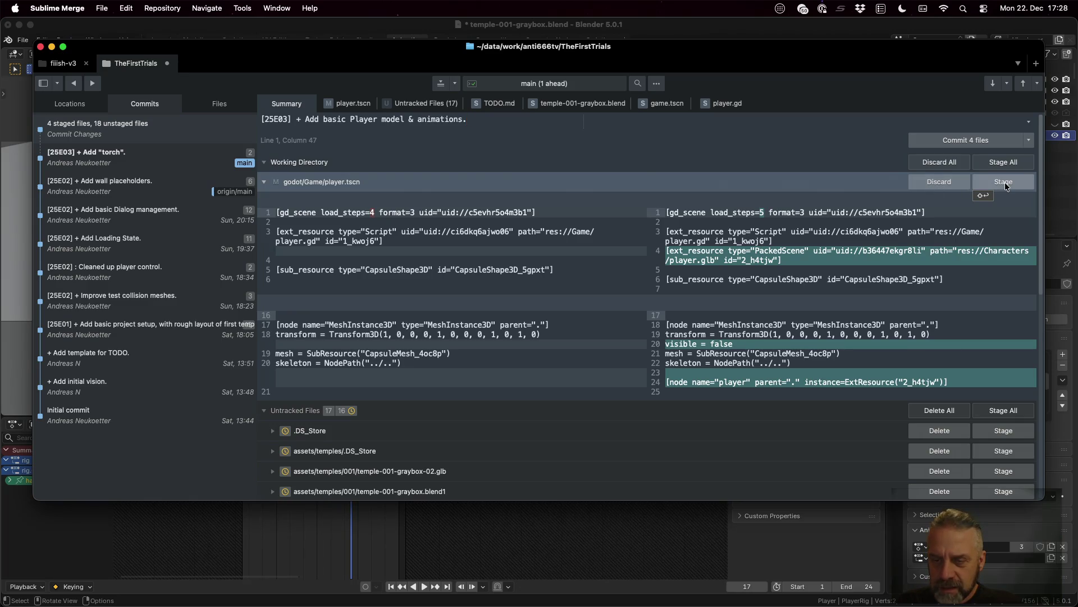
mouse_move(756, 354)
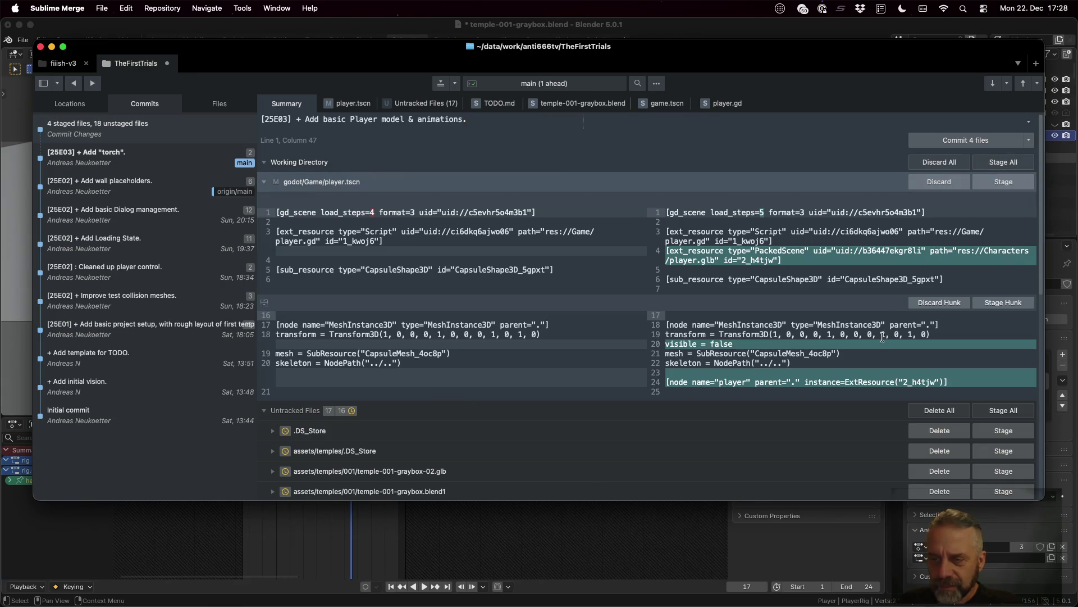
left_click(916, 381)
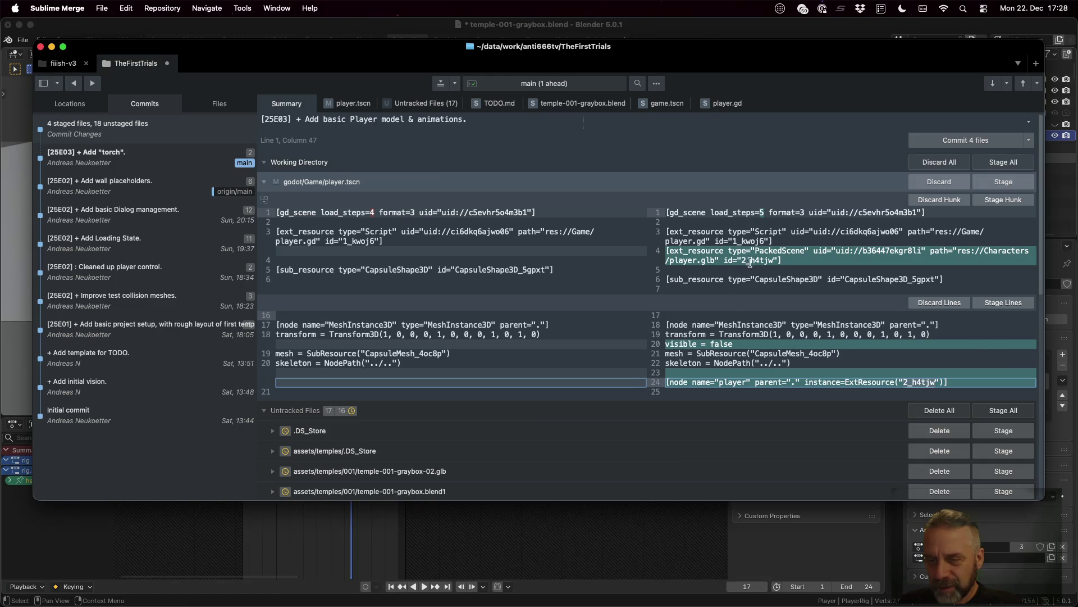
left_click(994, 249, "super")
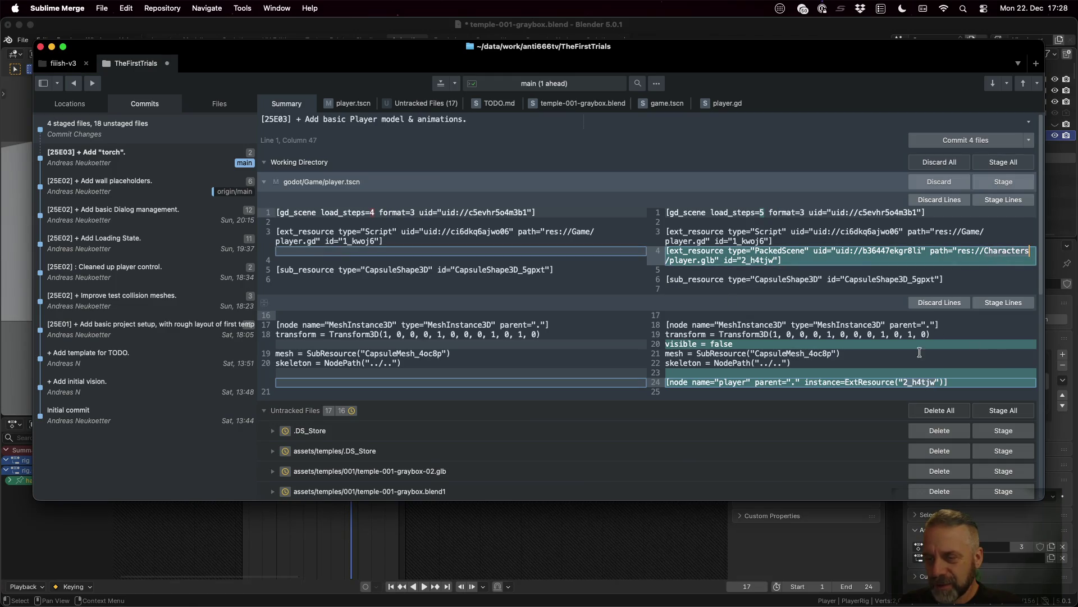
left_click(919, 382)
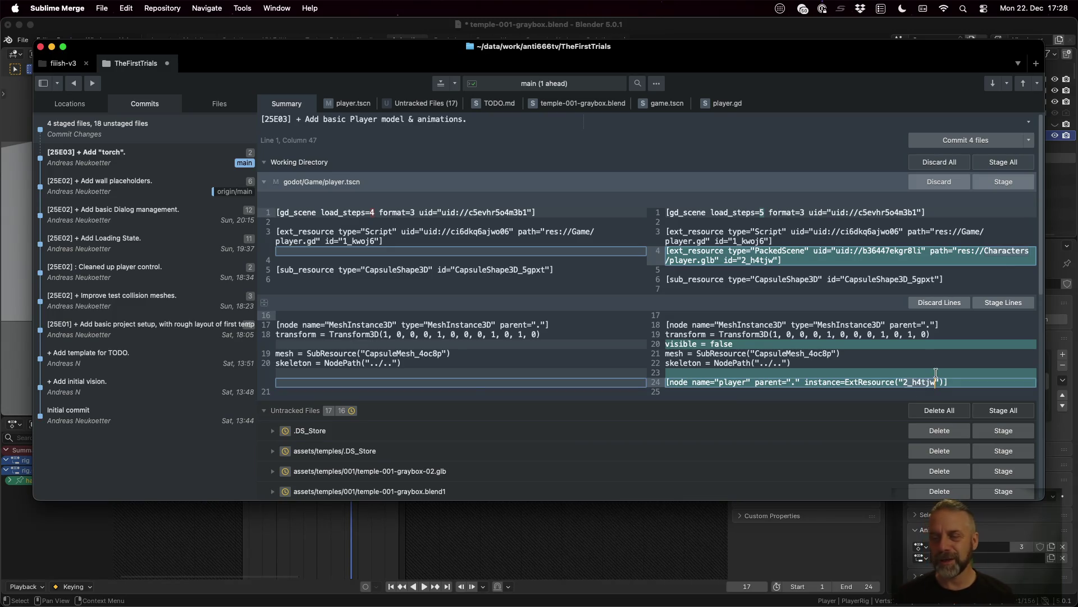
left_click(1002, 181)
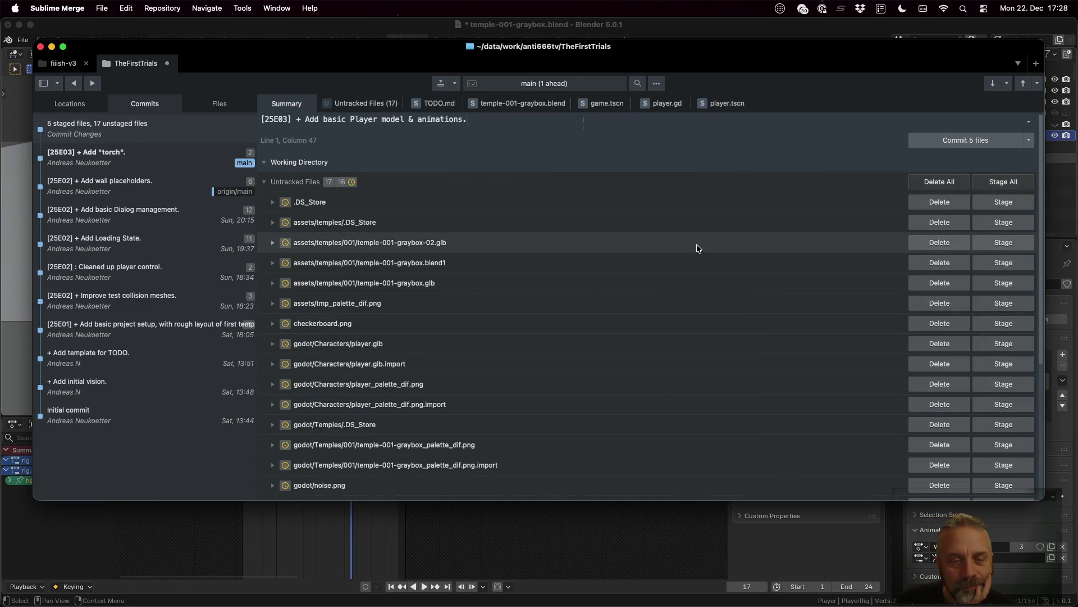
- Stage the player model, player palette and temple palette files, and commit 11 files
left_click(996, 343)
left_click(995, 342)
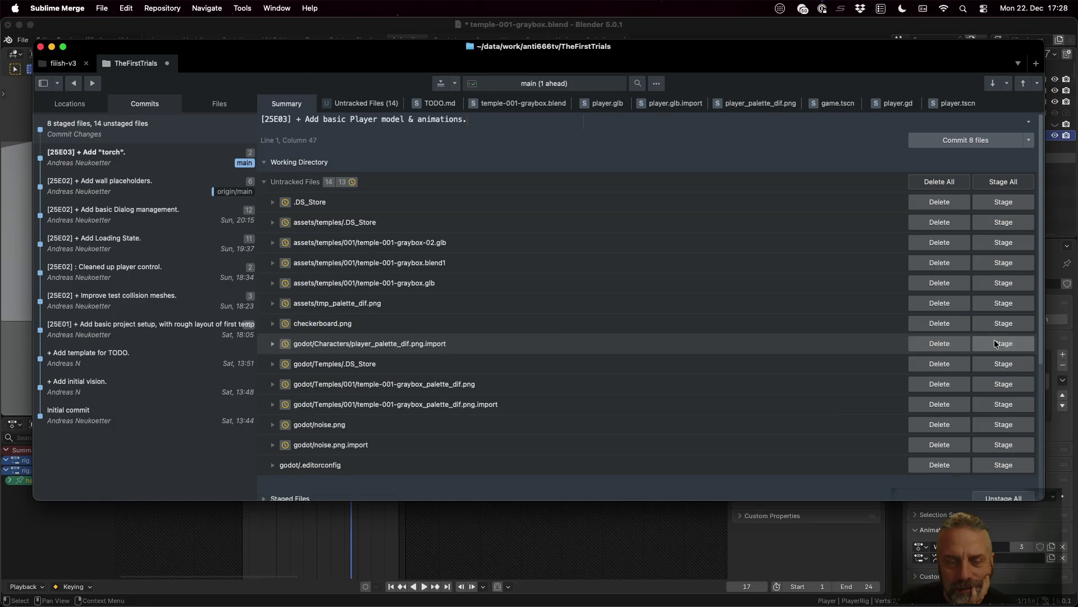
left_click(996, 343)
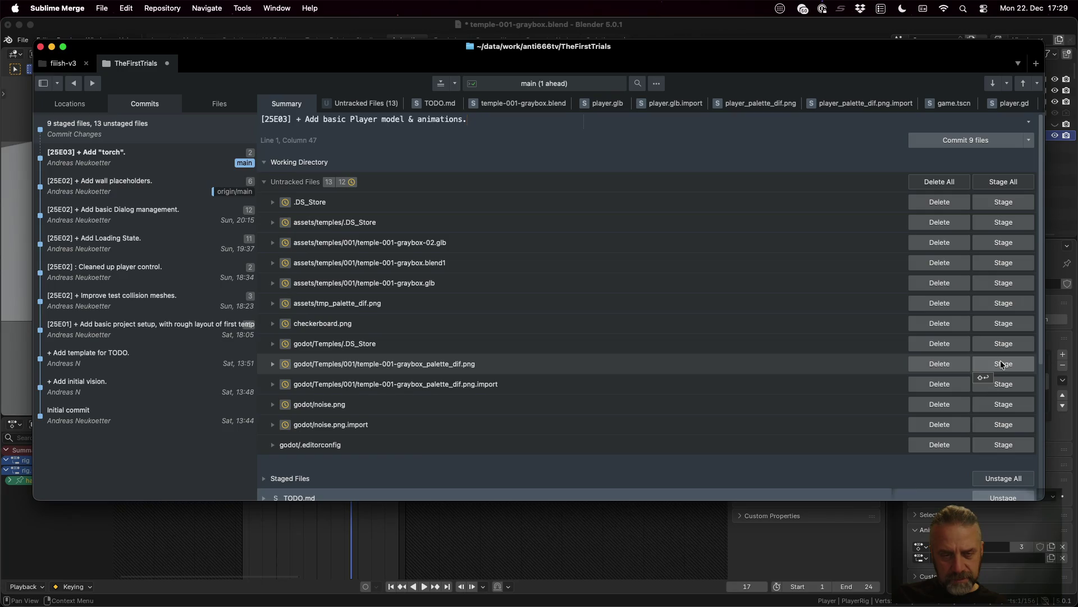
left_click(1001, 363)
left_click(1001, 363)
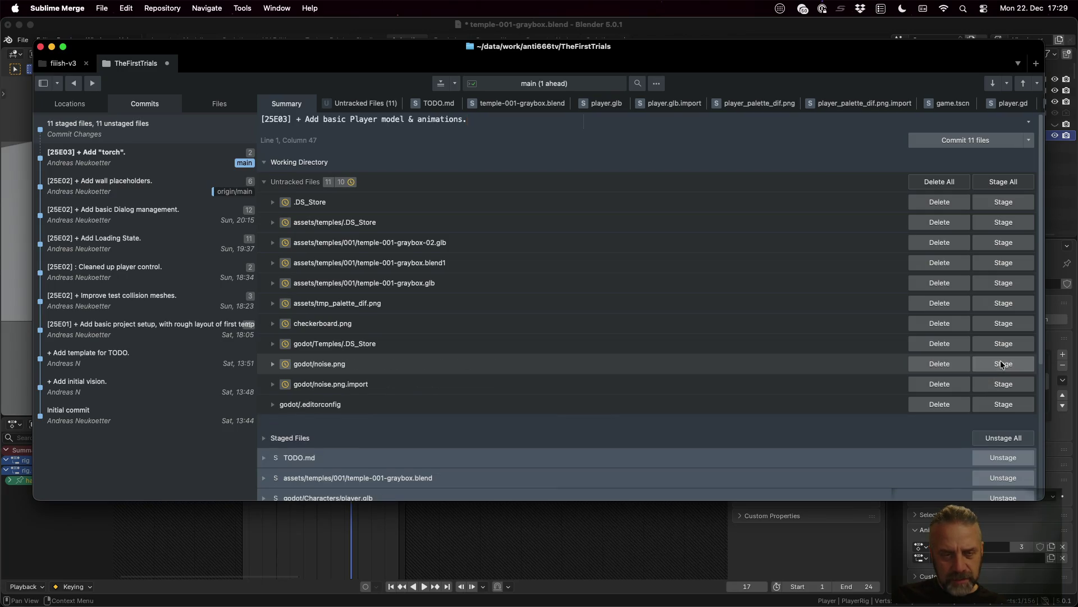
left_click(991, 140)
- Push main to origin from the command palette, then switch to Blender
key("super+shift+p")
key("Return")
key("Escape")
key("super+shift+p")
type("pus")
key("Return")
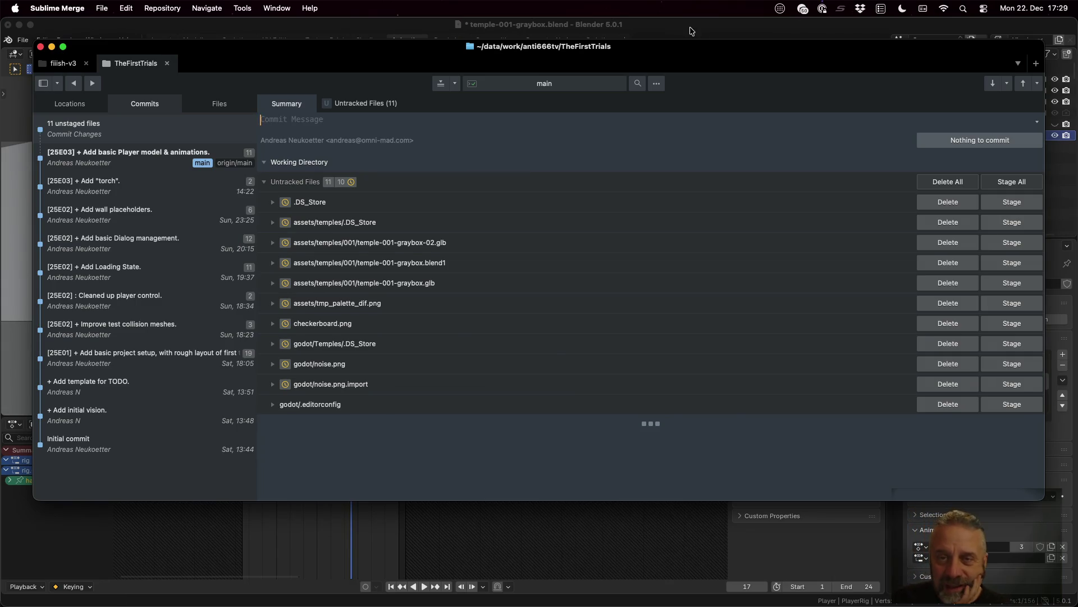
key("super+Tab")
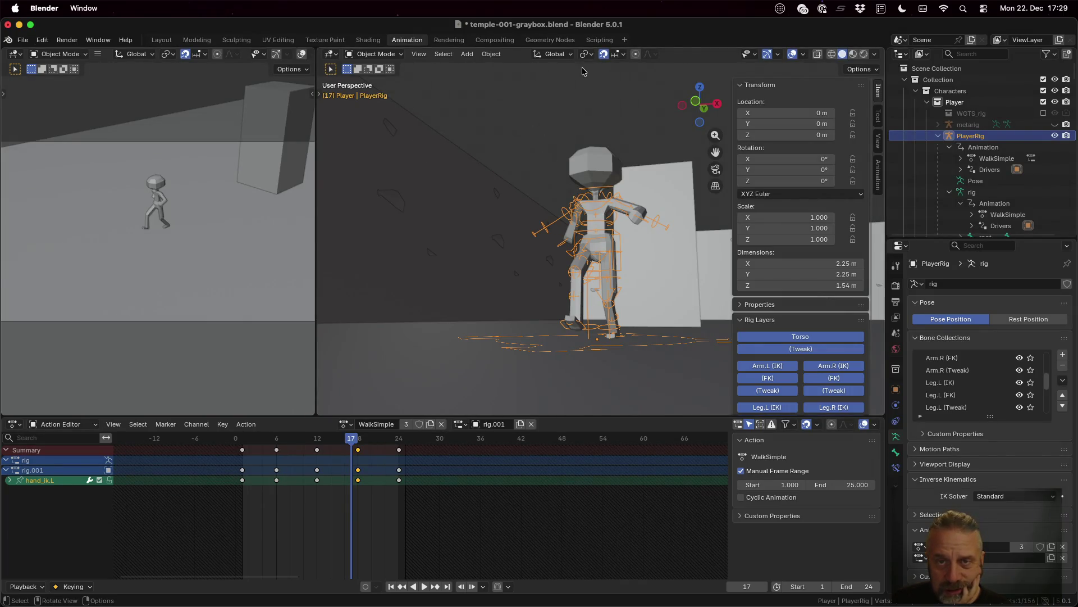
- Switch to the Scripting workspace, resize the console and log panels, and create a new text block
left_click(599, 39)
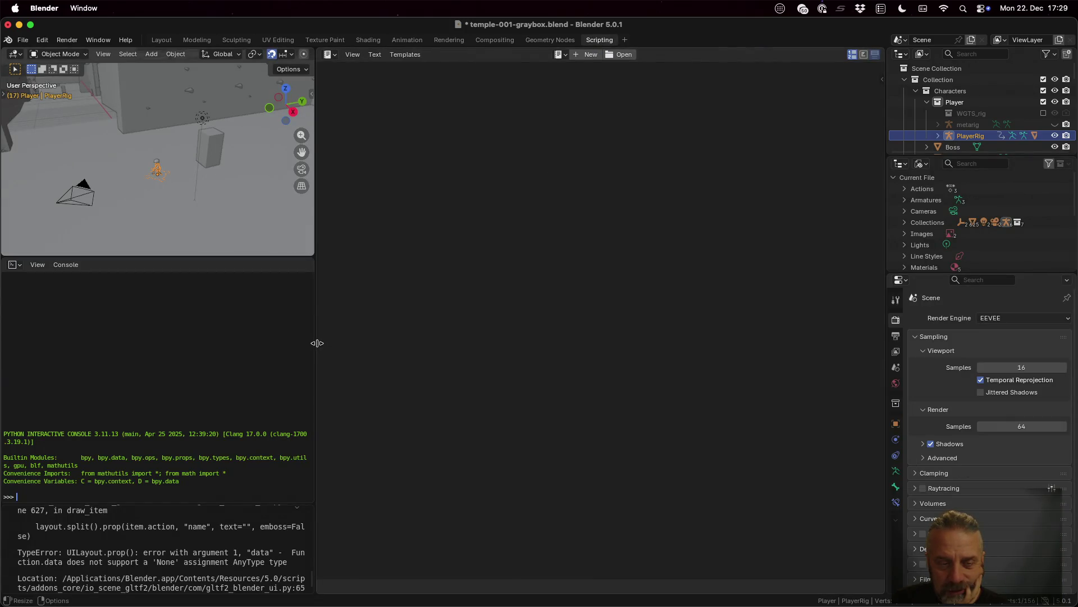
left_click_drag(319, 342, 402, 343)
mouse_move(344, 505)
left_mouse_down()
mouse_move(358, 361)
mouse_move(358, 445)
left_mouse_up()
left_click(631, 56)
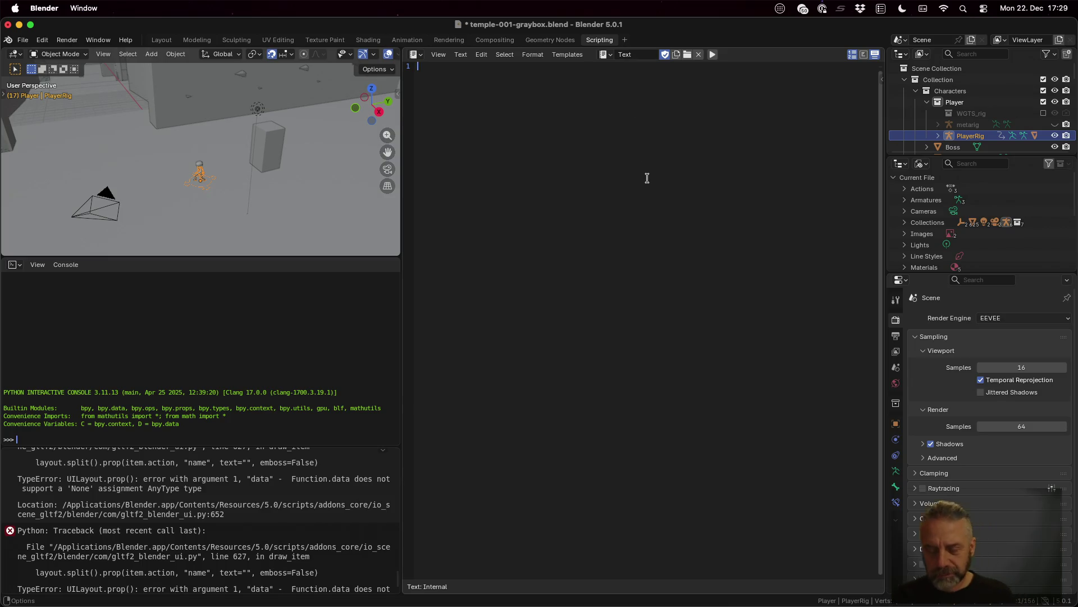
key("super+Tab")
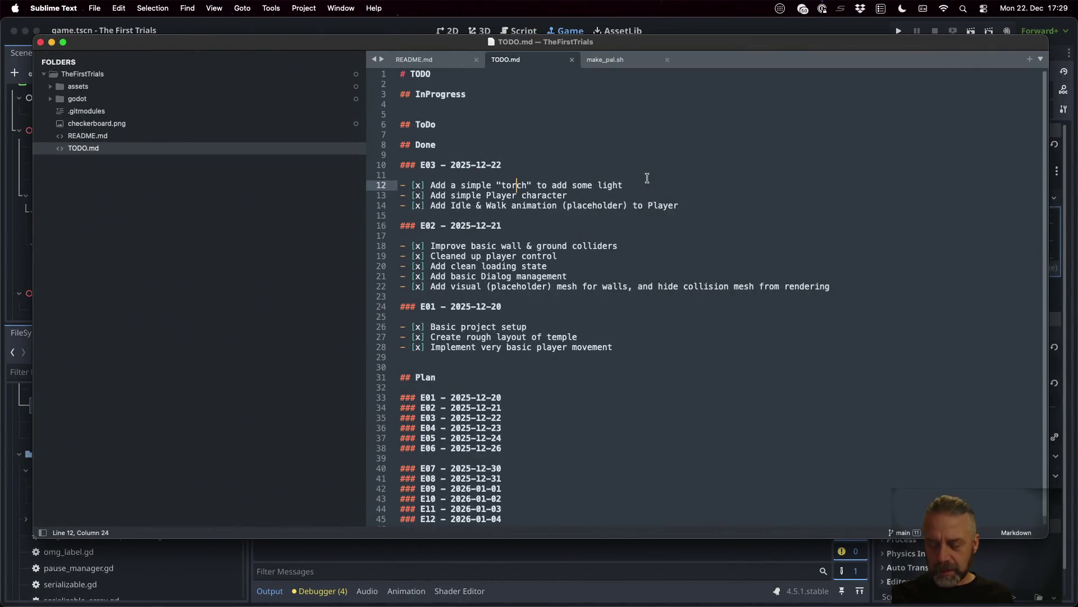
- Search Firefox for 'blender simple export script' and open the top three results in background tabs
key("ctrl+Left")
key("cmd+t")
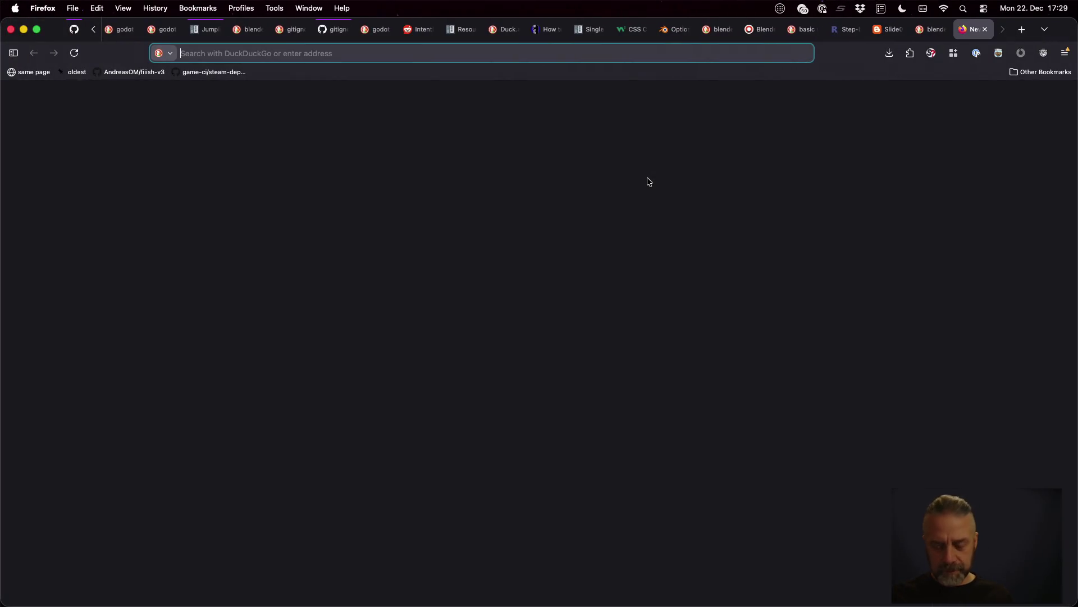
type("blender")
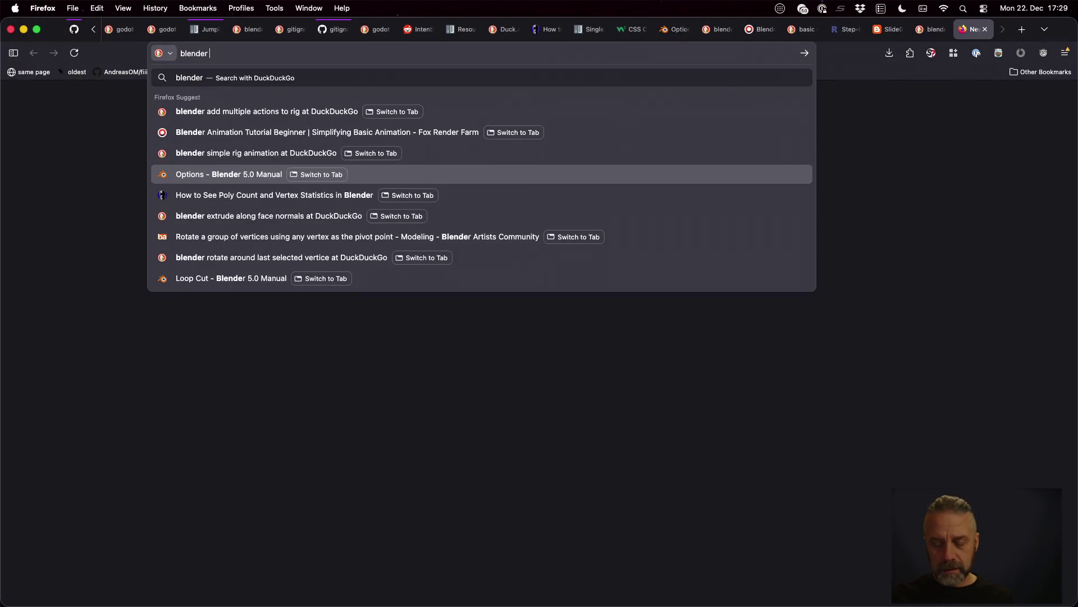
type(" simple export script")
key("Return")
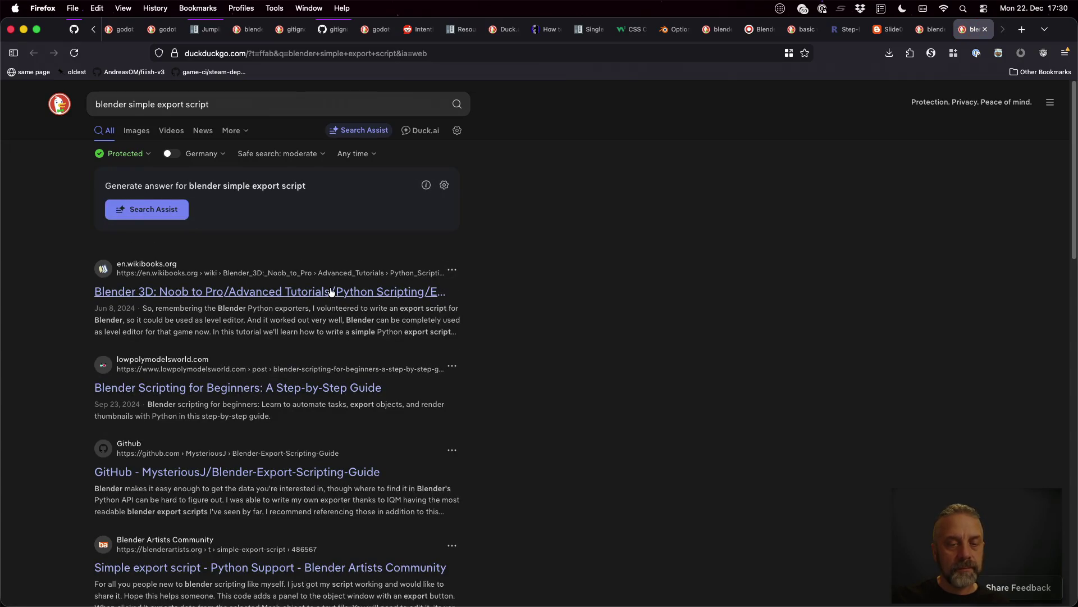
left_click(330, 291, "super")
left_click(358, 388, "super")
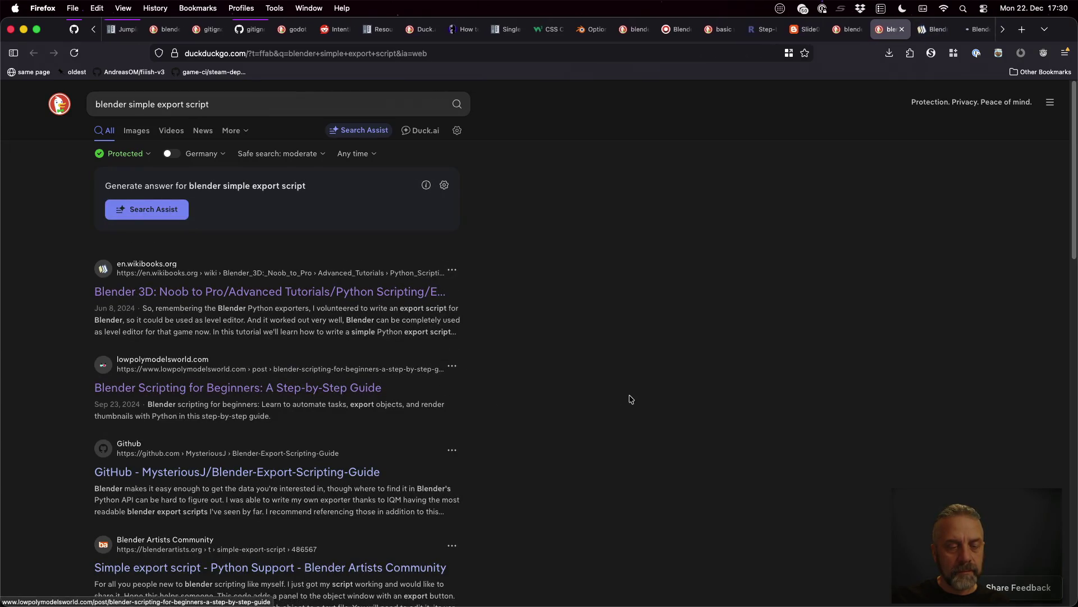
left_click(363, 473, "super")
- Select the list(bpy.data.objects) example in the Wikibooks export tutorial
key("ctrl+Tab")
scroll(548, 361, "down", 5)
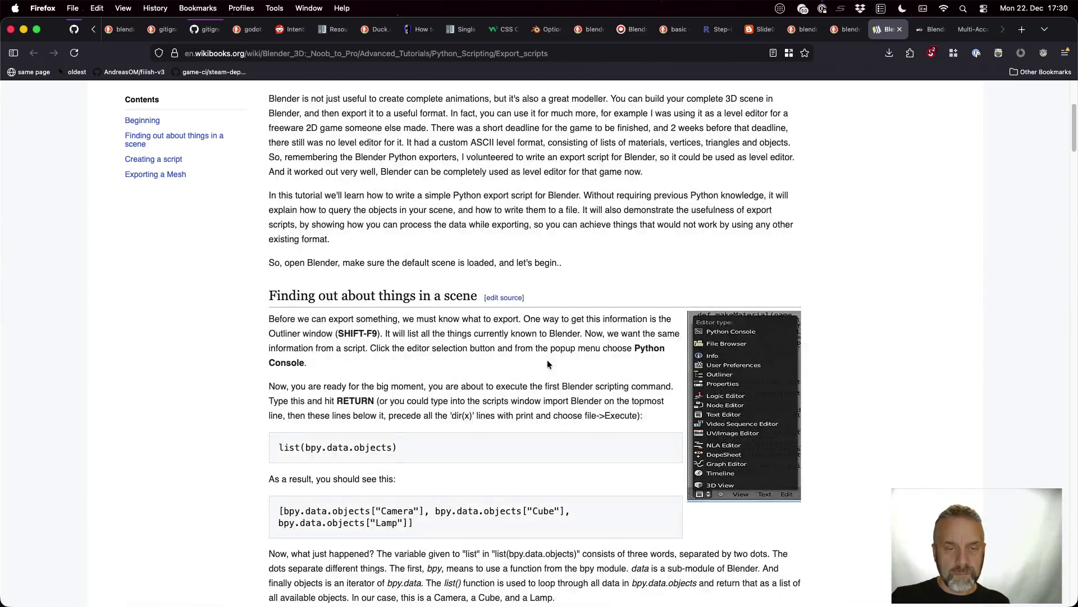
scroll(546, 363, "down", 4)
scroll(546, 363, "up", 3)
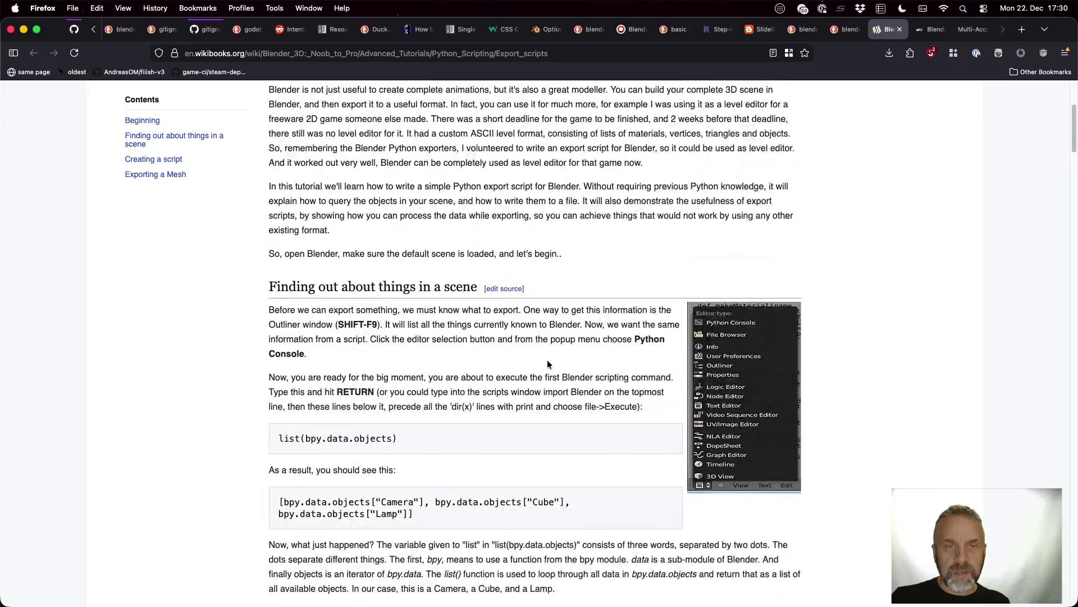
scroll(547, 362, "up", 1)
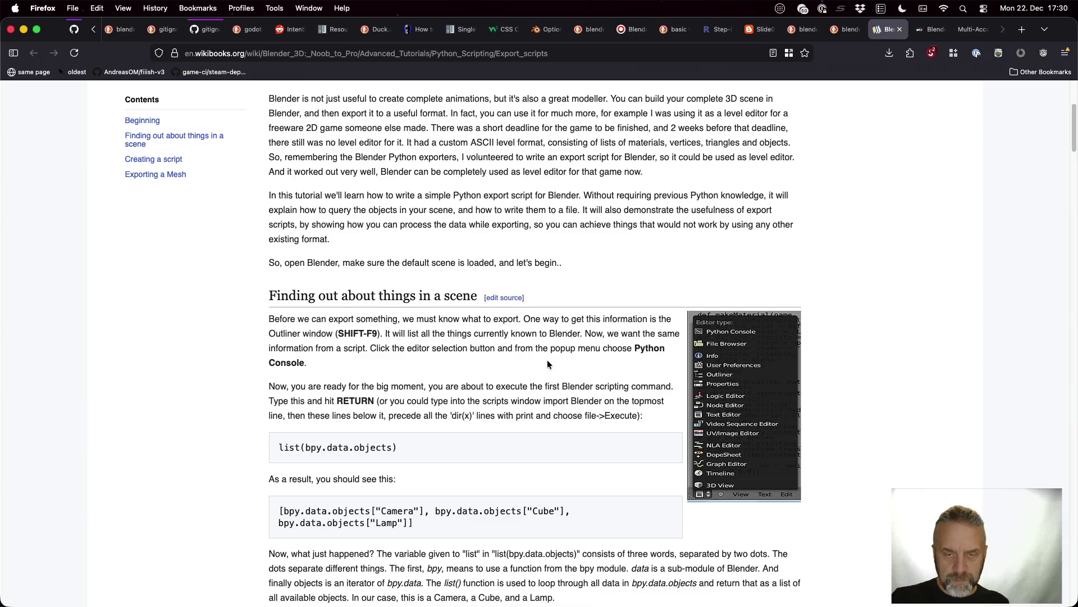
left_click_drag(279, 448, 424, 448)
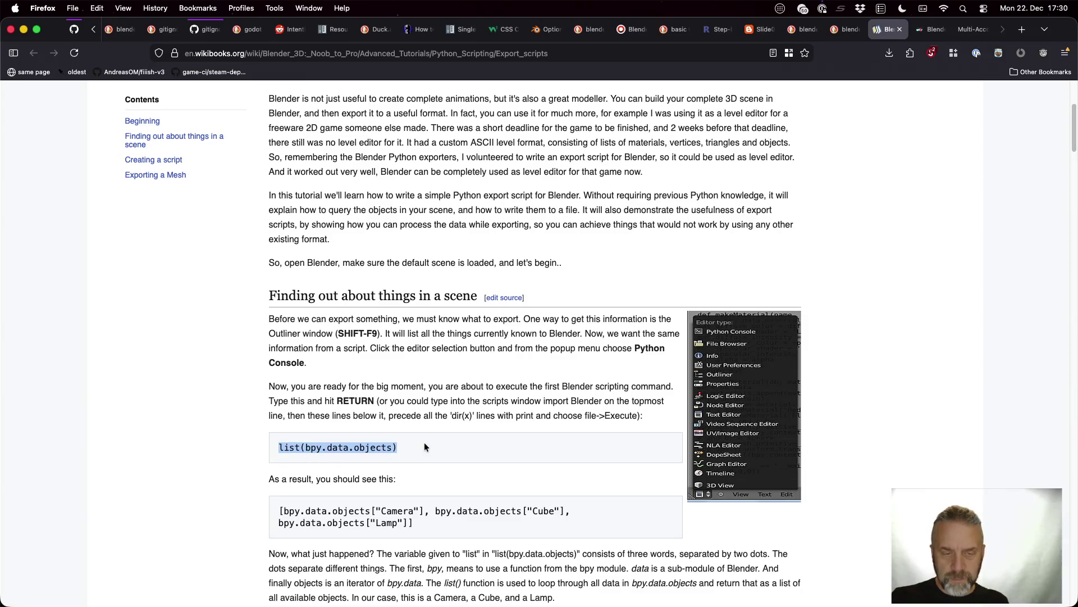
key("ctrl+Right")
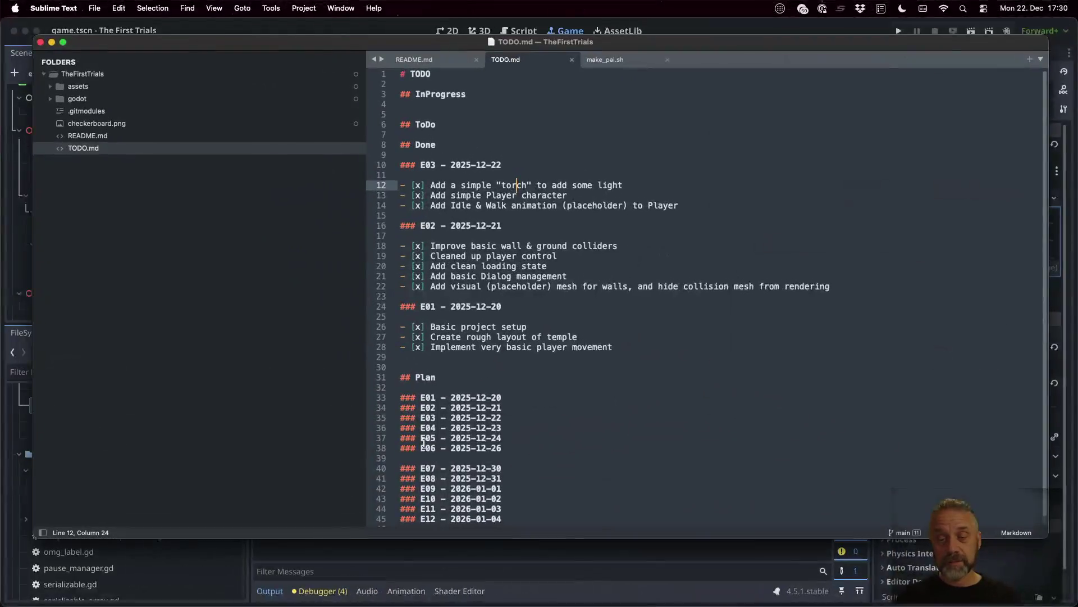
- Run list(bpy.data.objects) in Blender's Python console, then return to the Wikibooks tutorial
key("ctrl+Right")
type("list(bpy.data.objects)")
key("Return")
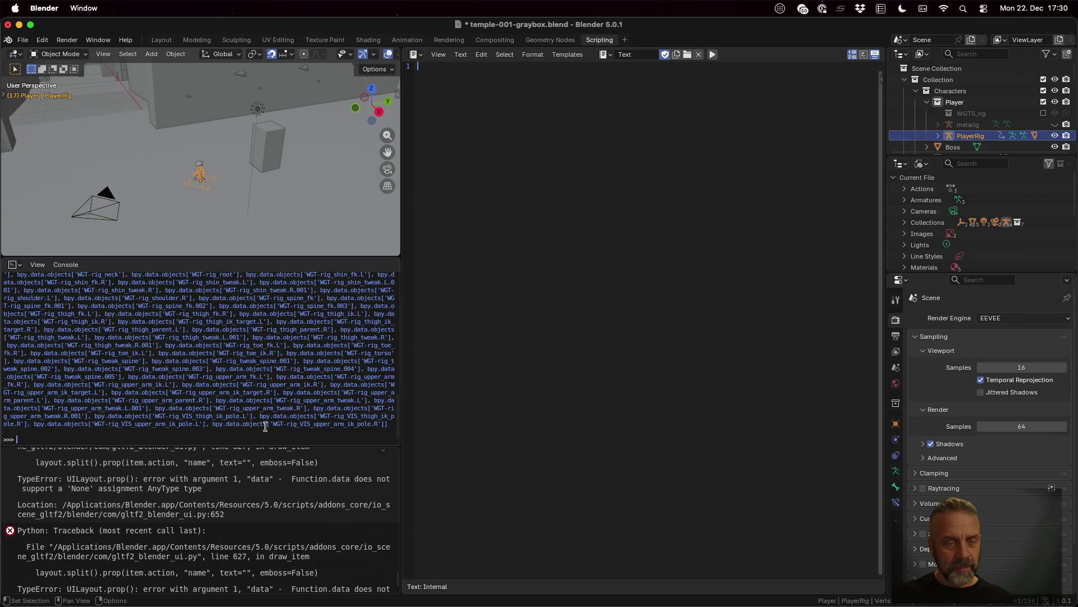
scroll(265, 426, "up", 5)
scroll(266, 426, "up", 5)
scroll(266, 427, "up", 5)
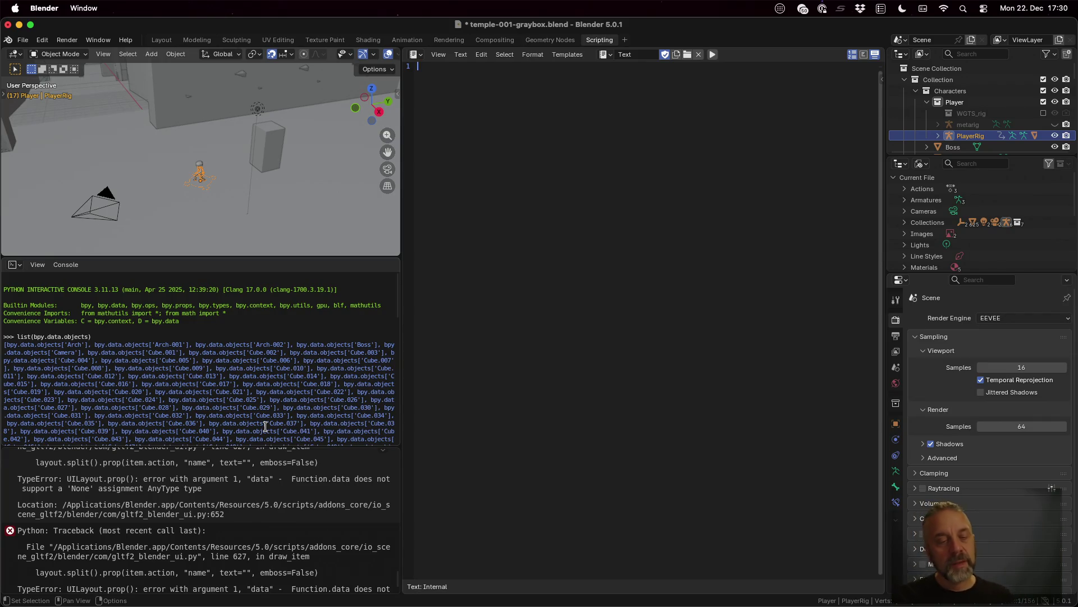
key("ctrl+Left")
key("super+Tab")
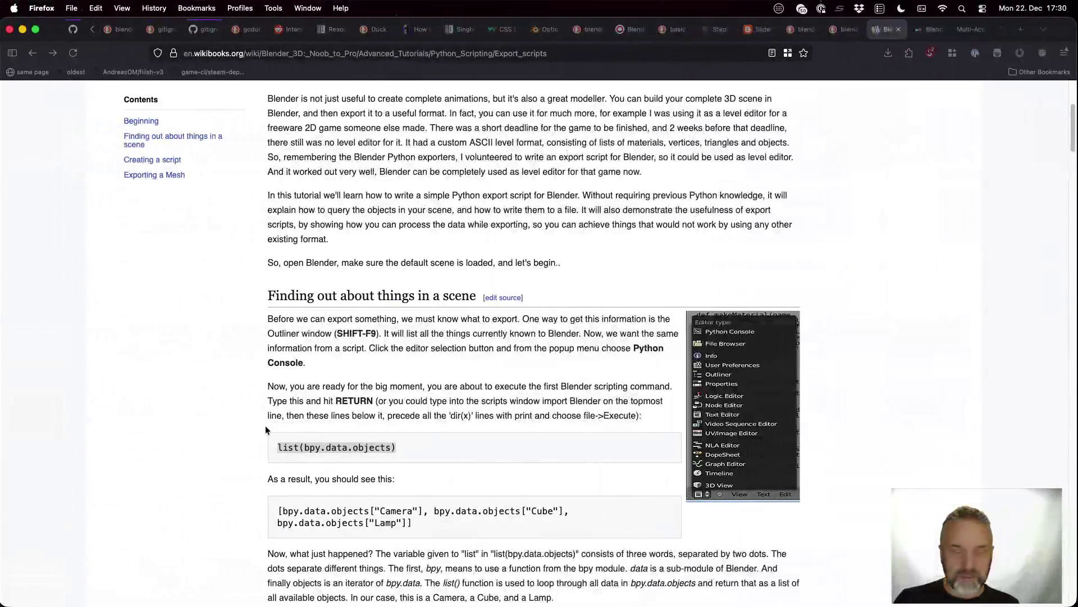
scroll(509, 411, "down", 5)
scroll(509, 411, "down", 3)
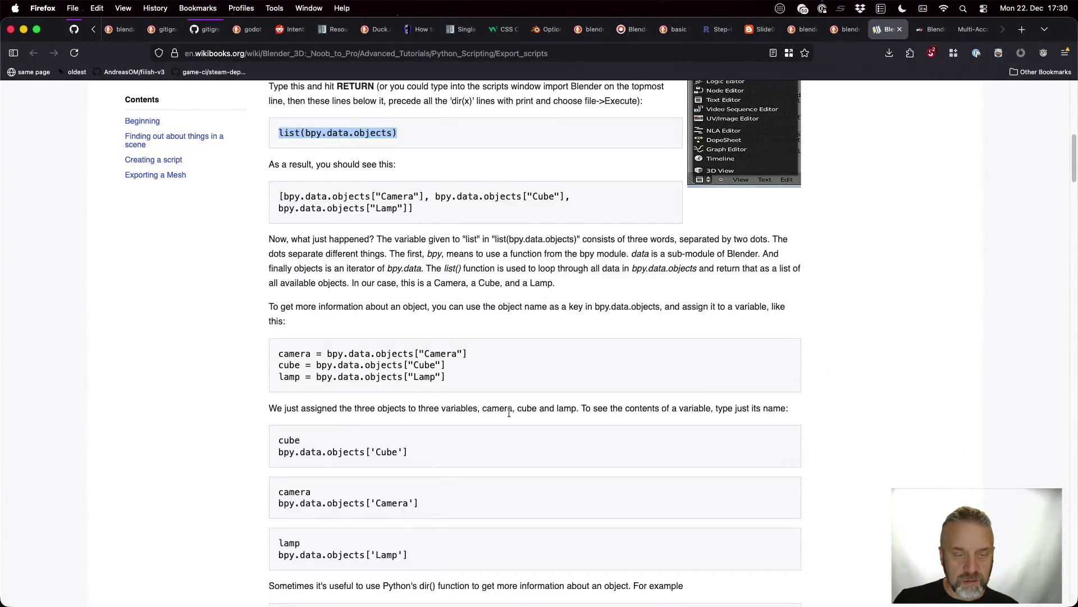
scroll(508, 411, "down", 8)
scroll(509, 411, "down", 5)
scroll(509, 412, "down", 1)
scroll(509, 411, "down", 8)
scroll(509, 412, "down", 9)
scroll(509, 412, "down", 1)
scroll(509, 411, "down", 5)
scroll(508, 411, "down", 4)
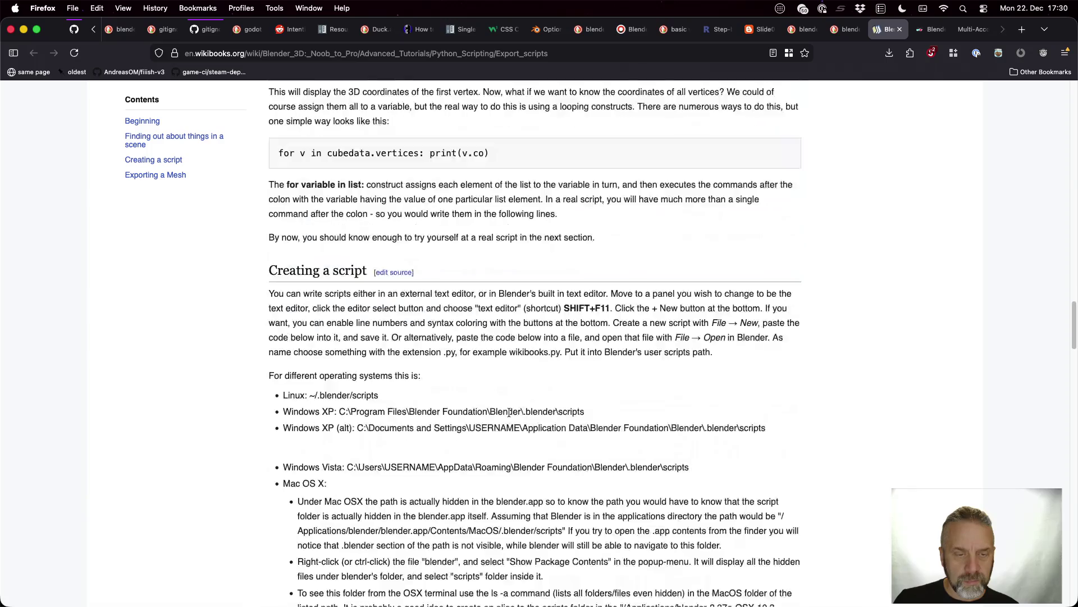
scroll(509, 413, "down", 2)
scroll(509, 415, "down", 4)
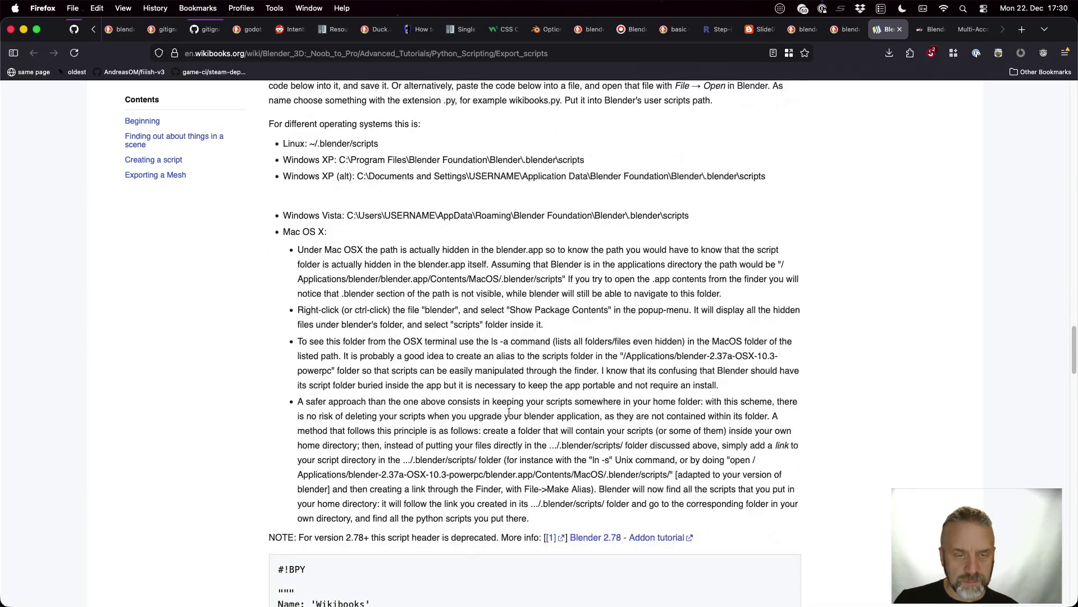
scroll(509, 413, "down", 5)
scroll(509, 415, "down", 1)
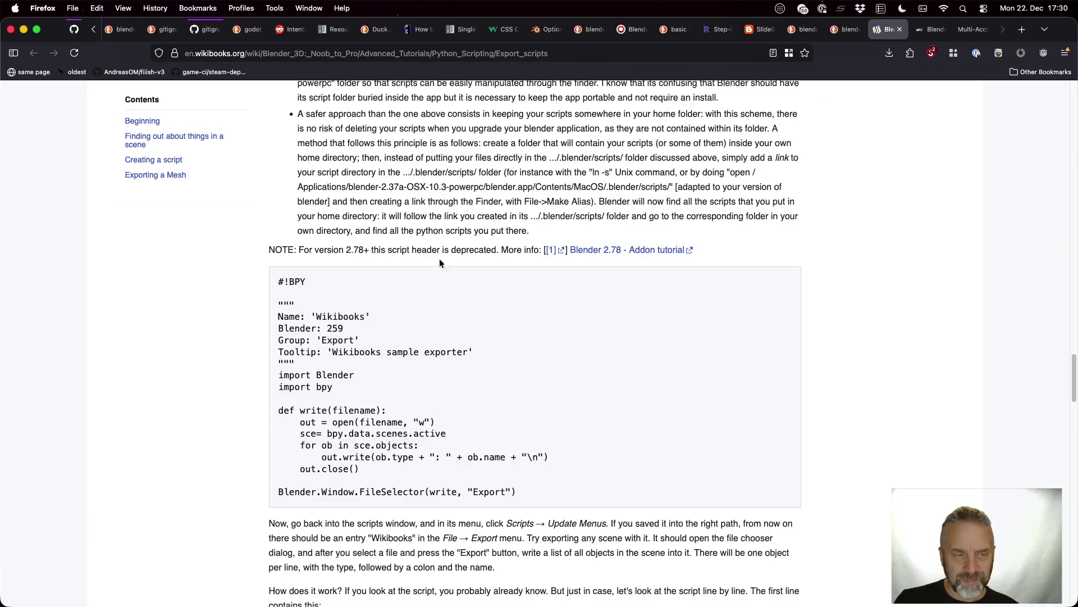
- Close the Wikibooks export-scripts tab, revealing the Blender Scripting for Beginners post
key("super+w")
scroll(473, 332, "down", 3)
scroll(472, 331, "down", 3)
scroll(473, 331, "down", 6)
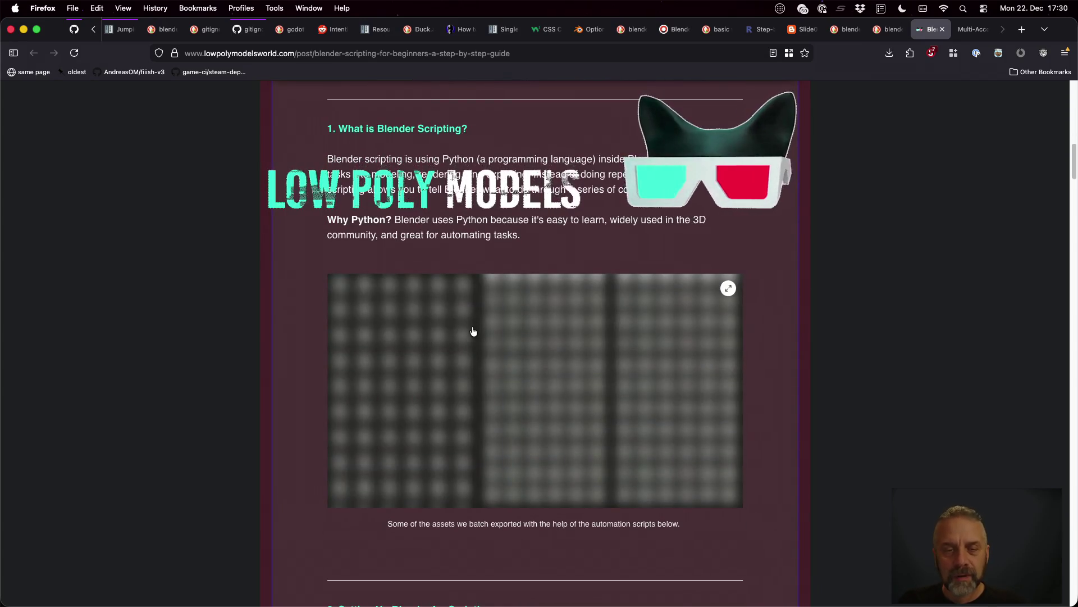
scroll(473, 332, "down", 5)
scroll(473, 331, "down", 4)
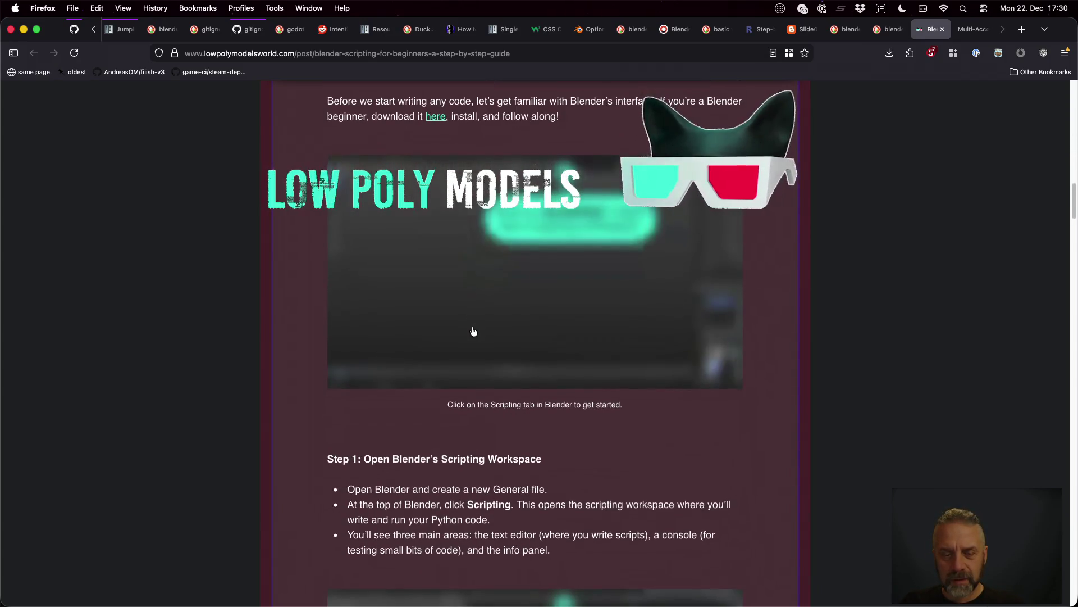
- Temporarily trust the Low Poly Models site in NoScript and reload the post
left_click(932, 53)
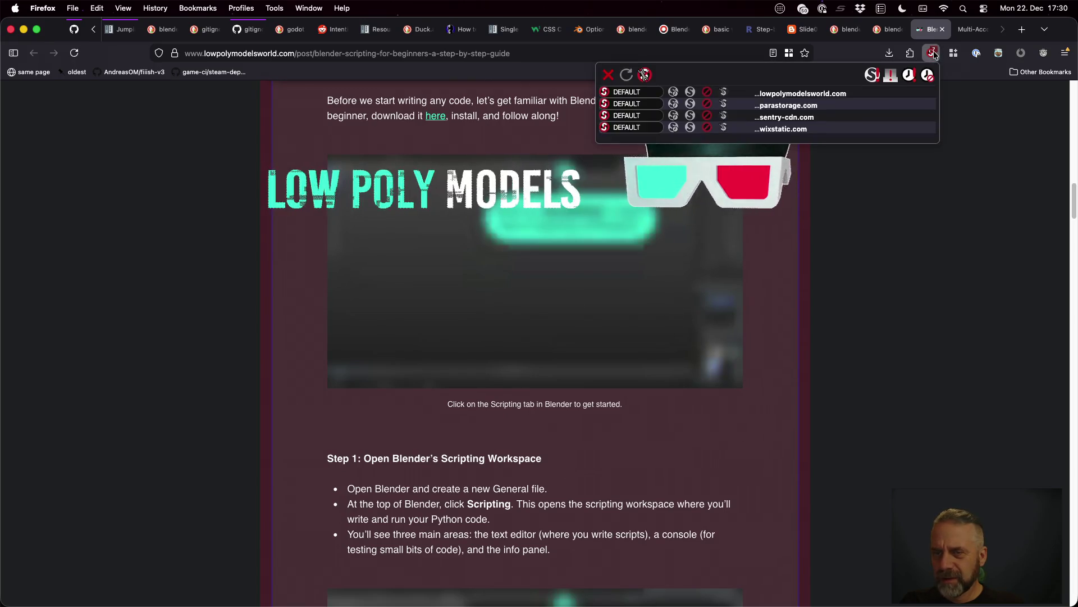
left_click(905, 301)
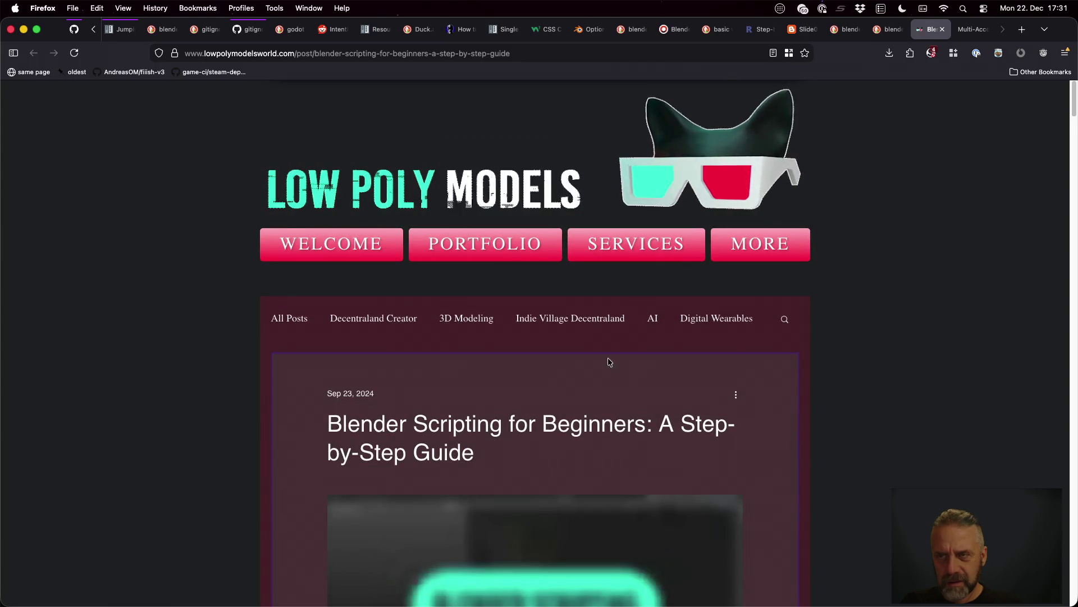
left_click(932, 53)
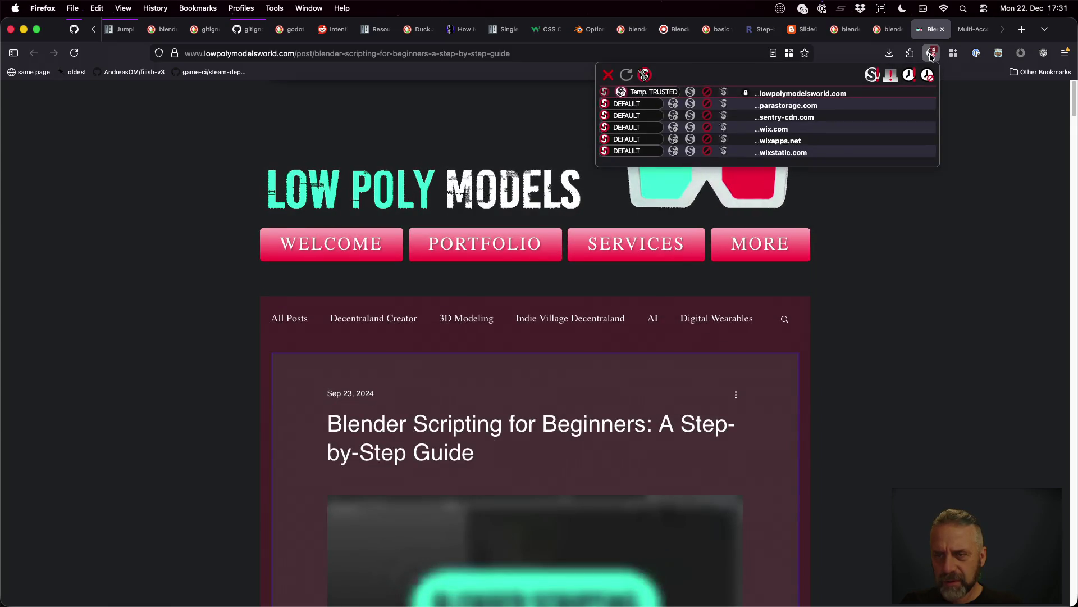
left_click(923, 245)
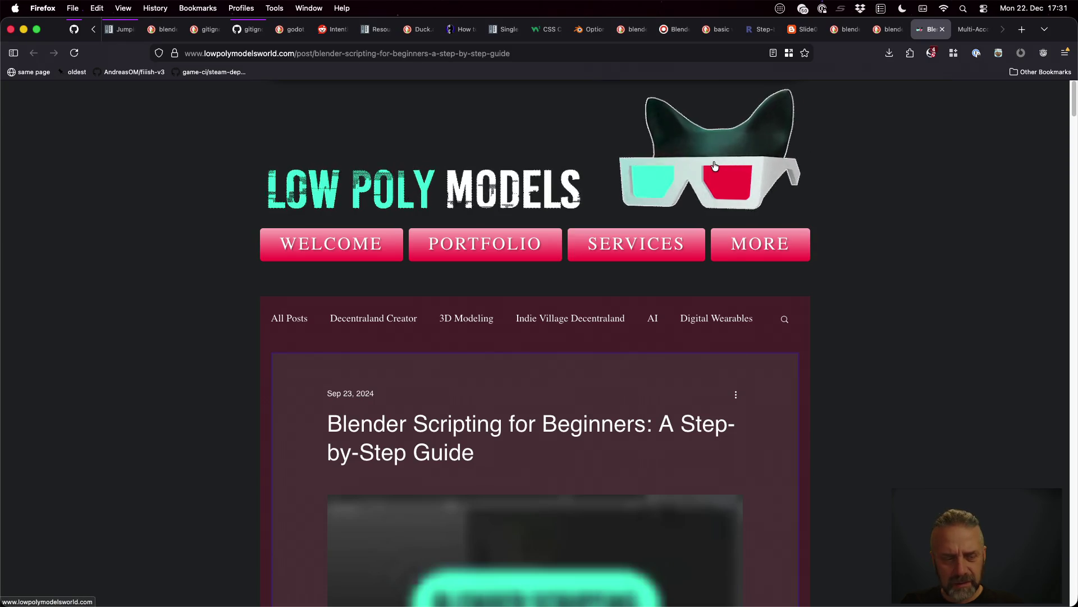
- Return to the scripting post, select the whole rename-mesh-objects Python example and copy it
left_click(715, 166)
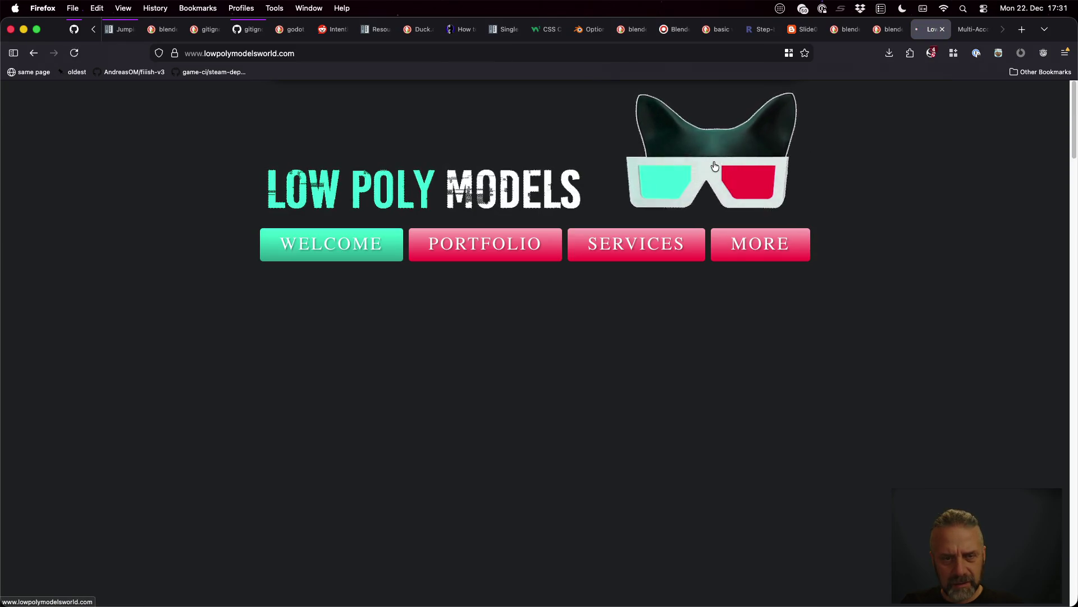
left_click(34, 54)
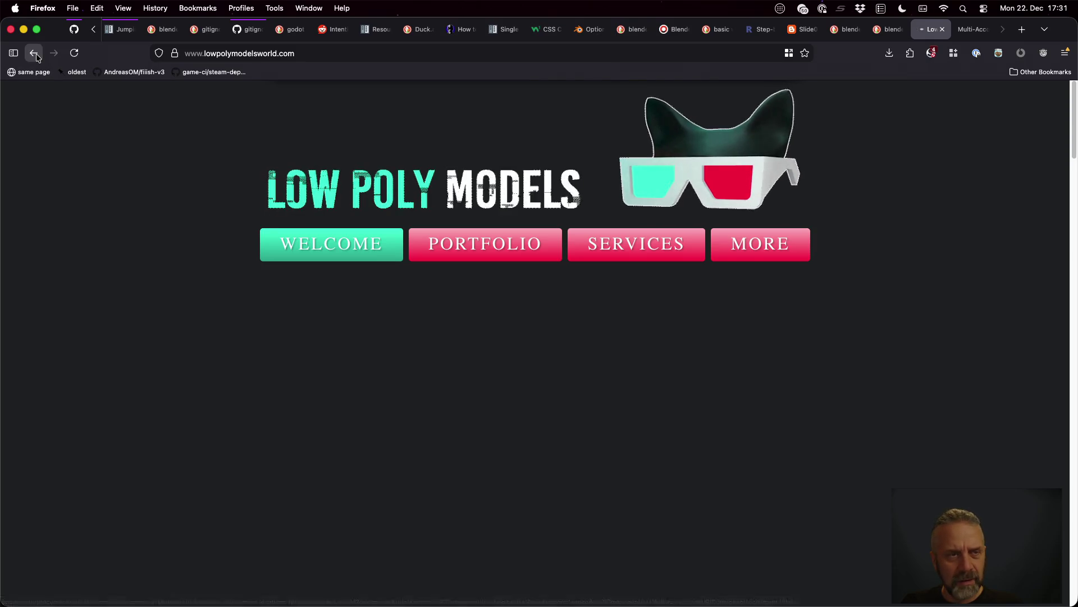
scroll(195, 312, "down", 3)
scroll(195, 313, "down", 1)
scroll(195, 312, "down", 1)
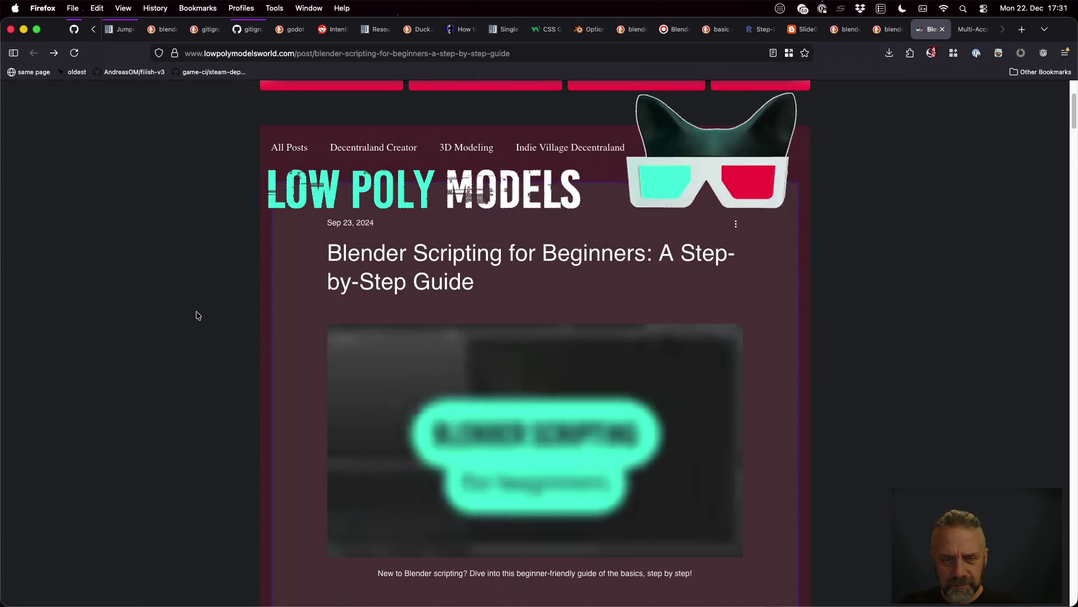
scroll(196, 315, "down", 2)
scroll(196, 315, "down", 2)
scroll(197, 316, "down", 2)
scroll(196, 315, "down", 3)
scroll(196, 315, "down", 3)
scroll(197, 316, "down", 3)
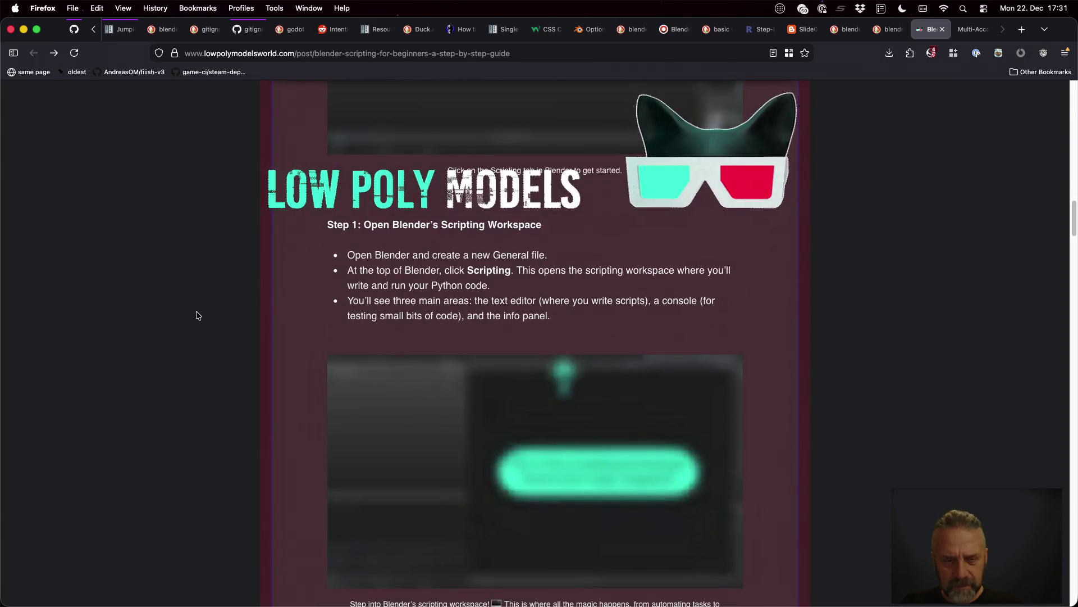
scroll(196, 315, "down", 3)
scroll(196, 315, "down", 2)
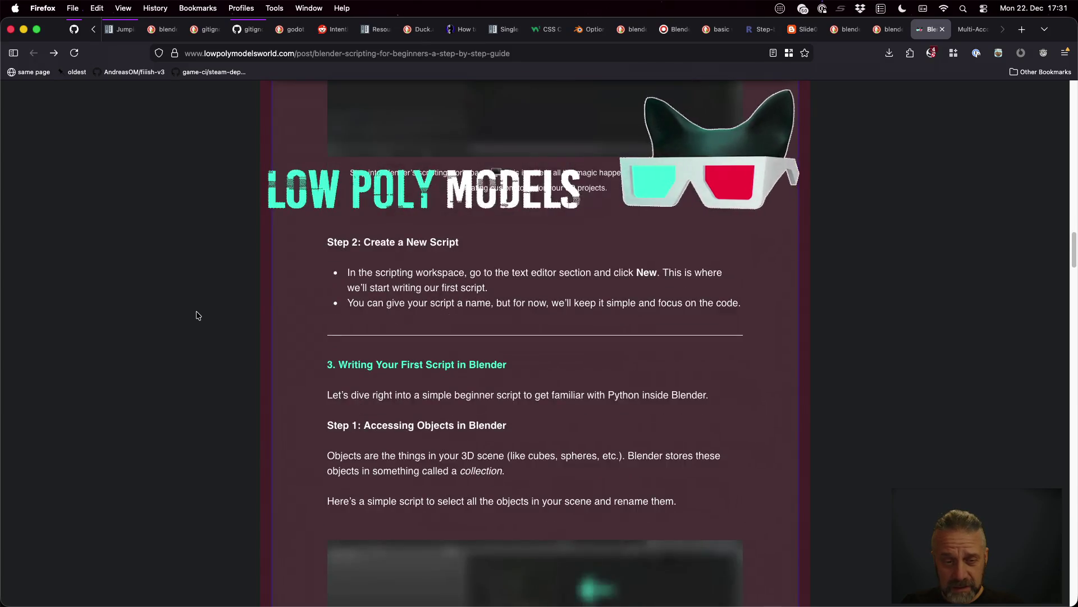
scroll(196, 315, "down", 2)
scroll(196, 316, "down", 4)
scroll(197, 315, "down", 2)
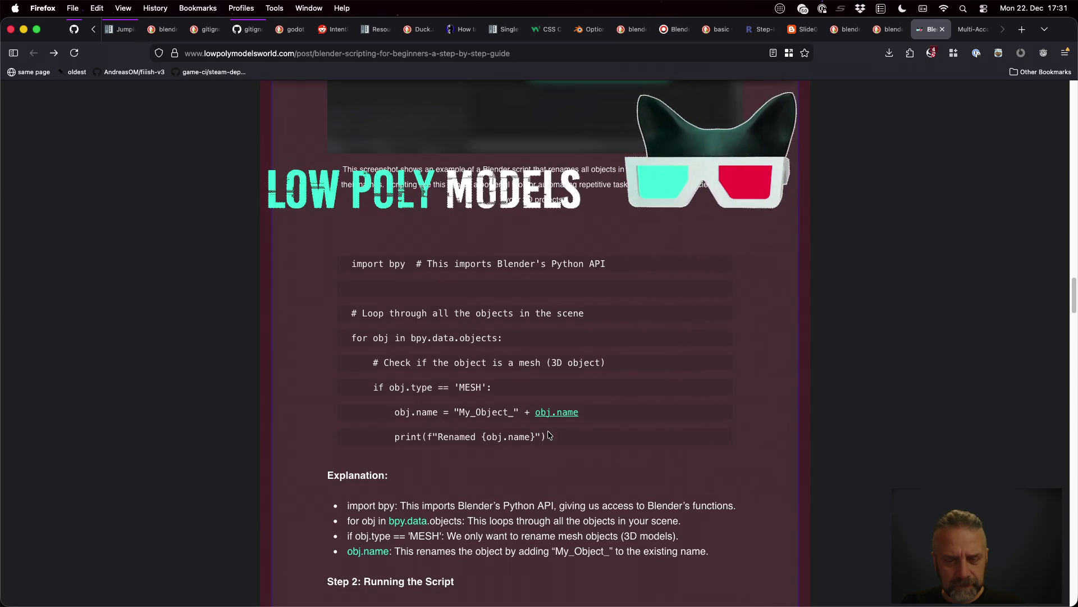
left_click_drag(547, 437, 343, 270)
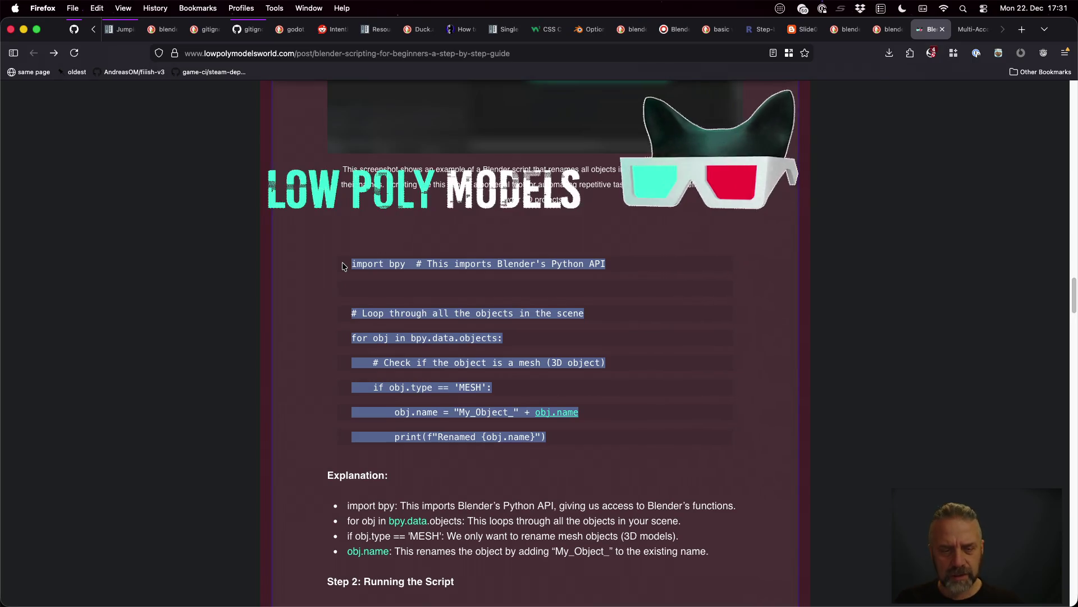
key("super+Tab")
key("super+Tab")
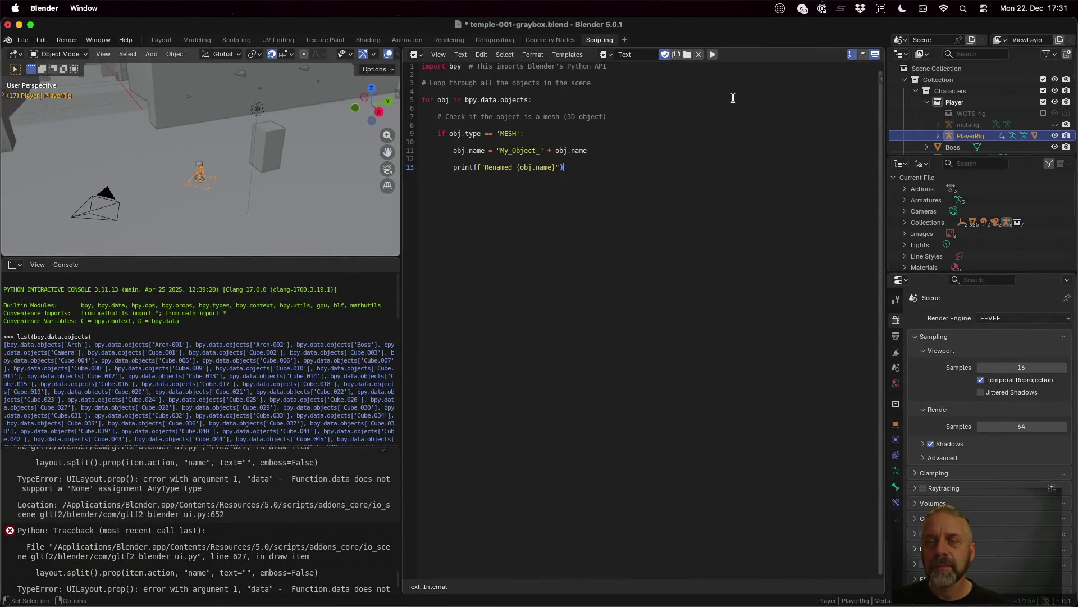
- Run the pasted rename script several times, stacking My_Object_ prefixes on the scene meshes
left_click(712, 54)
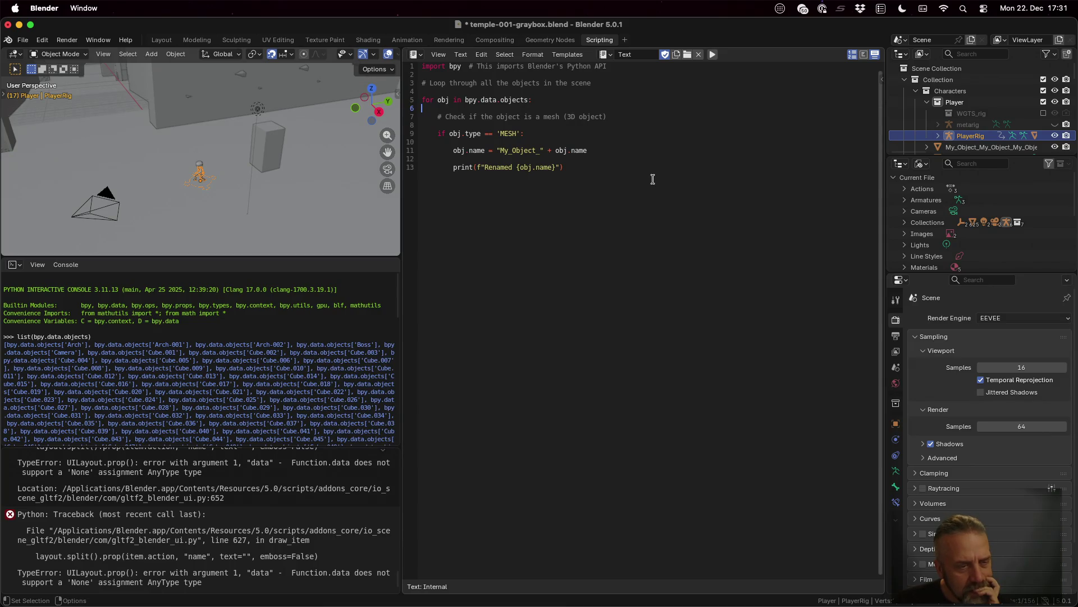
scroll(245, 354, "down", 15)
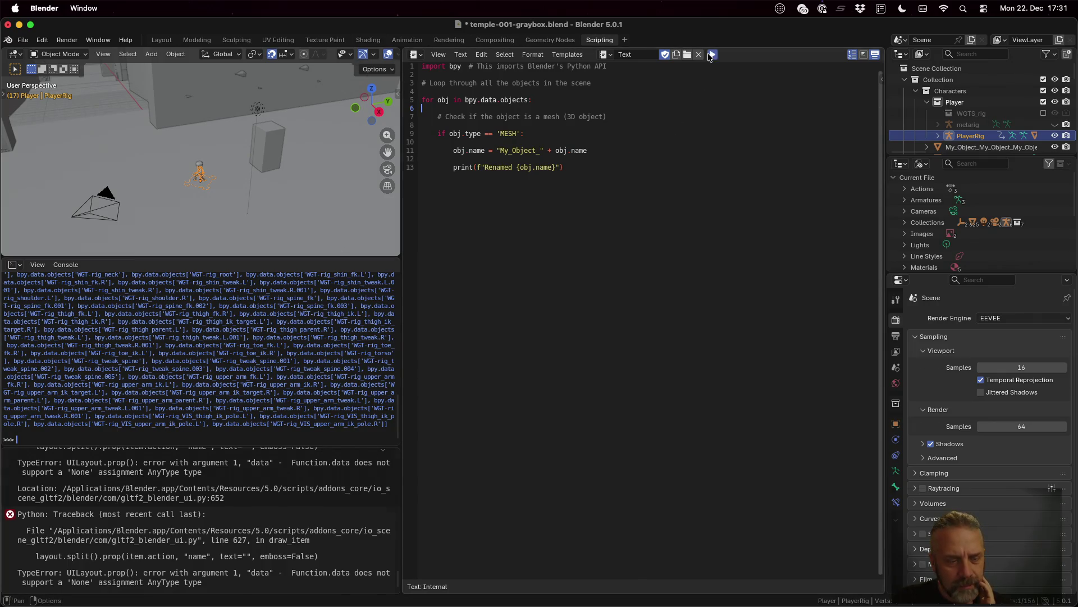
double_click(709, 56)
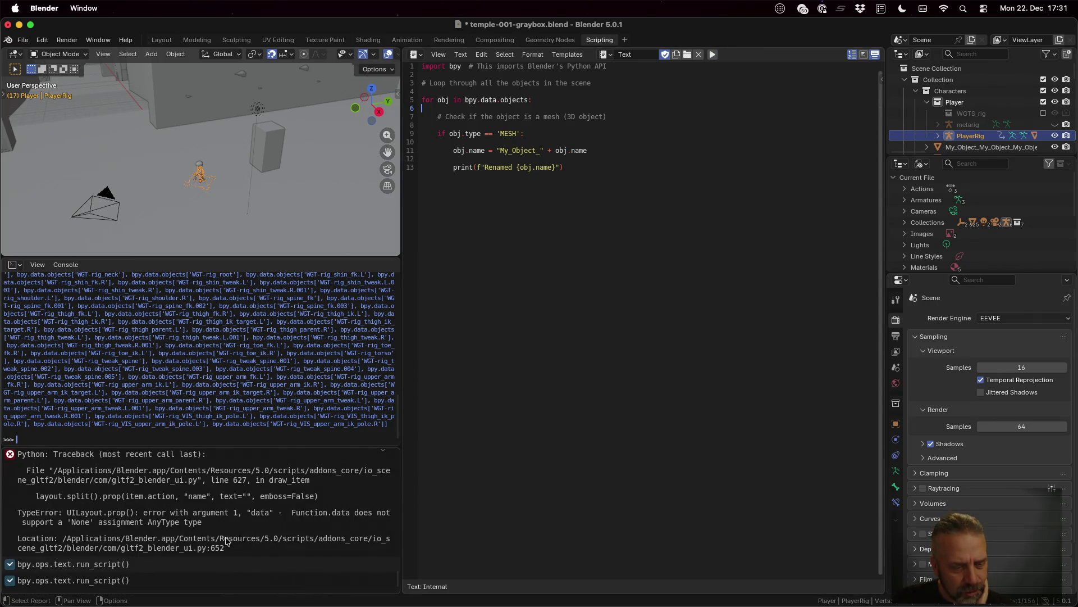
left_click(121, 565)
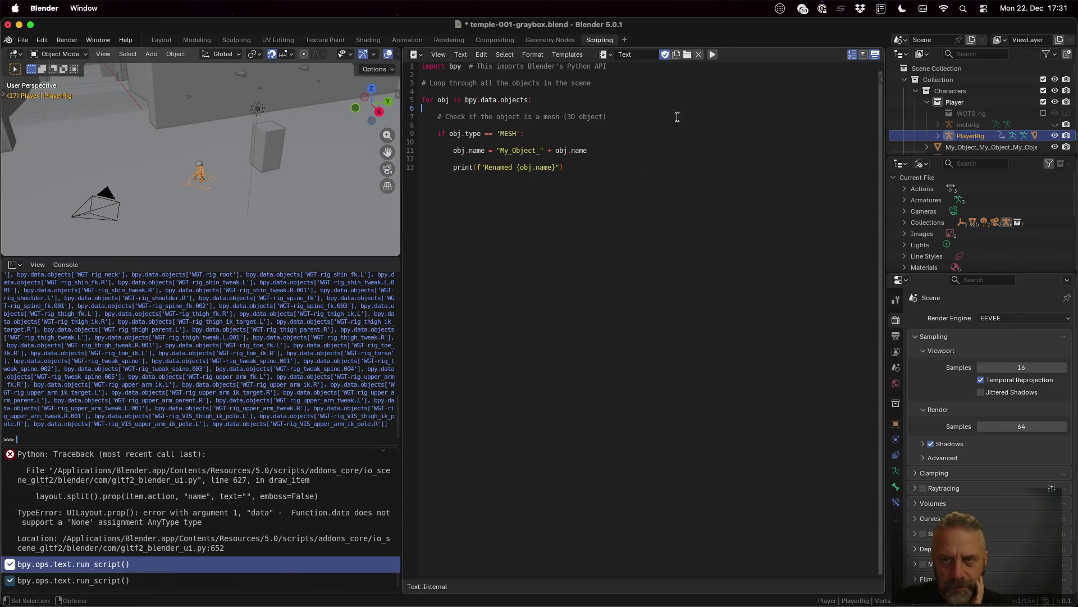
left_click(714, 55)
left_click(603, 190)
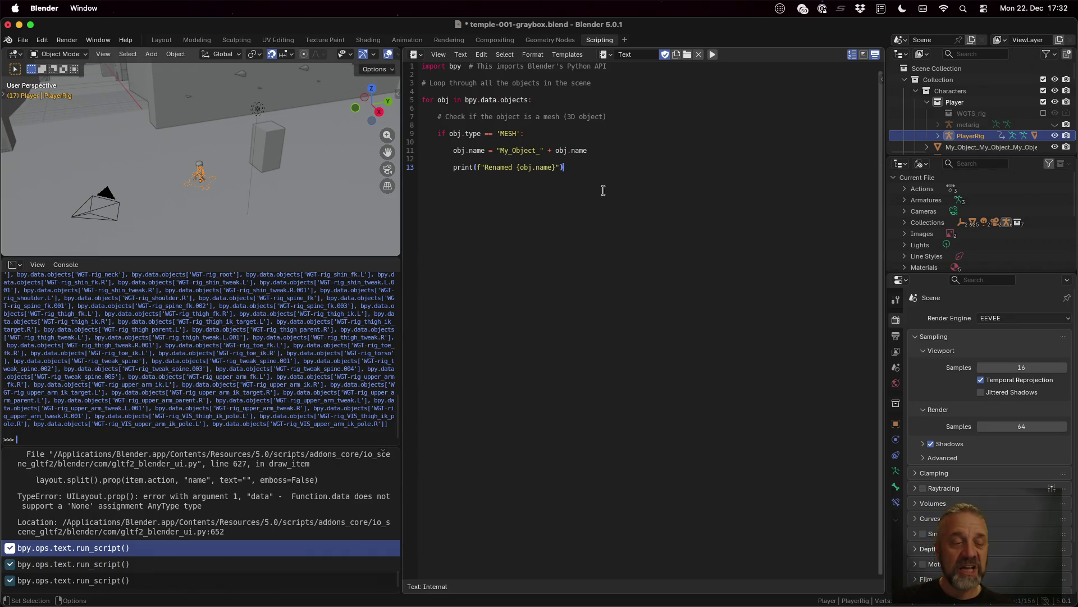
scroll(155, 369, "up", 5)
scroll(154, 369, "up", 5)
scroll(154, 369, "up", 3)
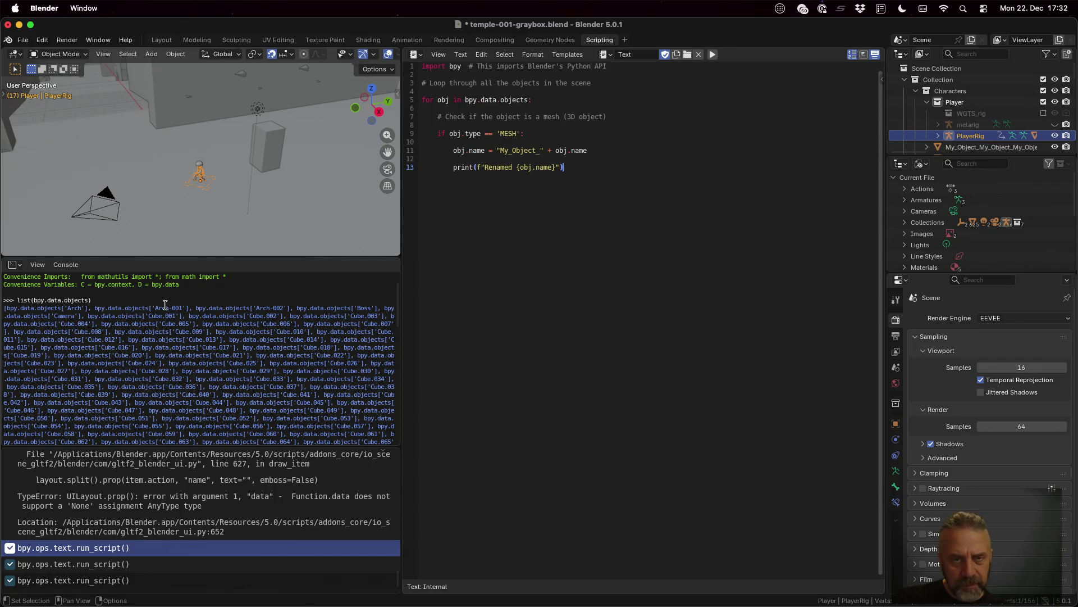
left_click(477, 127)
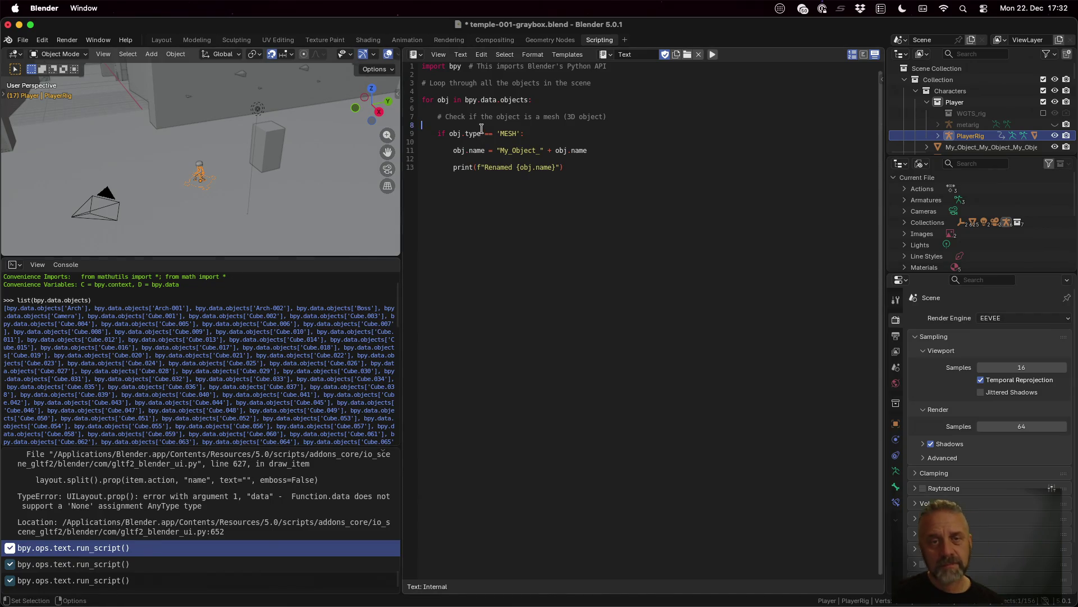
- Add a print of each object's type before the mesh check, save the blend file and rerun
key("Return")
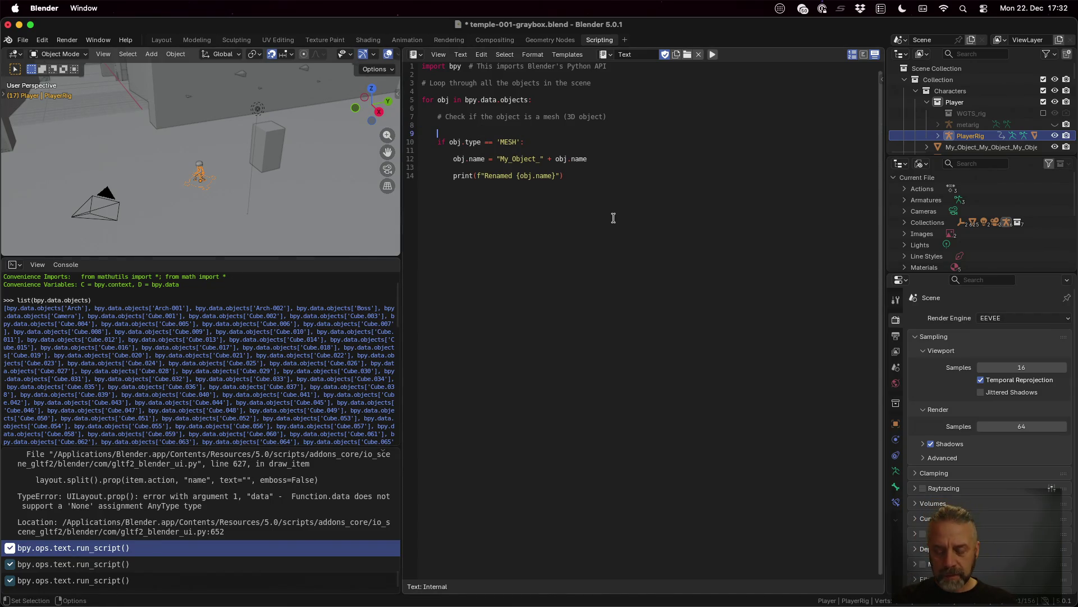
type("print(")
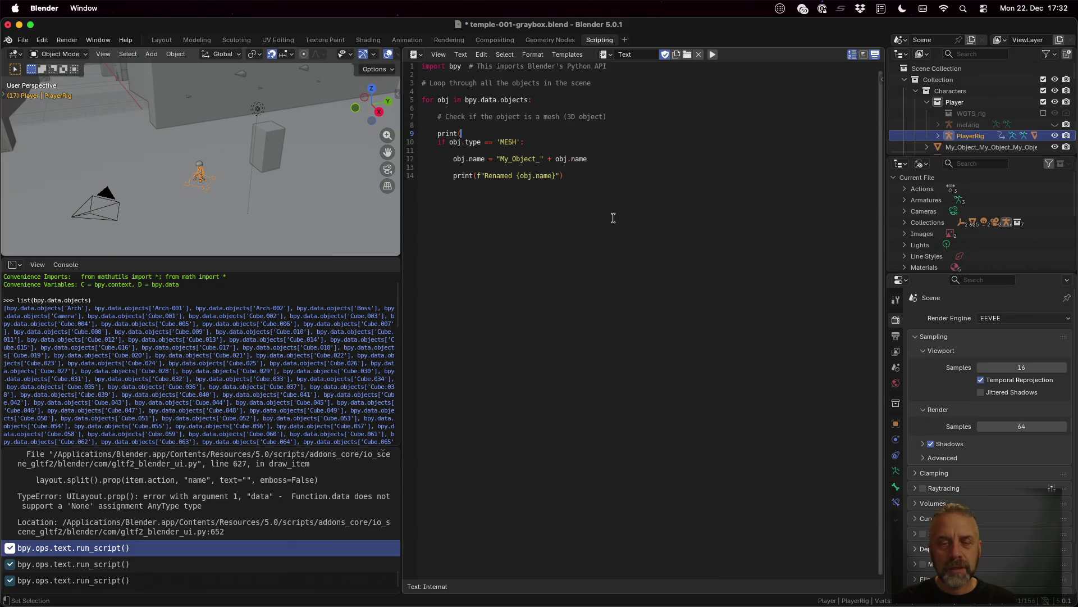
type("f\"")
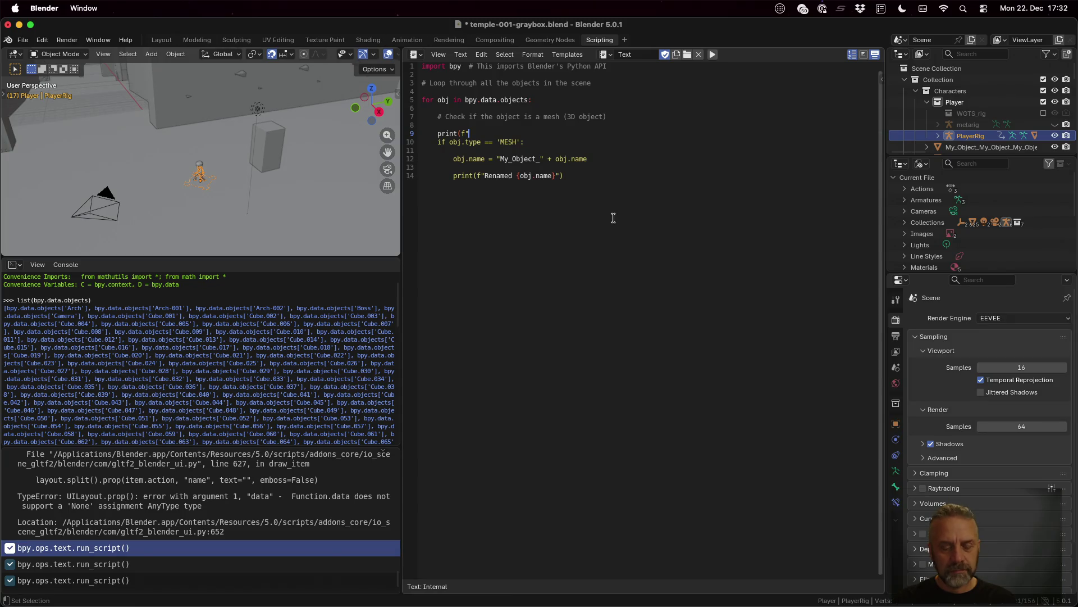
type("Obj")
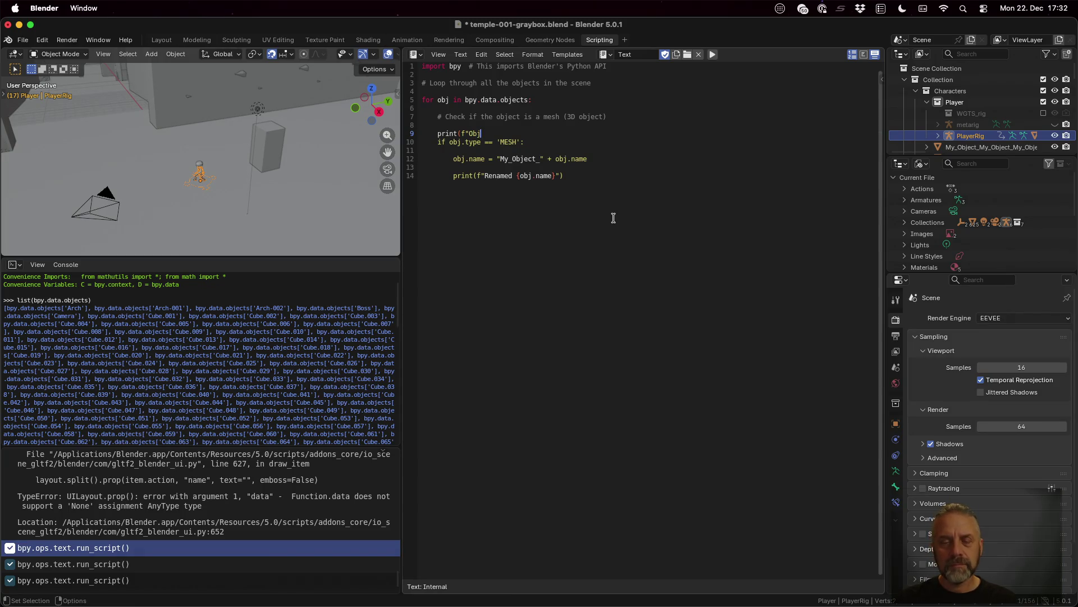
type(" {o")
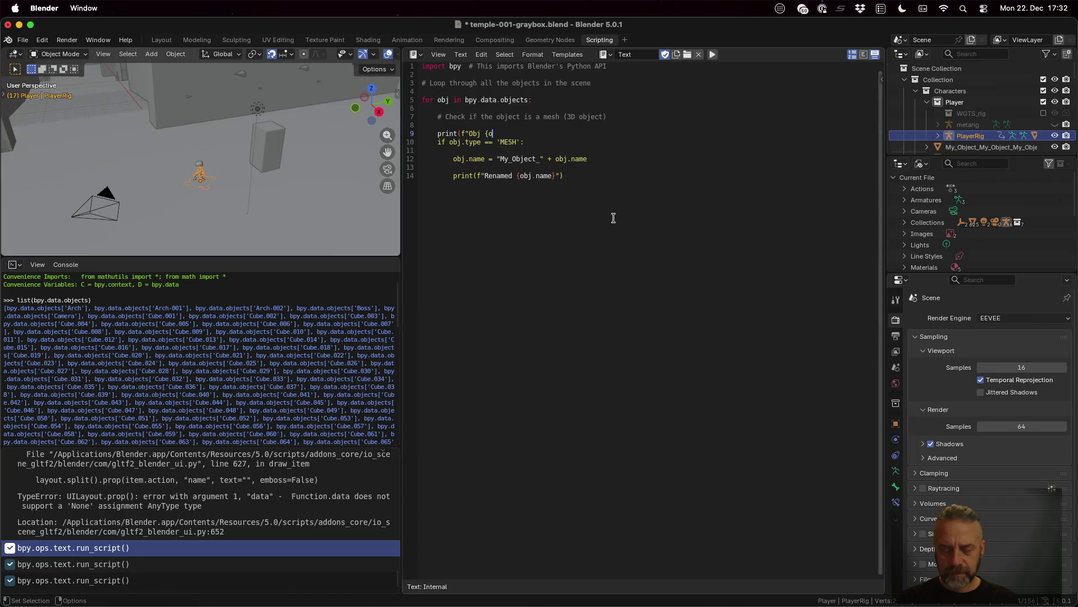
type("}")
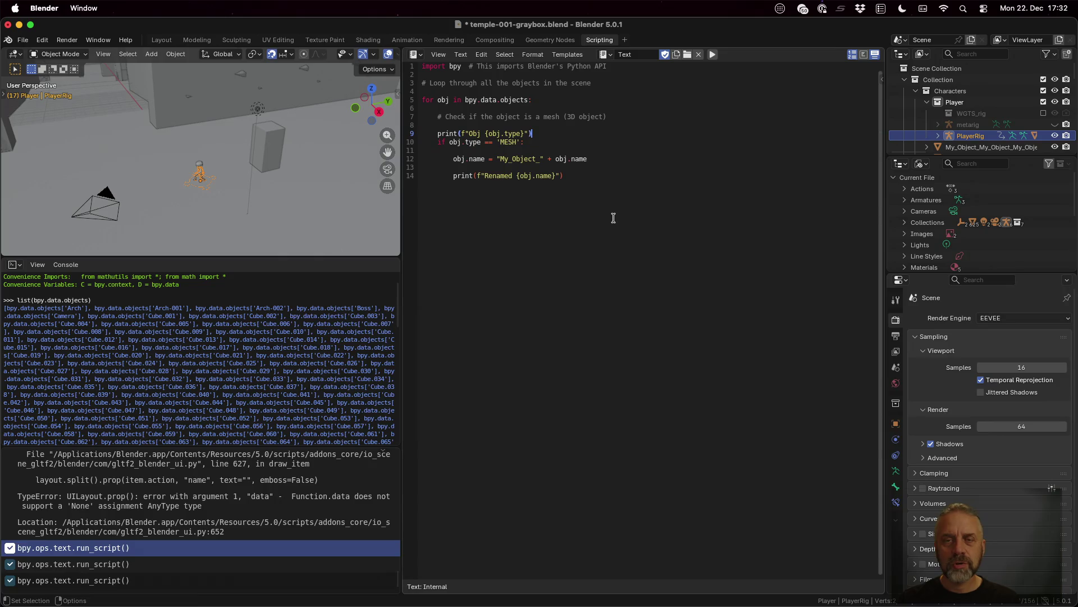
key("ctrl+s")
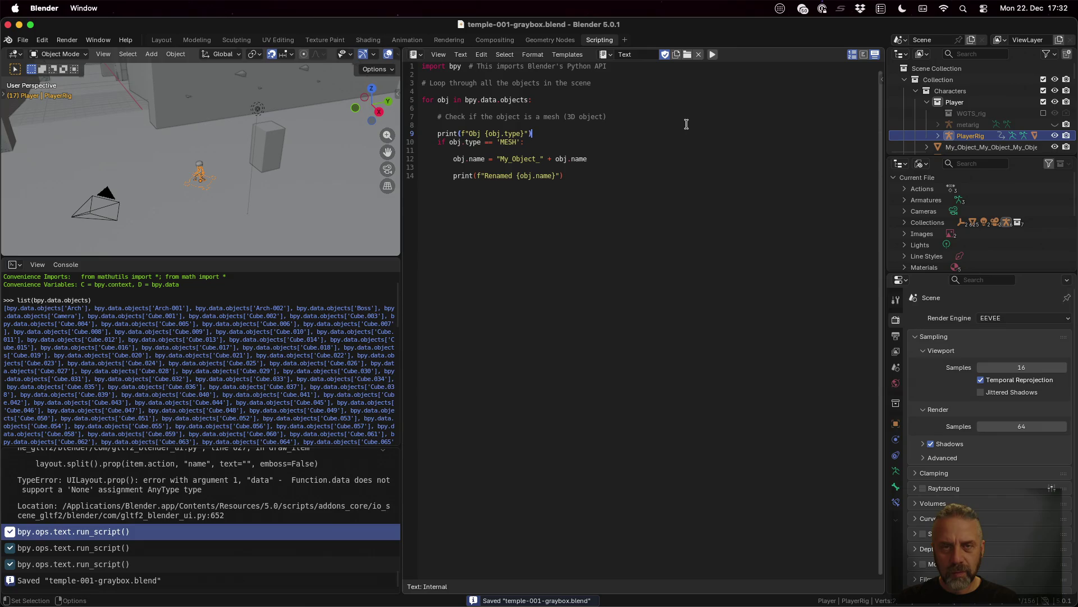
left_click(712, 54)
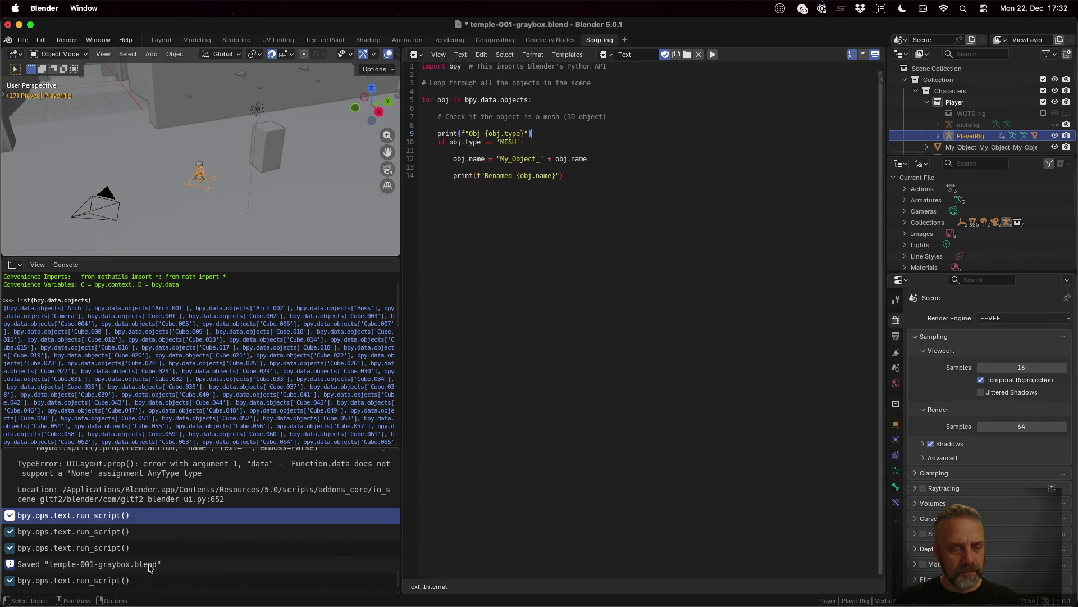
scroll(294, 397, "down", 10)
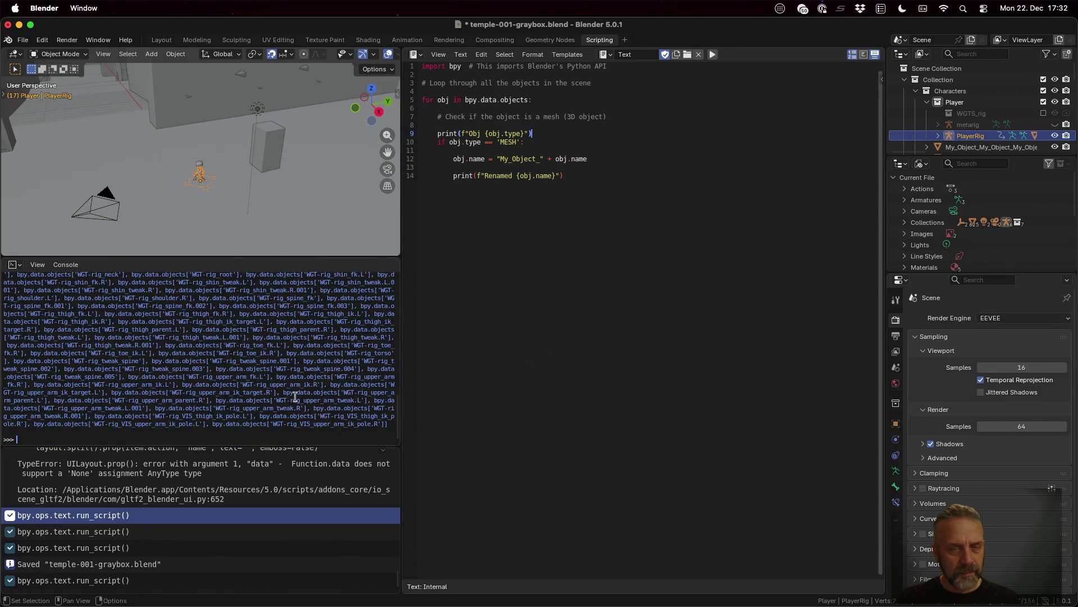
left_click(514, 90)
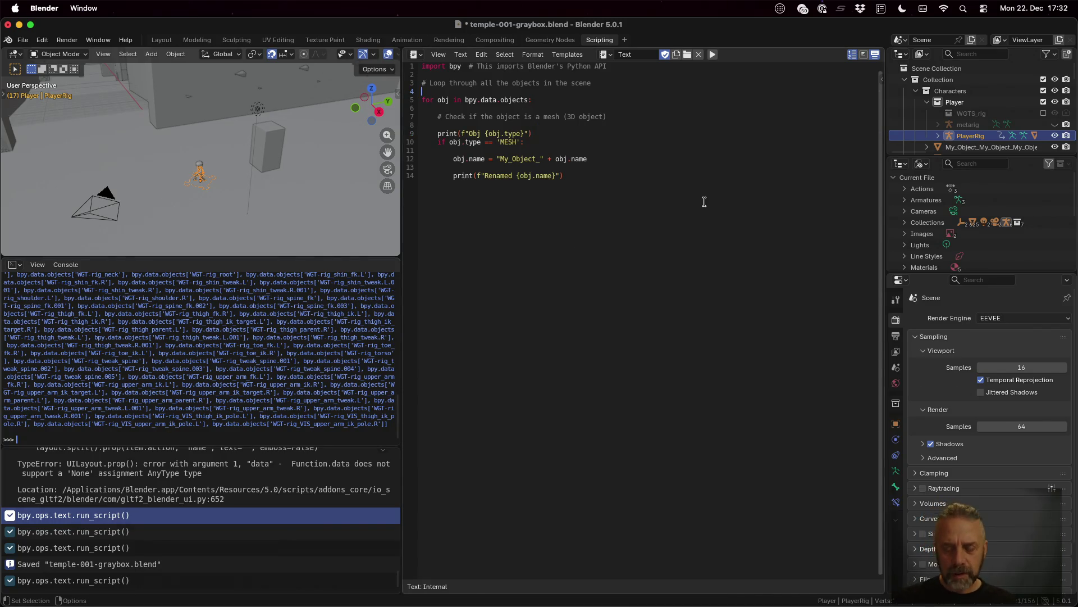
- Add a print("Hello?!") line above the object loop, run, save and run again
key("Return")
type("print(\"")
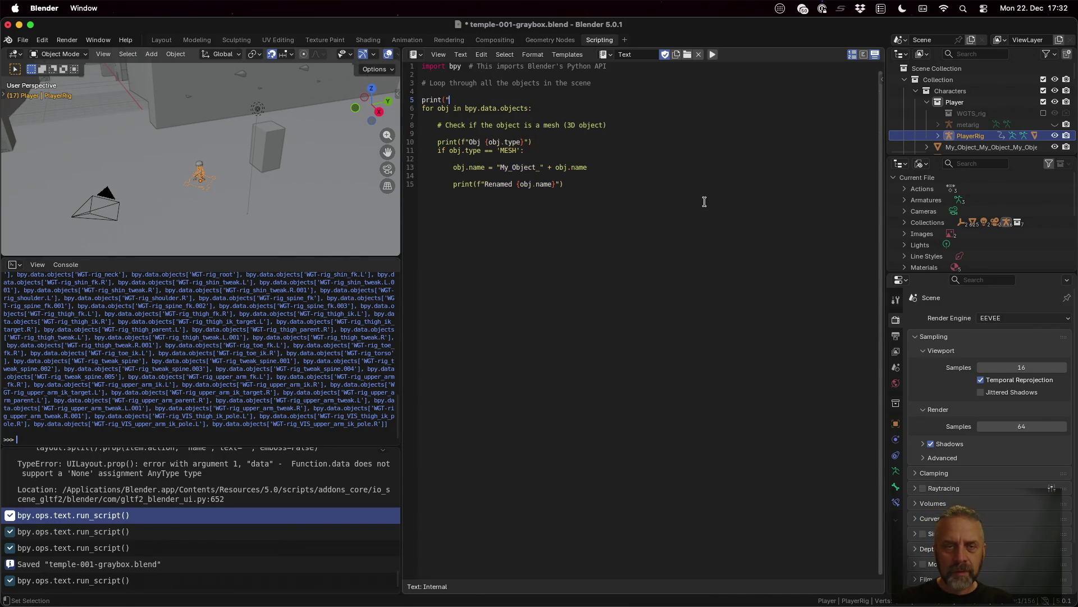
type("Hello?!\")")
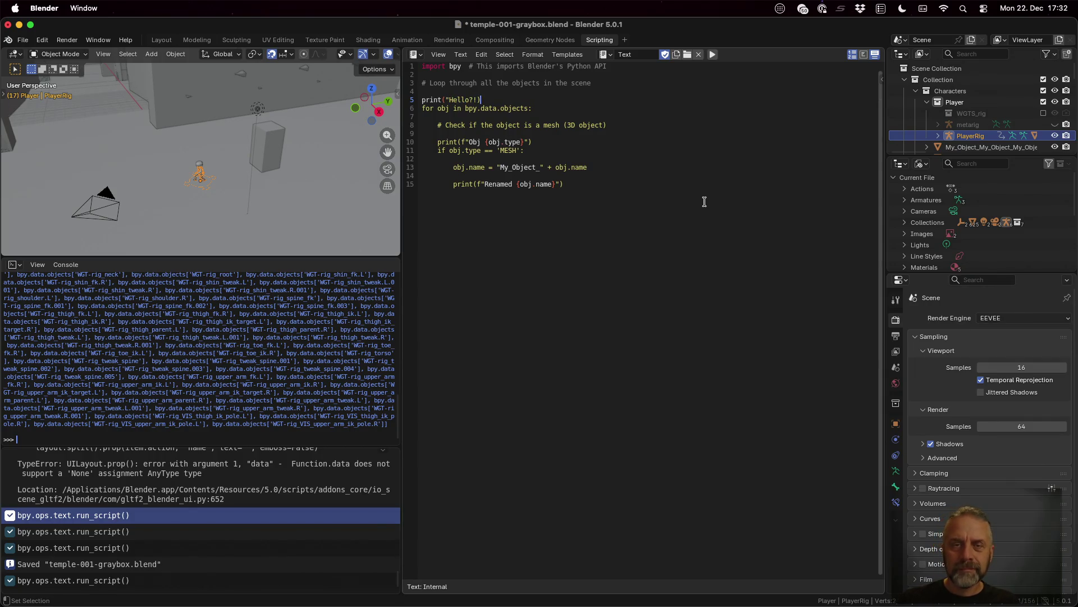
key("Left")
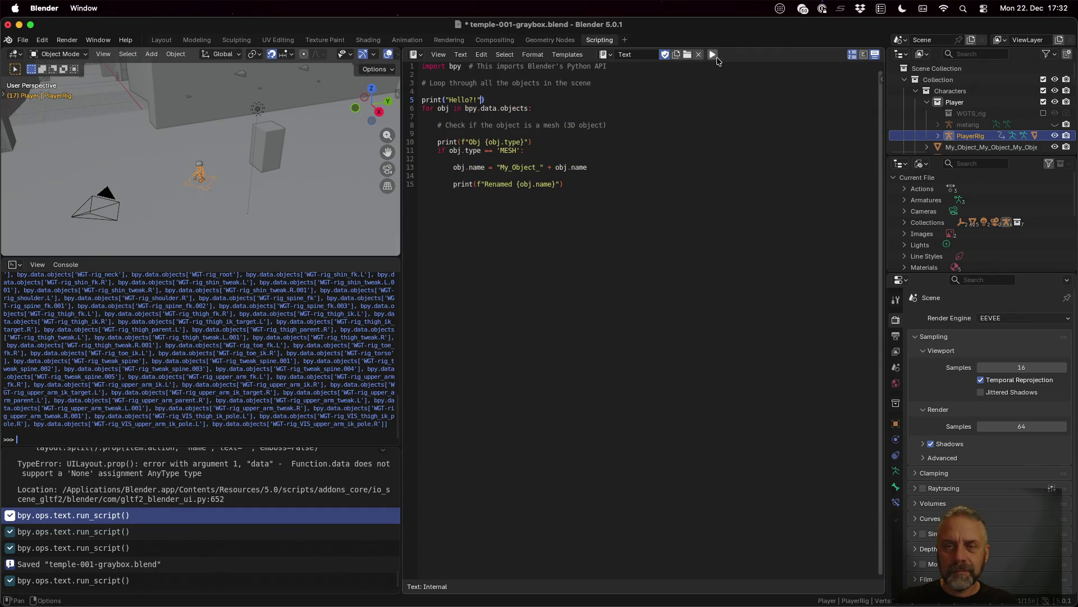
left_click(714, 55)
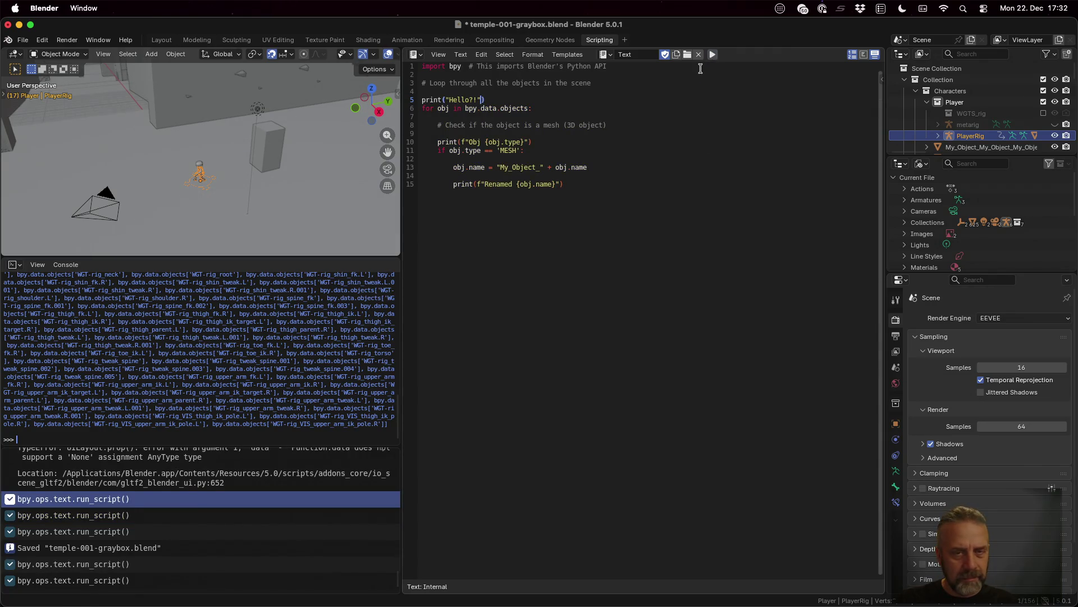
key("super+s")
left_click(714, 55)
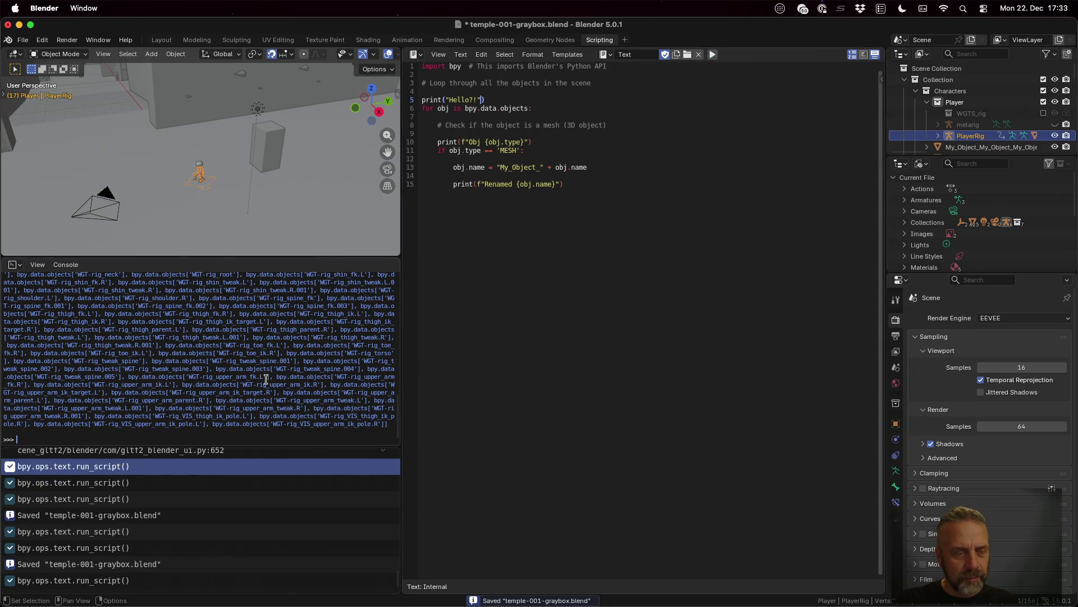
- Peek at the console commands list, then insert a blank line under the import
left_click(66, 265)
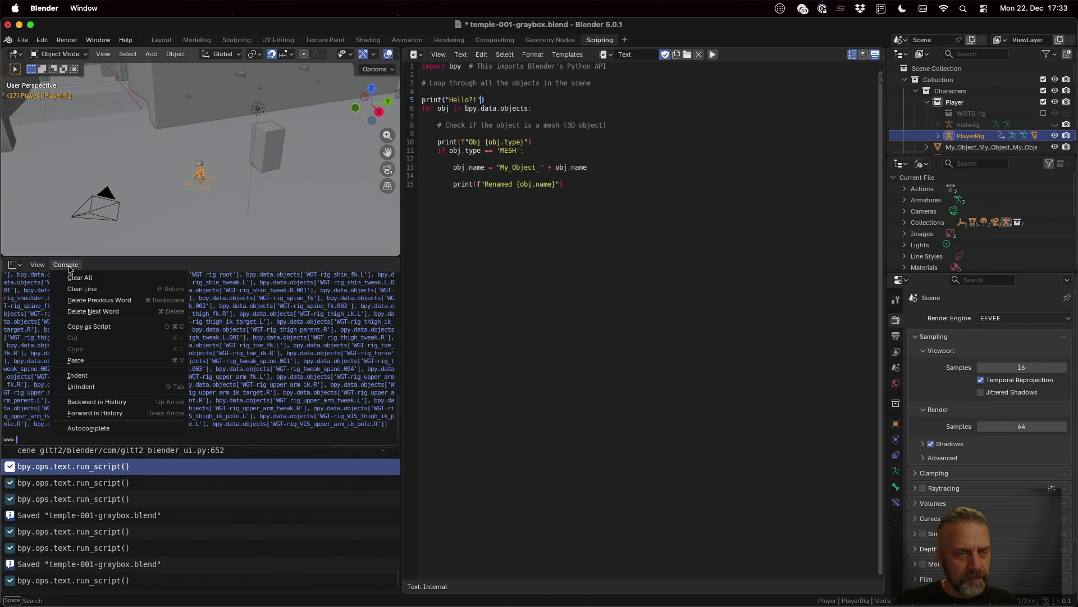
left_click(68, 266)
left_click(610, 420)
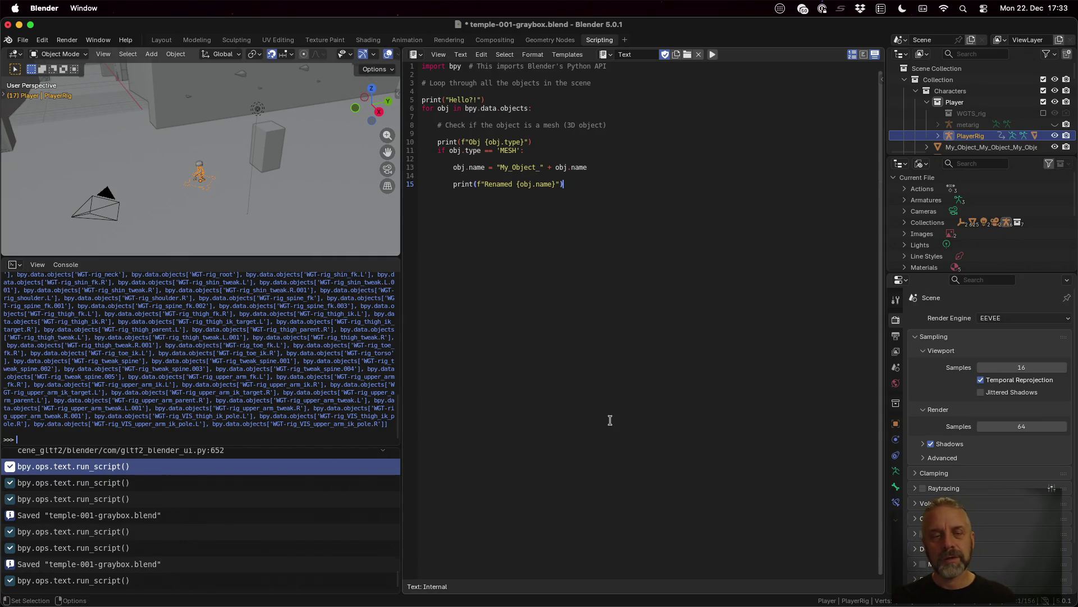
key("Up")
key("Up")
key("Up")
key("Return")
type("broken")
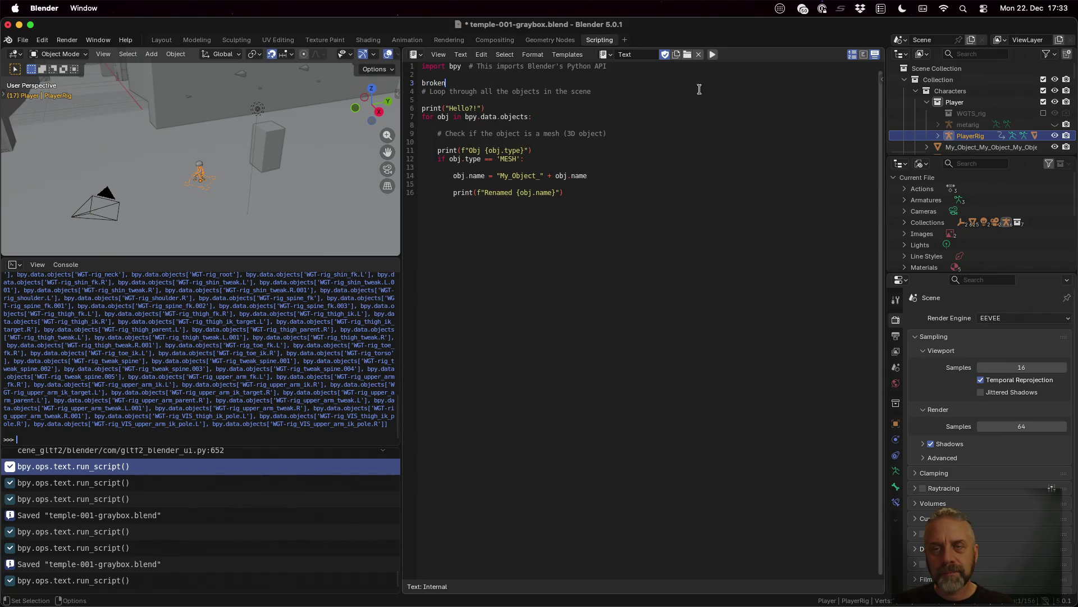
- Run the script with the 'broken' test line, see the NameError, delete it and save
left_click(711, 55)
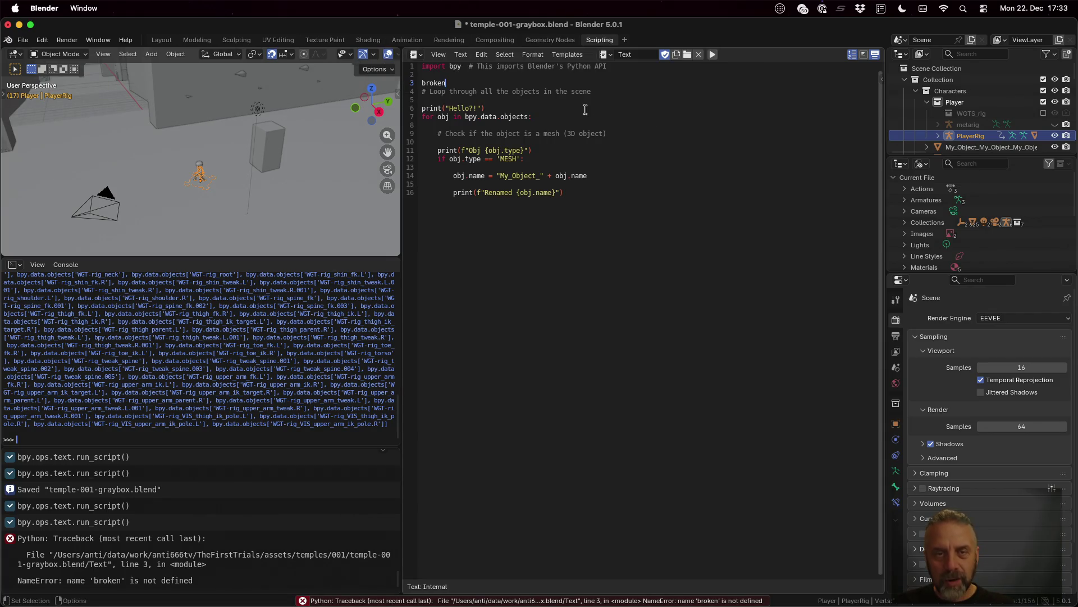
key("BackSpace")
key("BackSpace")
key("BackSpace")
key("Delete")
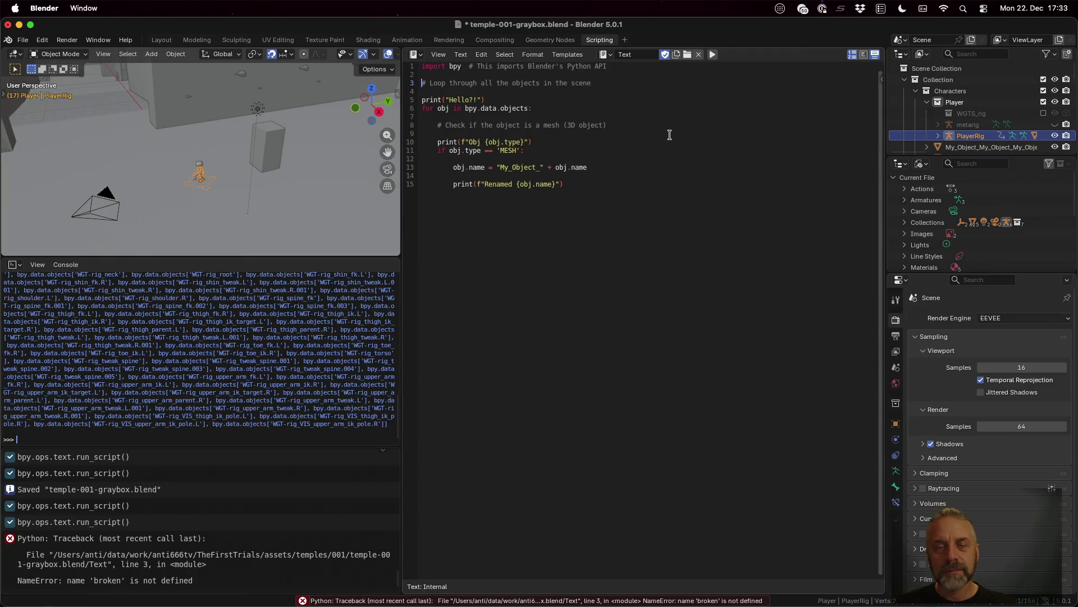
key("super+s")
- Switch desktops to Firefox and open the GitHub Blender export scripting guide in the Twitch container
key("ctrl+Left")
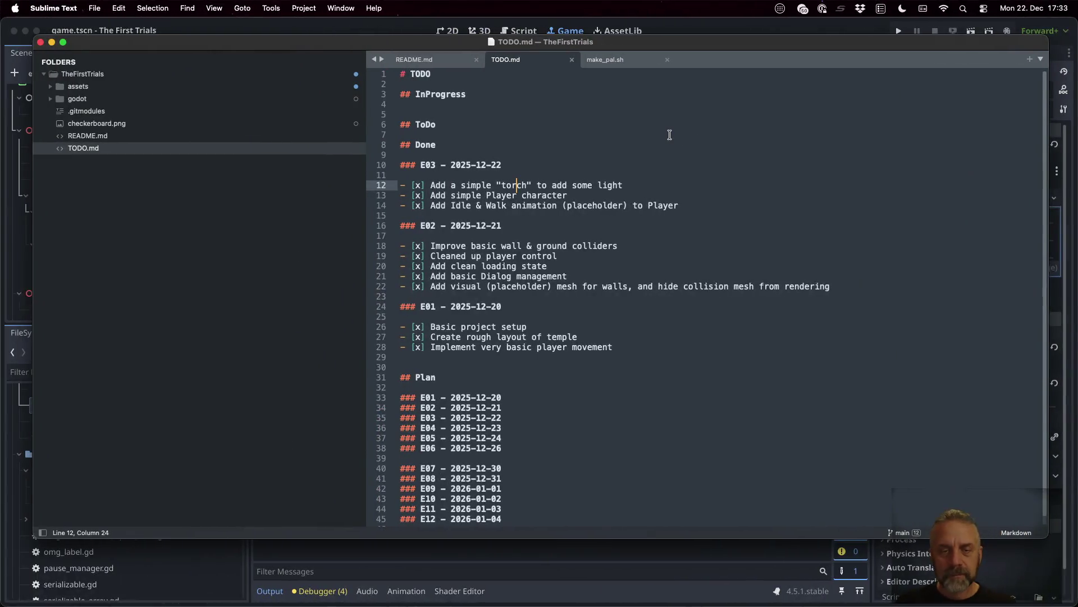
key("ctrl+Left")
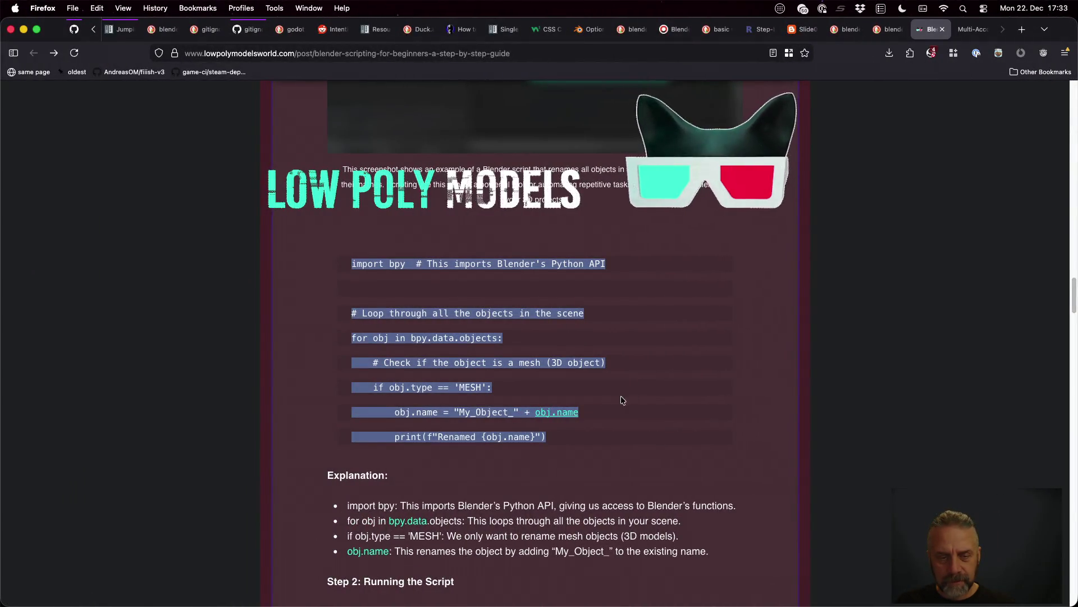
scroll(486, 426, "down", 3)
left_click(969, 29)
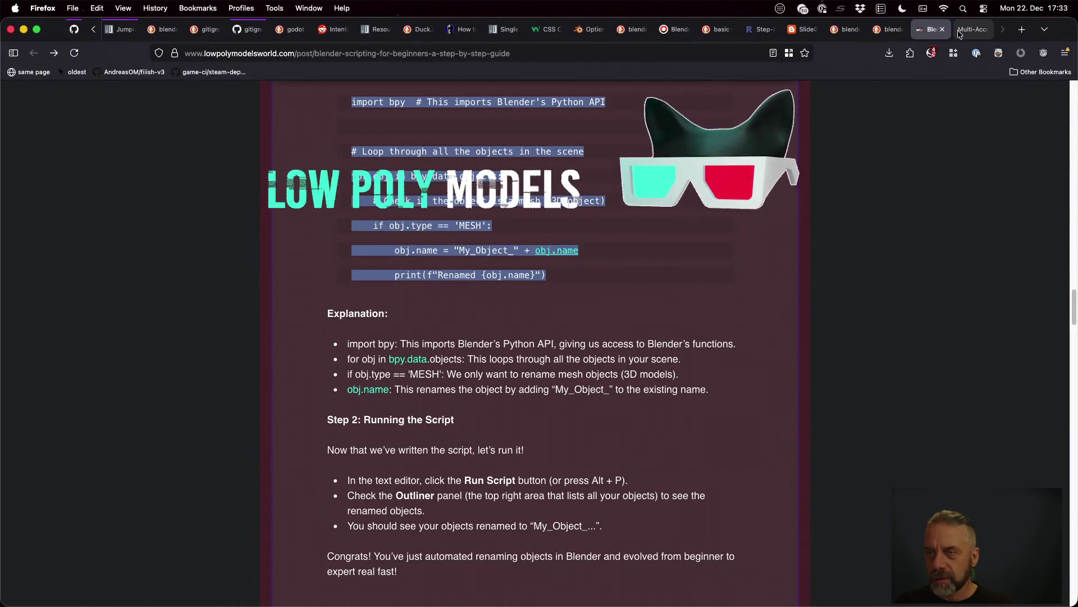
left_click(664, 426)
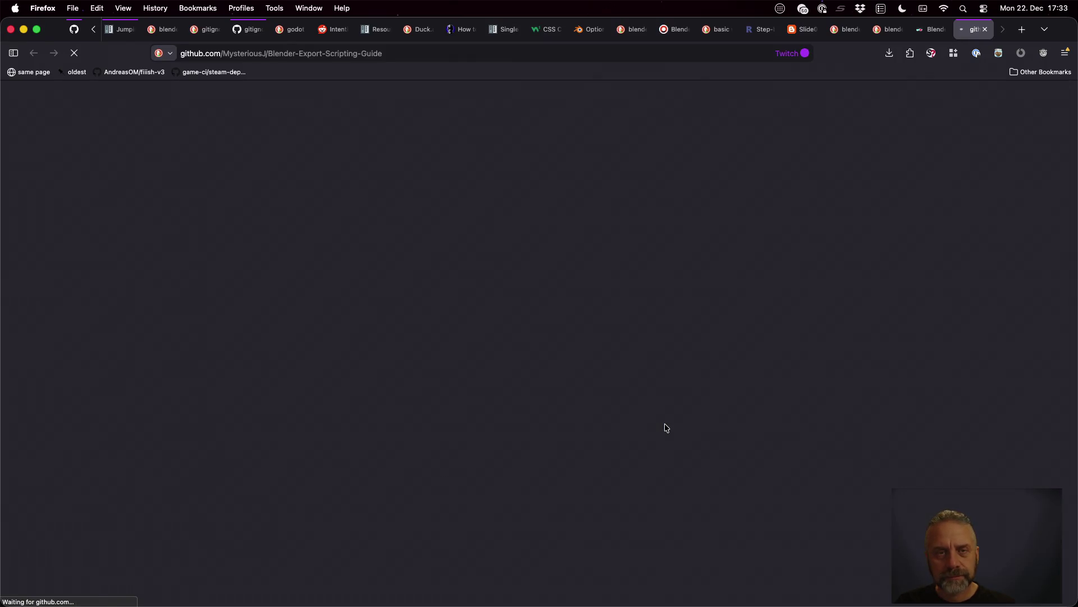
scroll(523, 386, "down", 5)
- Read the enlarged GitHub guide, save the script as blender.py in assets/exporters, and switch to iTerm2
key("super+plus")
scroll(522, 387, "down", 5)
scroll(522, 387, "down", 3)
scroll(523, 387, "down", 2)
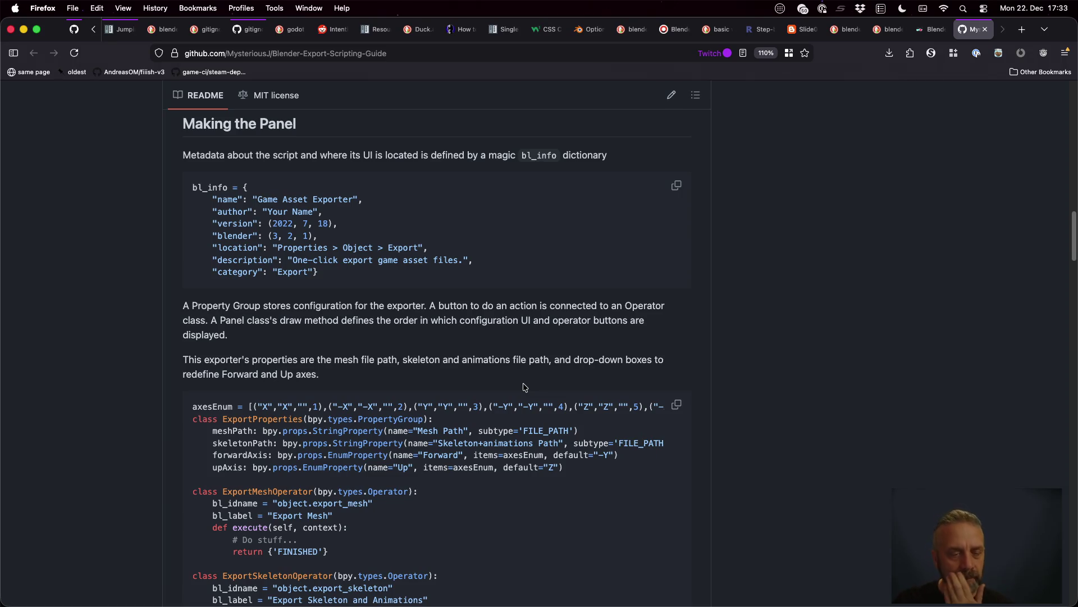
scroll(522, 386, "down", 5)
scroll(523, 387, "down", 1)
scroll(523, 387, "down", 4)
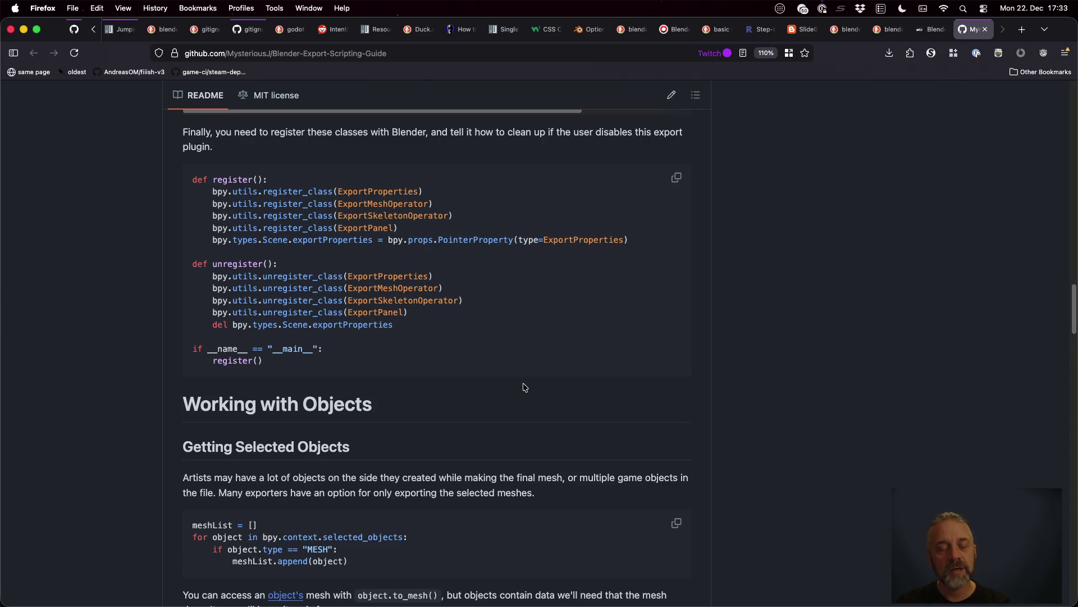
scroll(523, 387, "down", 3)
scroll(522, 387, "down", 1)
scroll(523, 387, "down", 1)
scroll(523, 387, "down", 5)
scroll(522, 387, "down", 3)
scroll(522, 387, "down", 3)
scroll(523, 387, "down", 1)
scroll(522, 386, "down", 5)
scroll(522, 386, "down", 4)
scroll(522, 387, "down", 5)
scroll(522, 387, "down", 4)
scroll(522, 387, "down", 3)
scroll(524, 387, "down", 5)
scroll(523, 387, "down", 4)
scroll(523, 386, "down", 2)
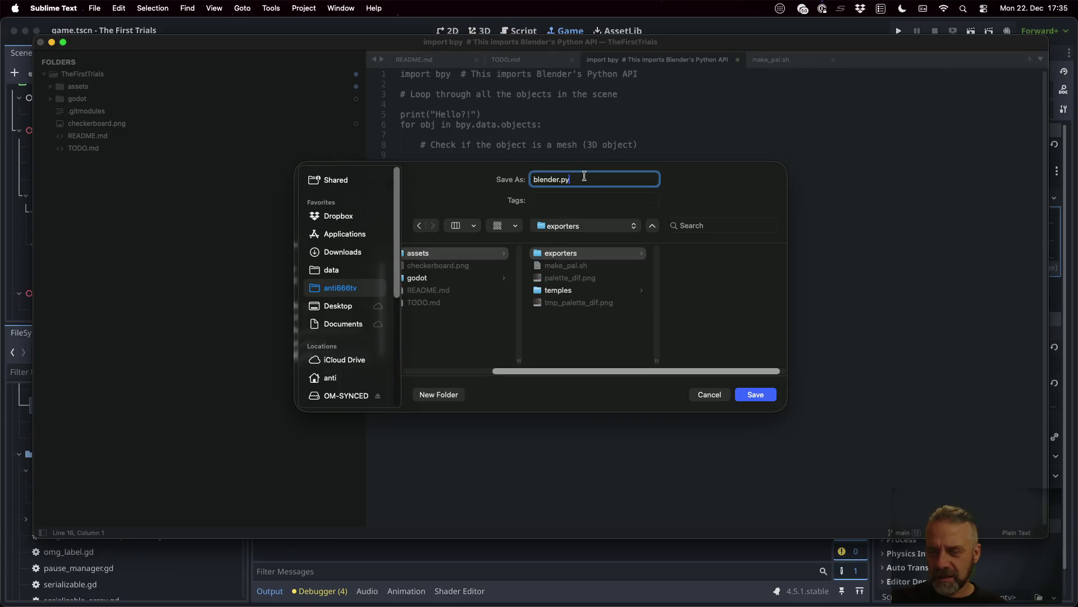
key("super+s")
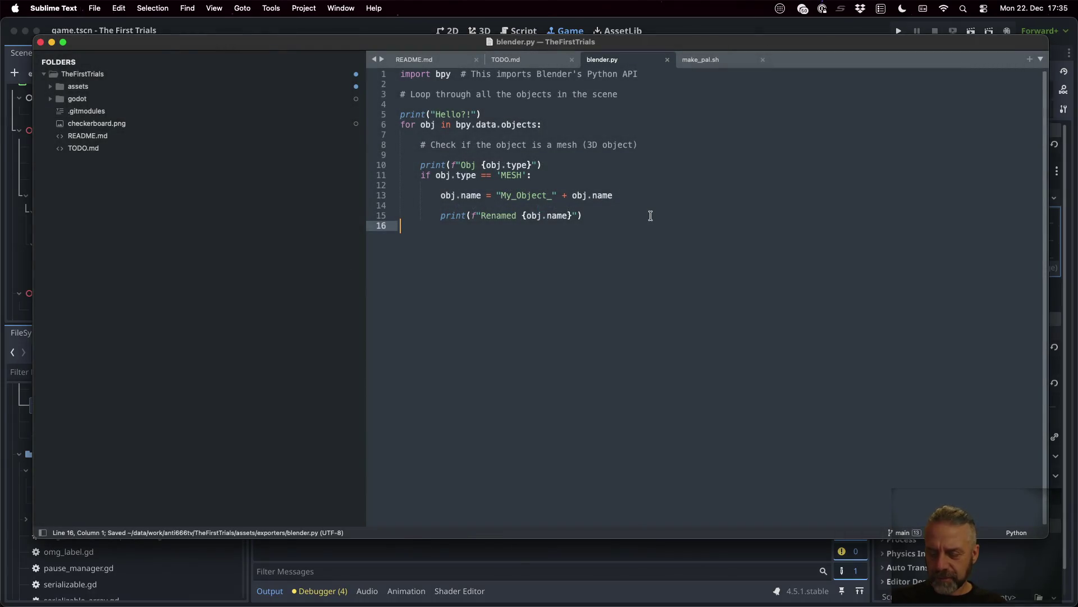
key("super+Tab")
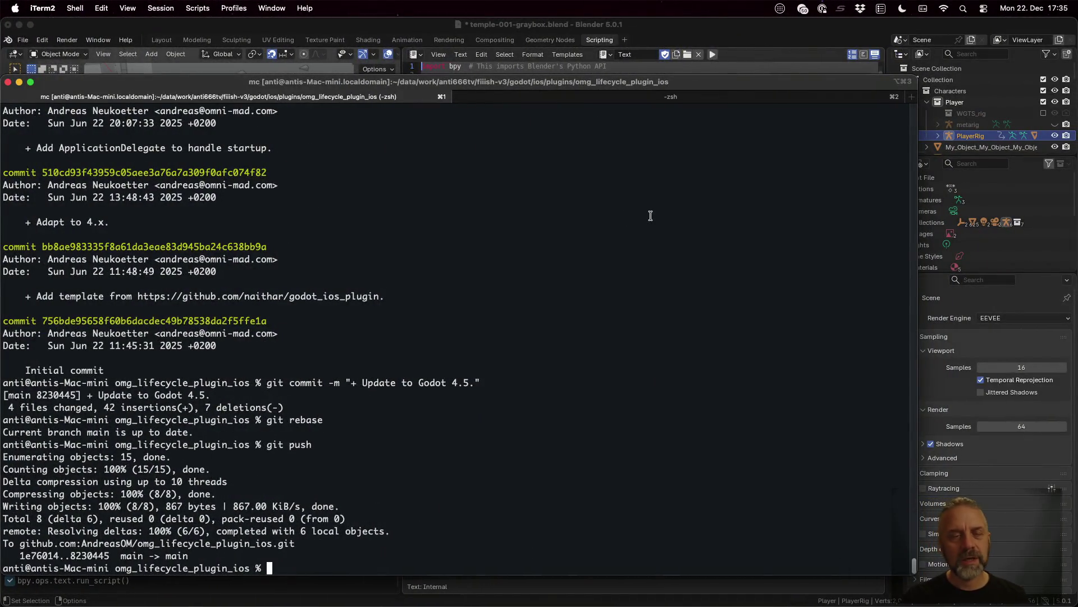
- In a new shell tab, cd into TheFirstTrials/assets and locate the blender command
key("super+t")
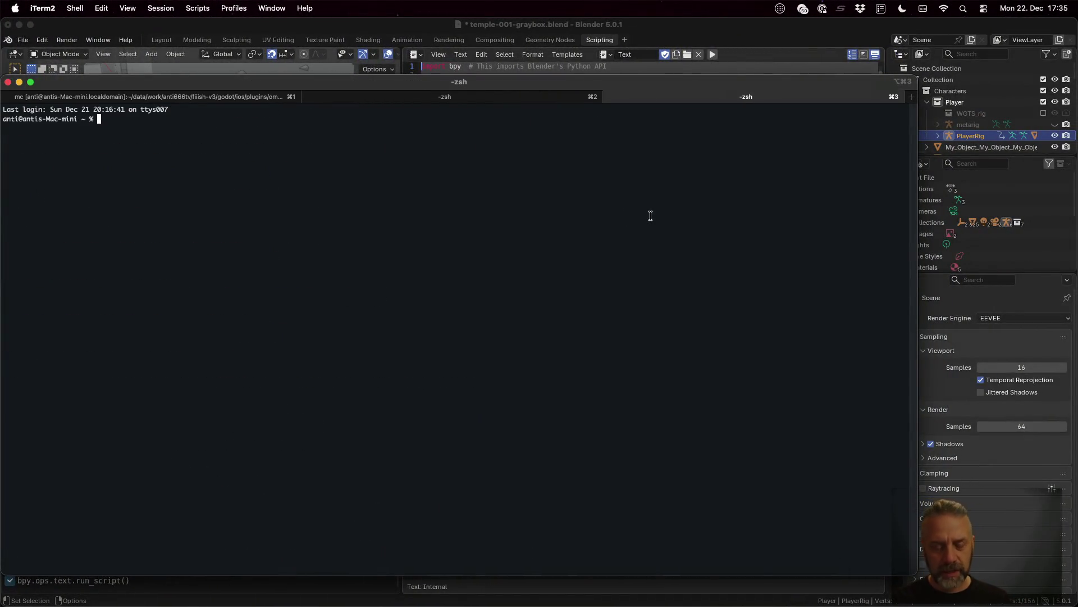
type("cd data/work/an")
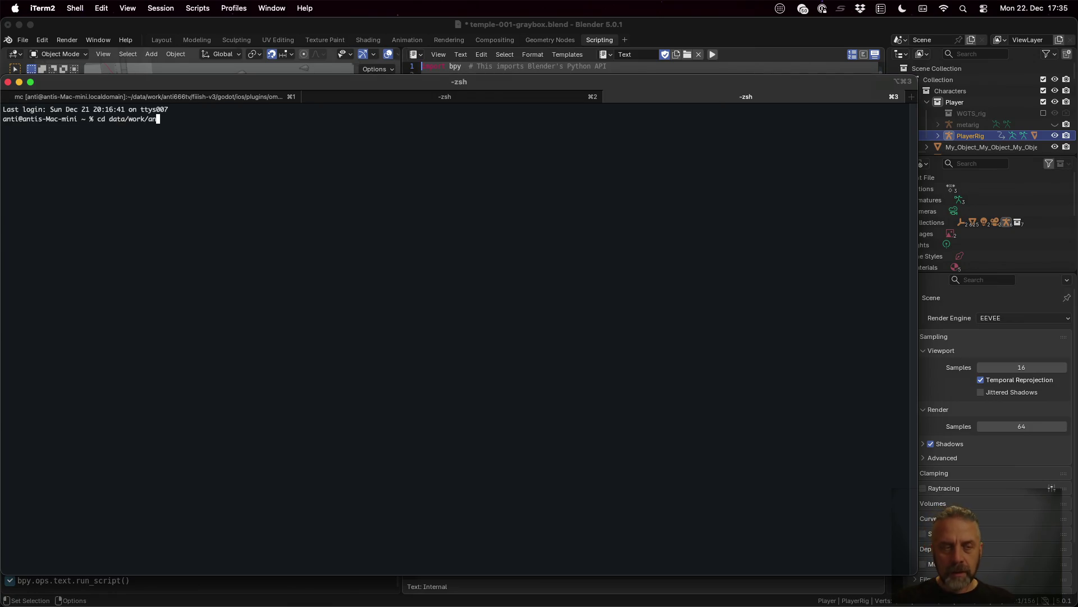
key("Tab")
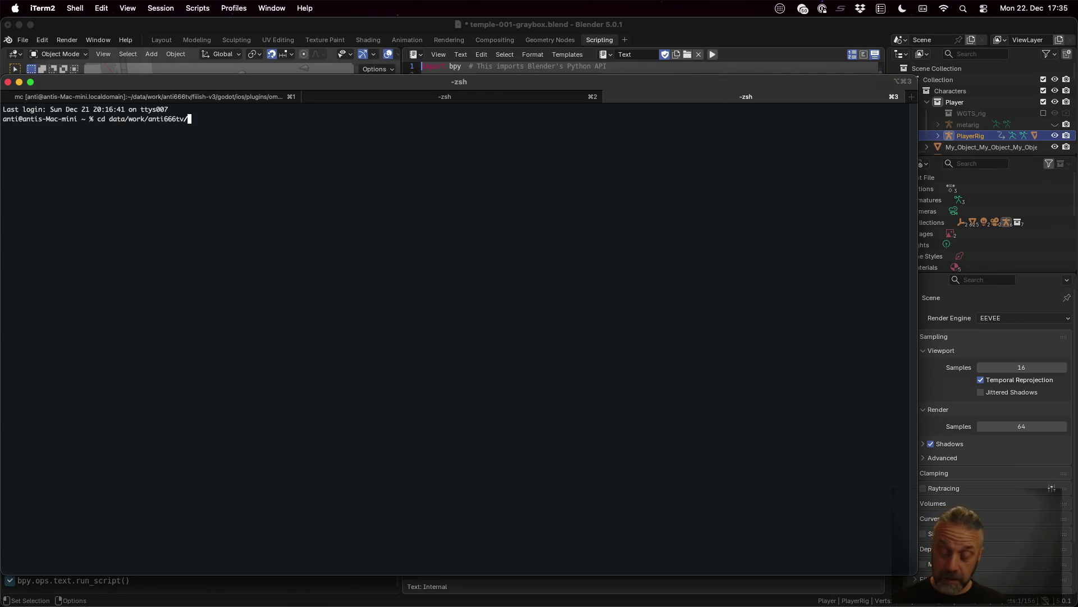
type("Th")
key("Tab")
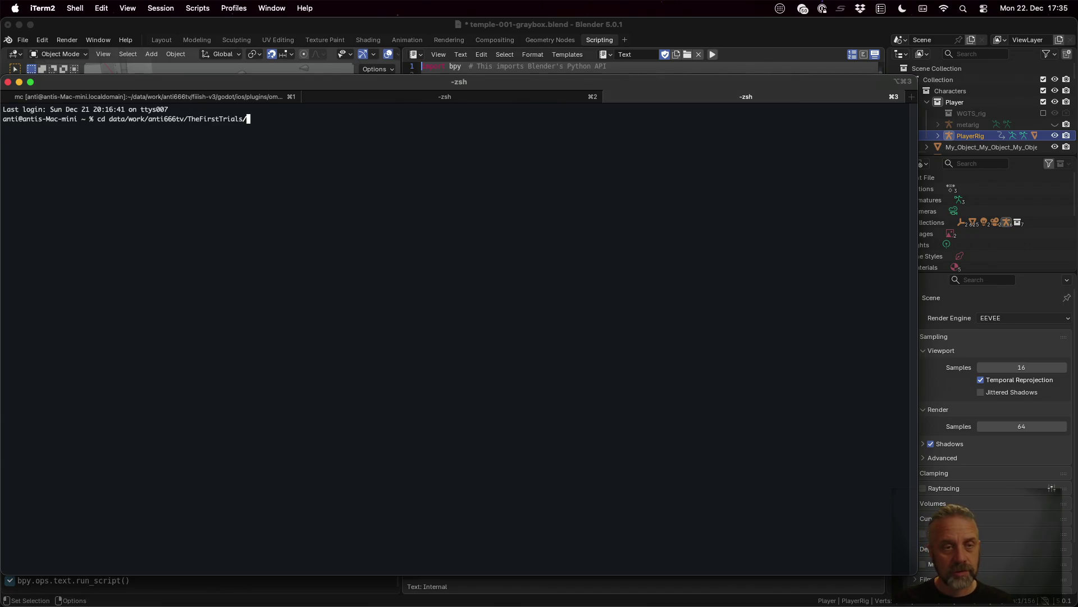
key("Return")
type("cd as")
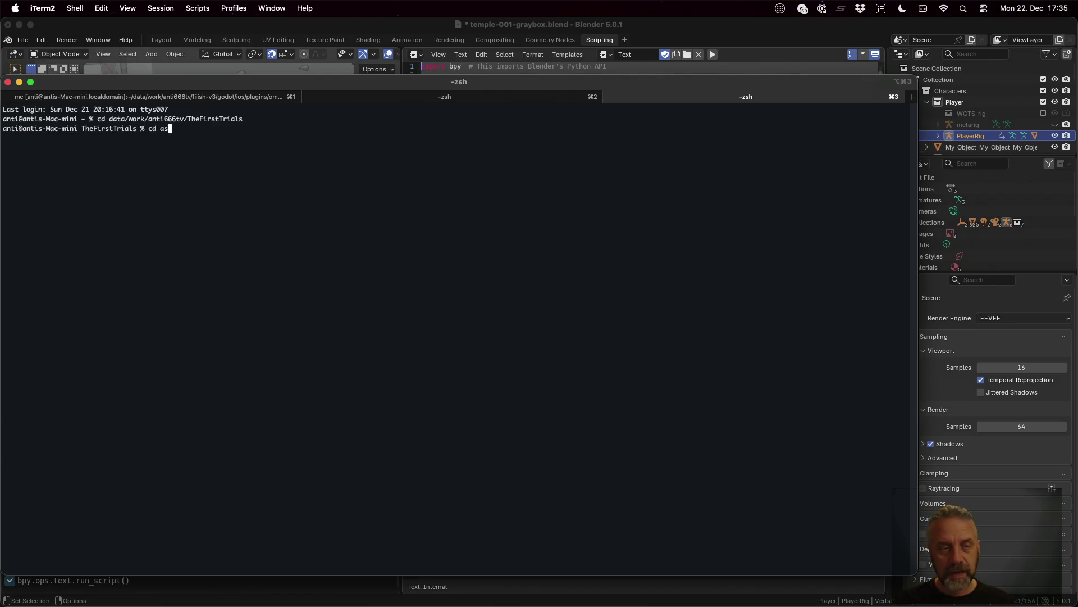
key("Tab")
key("Return")
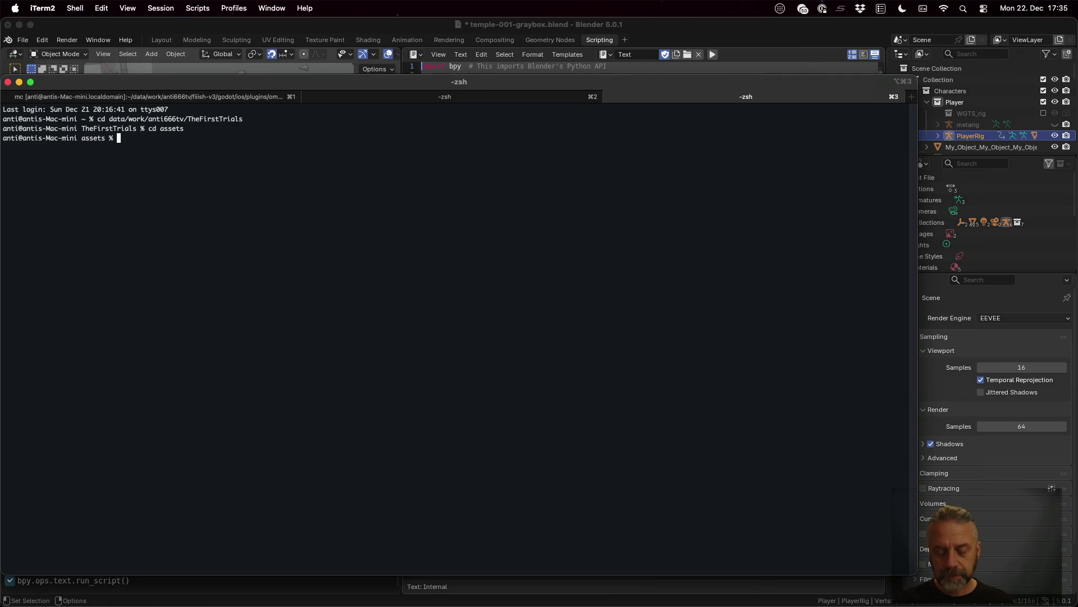
type("whi")
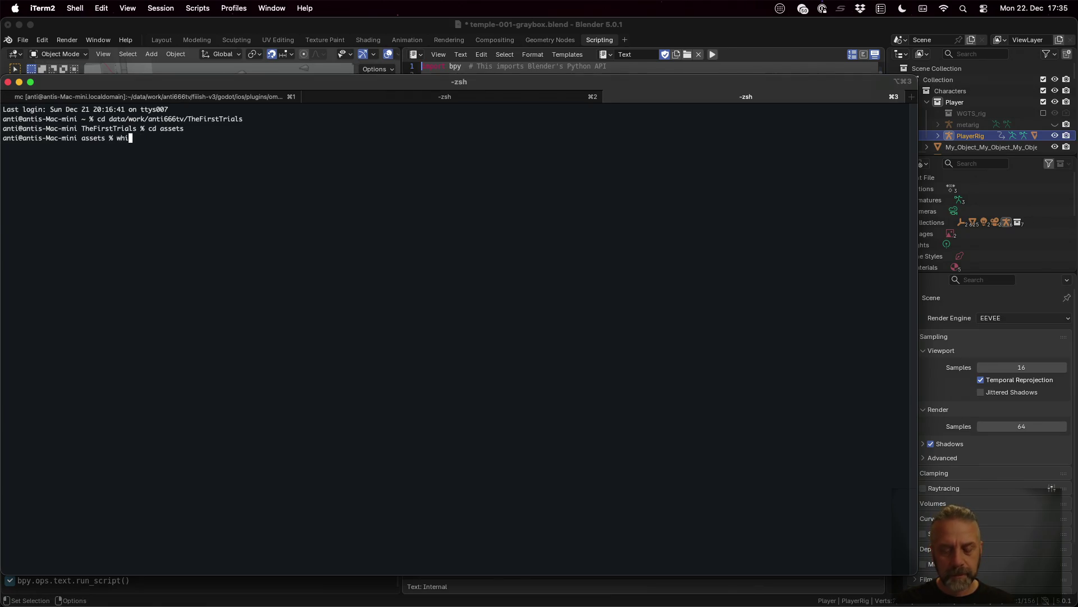
type("ch blender")
key("Return")
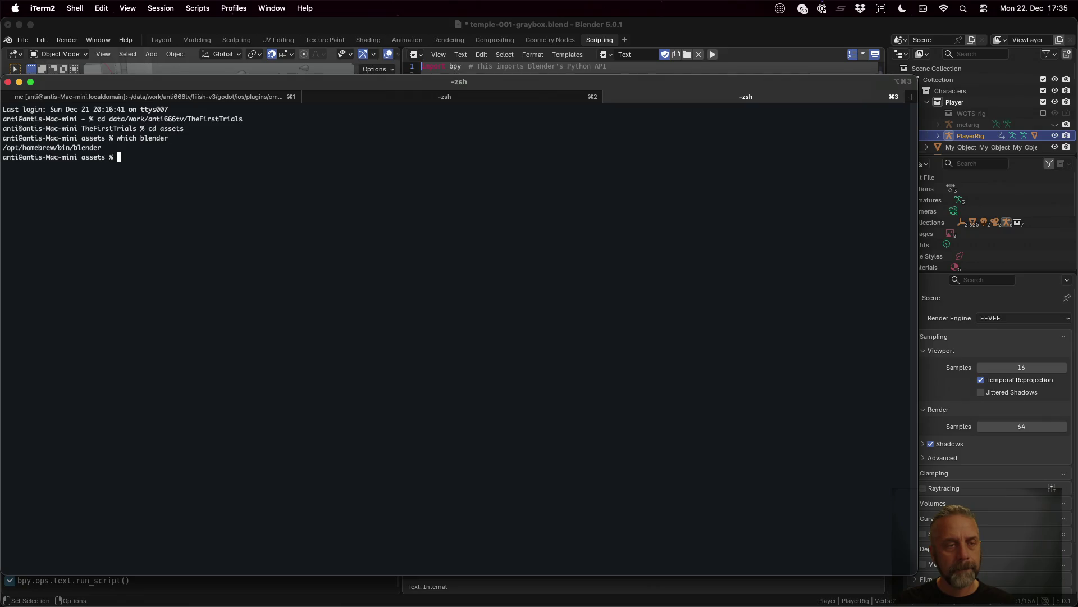
type("blender --")
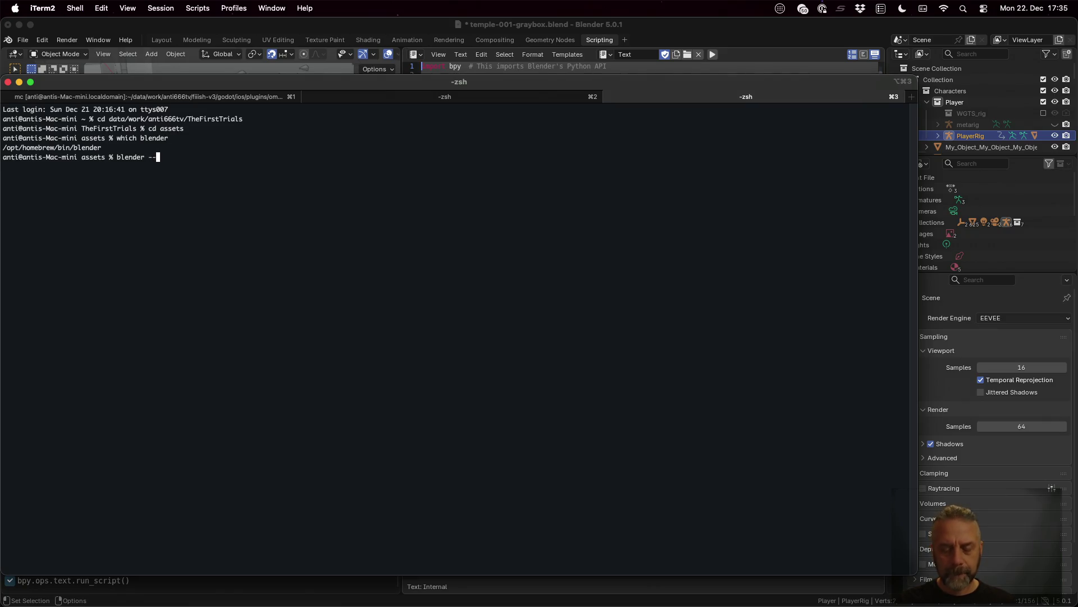
type("hel")
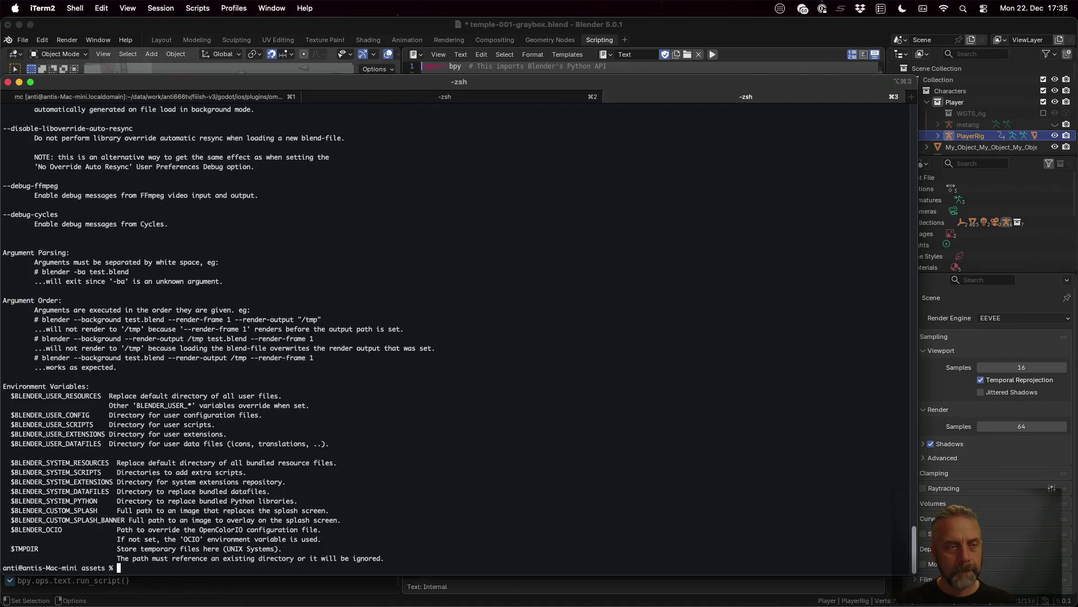
scroll(556, 368, "up", 5)
scroll(557, 369, "up", 5)
scroll(557, 368, "up", 5)
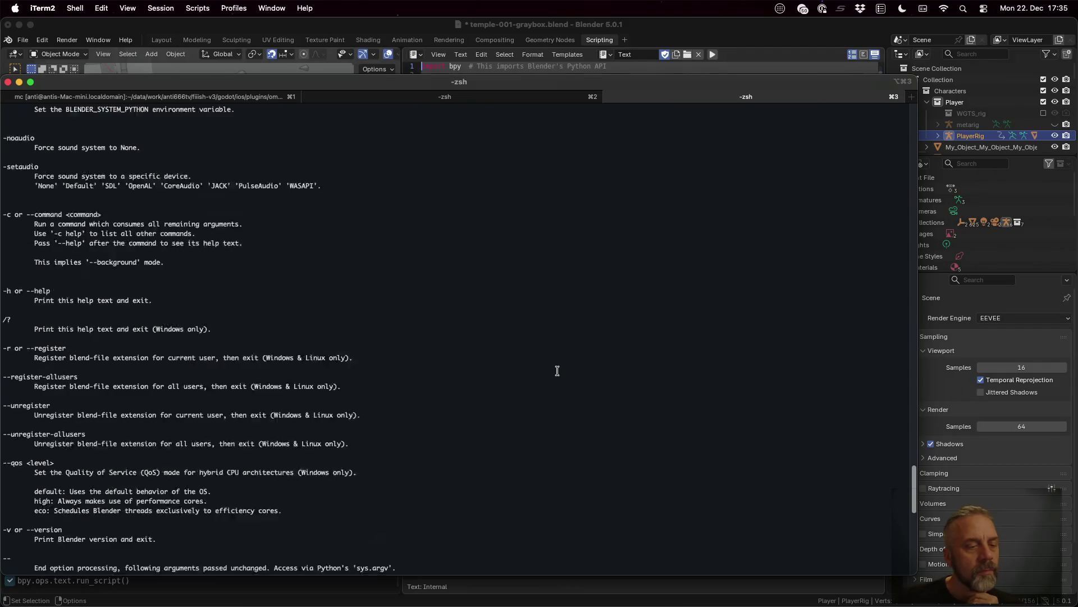
scroll(556, 371, "up", 5)
scroll(556, 370, "up", 5)
scroll(556, 370, "up", 5)
scroll(556, 369, "up", 5)
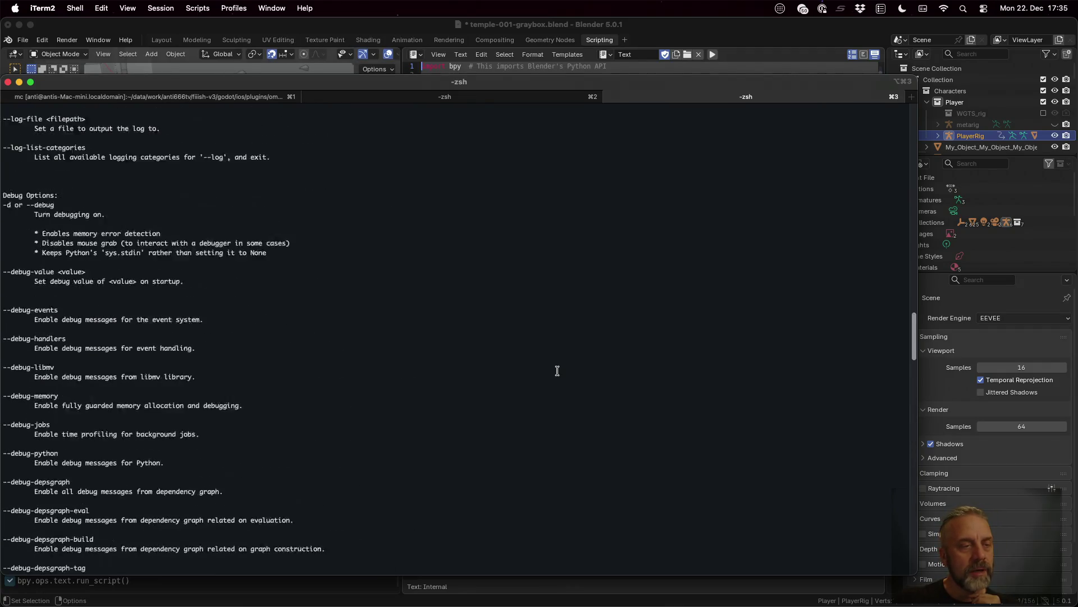
scroll(558, 369, "up", 5)
scroll(556, 370, "up", 5)
scroll(557, 370, "up", 2)
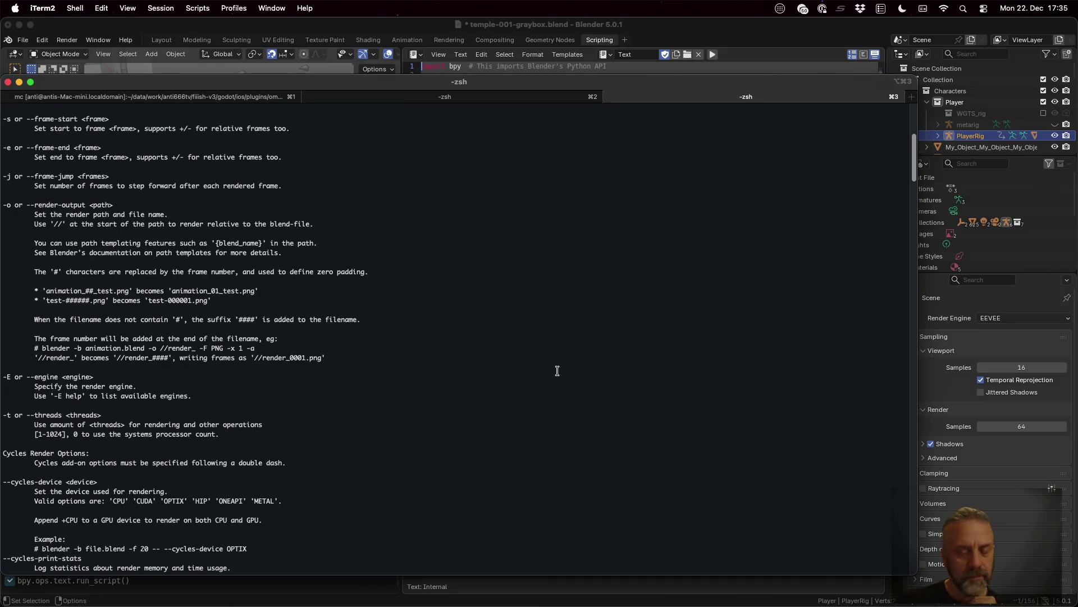
- Page blender --help through less, search for 'script', quit and recall the command without the pager
key("Up")
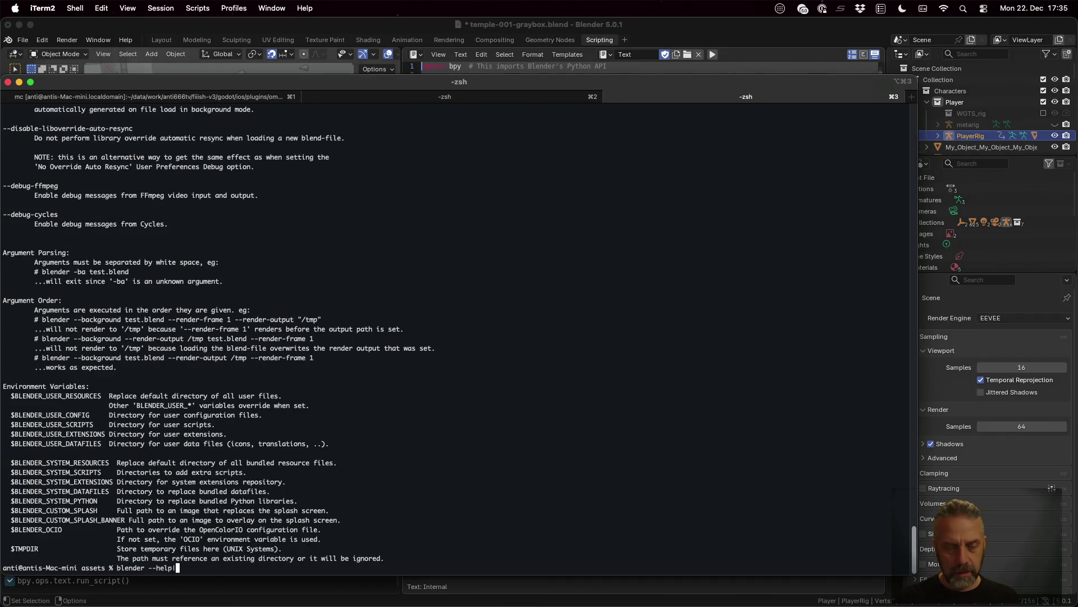
type("| less")
key("Return")
type("/sc")
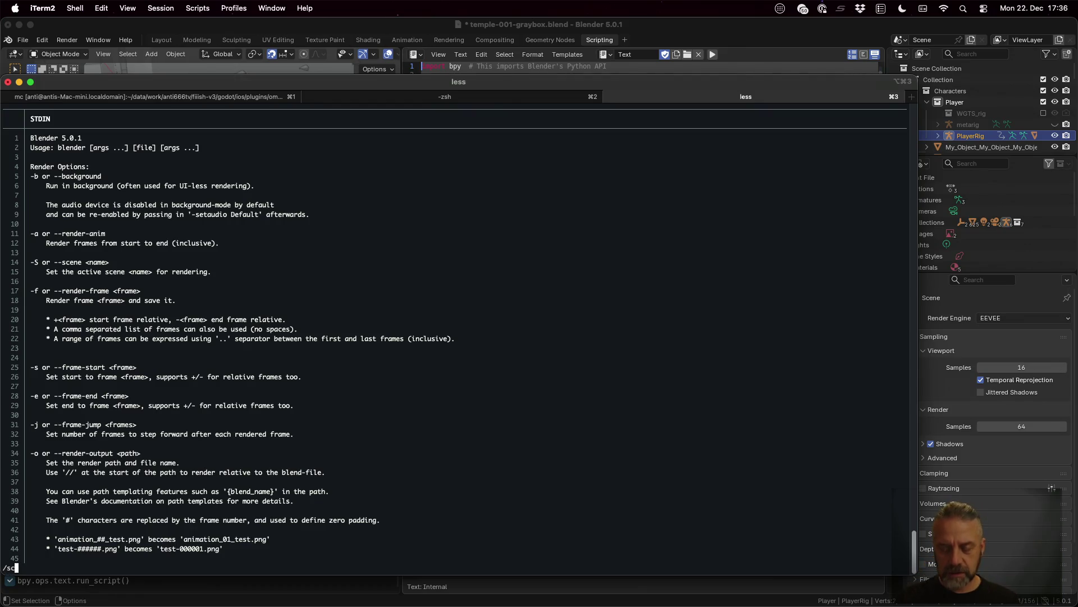
type("ript")
key("Return")
scroll(456, 337, "up", 1)
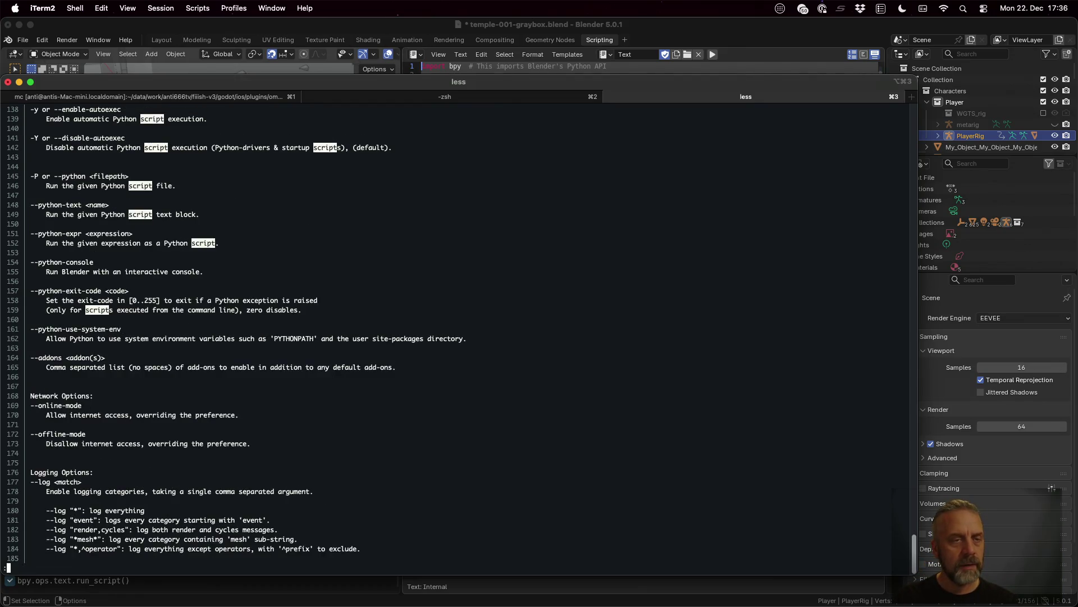
scroll(455, 338, "up", 3)
scroll(454, 337, "down", 2)
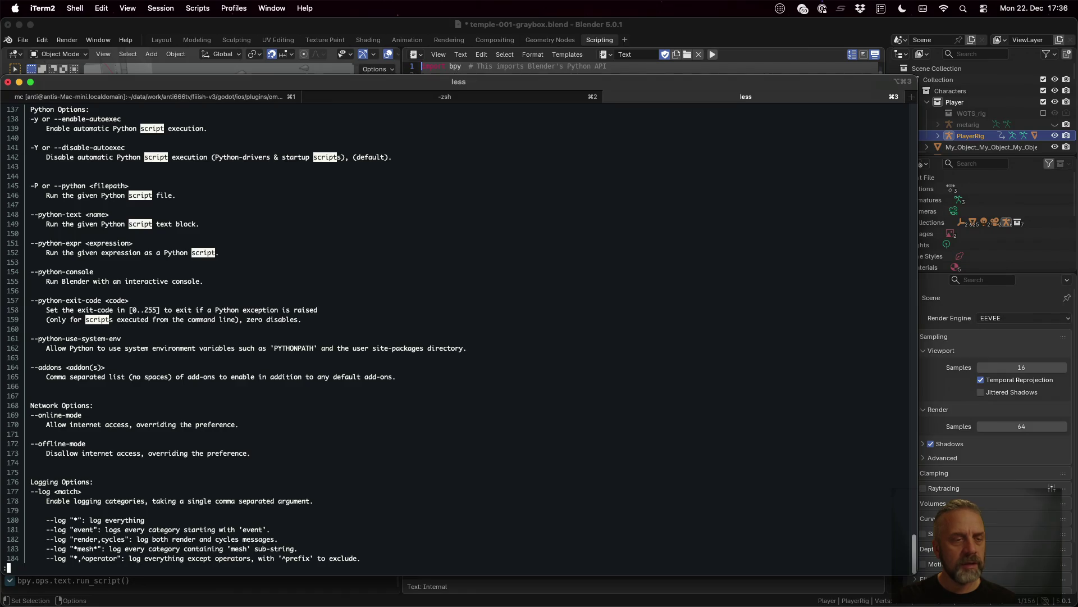
key("q")
key("Up")
key("BackSpace")
key("BackSpace")
key("BackSpace")
key("BackSpace")
key("BackSpace")
key("BackSpace")
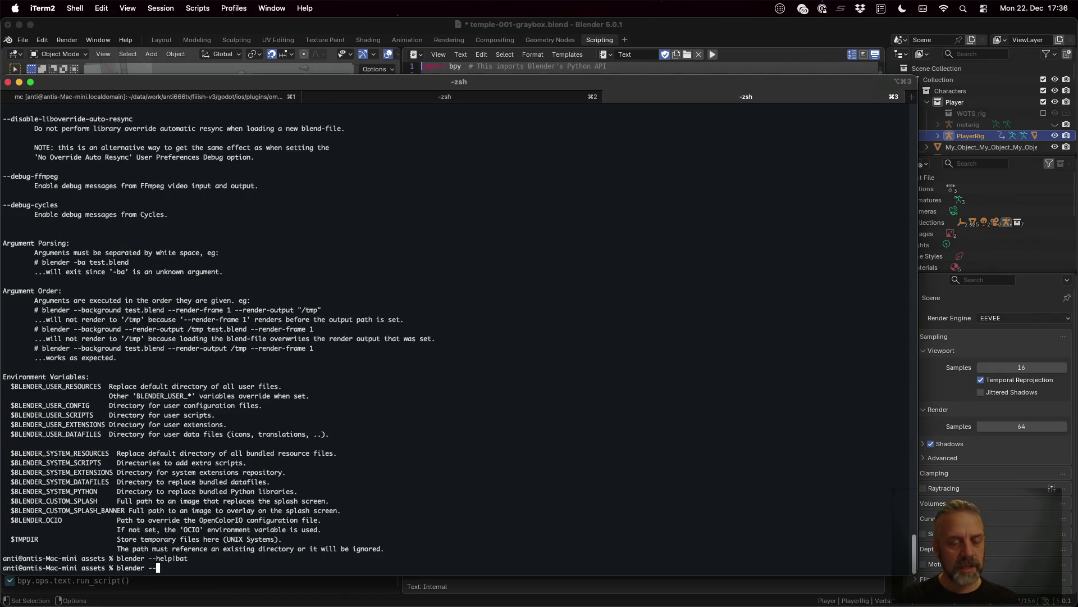
type("python sc")
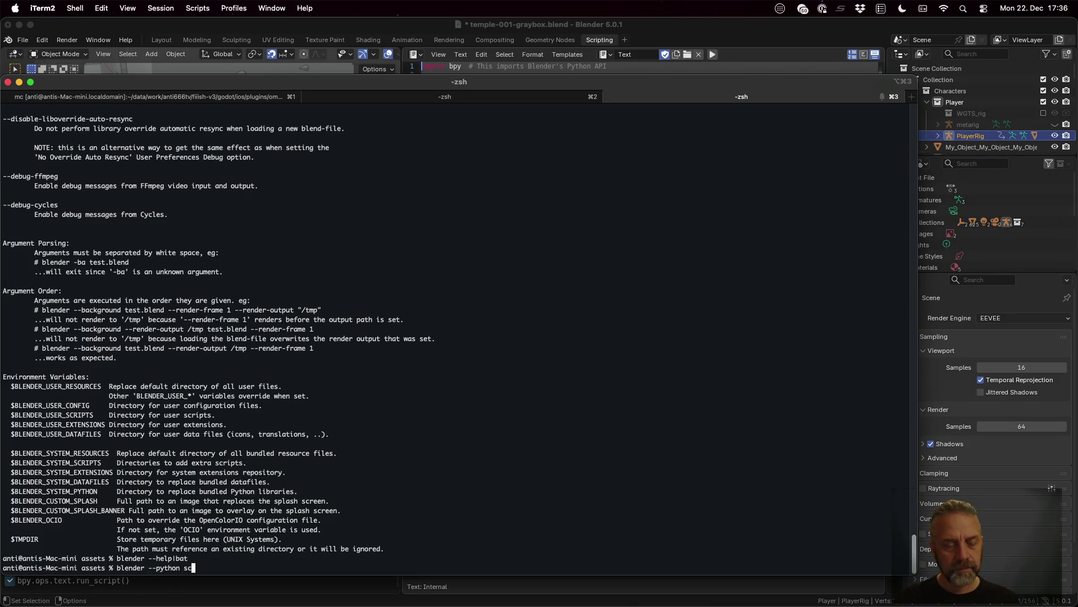
- Run blender --python exporters/blender.py, printing types and renamed meshes, then quit the launched Blender
key("BackSpace")
type("e")
key("Tab")
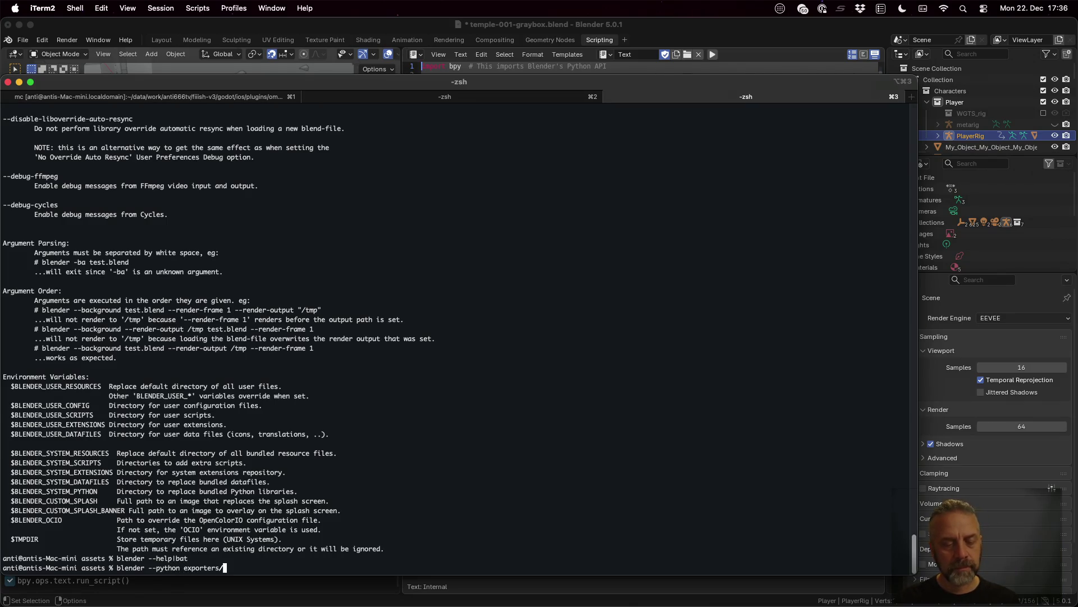
type("blender.py")
key("Return")
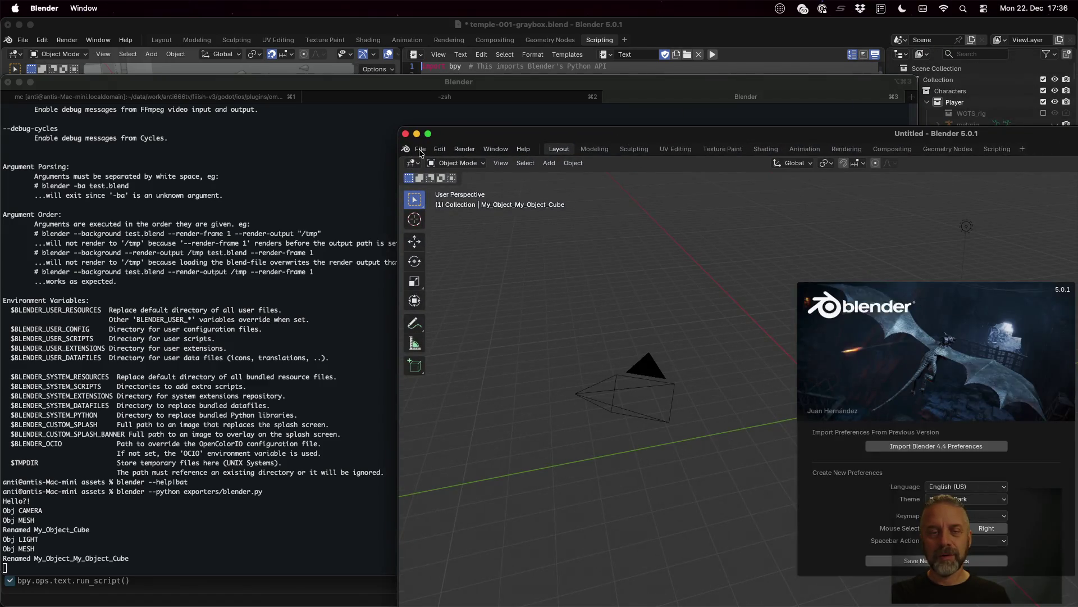
left_click(420, 149)
left_click(449, 387)
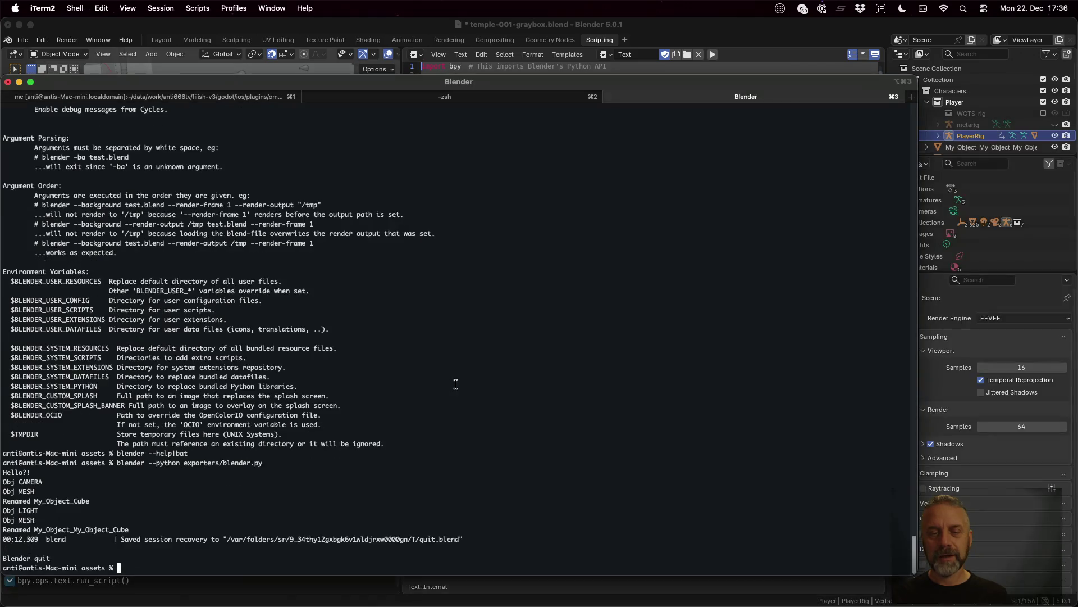
- Rerun the paged blender --help and search it for 'python'
key("Up")
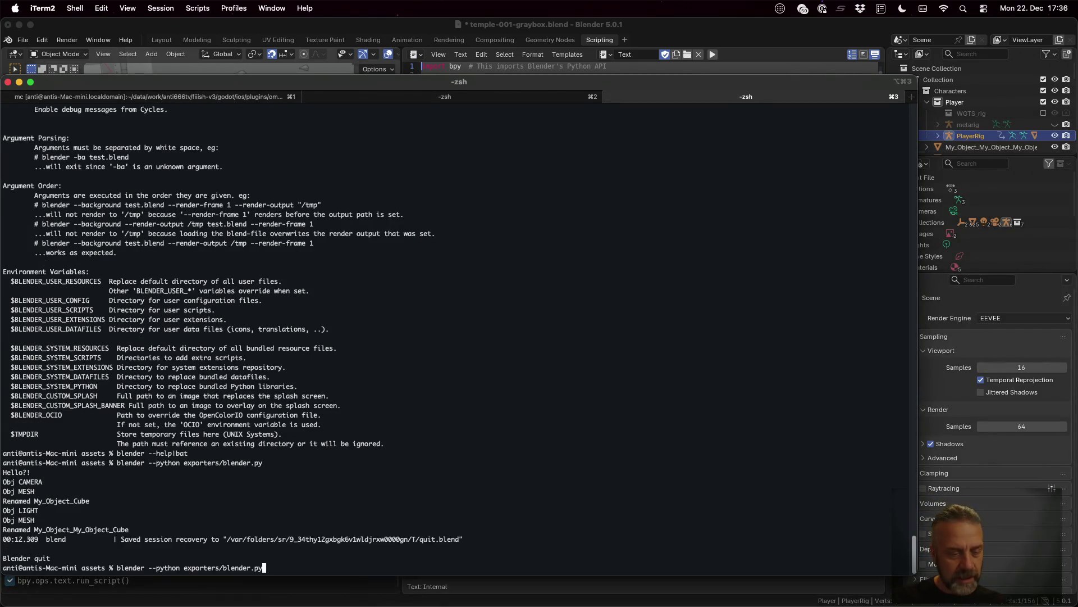
key("Up")
key("Return")
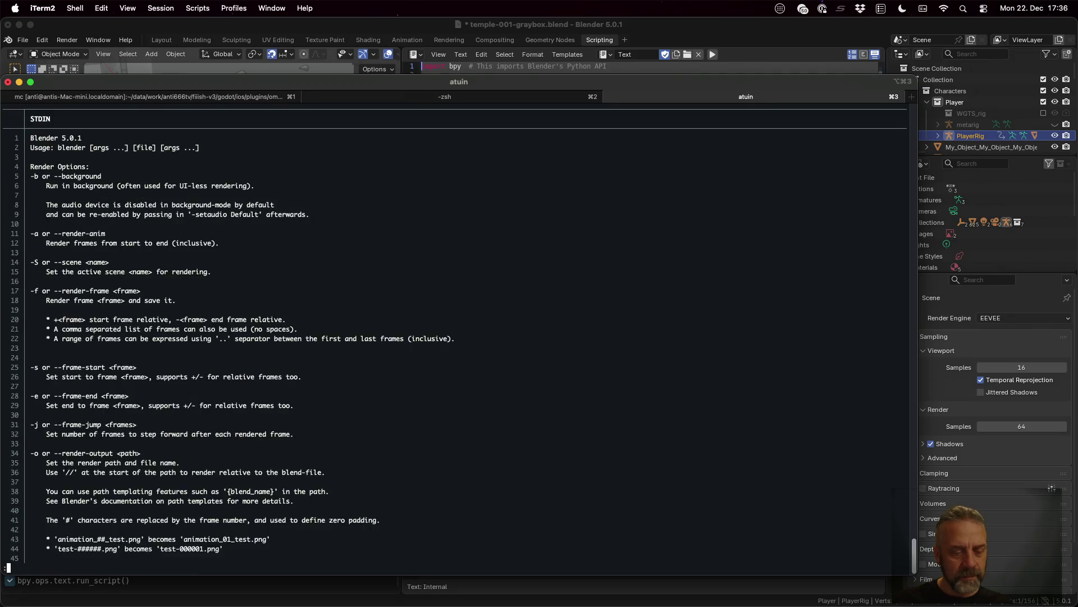
type("/pytho")
key("Return")
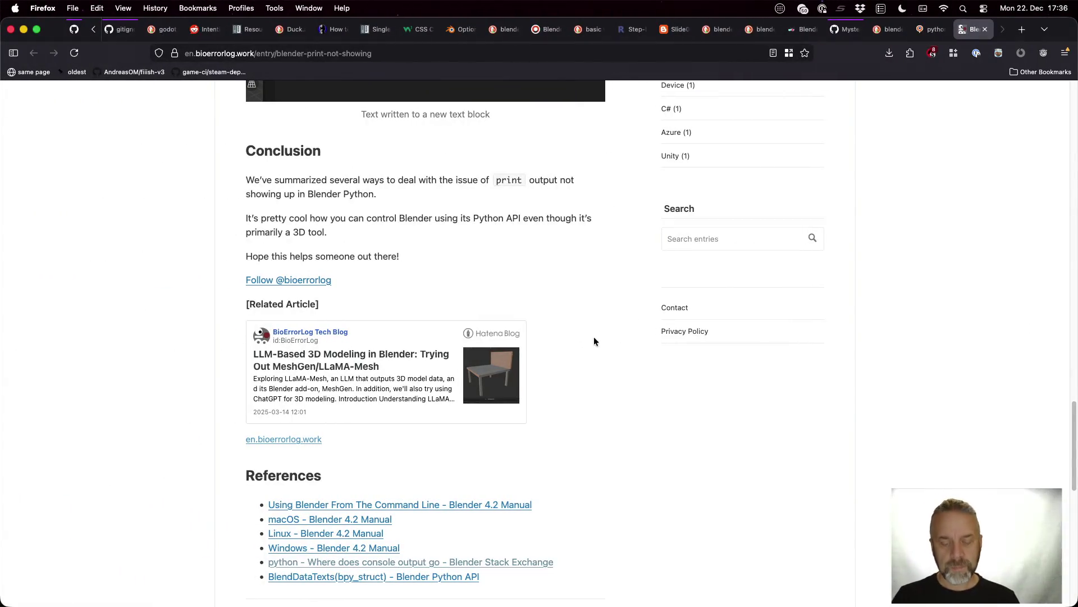
- Search 'blender python quit', open the Stack Overflow exit-code answer and select sys.exit(1)
key("super+t")
type("blender p")
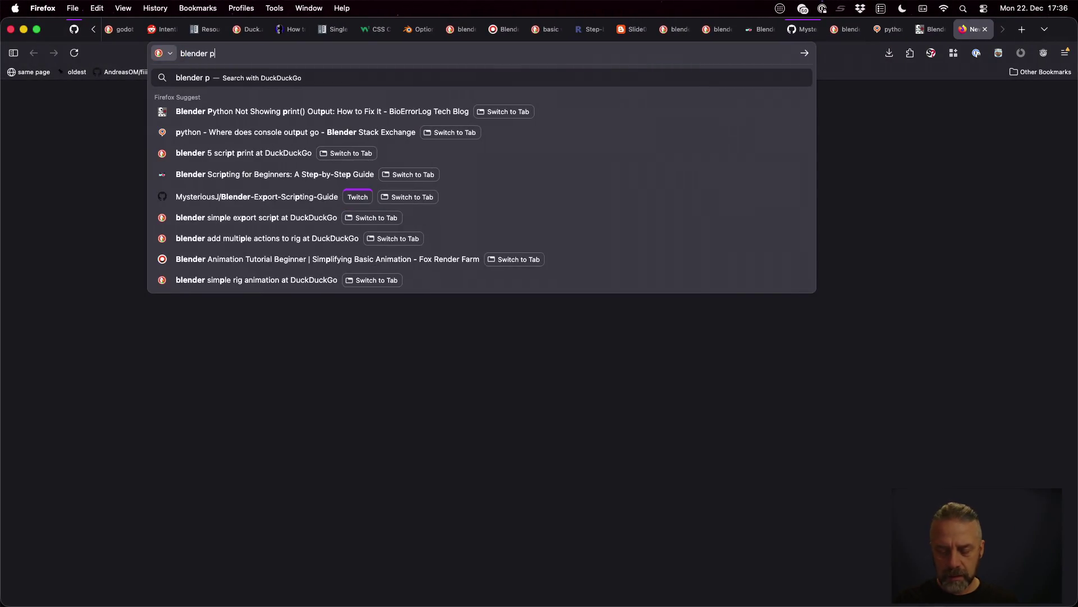
type("ythong")
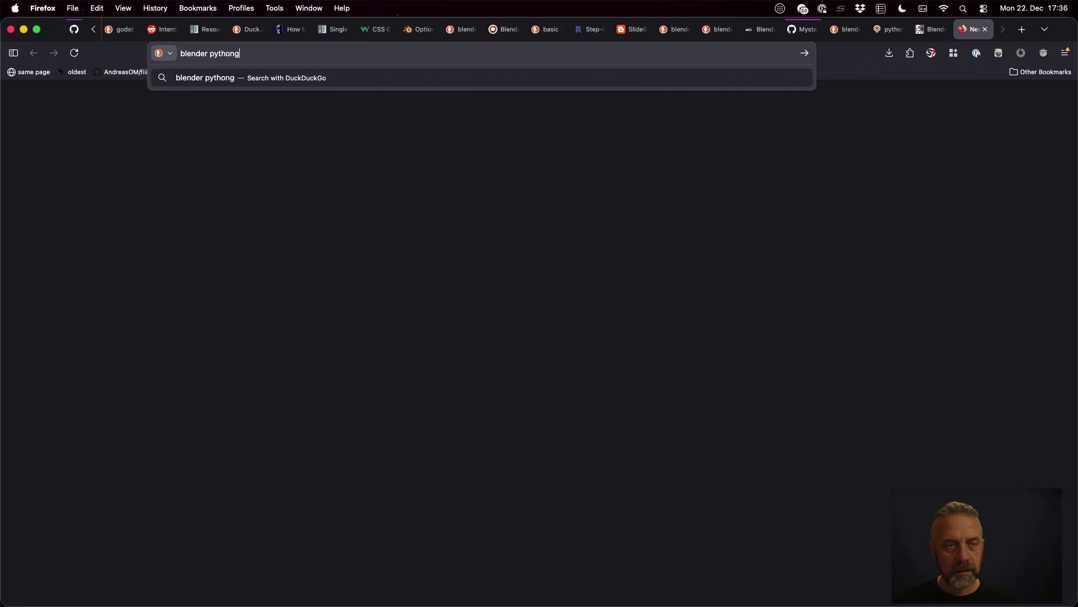
key("BackSpace")
type("quit")
key("Return")
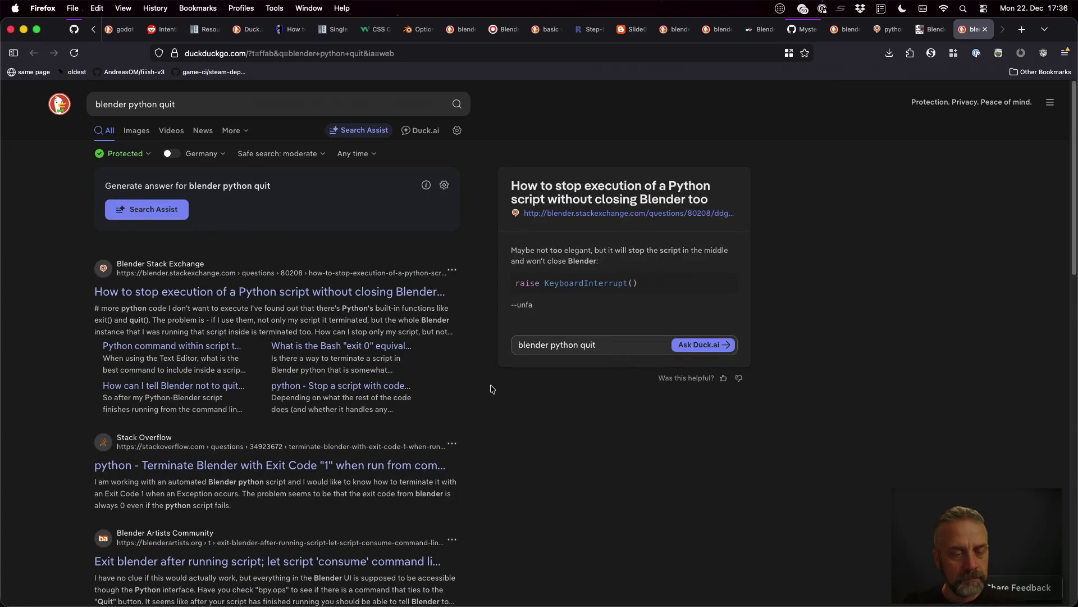
left_click(383, 467)
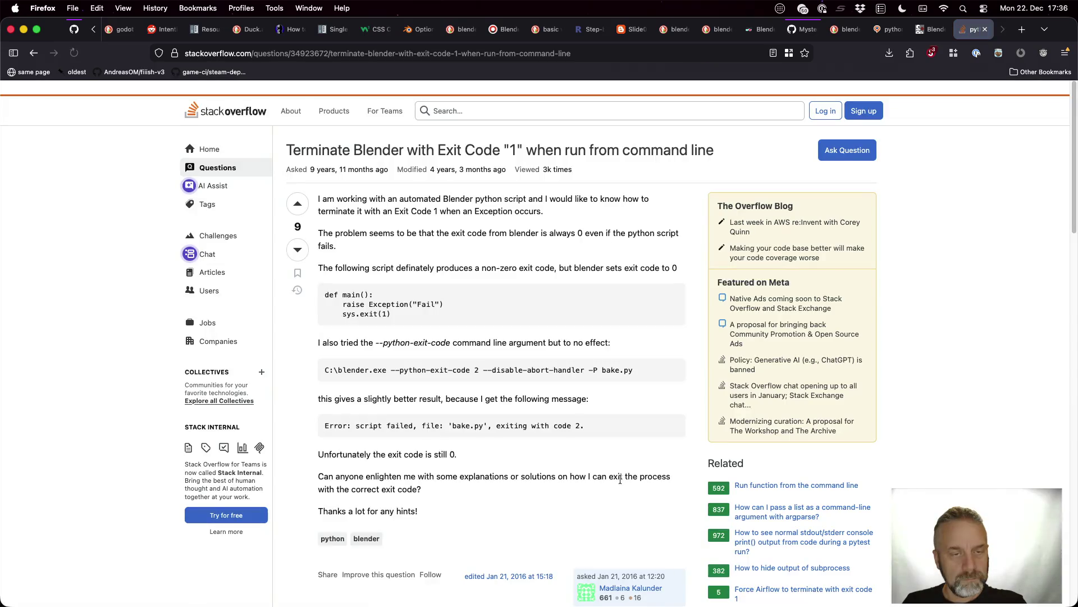
scroll(569, 396, "down", 3)
scroll(568, 399, "down", 5)
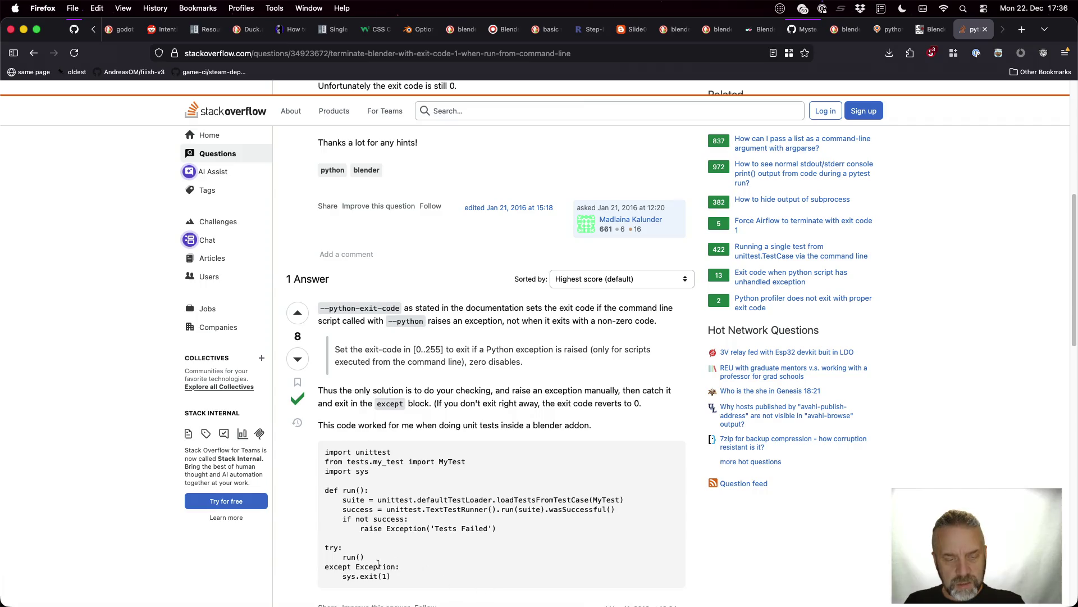
left_click_drag(341, 578, 404, 576)
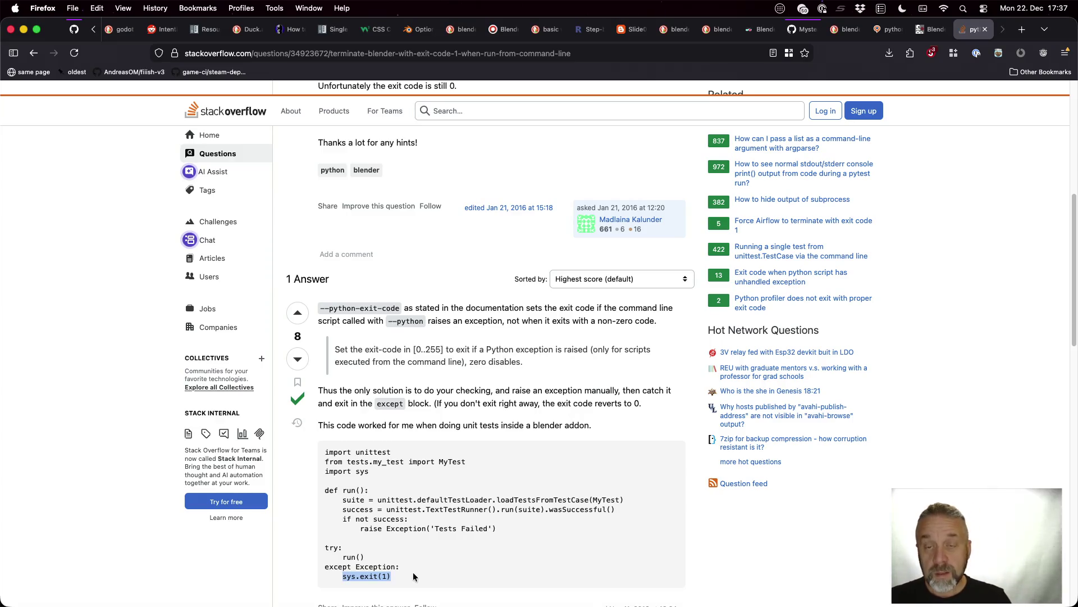
key("super+Tab")
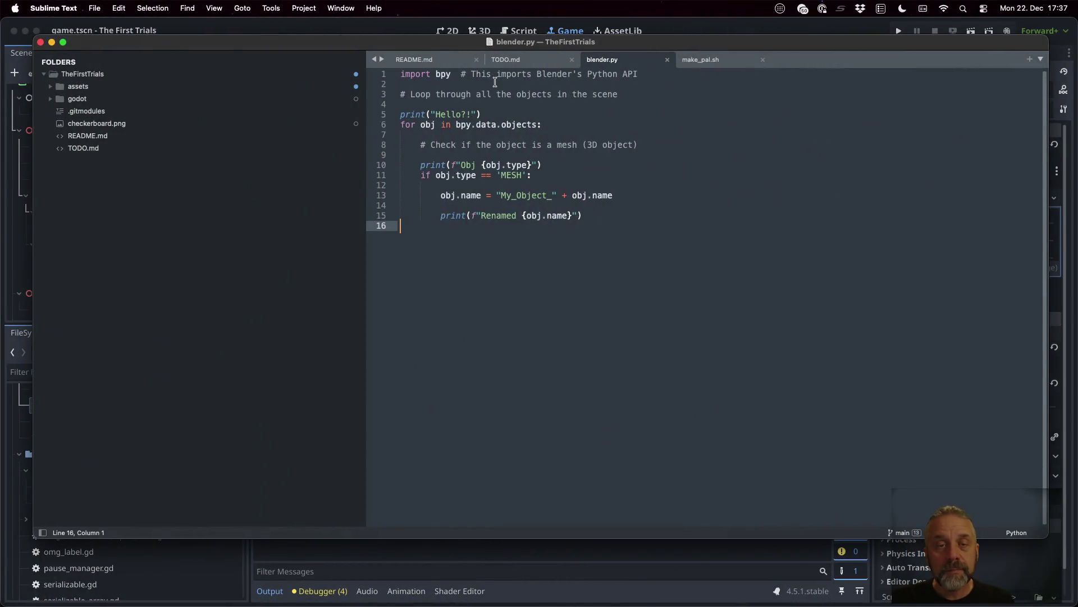
- Add 'import sys' and a final sys.exit(0) to blender.py, save, and recall the run command in the terminal
left_click(495, 84)
type("im")
type("t")
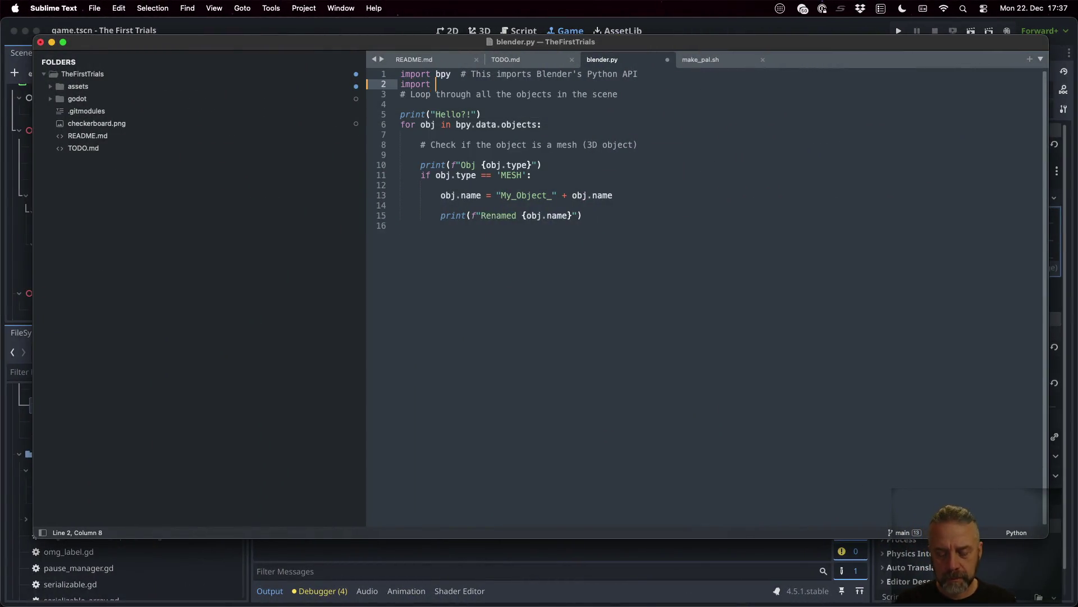
key("Return")
key("Down")
key("Down")
key("Down")
key("Down")
key("Down")
key("Down")
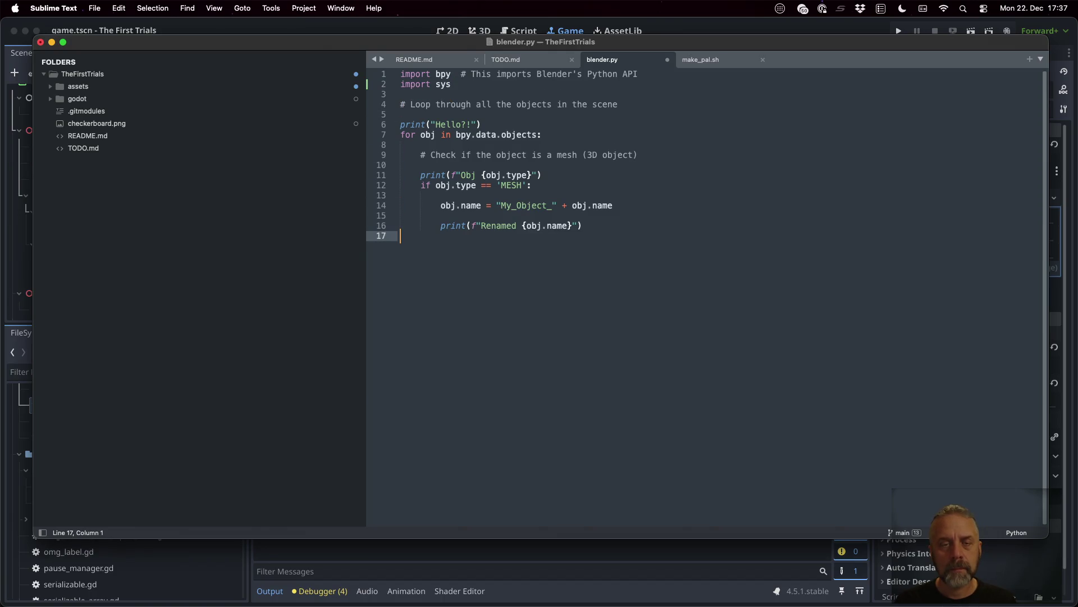
key("Return")
type("sys.exit(")
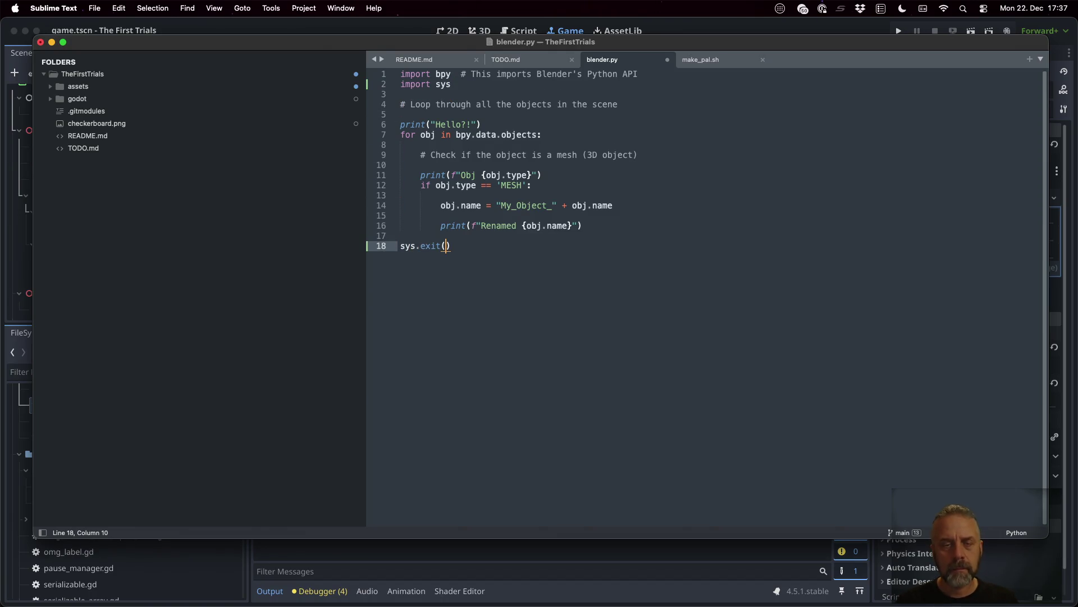
type("0")
key("super+s")
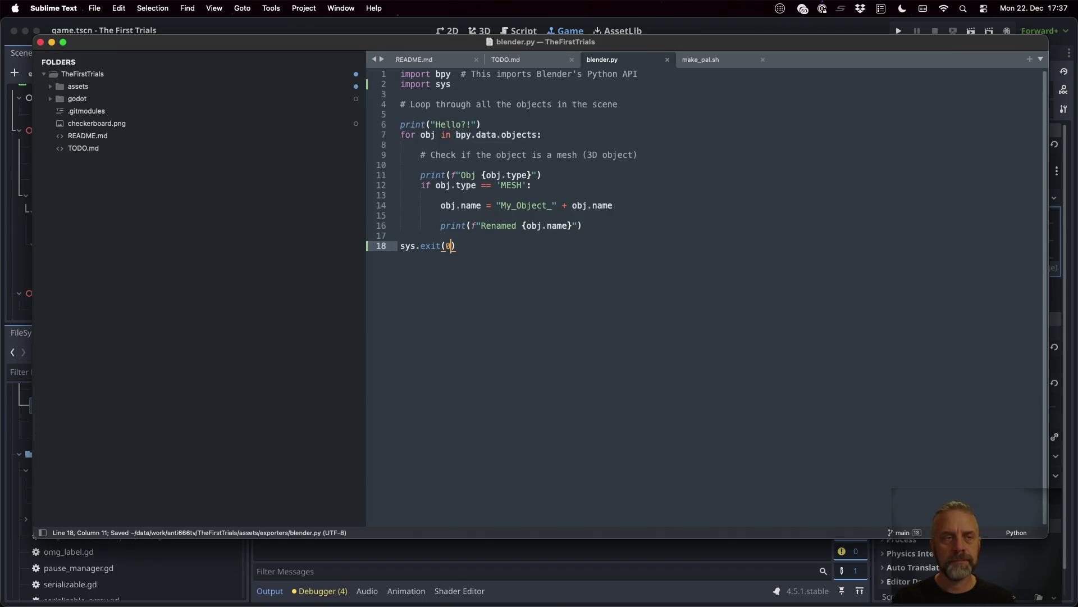
key("super+Tab")
key("Up")
key("Up")
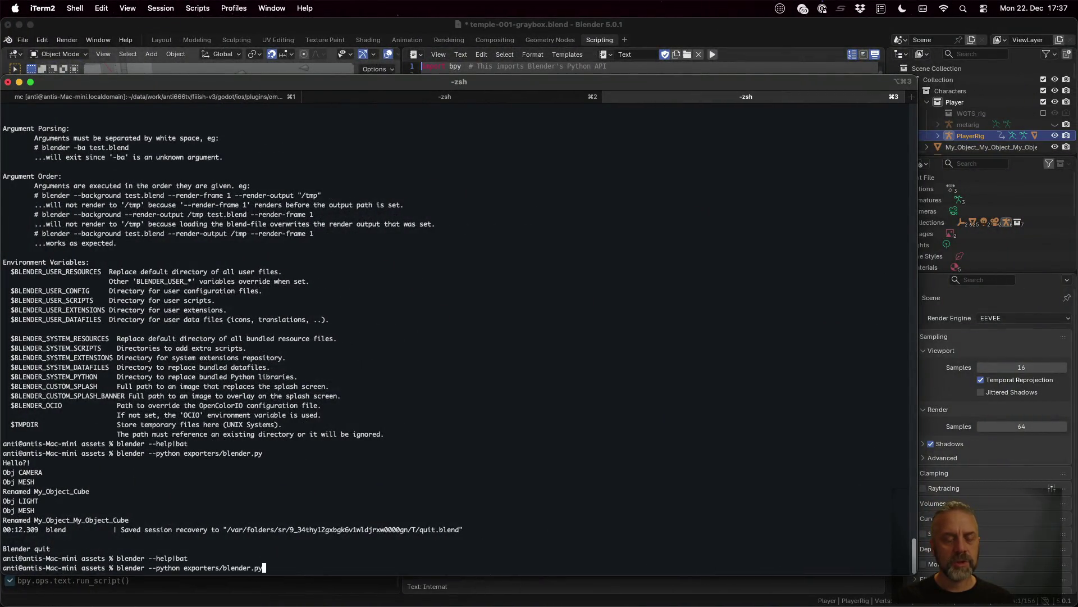
- Rerun blender.py and check the Stack Overflow answer while it runs
key("Return")
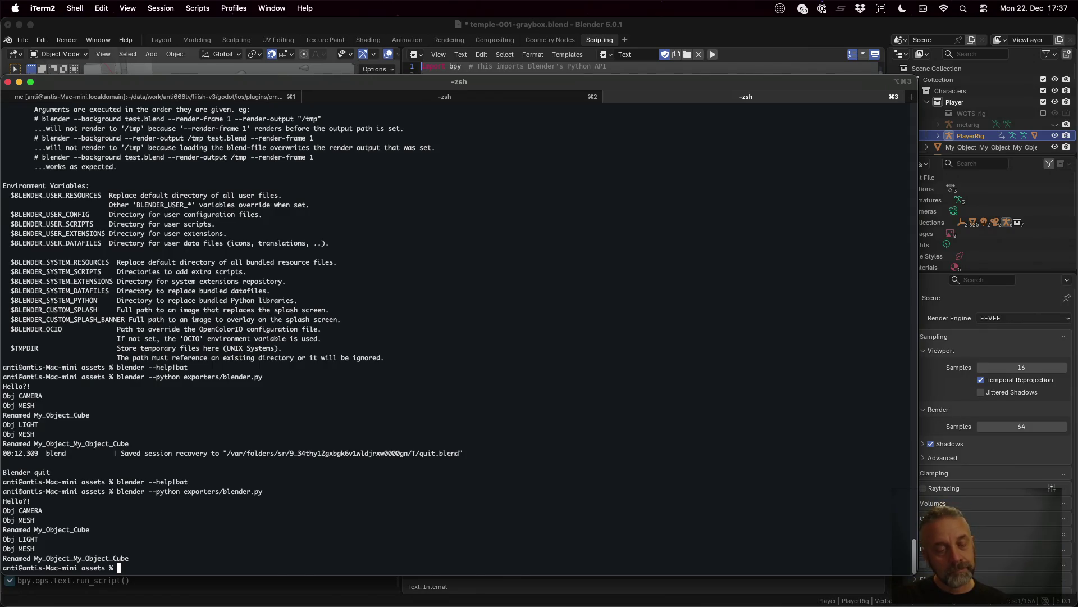
key("ctrl+Left")
key("ctrl+Left")
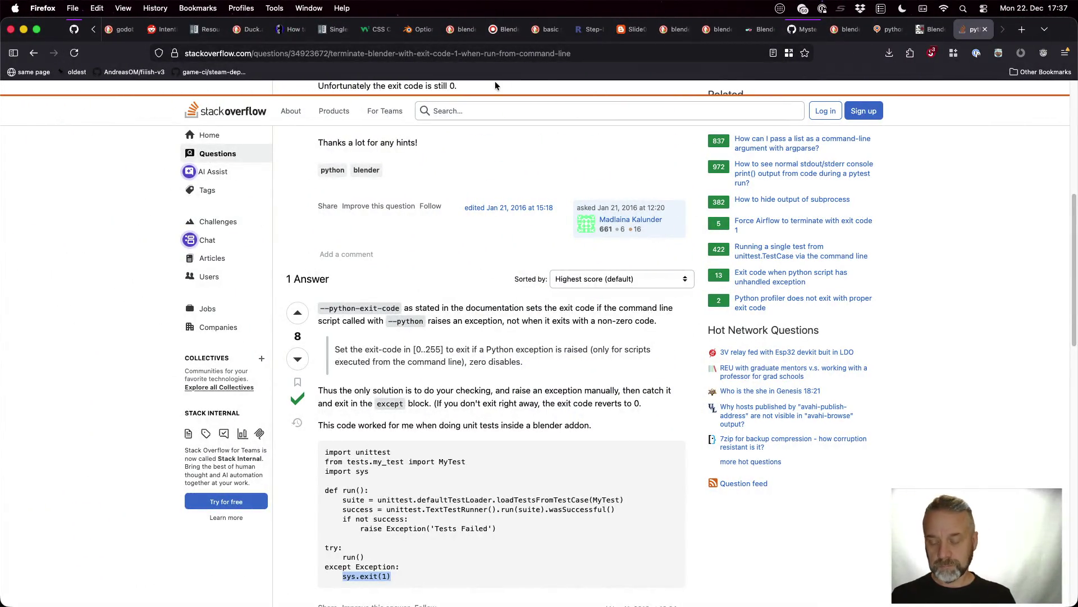
key("ctrl+Right")
key("ctrl+Right")
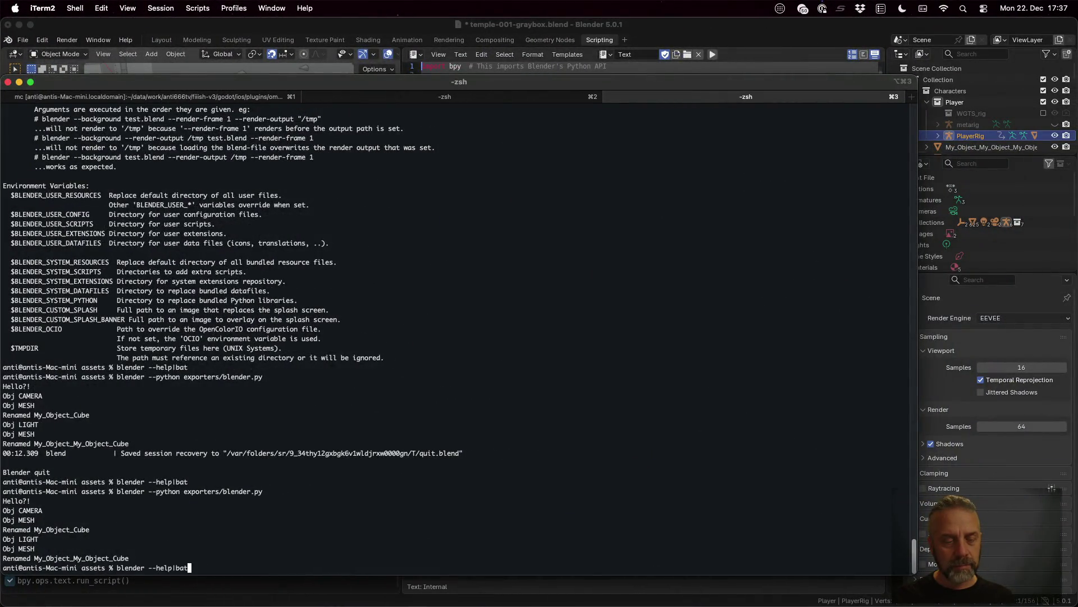
- Search the paged blender --help output for 'hea', finding no match
key("Return")
type("/he")
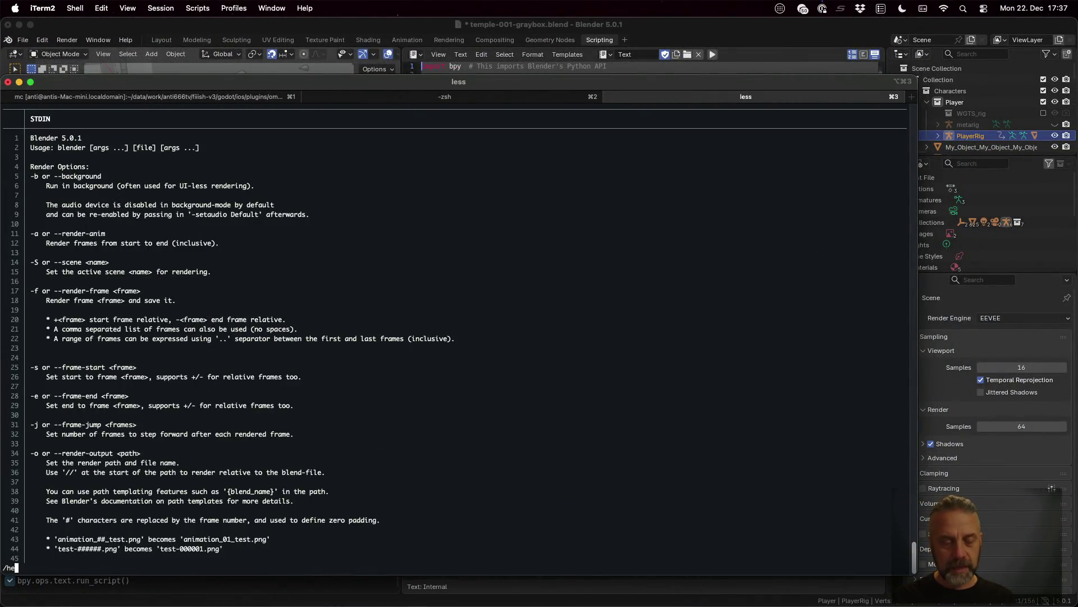
type("a")
key("Return")
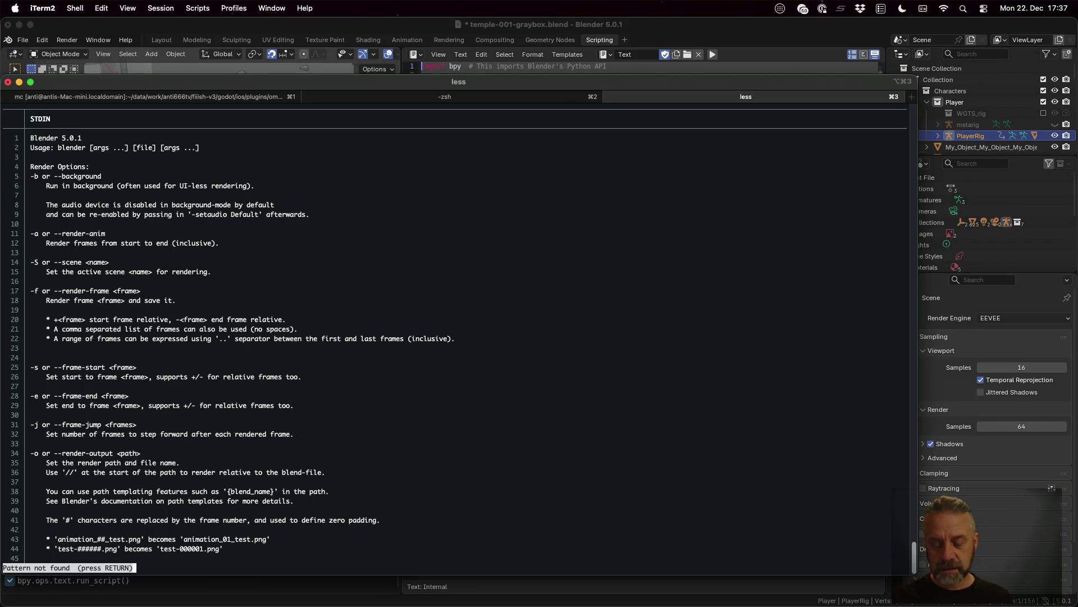
key("ctrl+Left")
key("ctrl+Left")
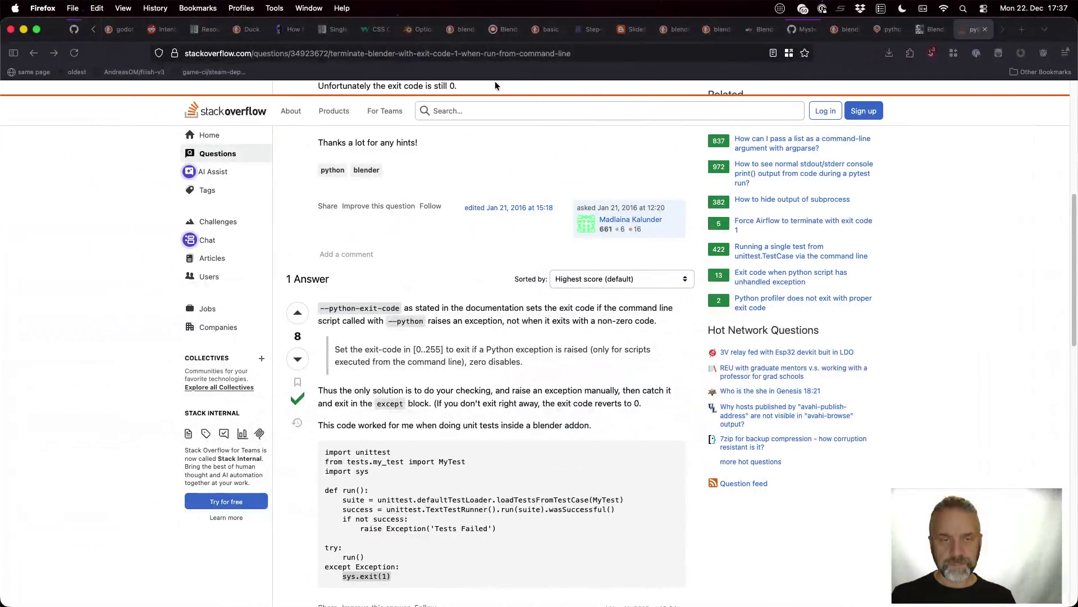
- Search DuckDuckGo for 'run blender headless' and open the Blender Stack Exchange answer in a new tab
key("super+l")
type("run blend")
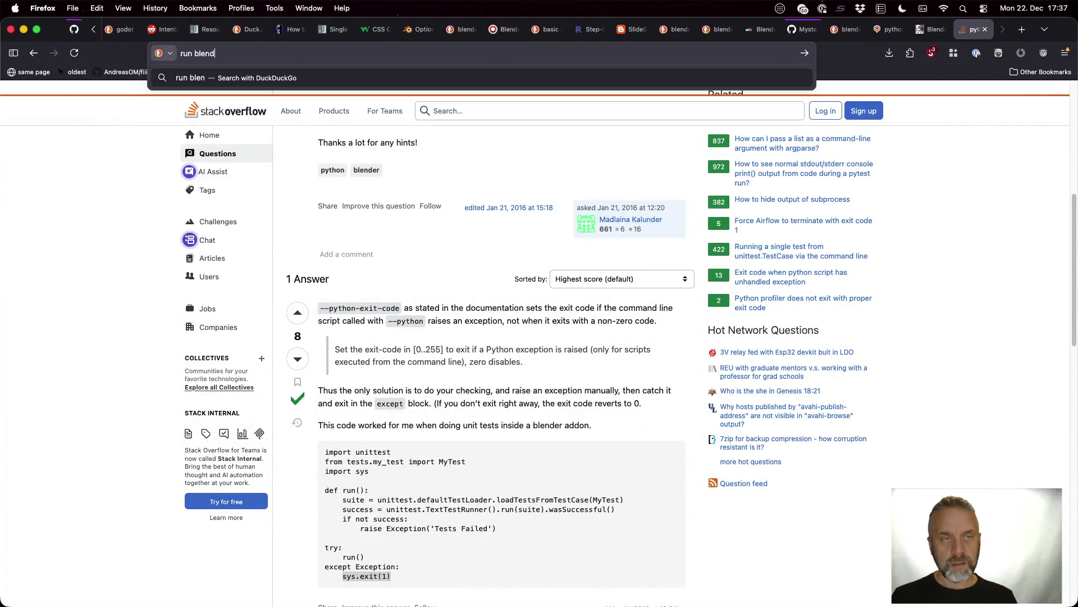
type("er headless")
key("Return")
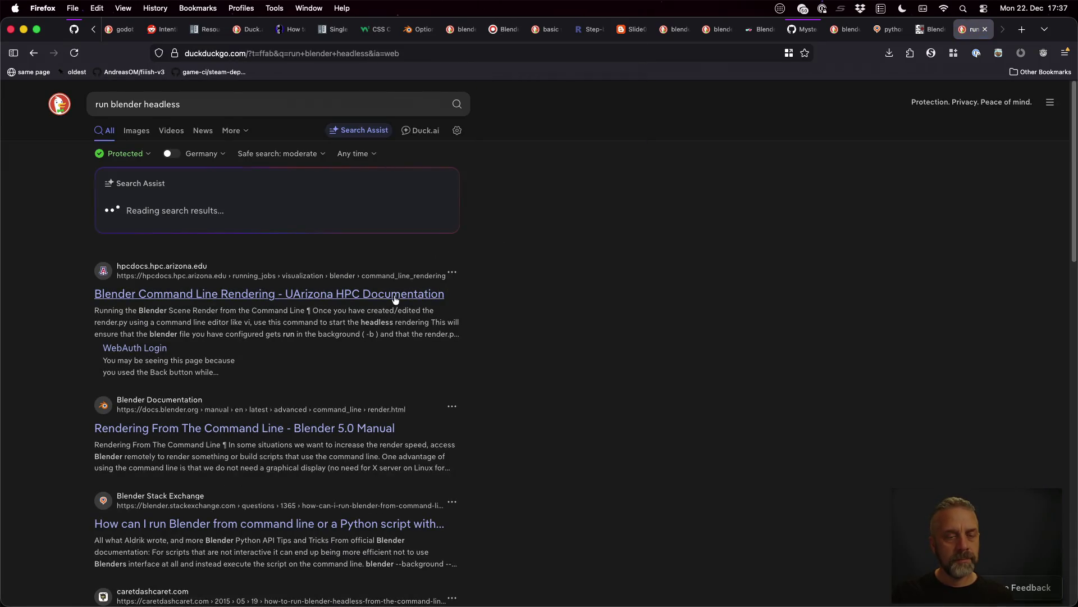
scroll(450, 377, "down", 1)
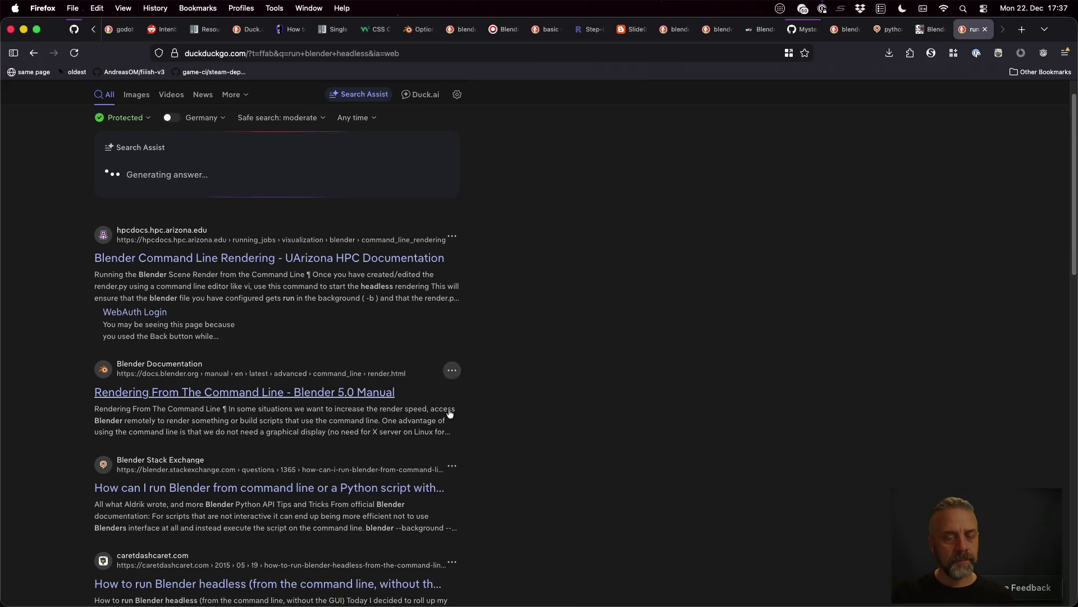
scroll(494, 474, "up", 1)
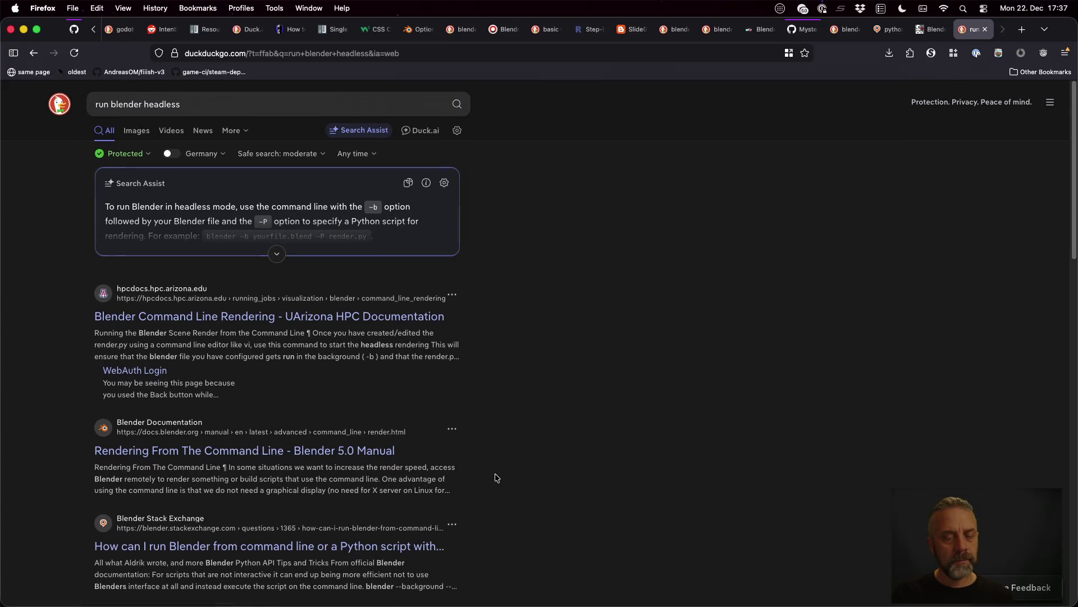
left_click(375, 546, "super")
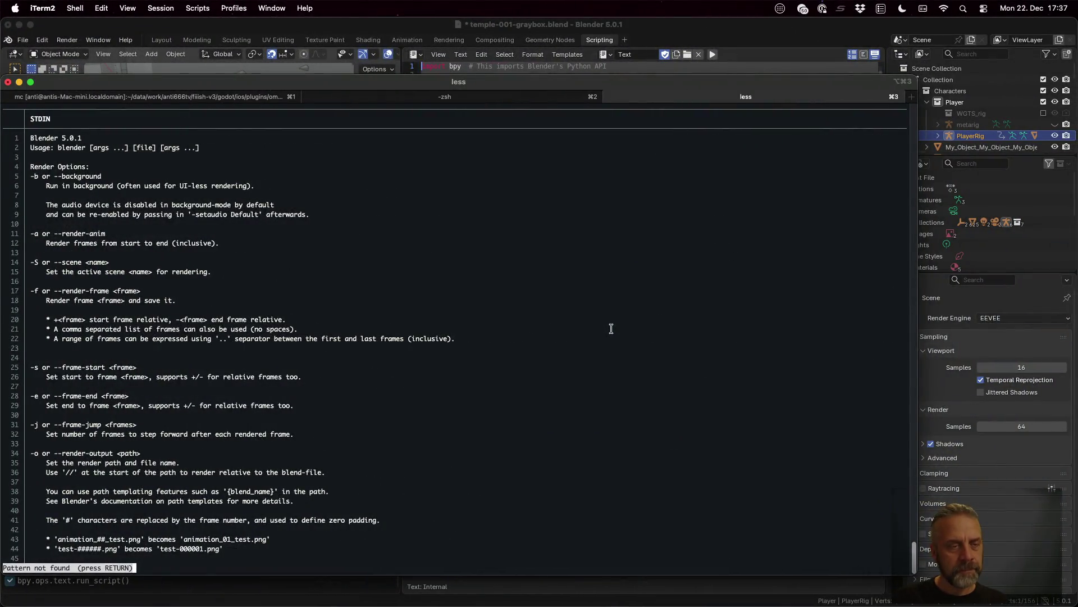
type("/-b")
- Find the -b option in the Blender help pager, quit it, and recall an earlier command
key("Return")
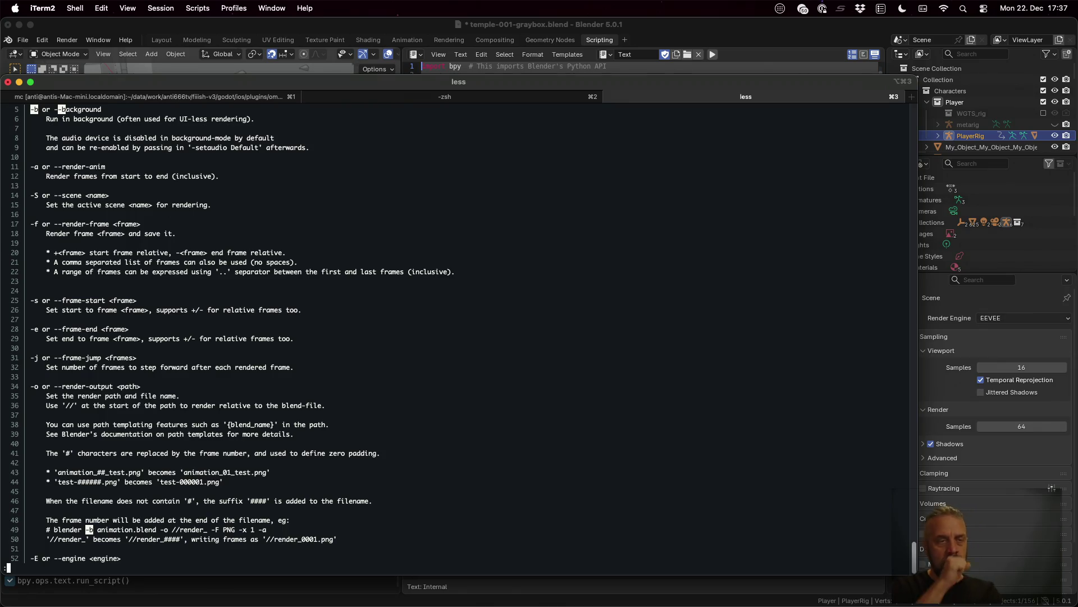
key("q")
key("Up")
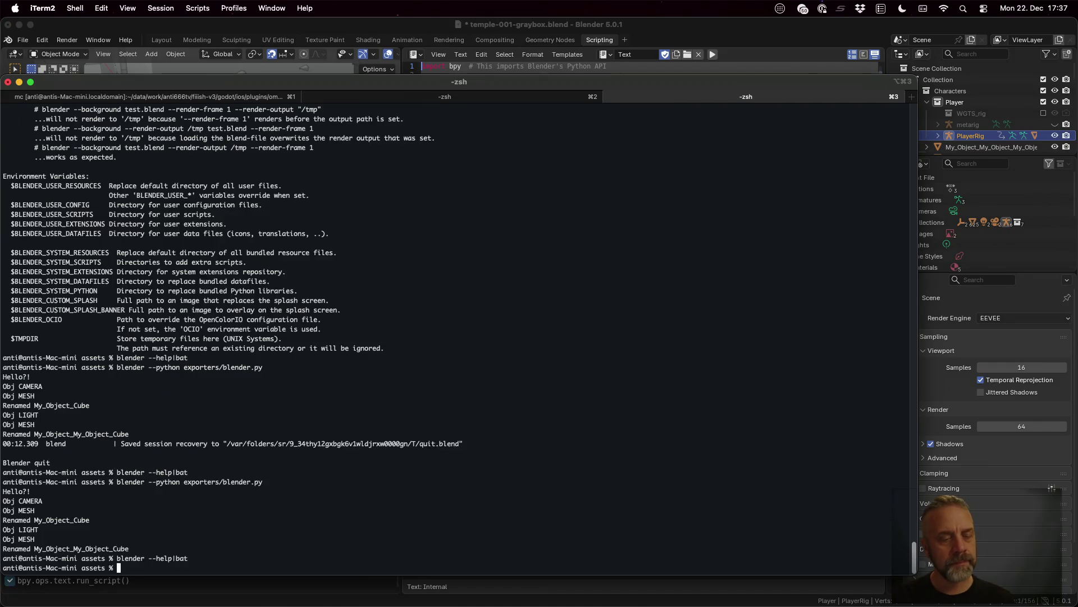
- Extend the blender --python command with --background temples/001/temple-001-graybox.blend via Tab completion
key("Up")
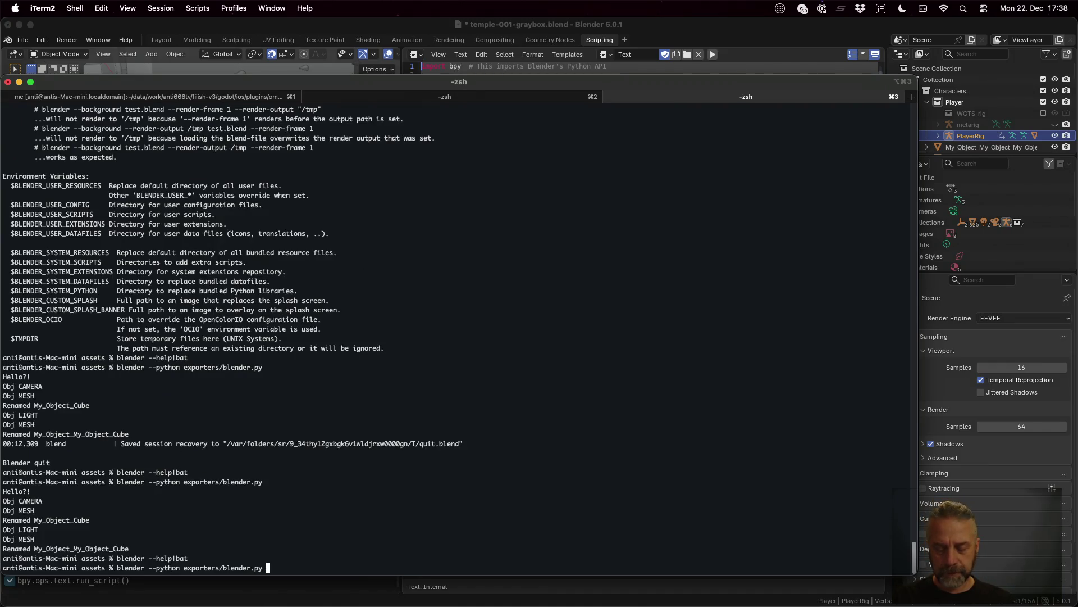
type("nd")
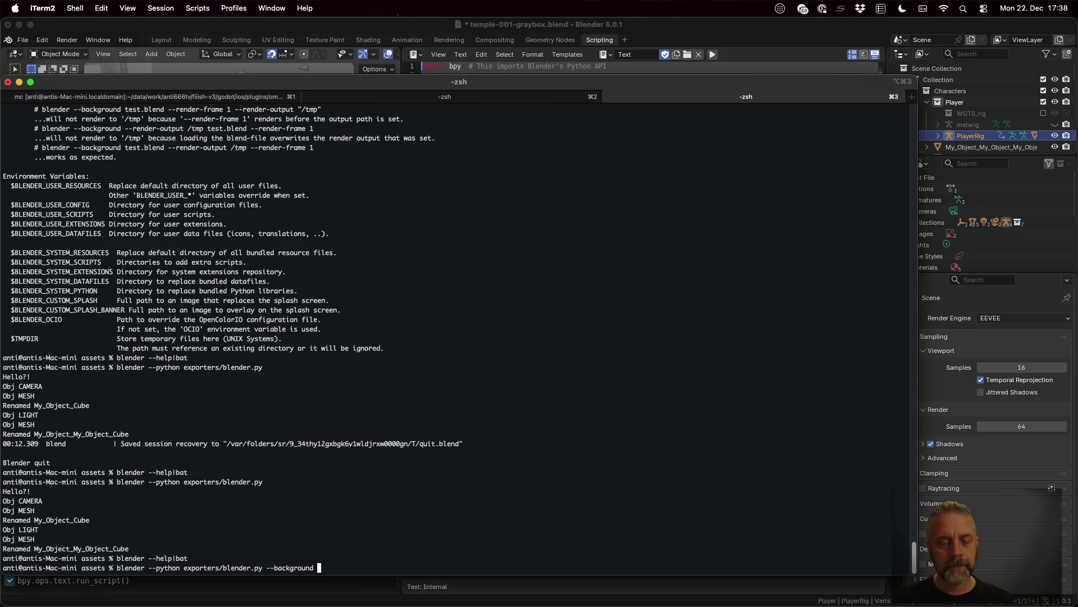
key("Tab")
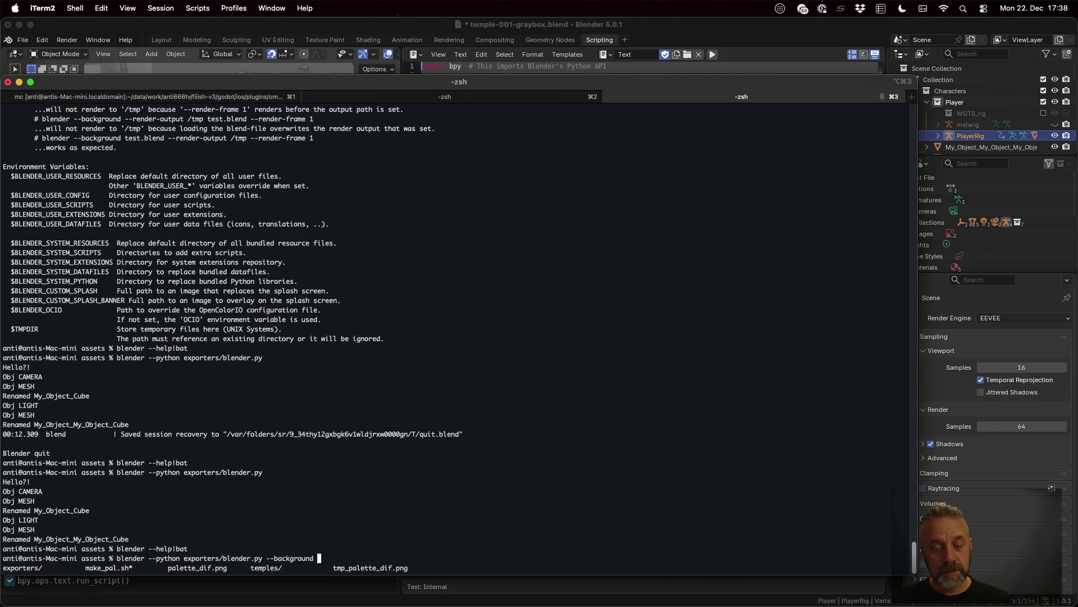
type("temples/")
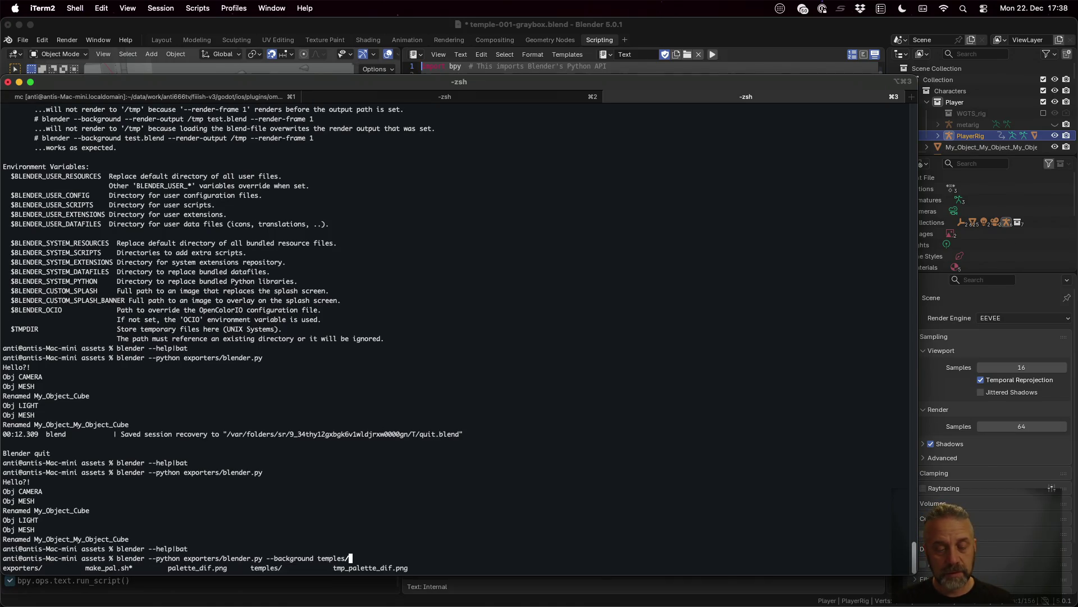
key("Tab")
key("Tab")
key("Tab")
type(".")
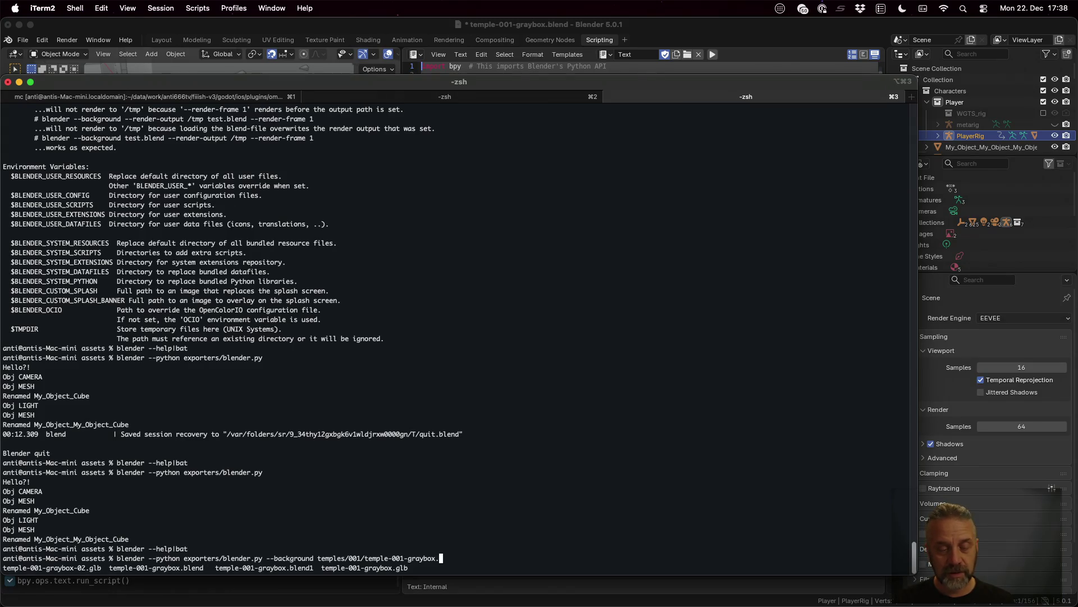
type("blend")
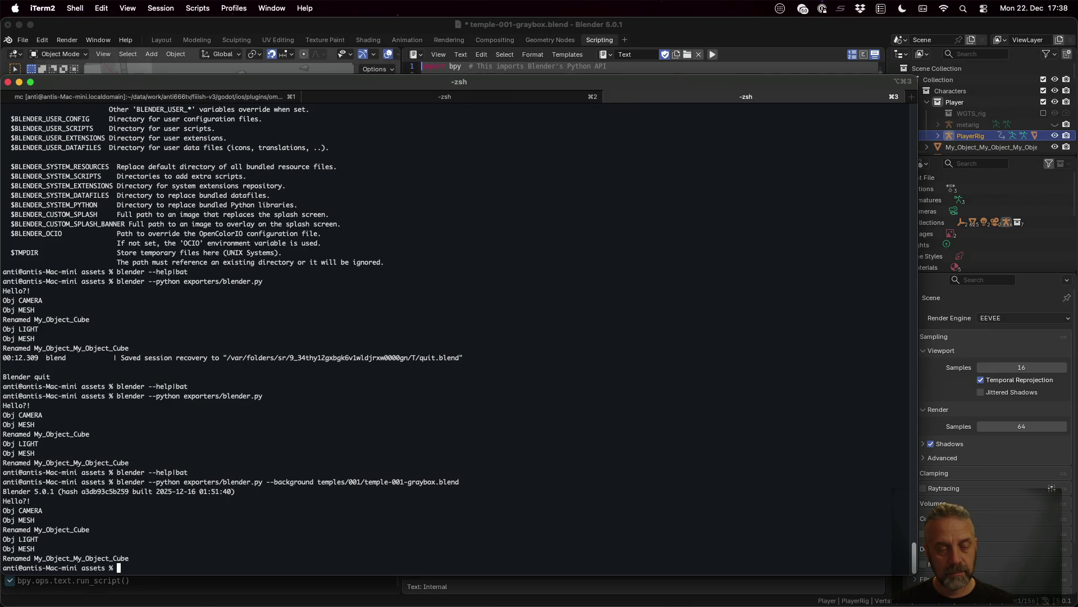
- Glance over the script and headless search results, then return to the terminal and recall the command
key("ctrl+Left")
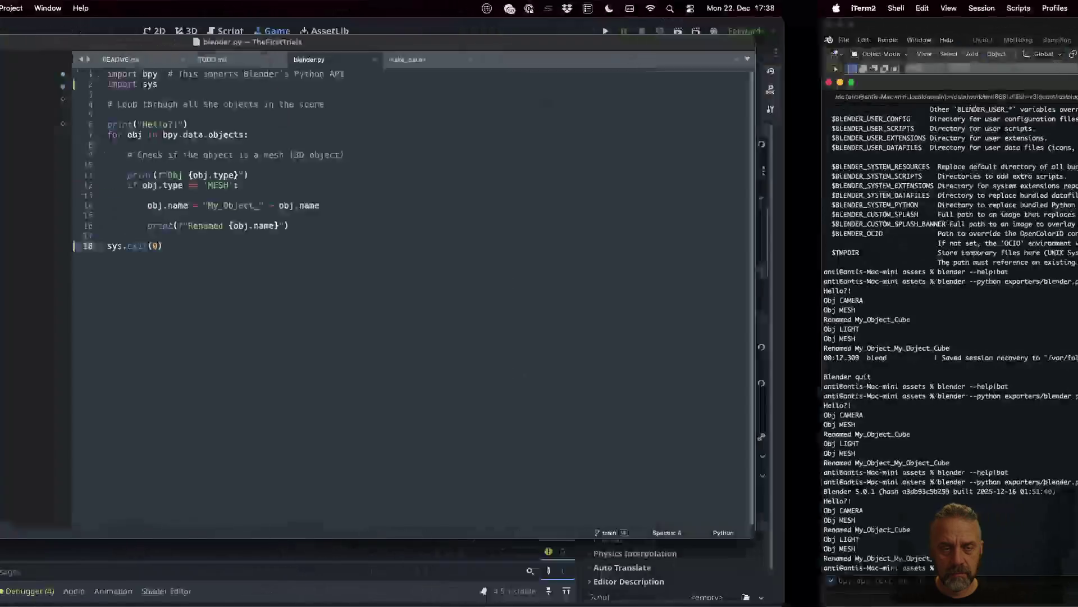
key("ctrl+Left")
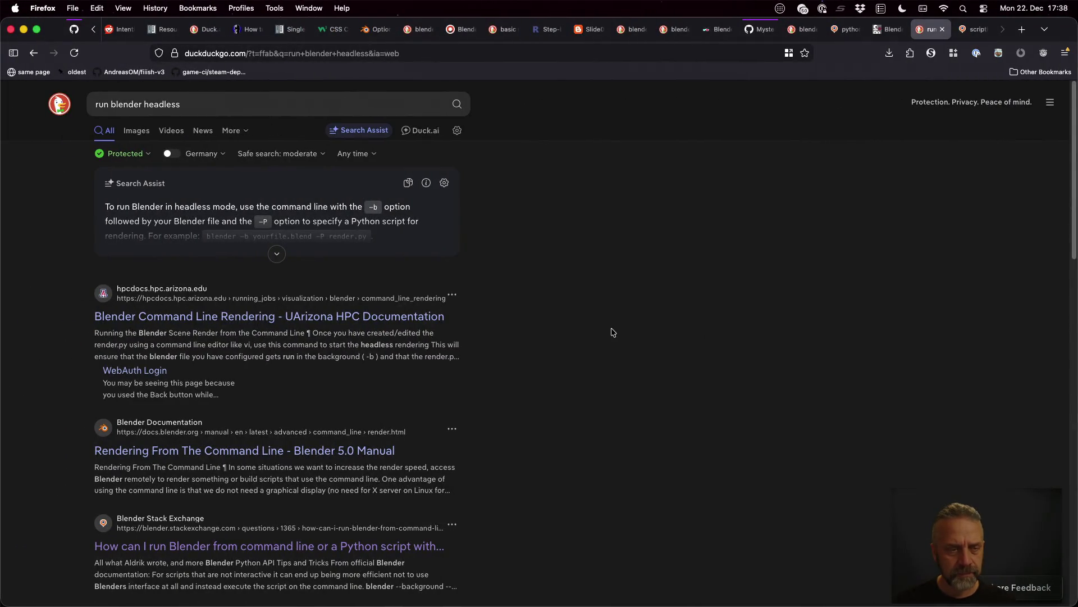
key("ctrl+Right")
key("ctrl+Right")
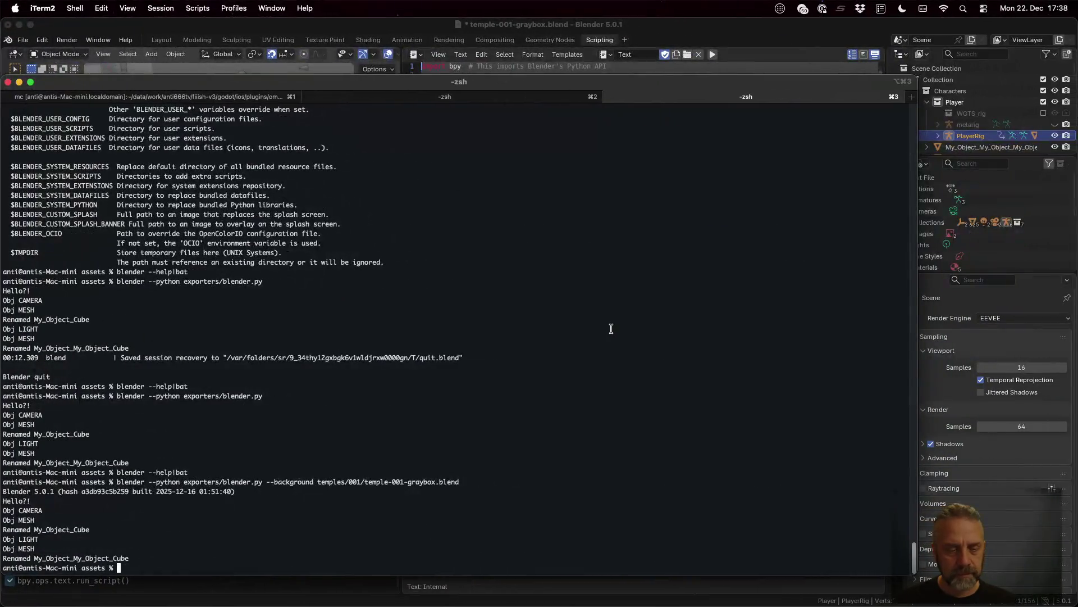
key("Up")
key("Up")
key("Up")
key("Up")
- Page blender --help through bat, search it for 'back', and quit
key("Return")
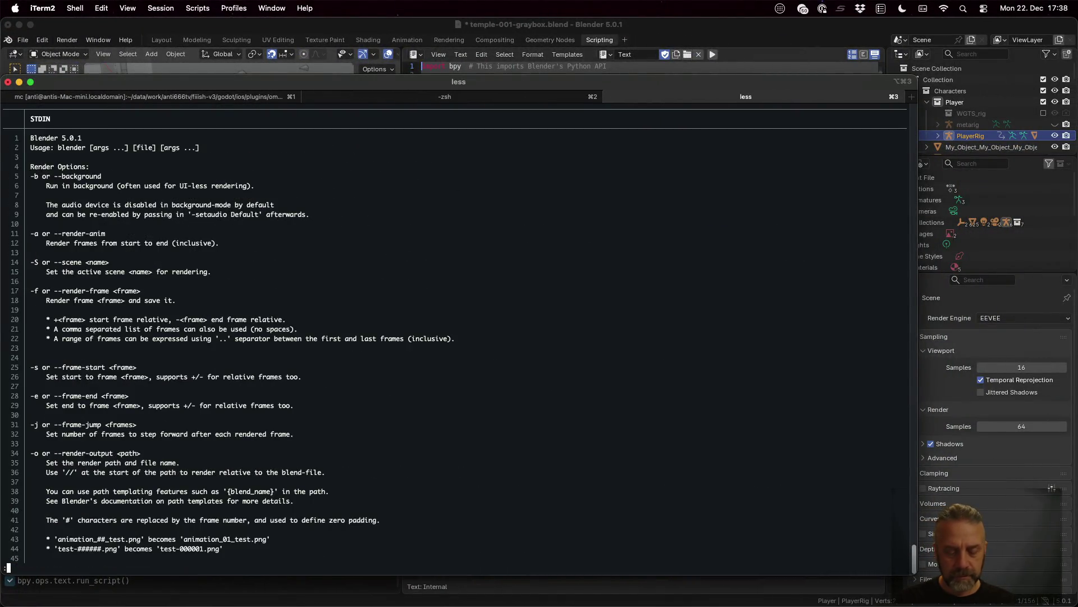
type("/back")
key("Return")
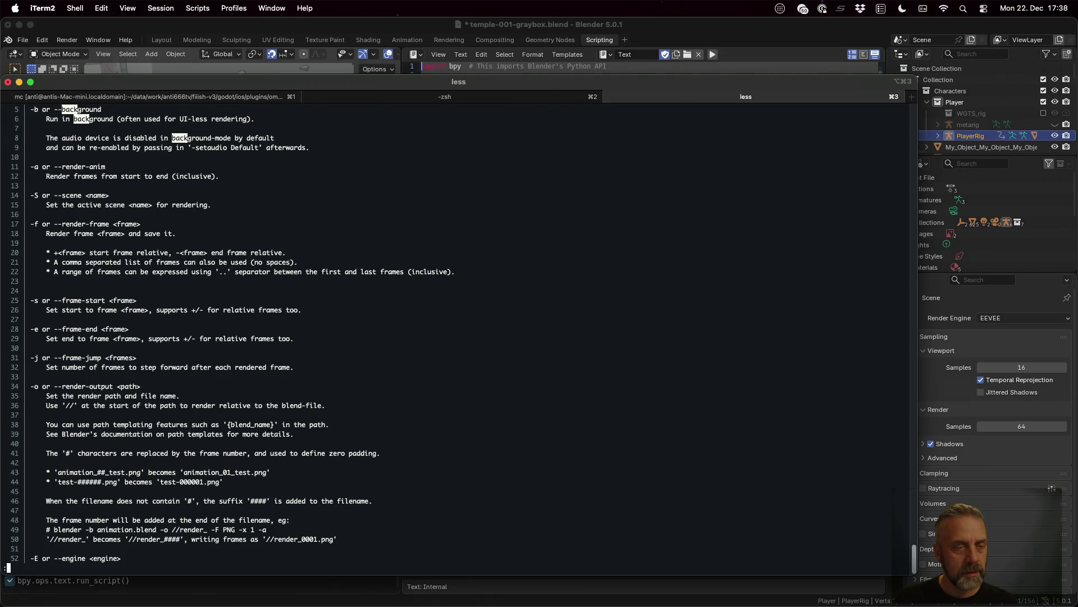
key("q")
key("Up")
- Read the Blender help again from the top, paging through, then recall the headless rename command
key("Return")
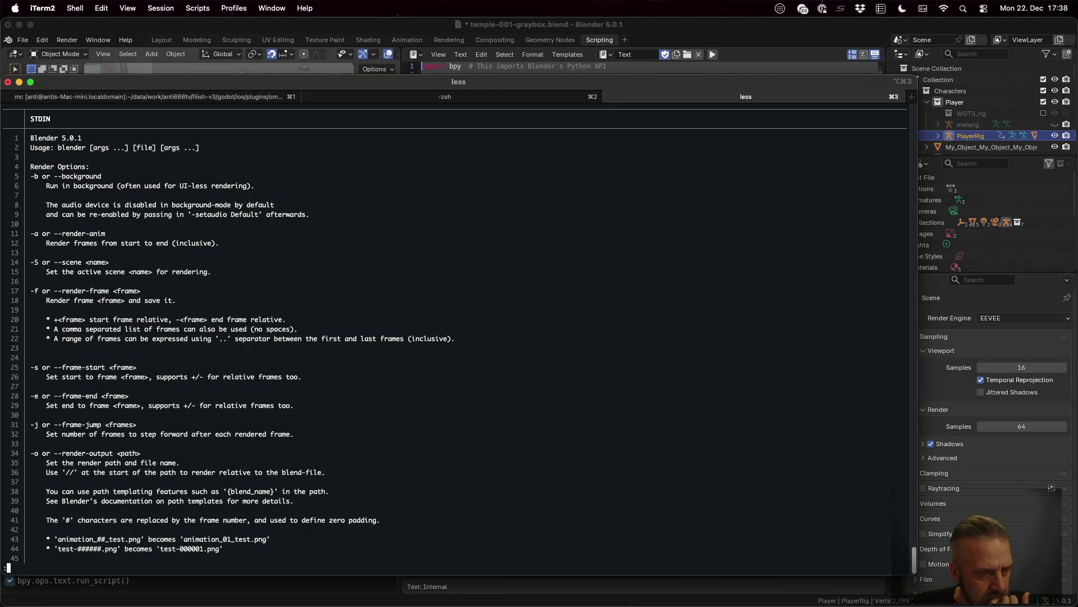
key("space")
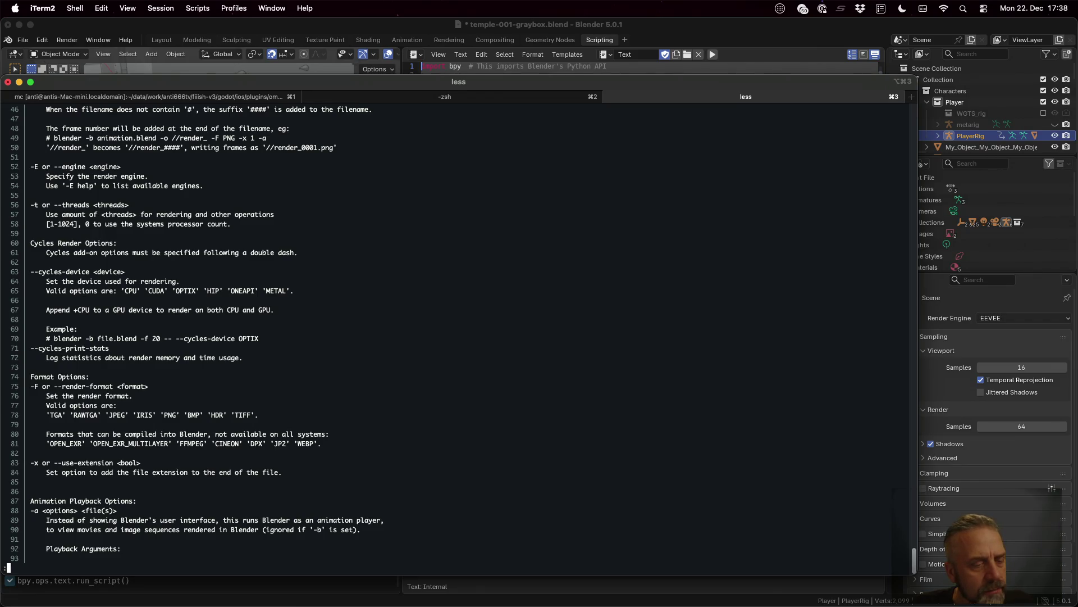
key("space")
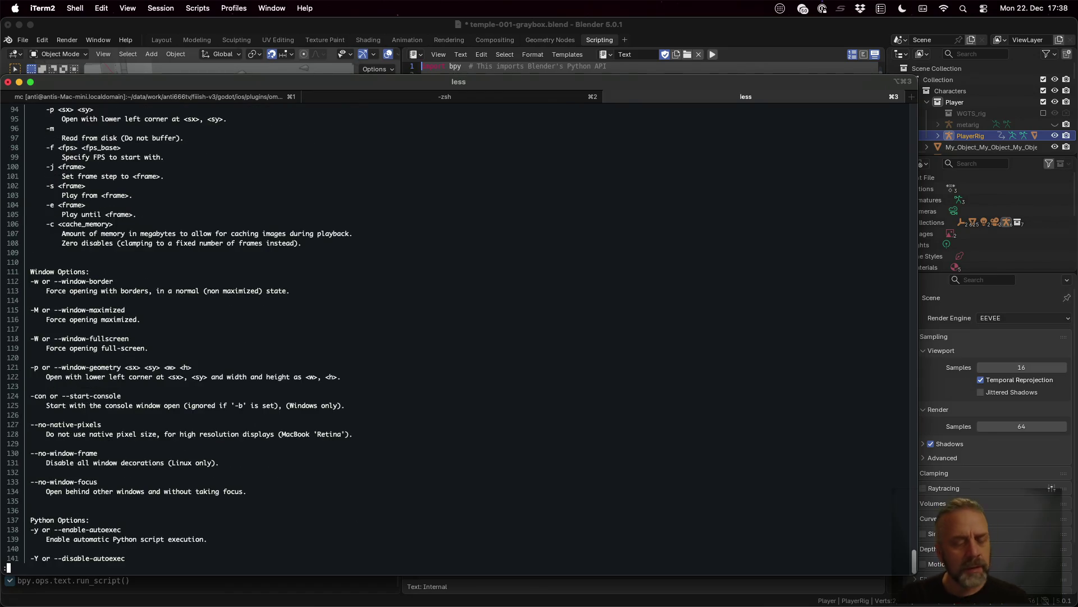
key("q")
key("Up")
key("Up")
key("Up")
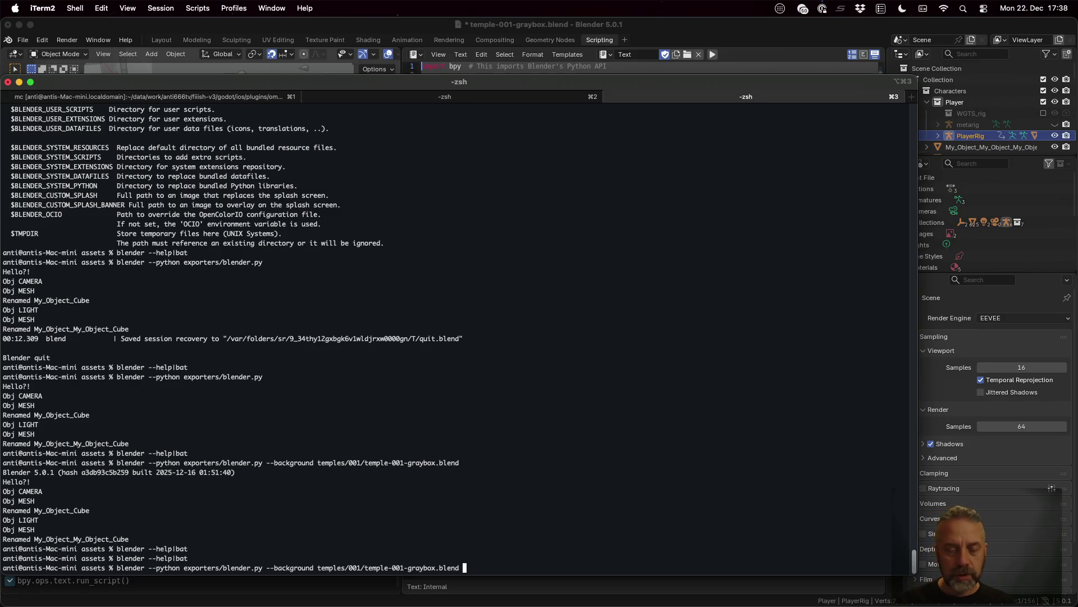
- Rerun the headless command, then trim a copy to just the graybox blend path and launch Blender on it alone
key("Return")
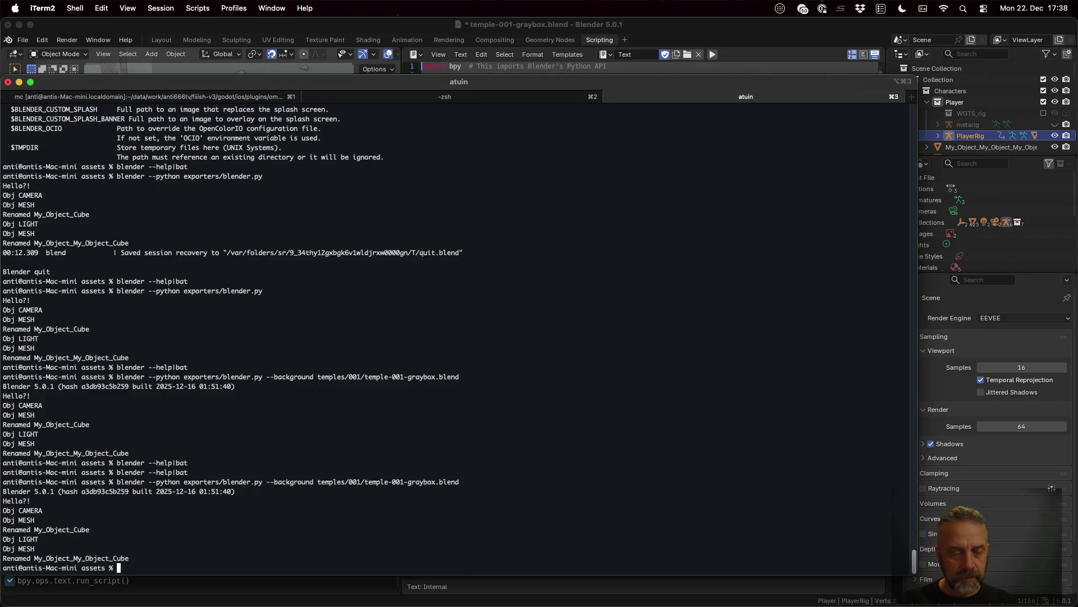
key("Up")
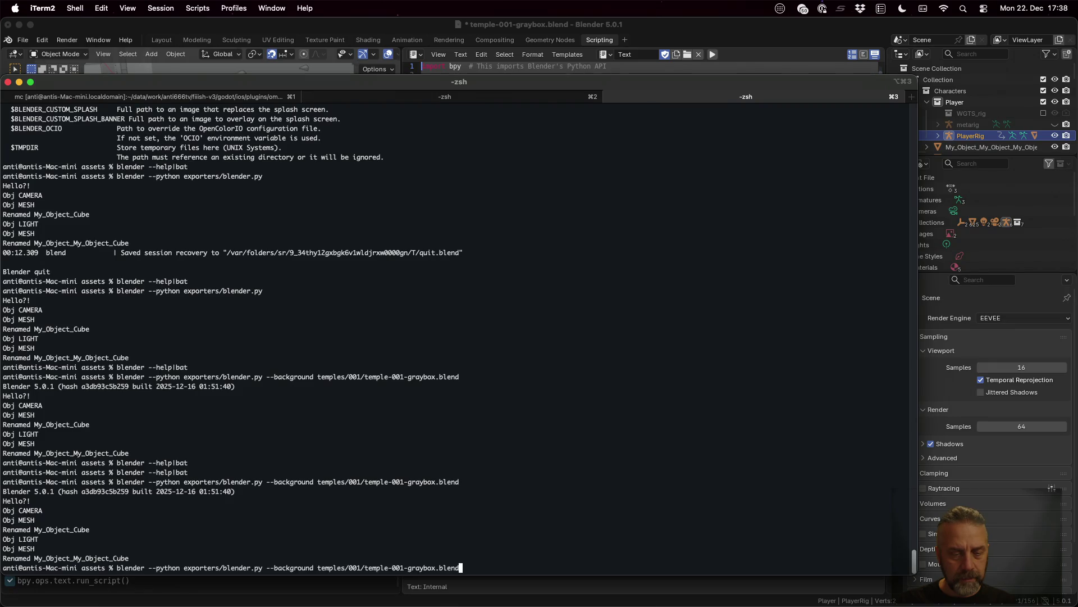
key("Right")
key("Right")
key("Right")
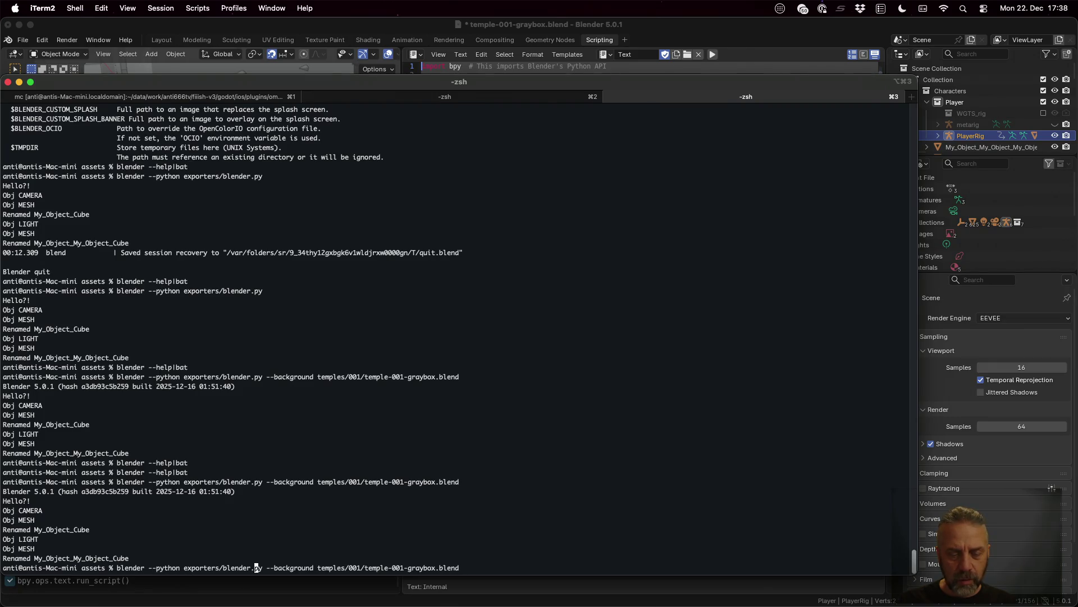
key("BackSpace")
key("BackSpace")
key("BackSpace")
key("BackSpace")
key("BackSpace")
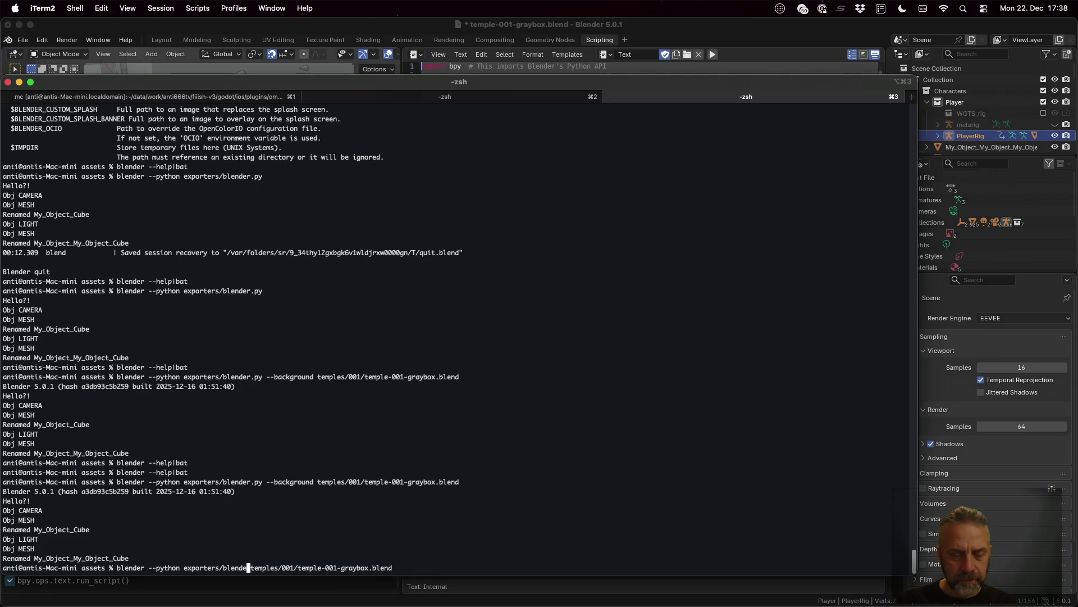
key("BackSpace")
key("BackSpace")
key("BackSpace")
key("BackSpace")
key("BackSpace")
key("BackSpace")
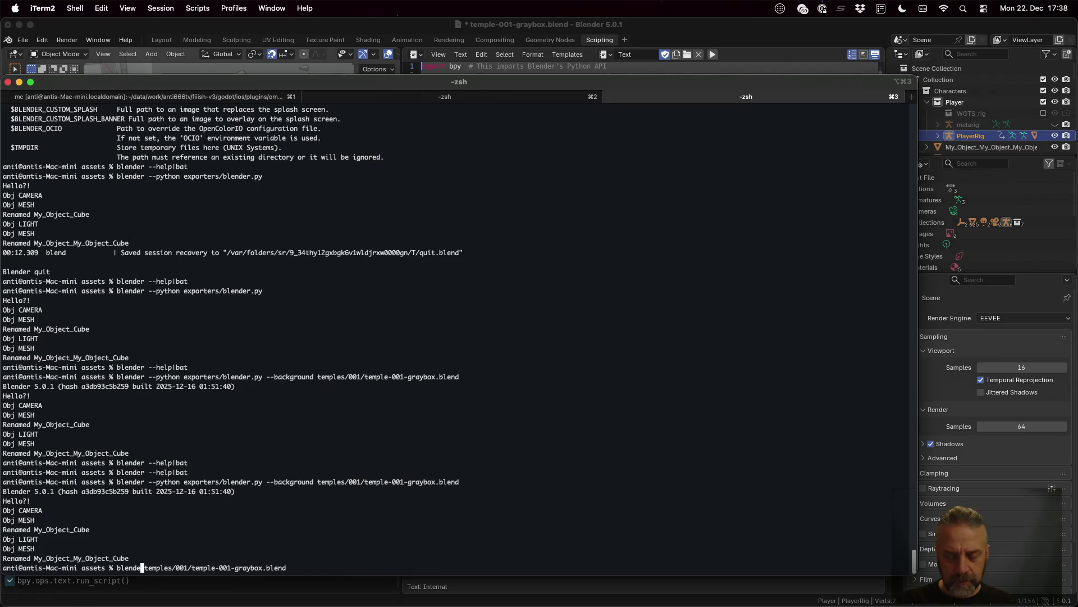
type("r")
key("Return")
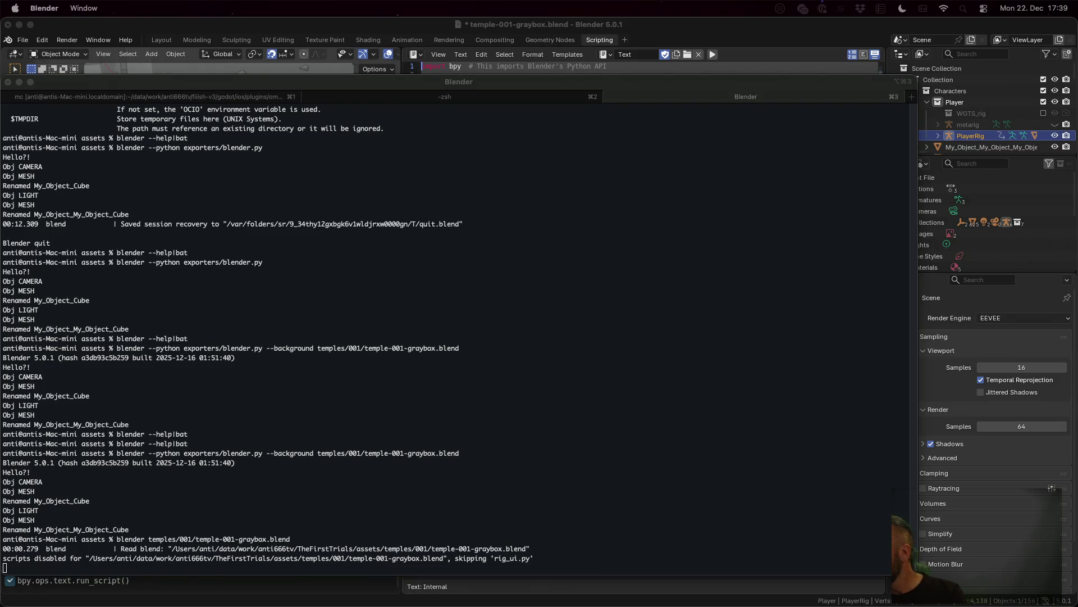
- Quit Blender and rerun the graybox command with a single-dash -background flag
key("super+q")
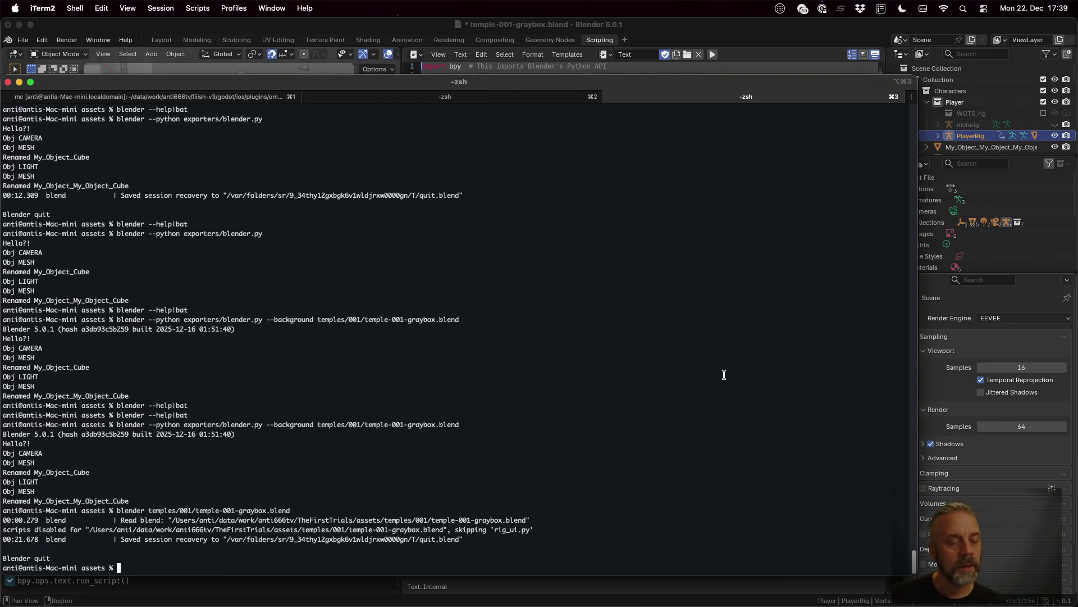
key("Up")
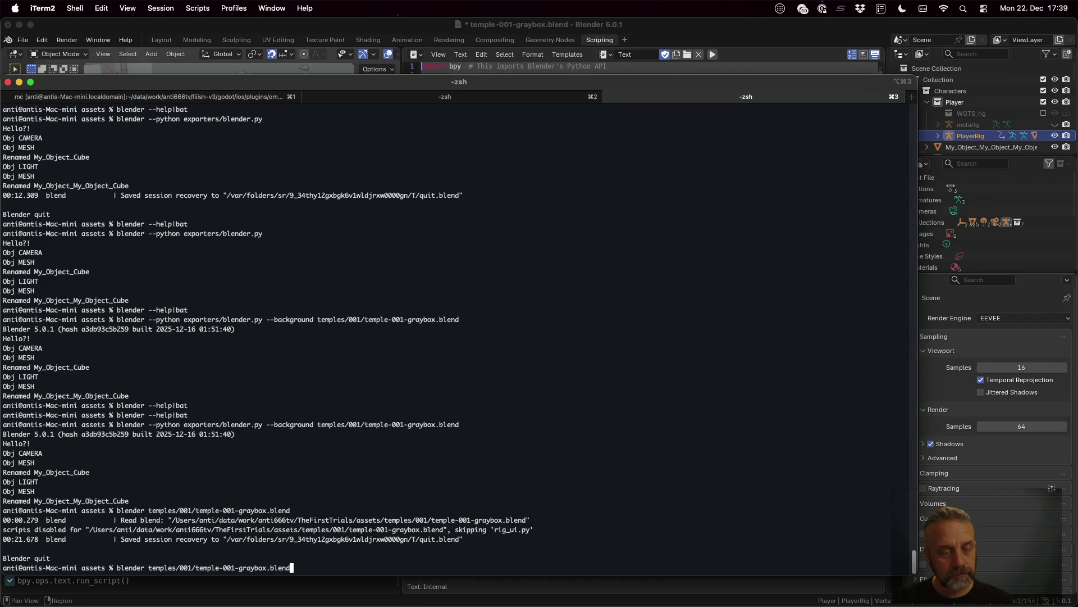
type("-ba")
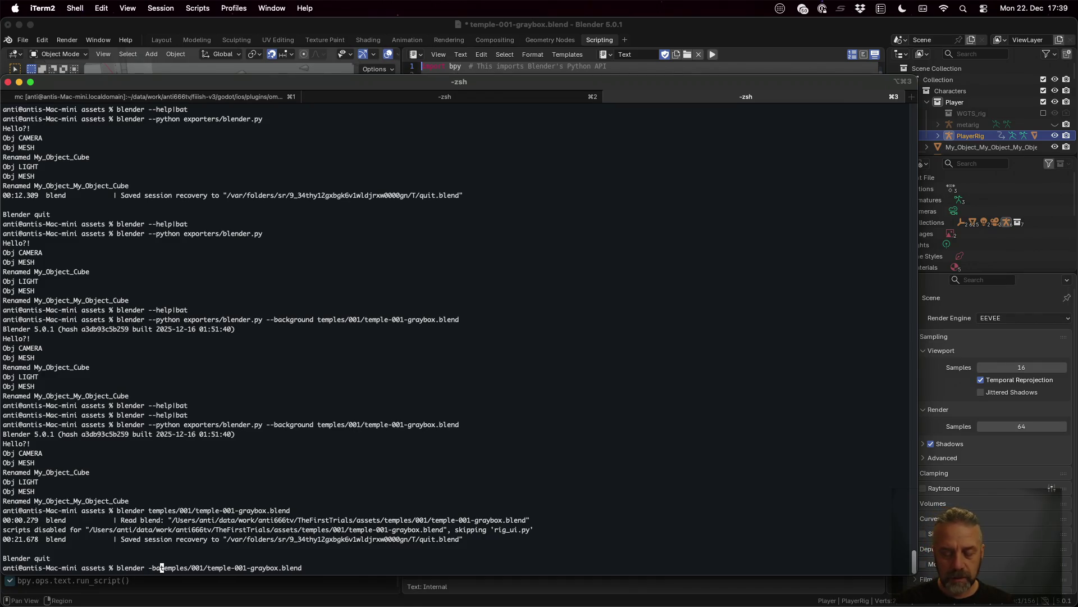
type("-backgrou")
key("BackSpace")
key("BackSpace")
key("BackSpace")
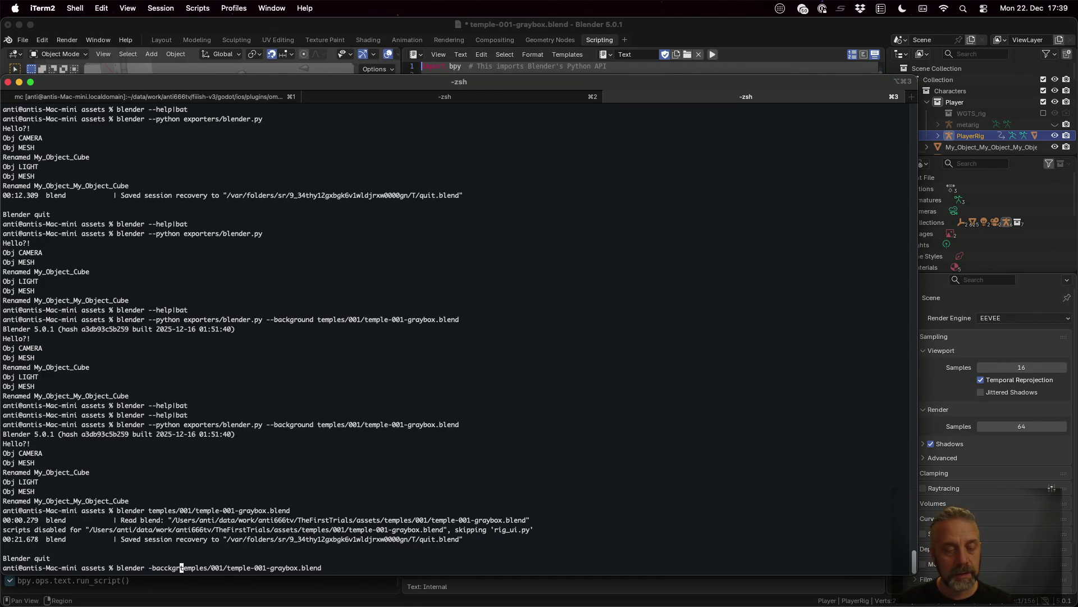
key("BackSpace")
key("BackSpace")
key("BackSpace")
type("kgroun")
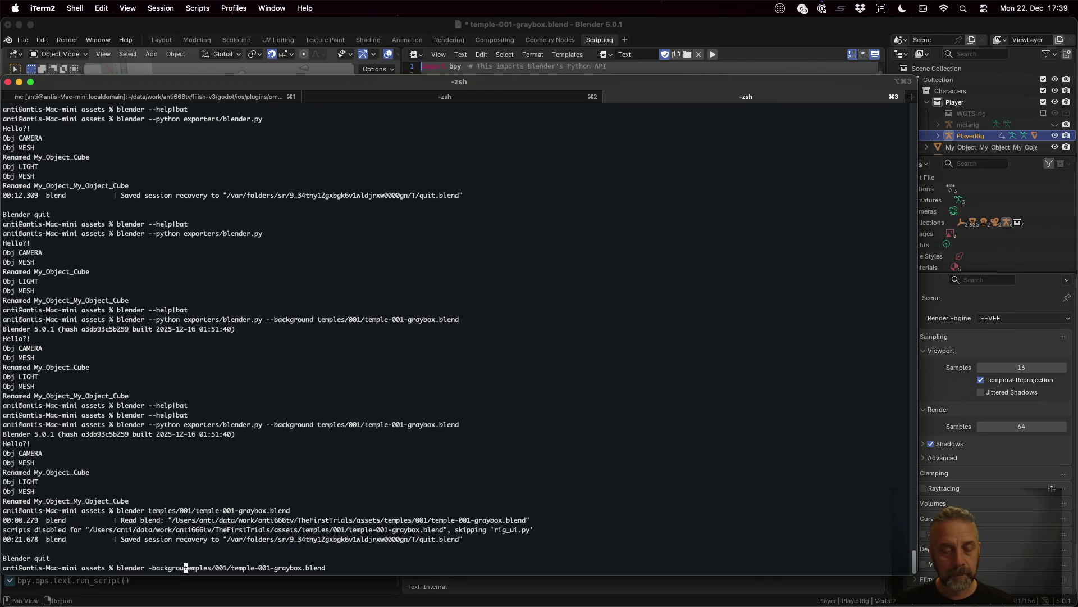
type("d")
key("Return")
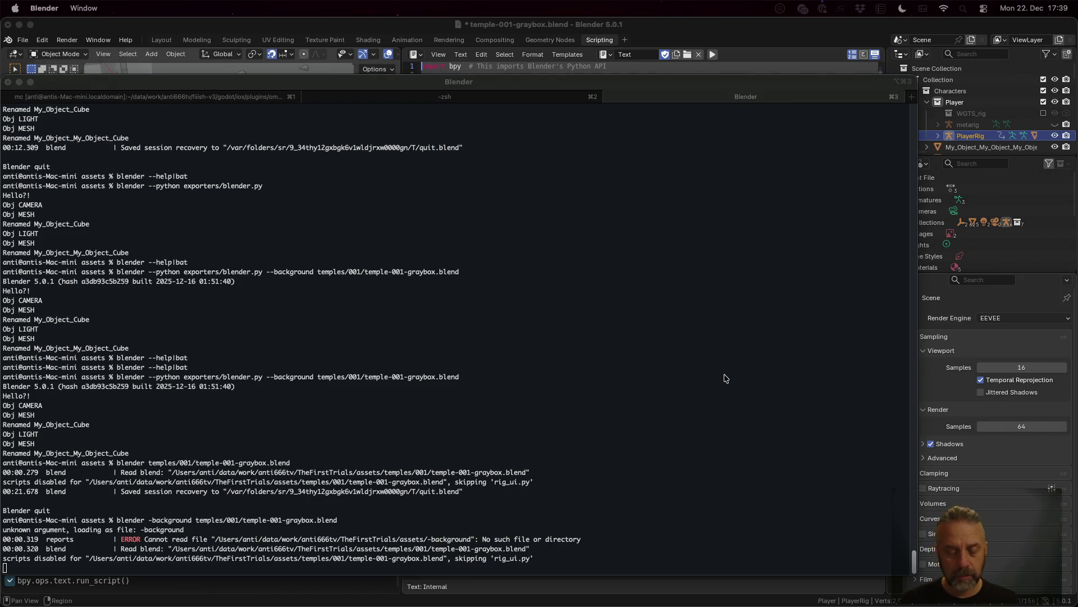
- Interrupt the misfiring Blender process with Ctrl+C and recall the -background command
left_click(724, 377)
key("ctrl+c")
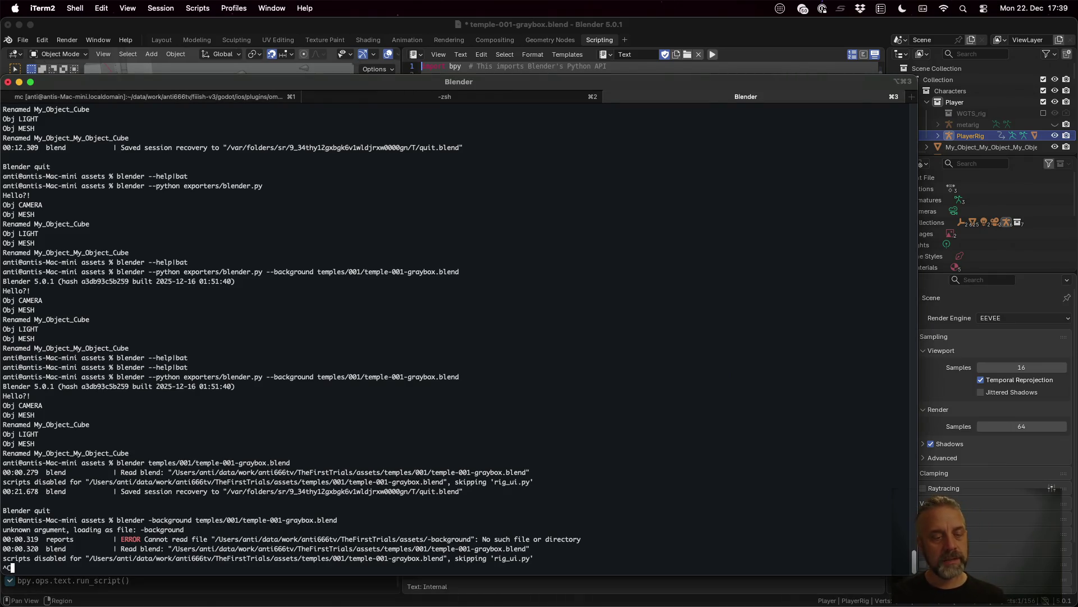
key("ctrl+c")
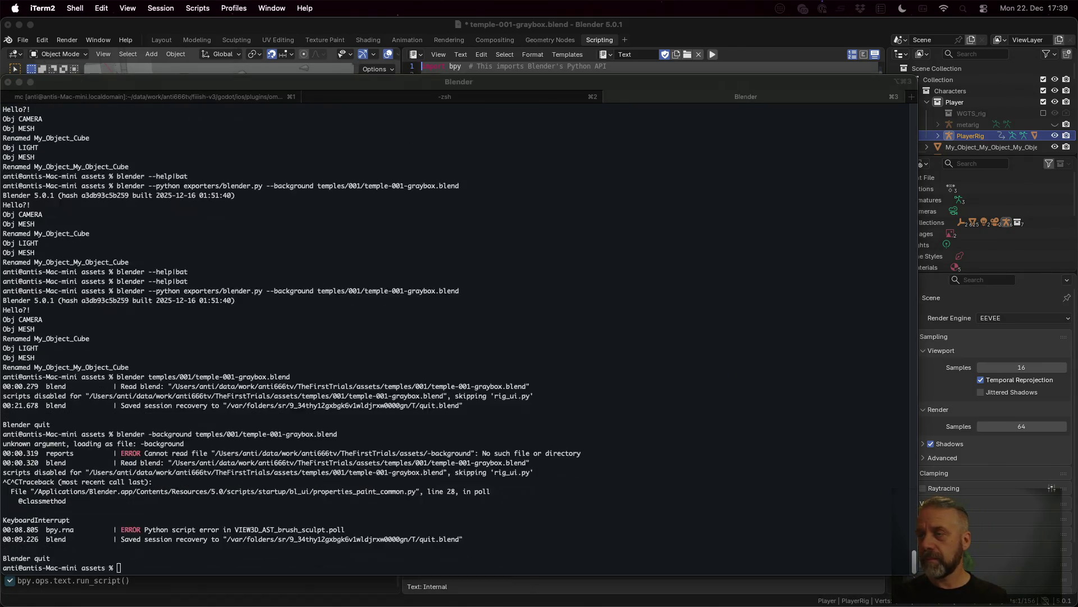
key("Up")
key("Up")
key("Down")
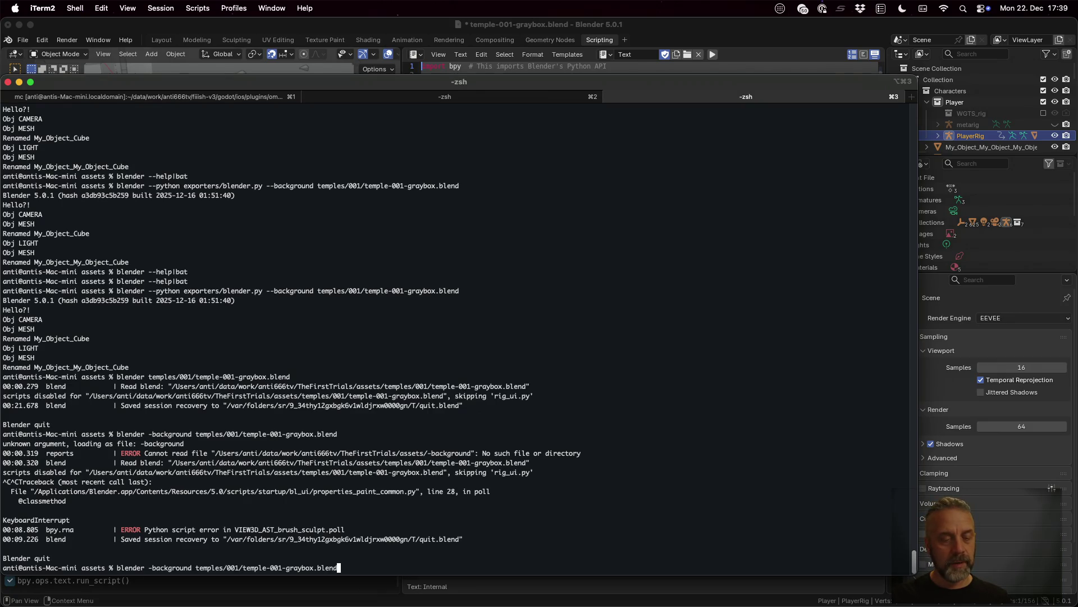
type("-")
- Run the corrected --background command on the graybox file and recall it to append --python
key("Return")
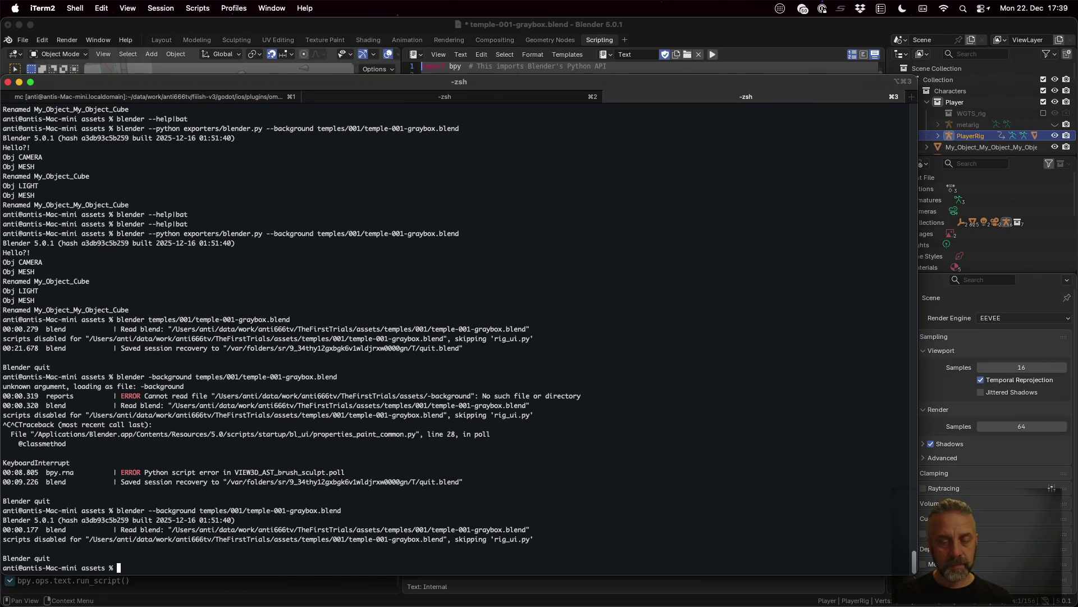
key("Up")
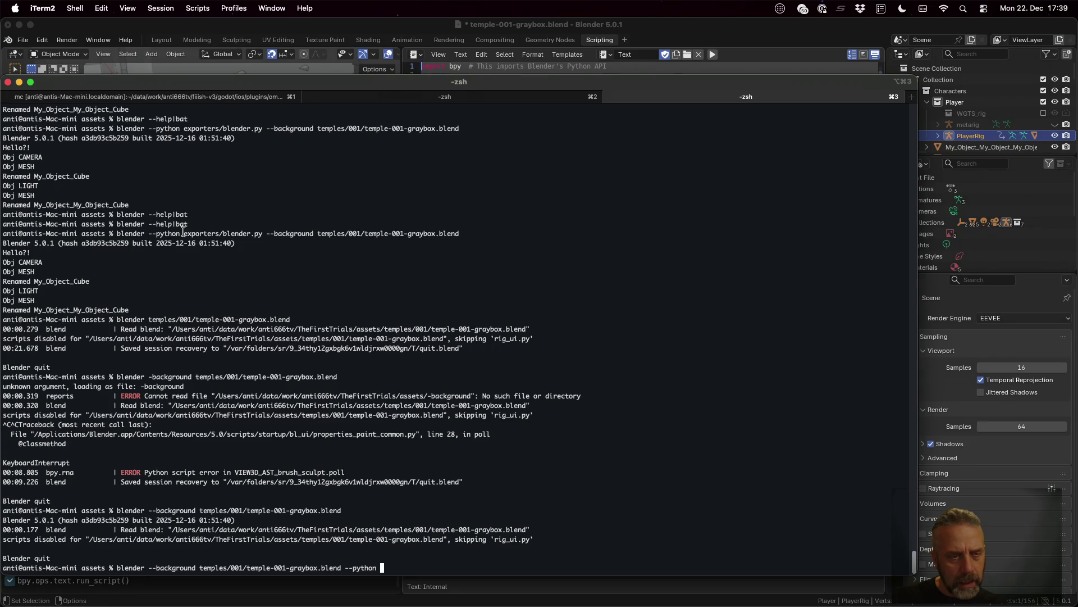
- Paste exporters/blender.py after --python, run the headless rename, and switch to Sublime Text
left_click_drag(184, 232, 263, 231)
key("super+v")
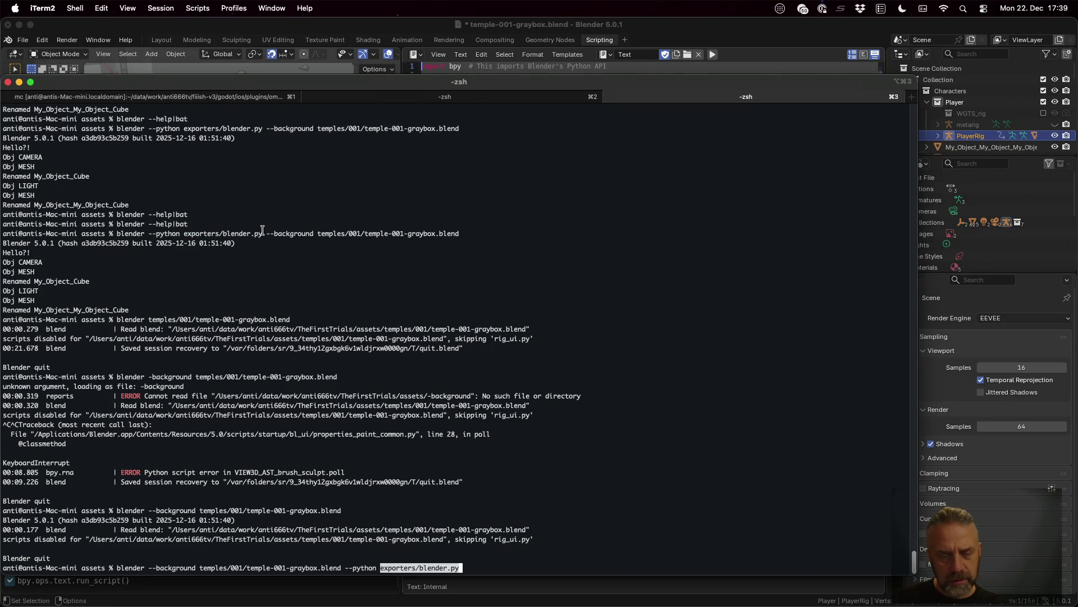
key("Return")
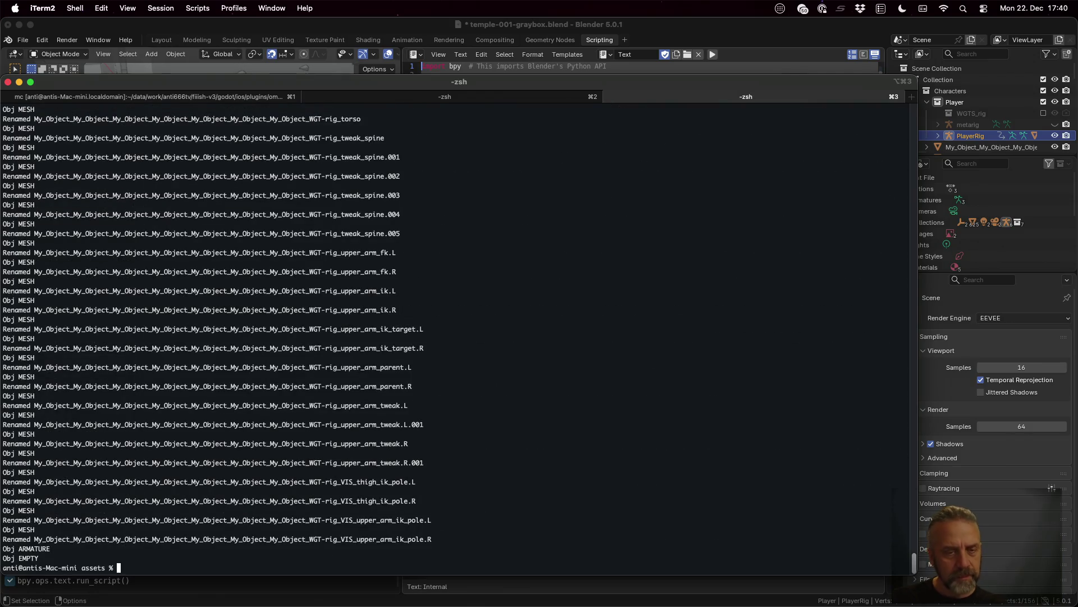
scroll(277, 309, "up", 5)
scroll(277, 309, "up", 5)
scroll(277, 309, "up", 5)
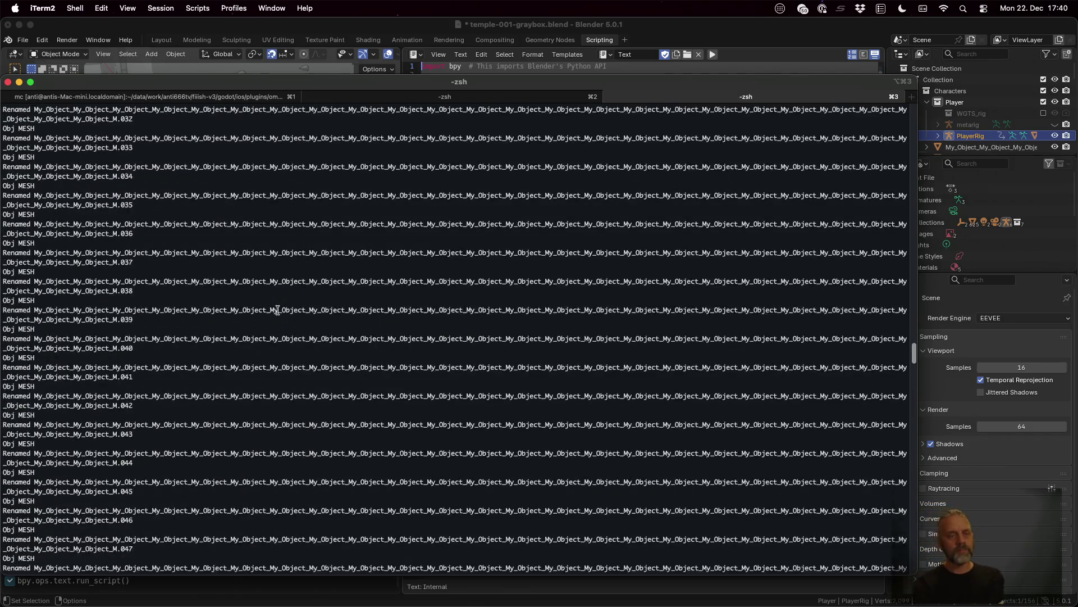
scroll(278, 310, "up", 5)
scroll(278, 310, "up", 10)
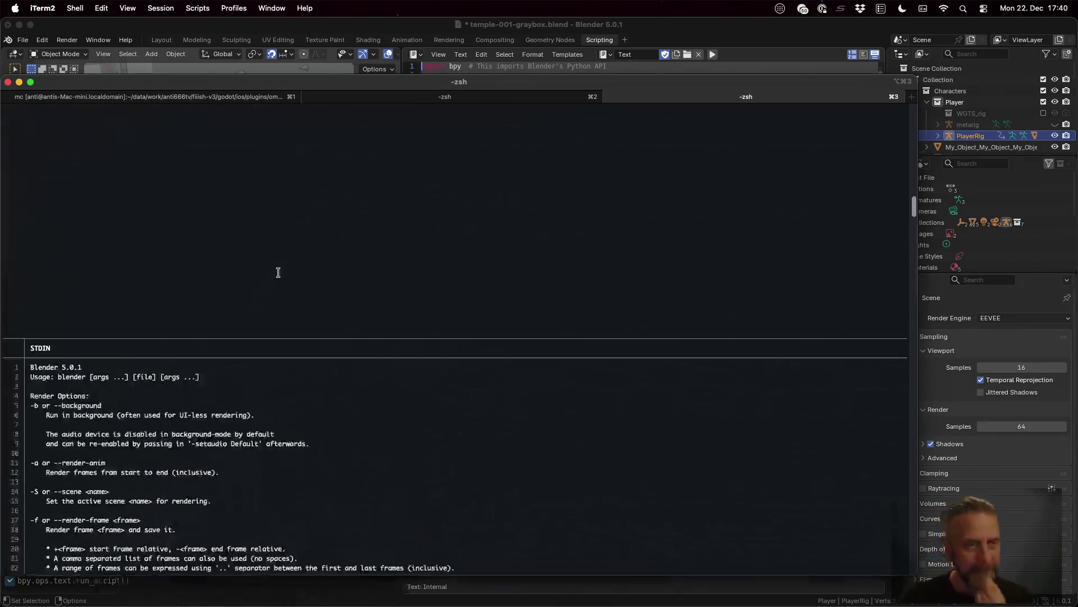
scroll(278, 273, "up", 5)
scroll(279, 273, "down", 5)
scroll(278, 272, "down", 5)
scroll(278, 273, "down", 5)
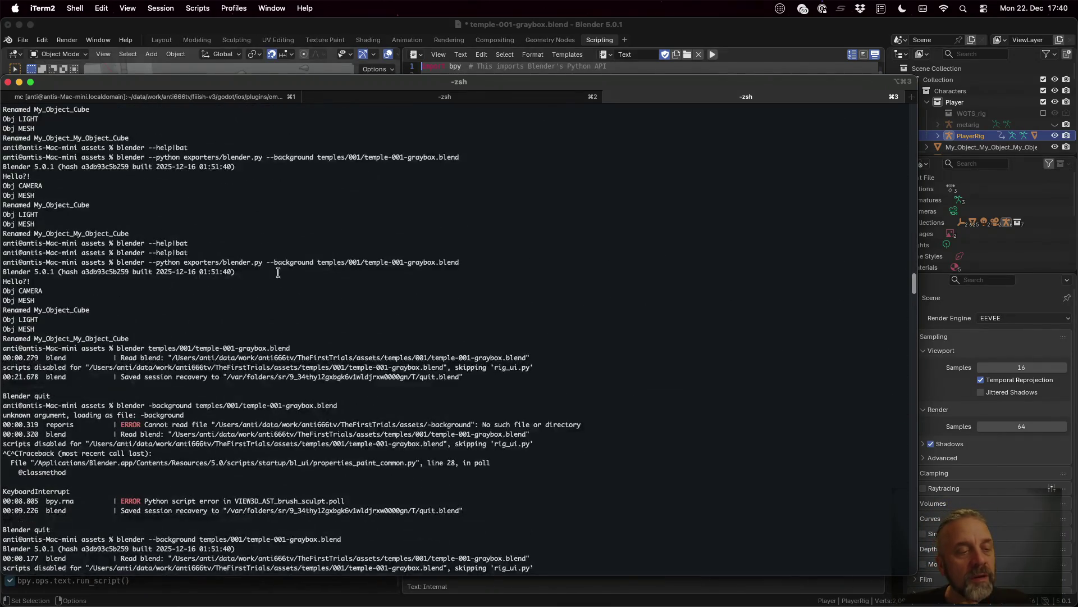
scroll(279, 272, "down", 10)
scroll(278, 272, "down", 5)
scroll(278, 272, "up", 3)
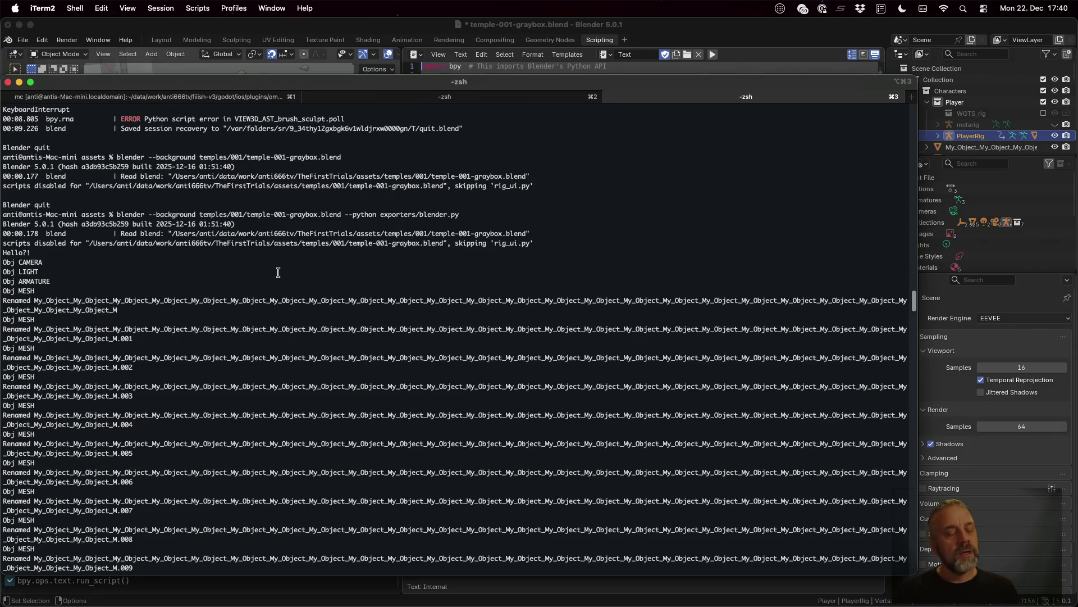
scroll(99, 258, "down", 4)
scroll(101, 263, "down", 8)
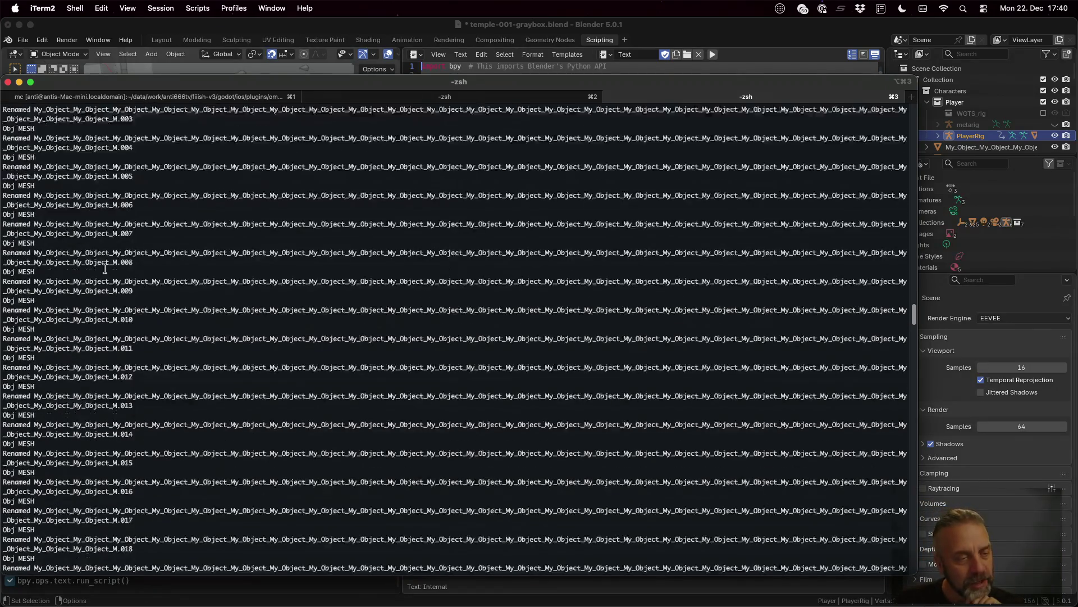
scroll(104, 269, "down", 8)
scroll(104, 269, "down", 8)
scroll(105, 271, "down", 10)
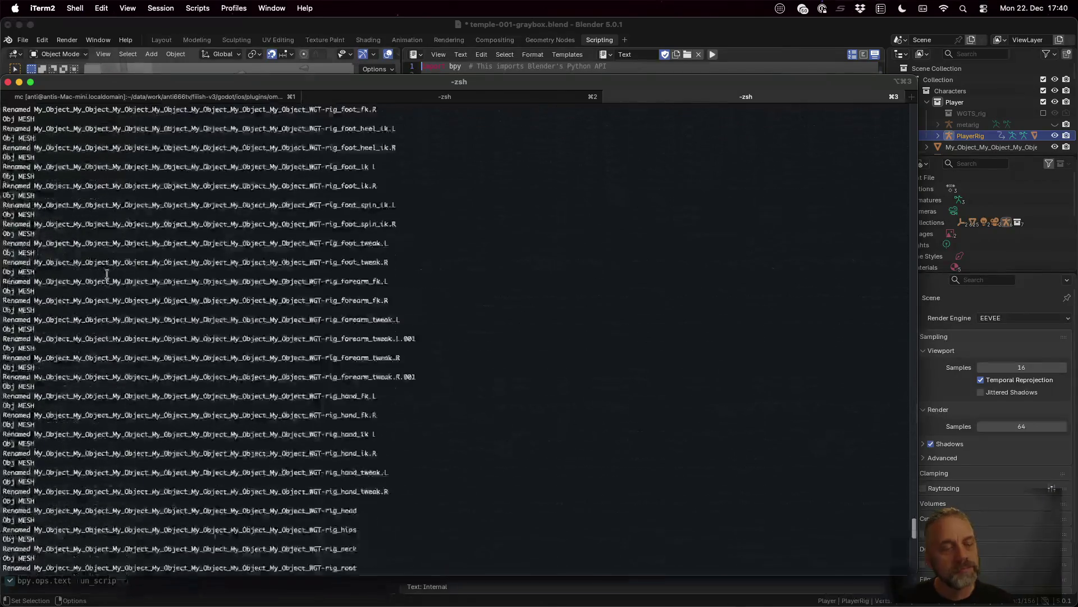
scroll(106, 272, "down", 8)
key("super+Tab")
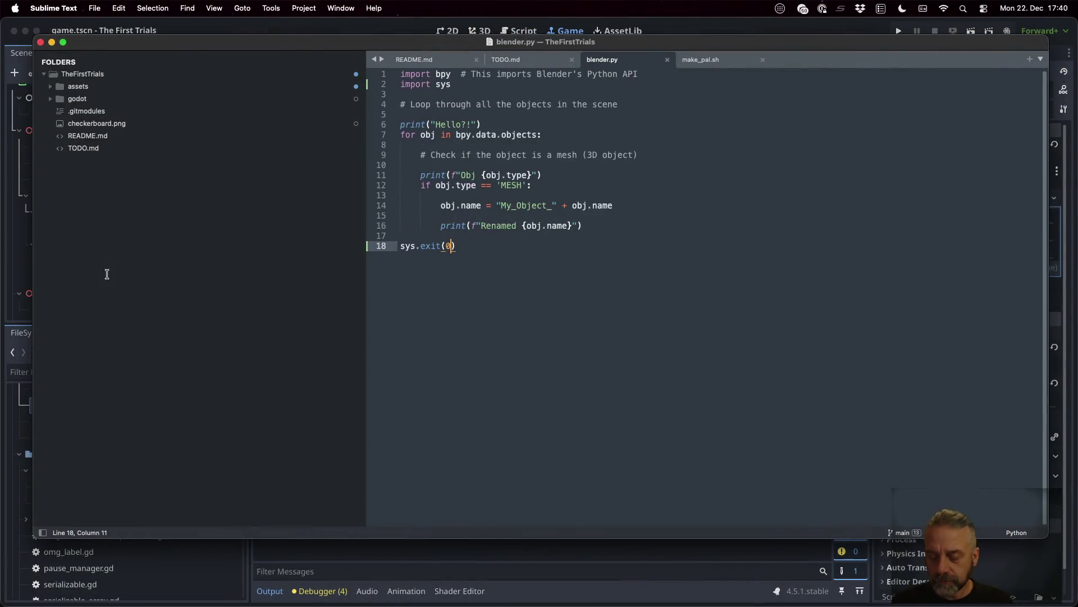
- Search for the Blender API and open the Blender Python API documentation
key("super+Tab")
left_click(182, 100)
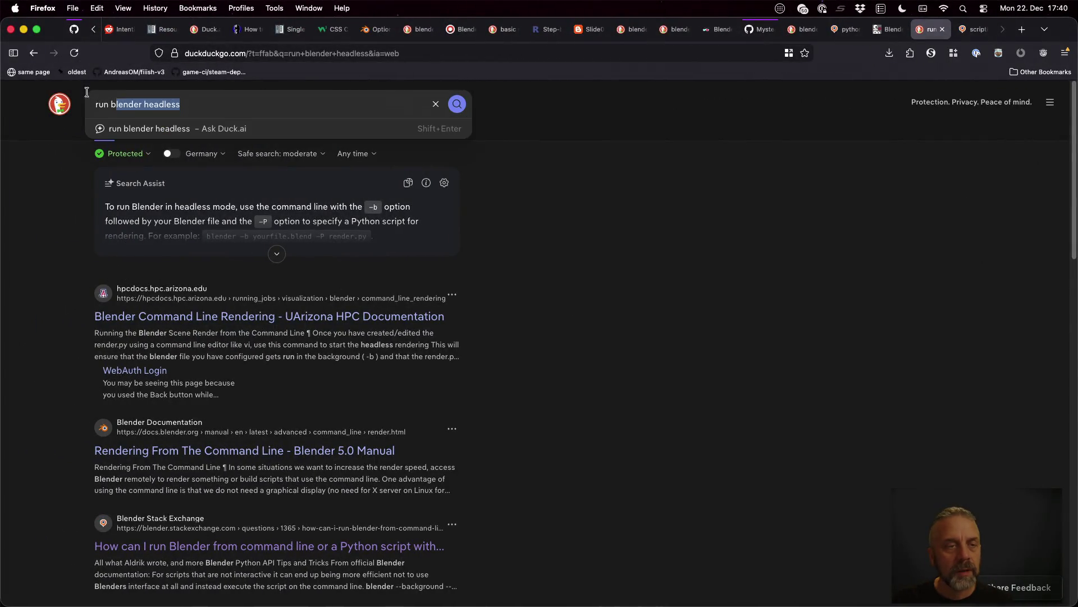
type("blender a")
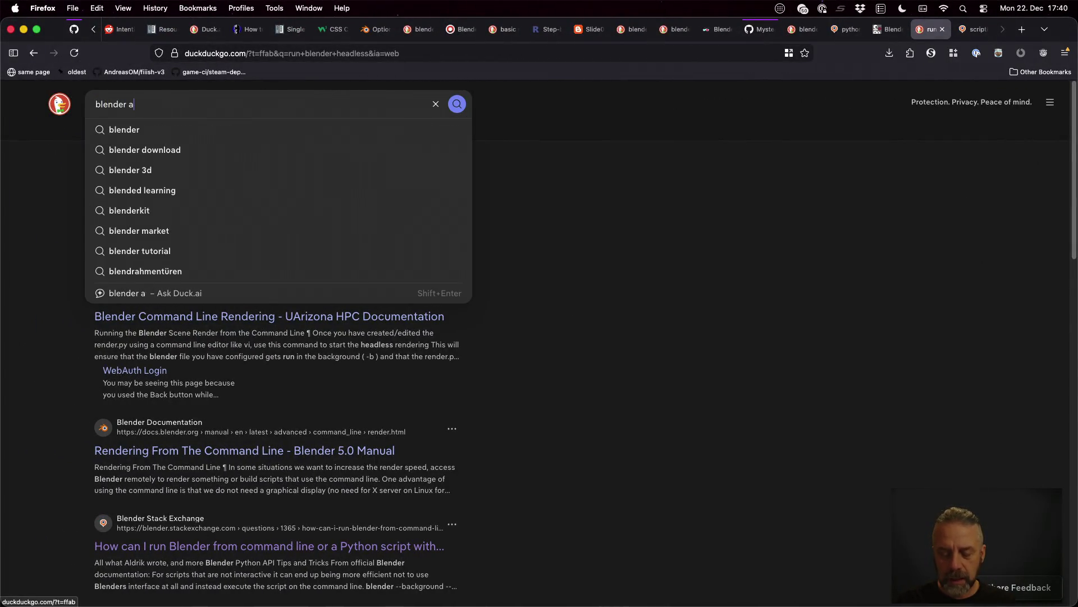
type("pi")
key("Return")
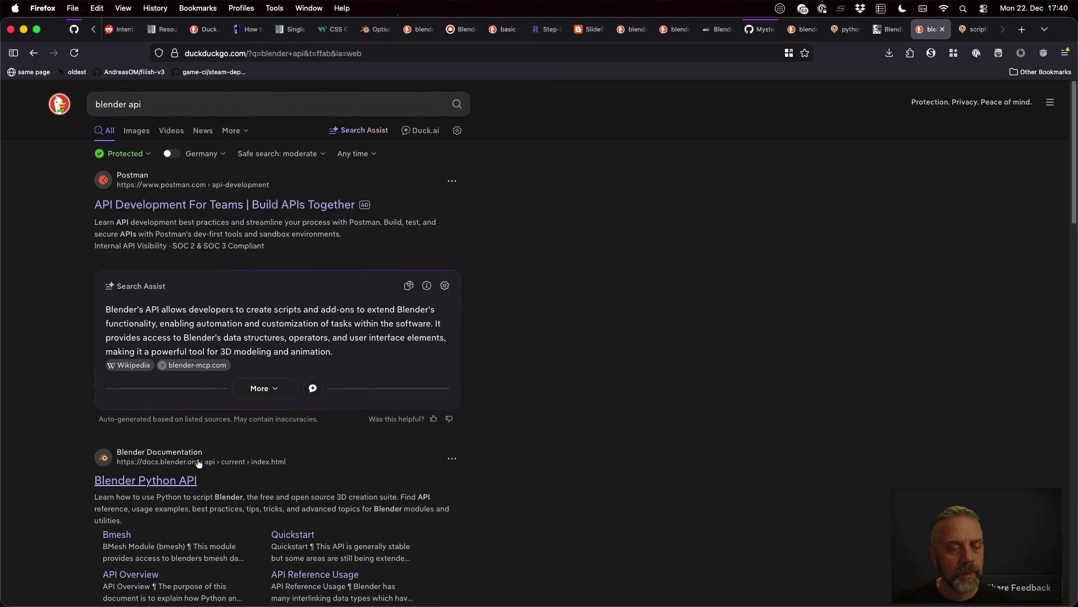
left_click(164, 481)
scroll(589, 423, "down", 4)
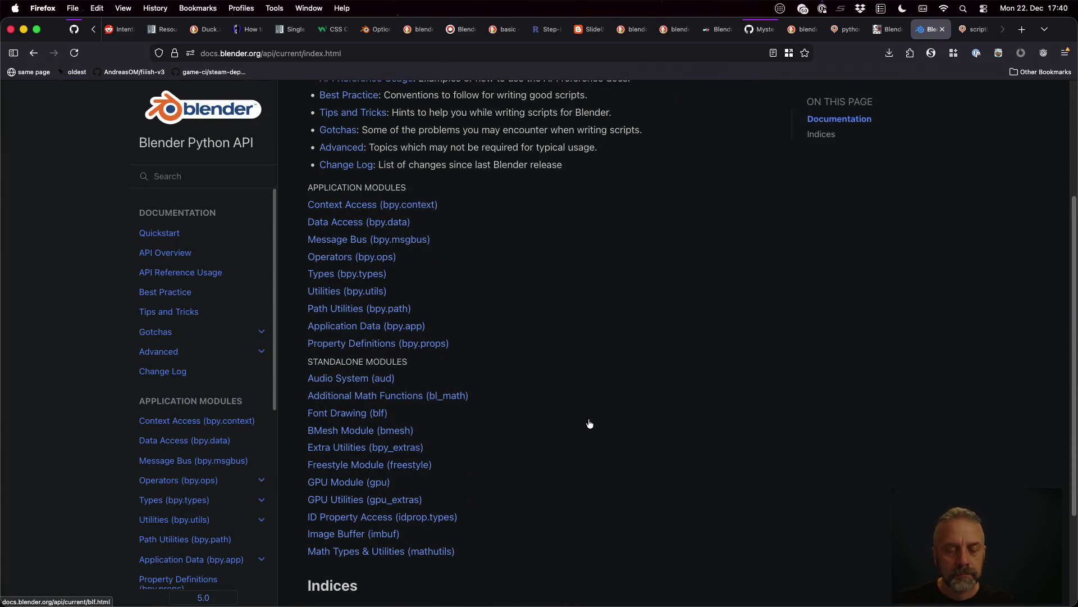
- Browse the Context Access and Quickstart pages down to the bpy.data examples, then switch to the script editor
key("super+f")
type("collecti")
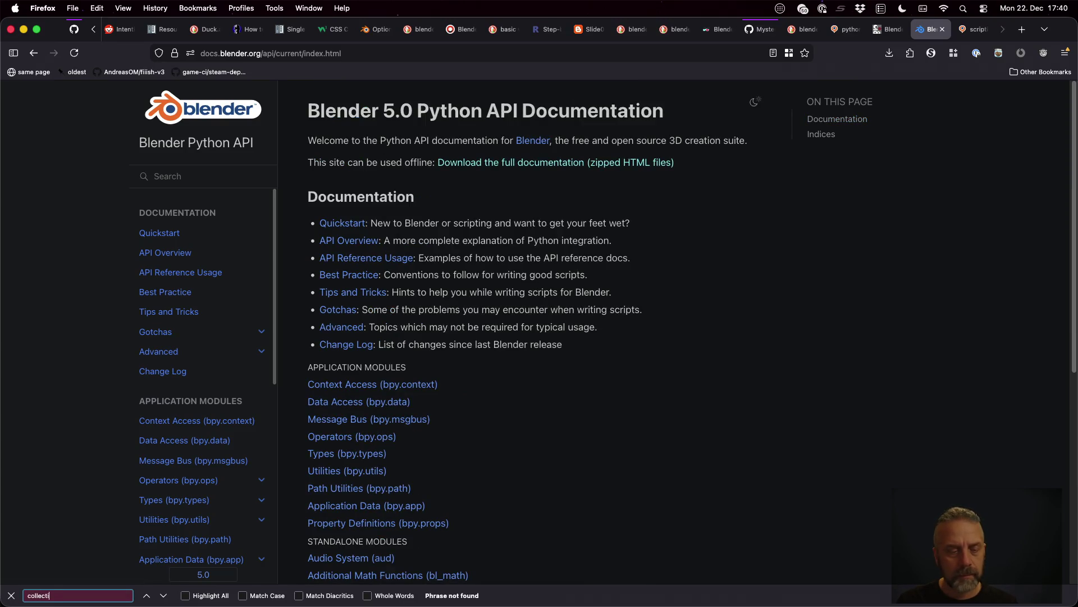
type("on")
left_click(422, 384)
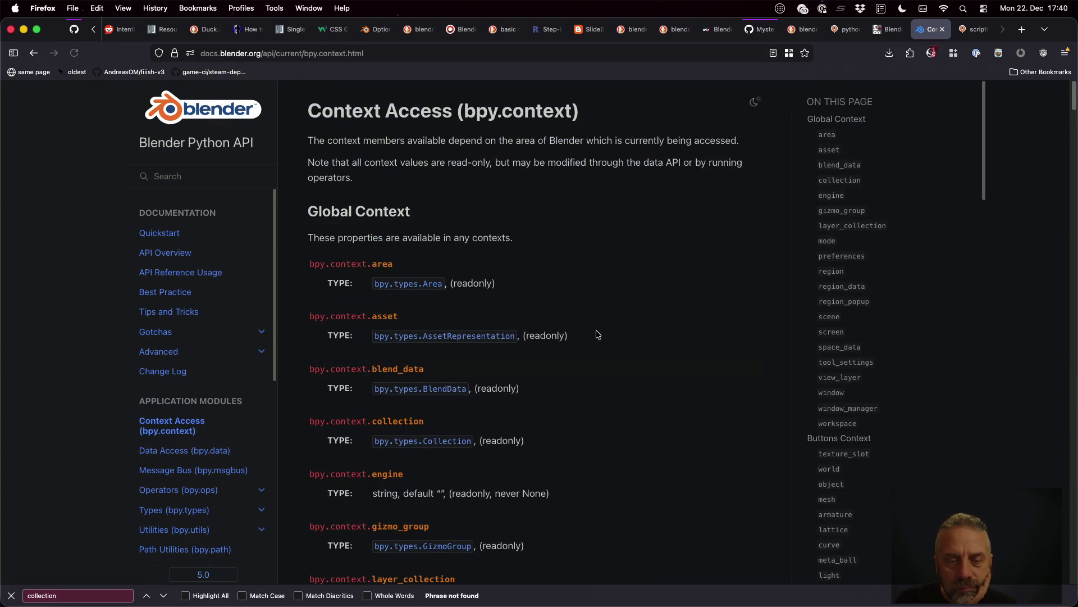
left_click(153, 228)
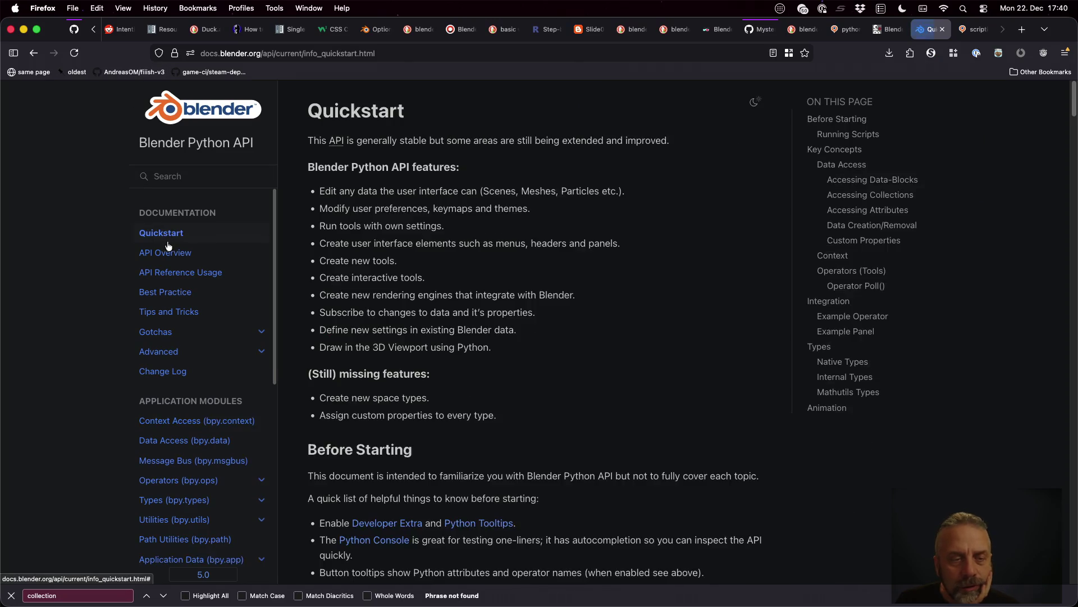
scroll(550, 309, "down", 3)
scroll(550, 308, "down", 2)
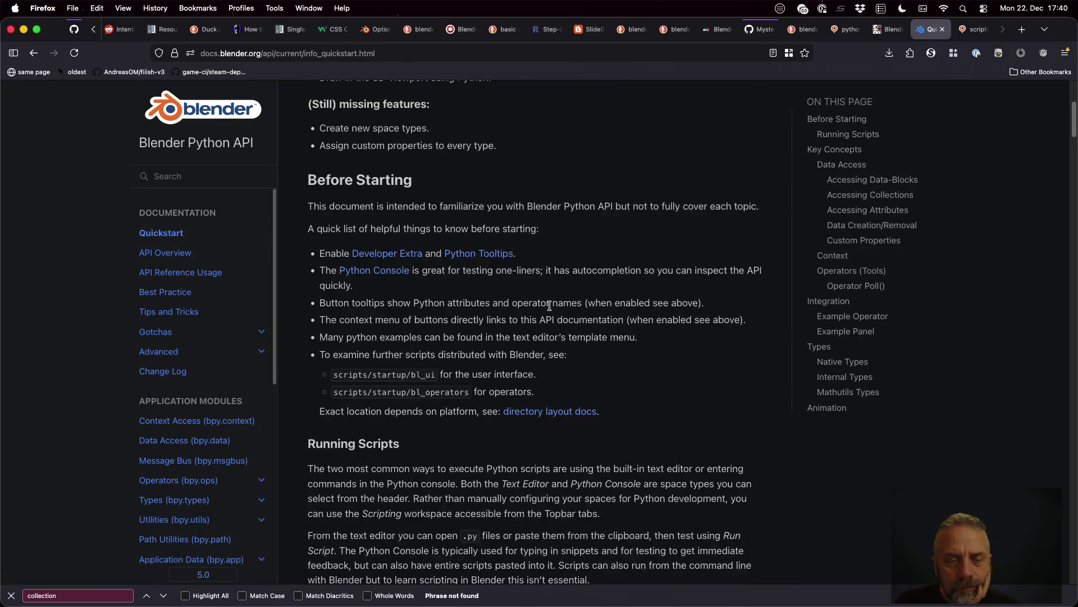
scroll(550, 305, "down", 1)
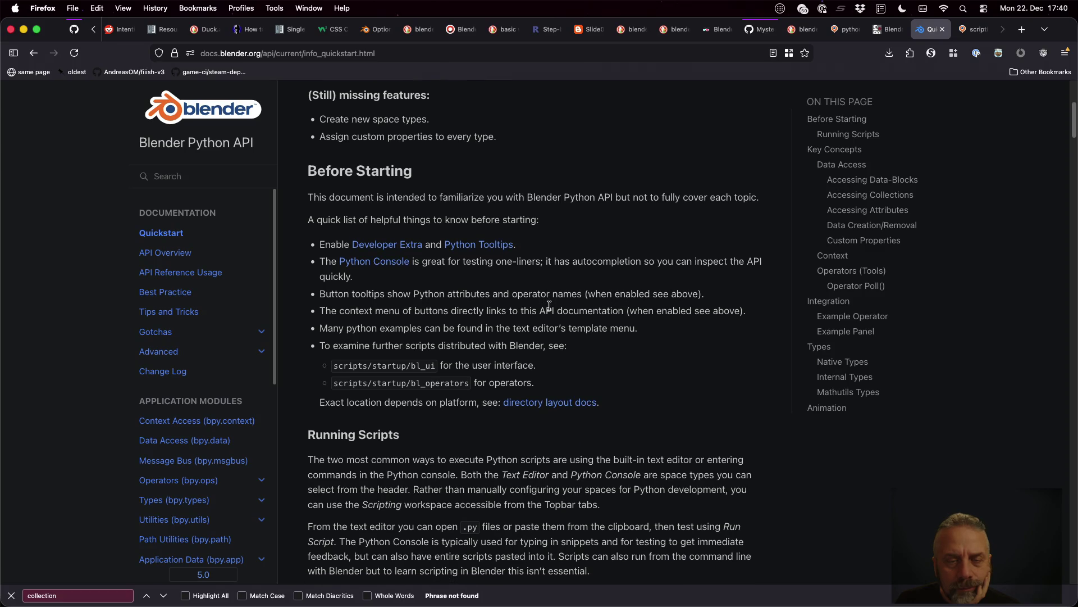
scroll(549, 306, "down", 2)
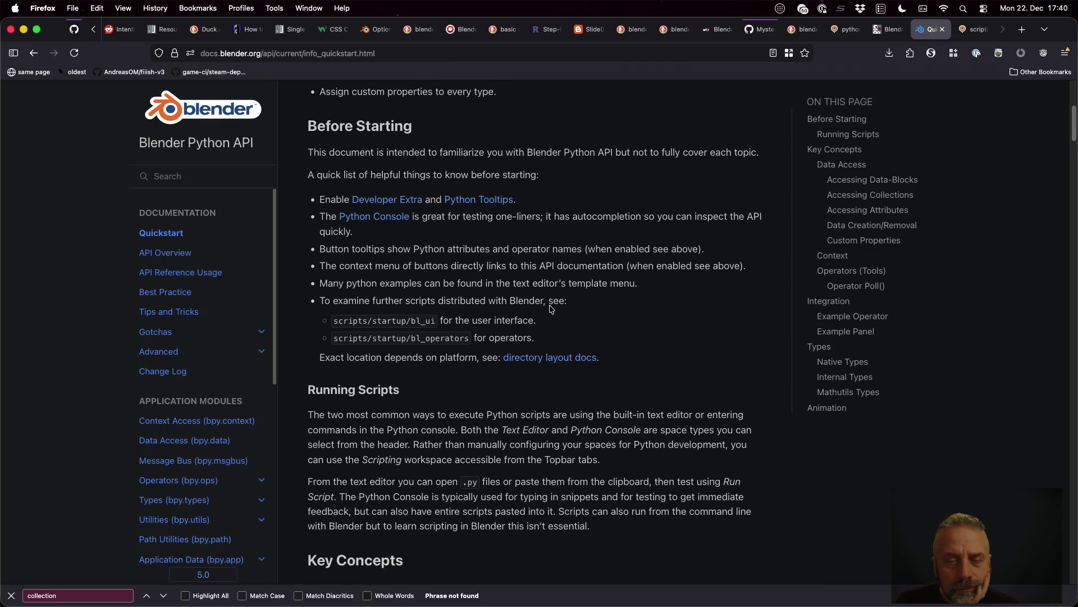
scroll(549, 309, "down", 3)
scroll(549, 306, "down", 1)
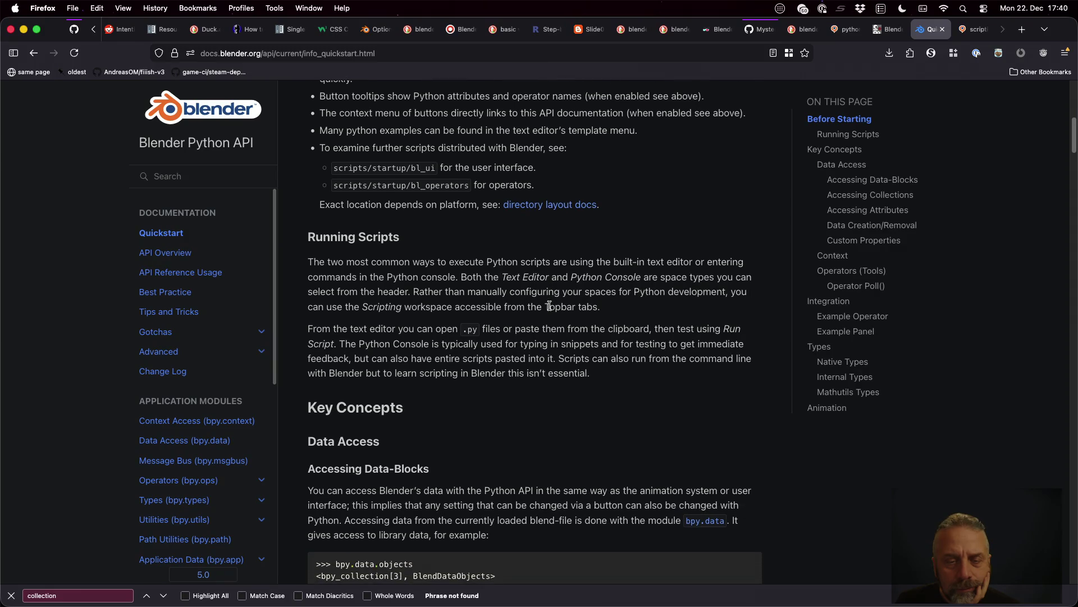
scroll(549, 306, "down", 1)
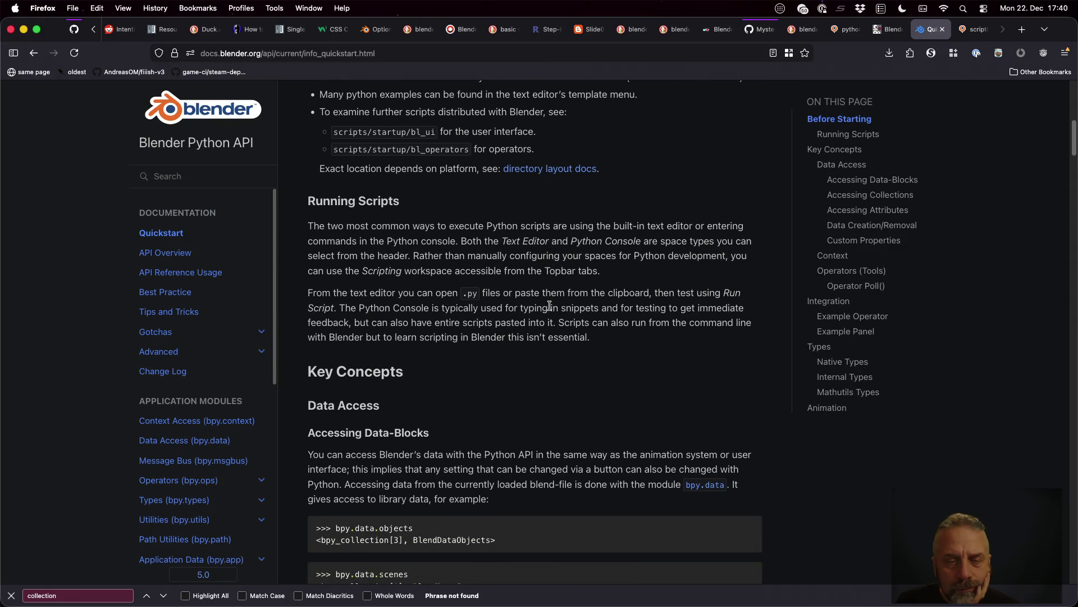
scroll(550, 306, "down", 4)
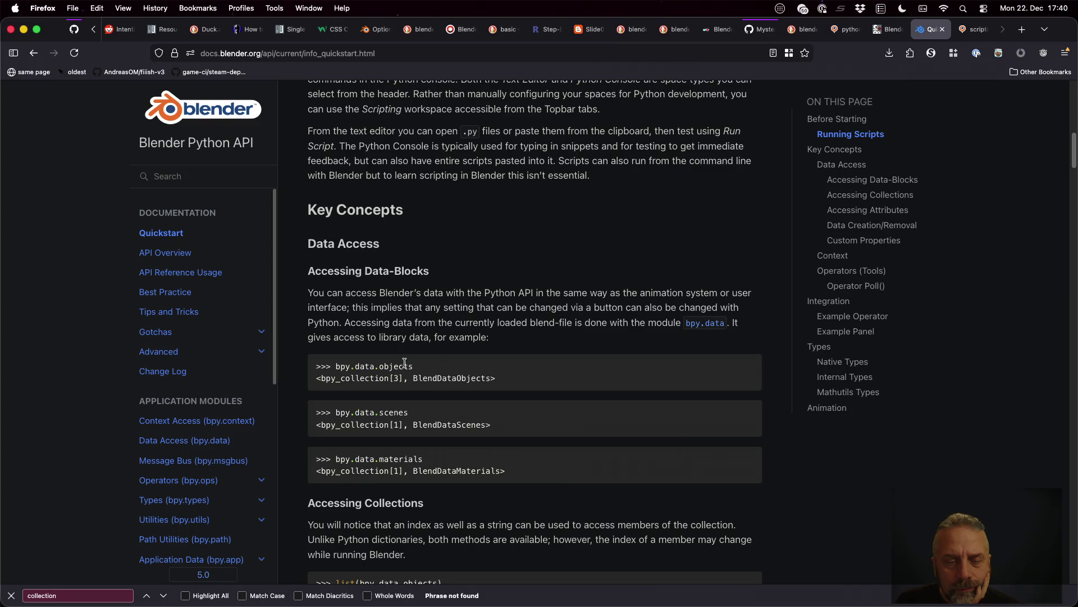
mouse_move(534, 534)
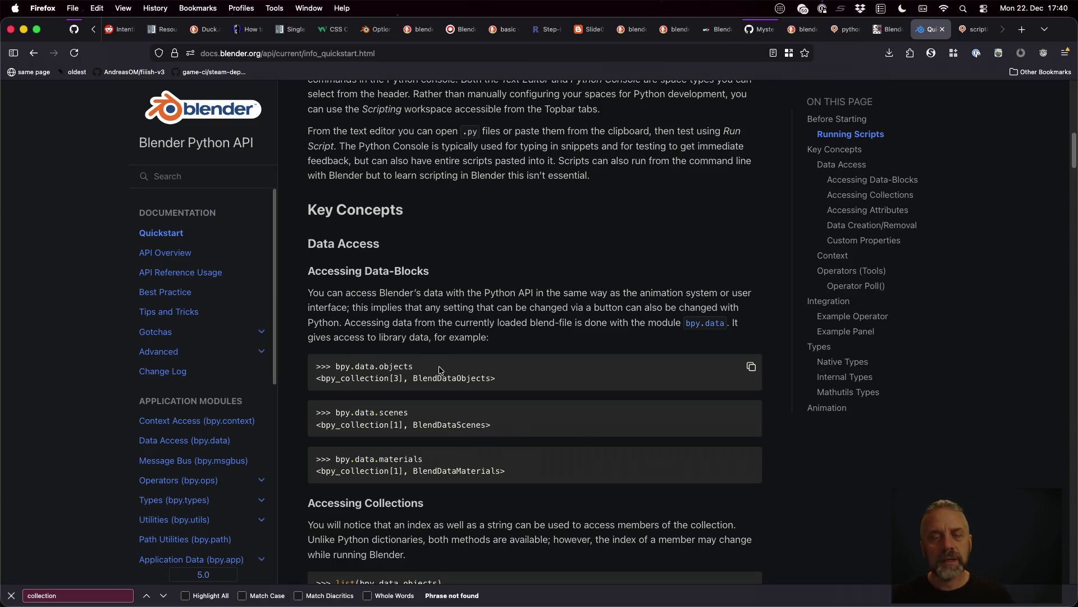
key("ctrl+Right")
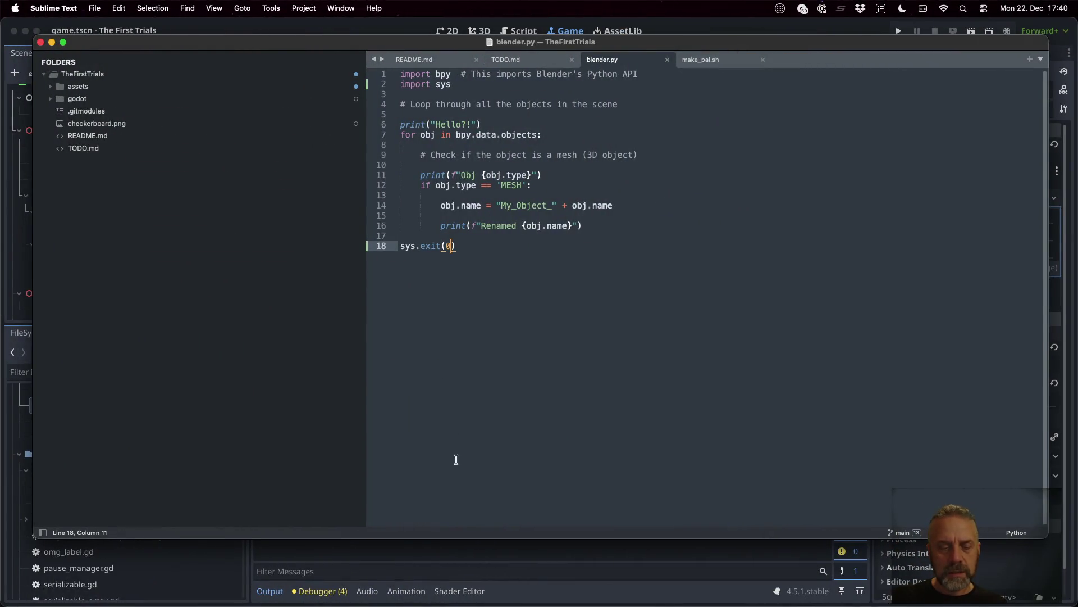
- Comment out the MESH check, rename and Renamed print lines in blender.py and fix their indentation
key("ctrl+Right")
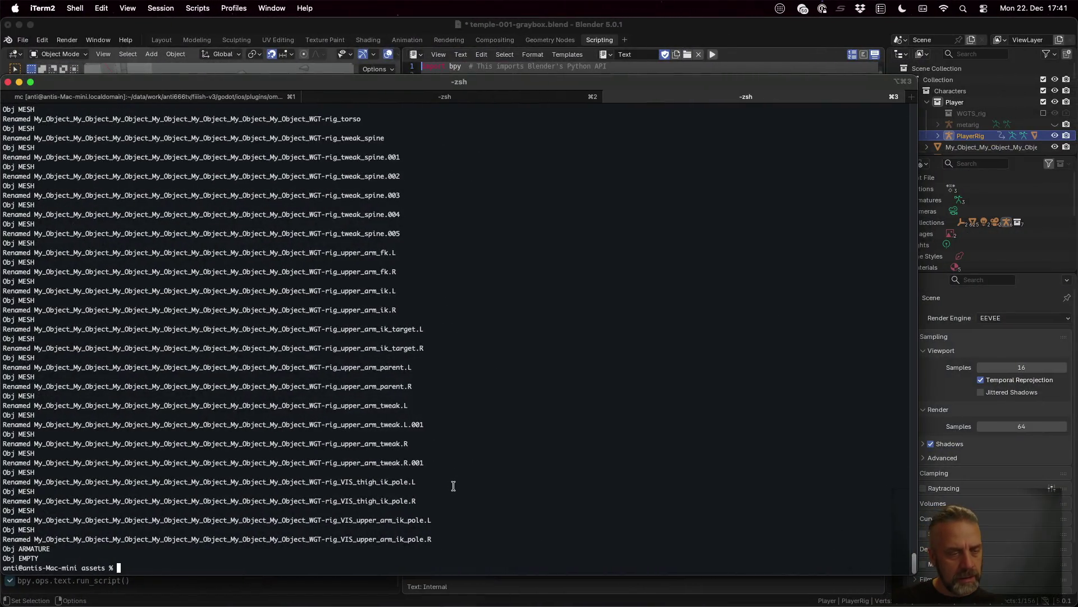
key("ctrl+Left")
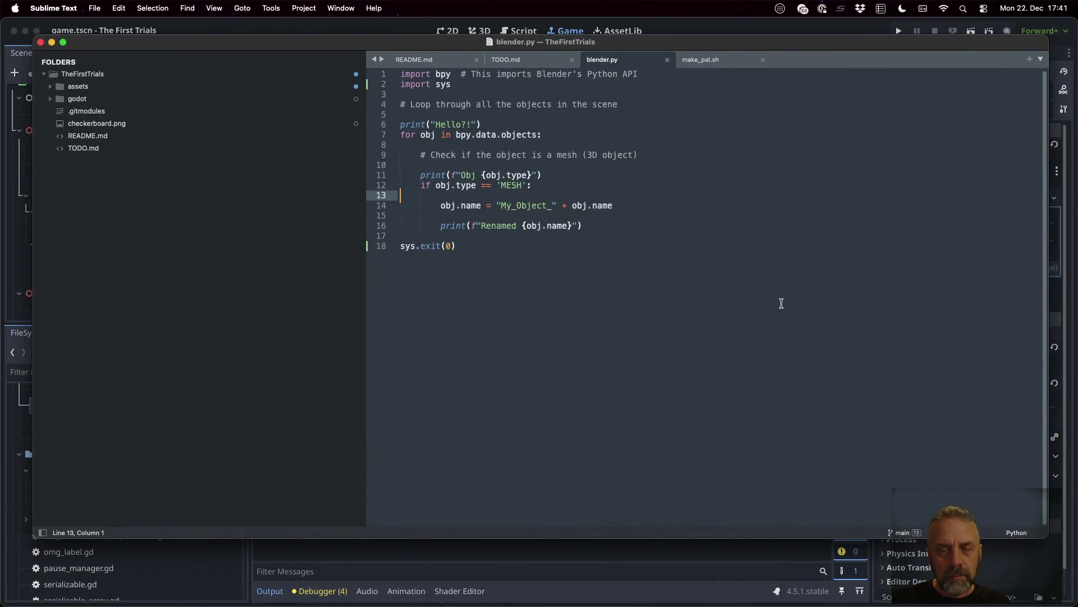
key("Down")
key("Up")
key("Up")
type("#")
key("Down")
key("Down")
type("#")
key("Down")
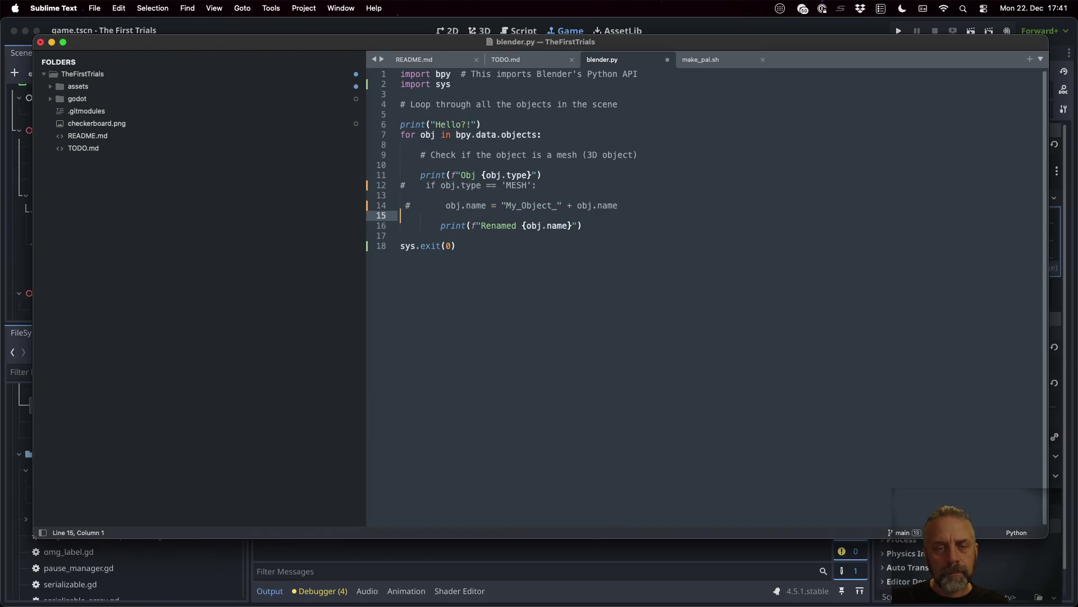
key("Down")
type("#")
key("BackSpace")
key("BackSpace")
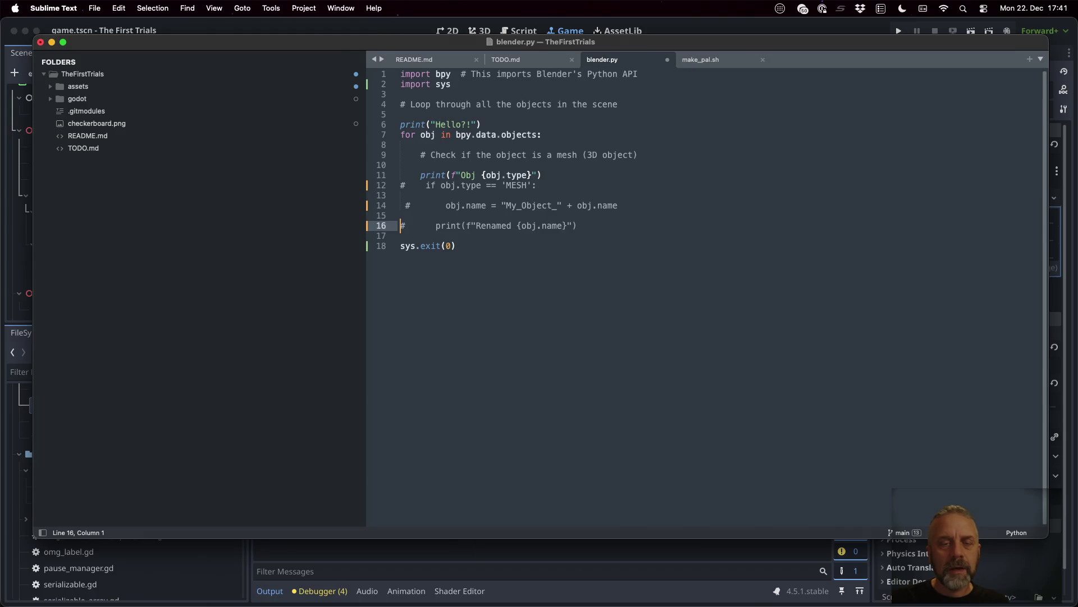
key("Up")
key("Up")
key("BackSpace")
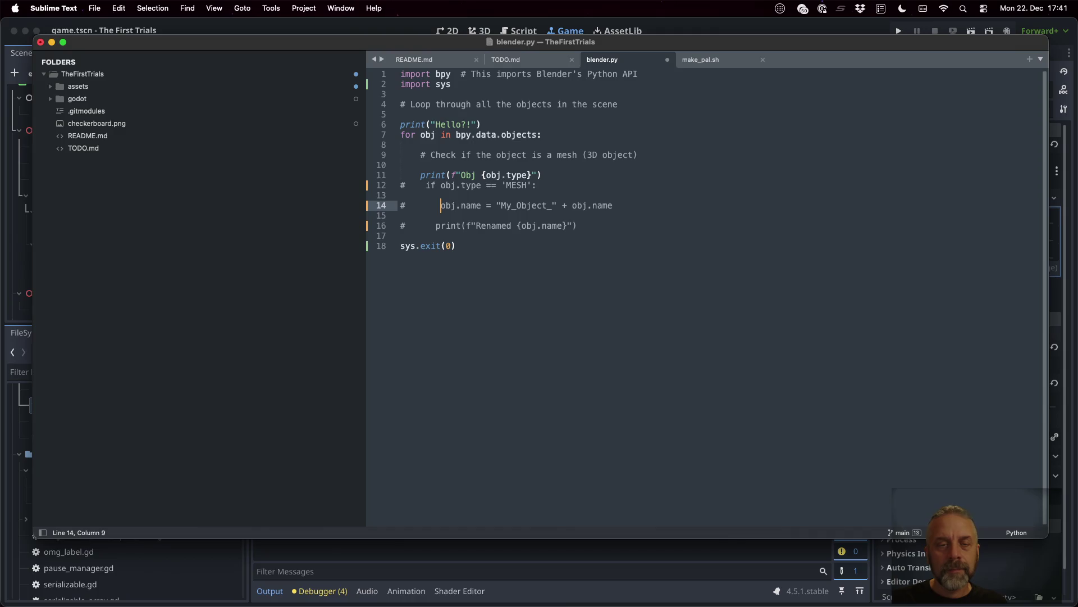
- Save blender.py and bring the iTerm2 terminal back to the front
key("super+s")
key("super+Tab")
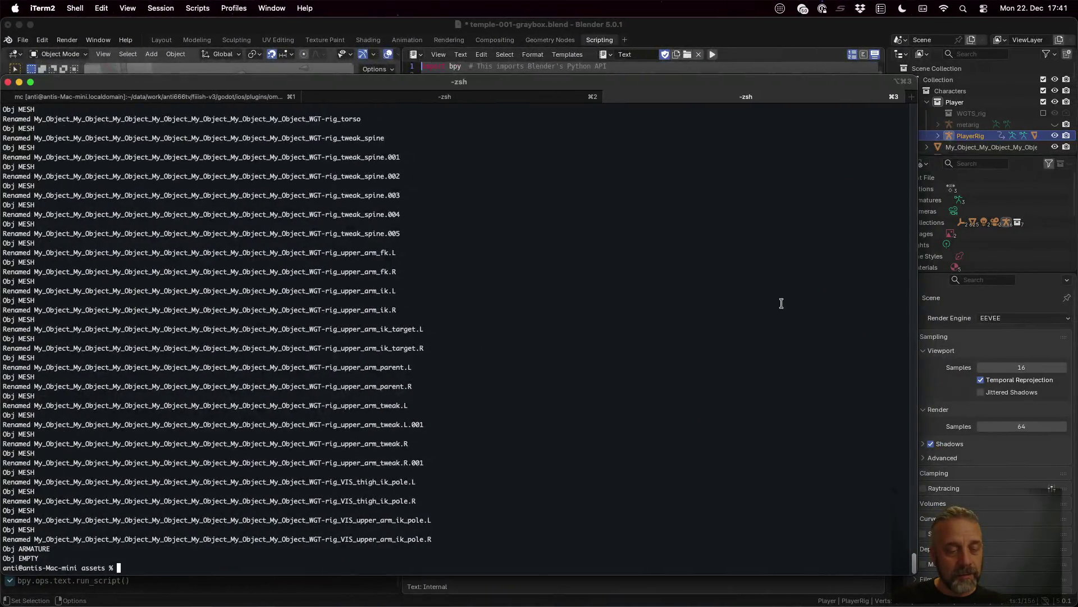
- Rerun the blender --background command so the script prints only Obj MESH, ARMATURE and EMPTY type lines
key("Up")
key("Return")
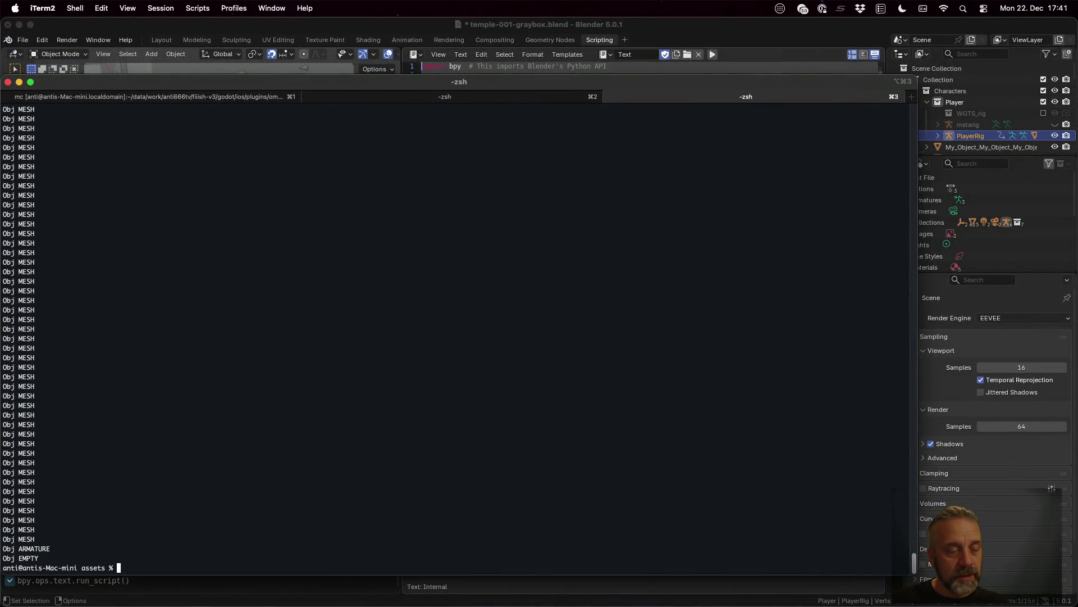
key("Up")
key("Return")
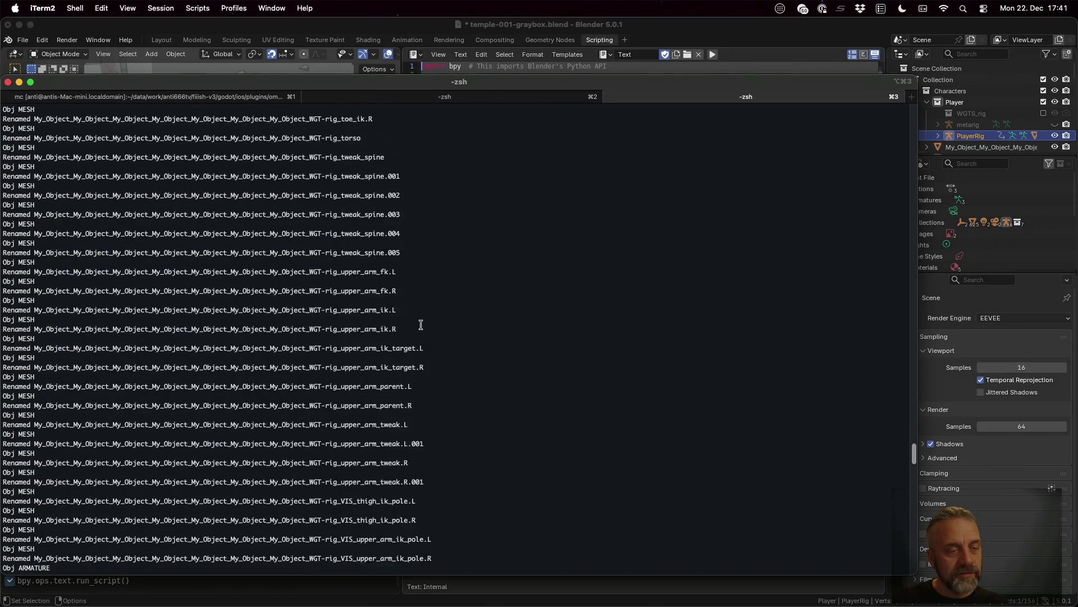
key("Up")
key("Return")
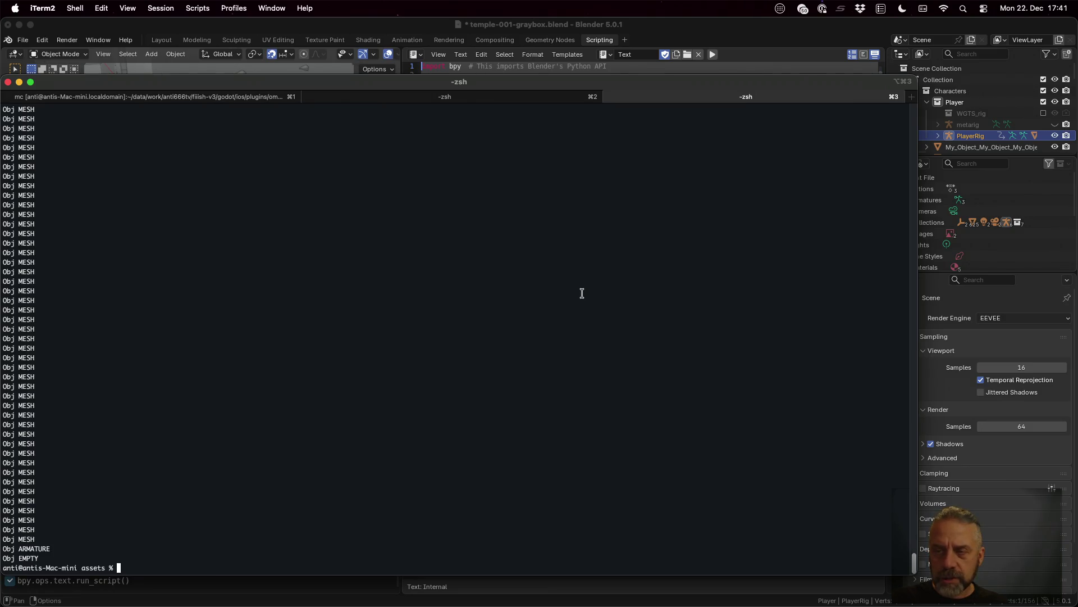
scroll(647, 266, "up", 2)
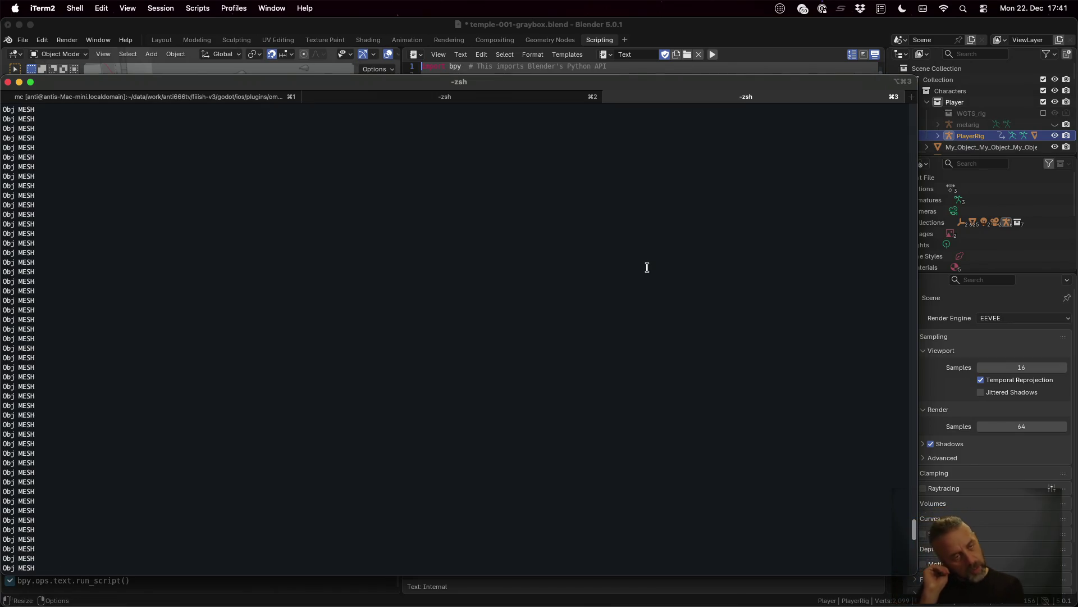
scroll(647, 267, "up", 2)
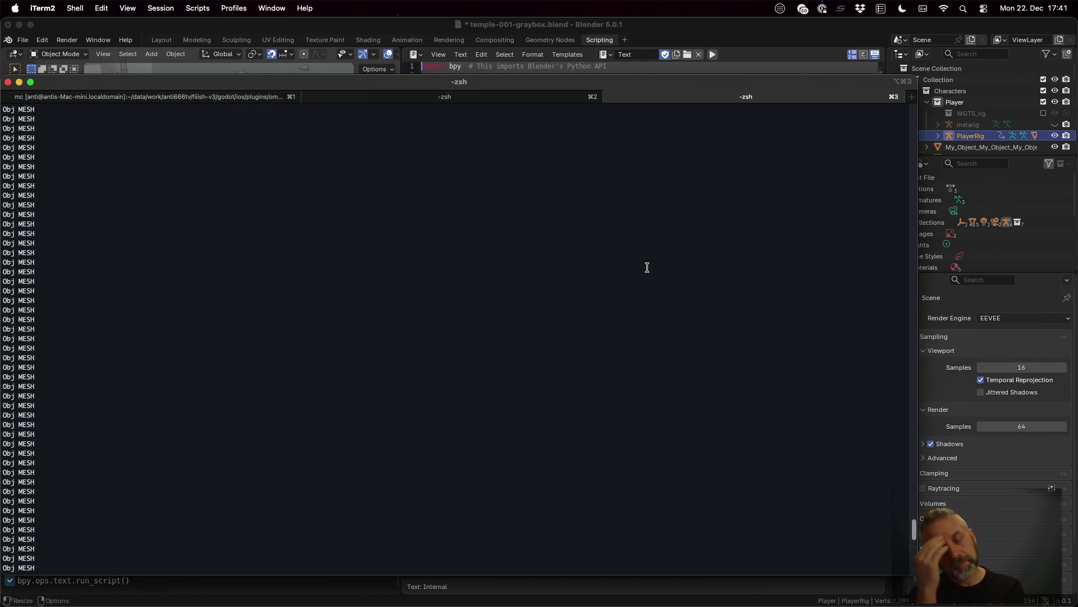
scroll(647, 267, "up", 2)
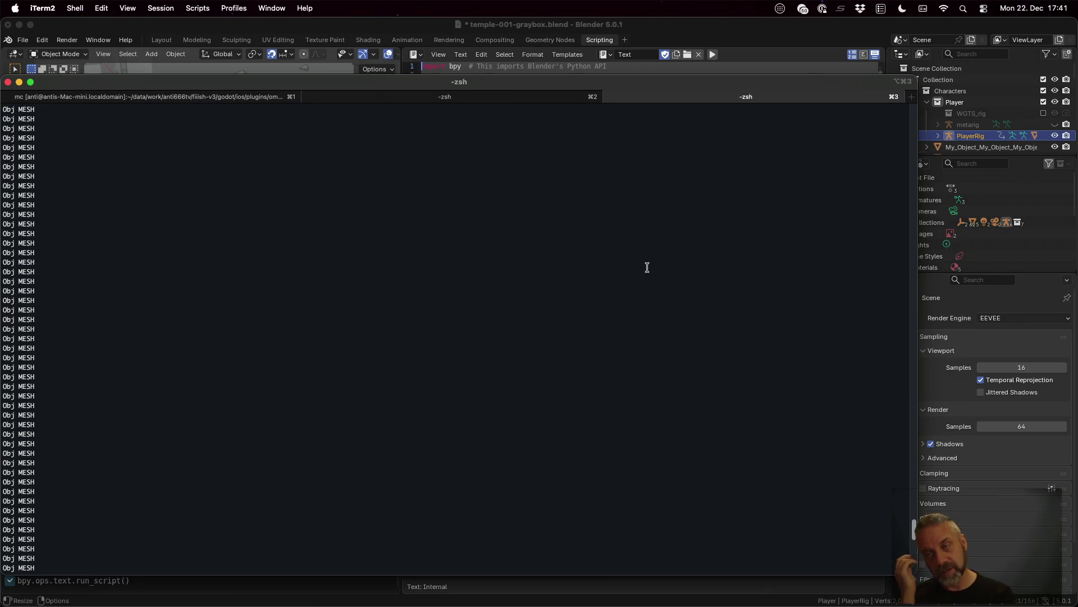
- Return past the script editor to the Blender API documentation in Firefox
key("ctrl+Left")
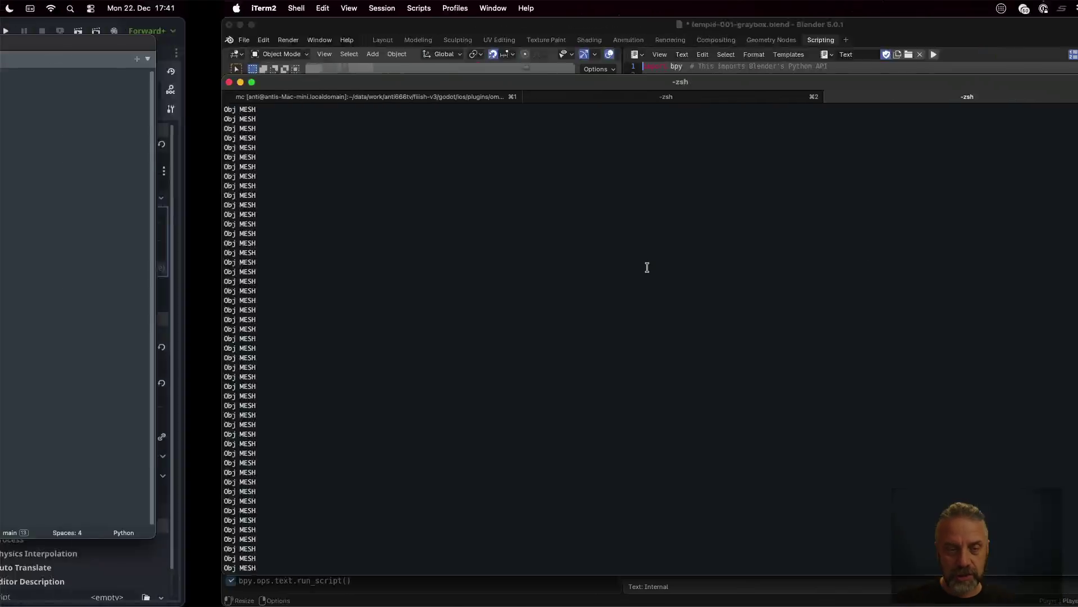
key("ctrl+Left")
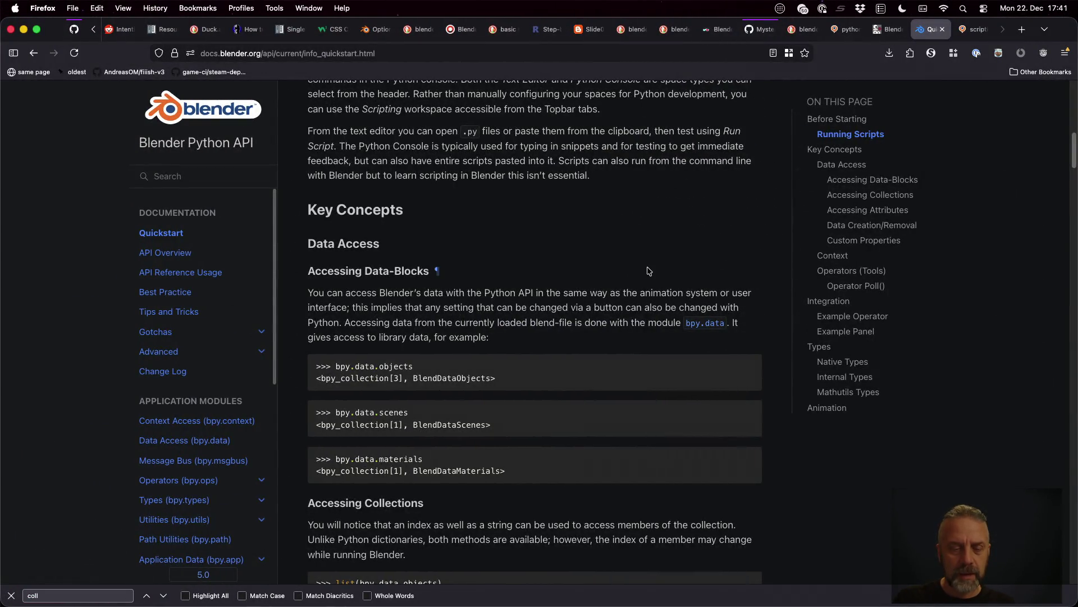
scroll(648, 270, "down", 1)
scroll(646, 272, "down", 3)
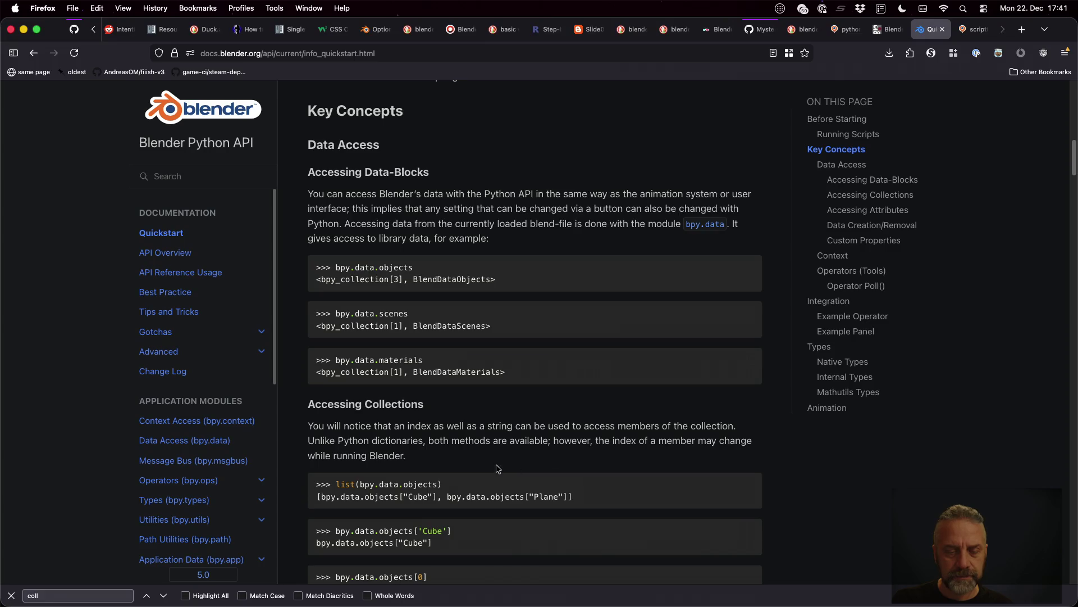
scroll(552, 419, "down", 5)
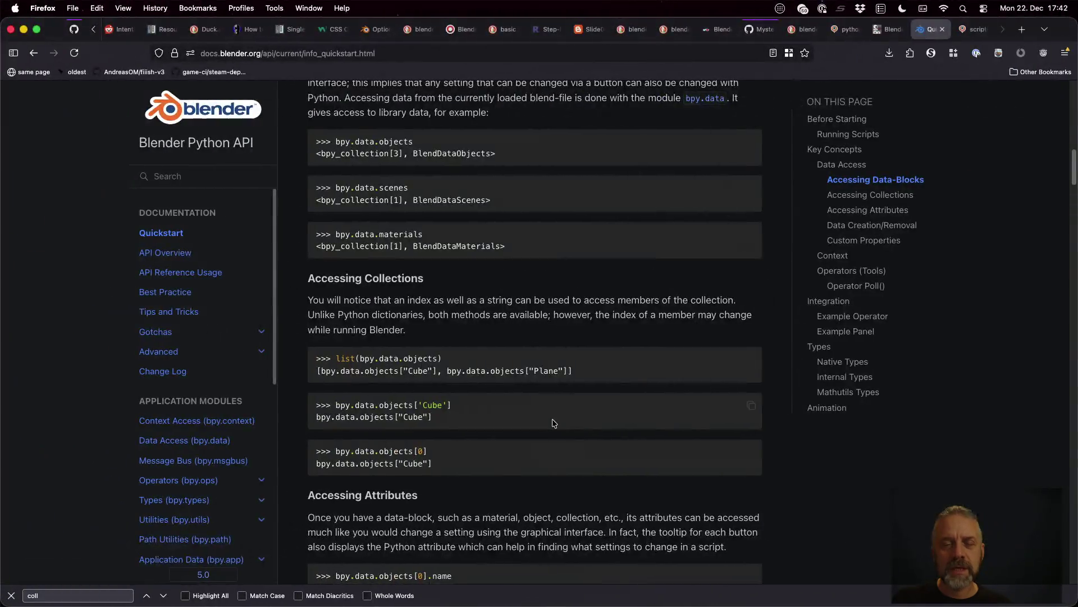
key("ctrl+Right")
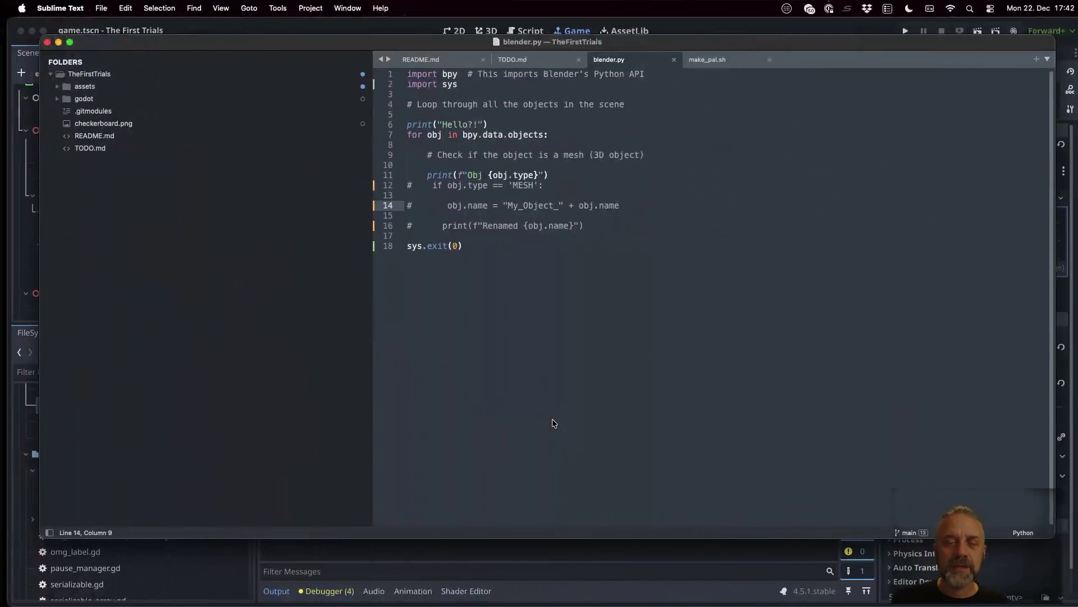
key("ctrl+Right")
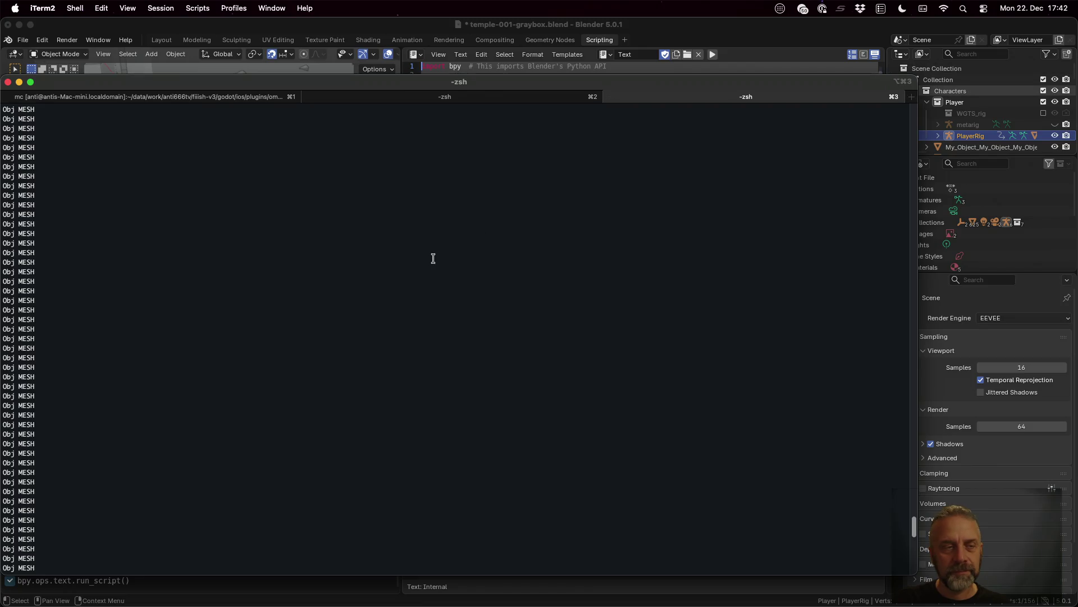
key("ctrl+Left")
key("ctrl+Left")
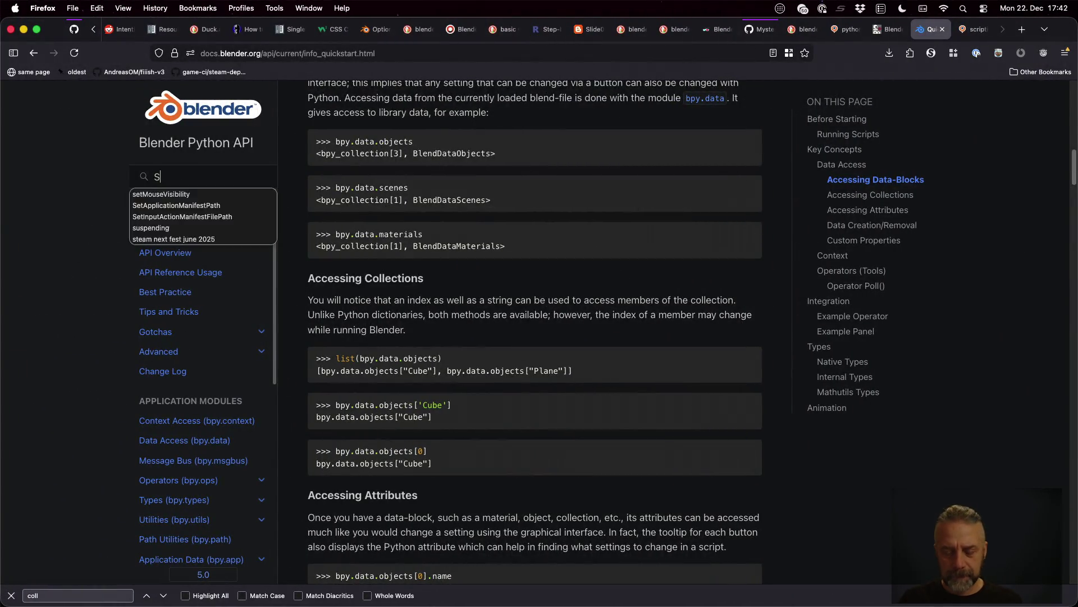
type("SceneCollectio")
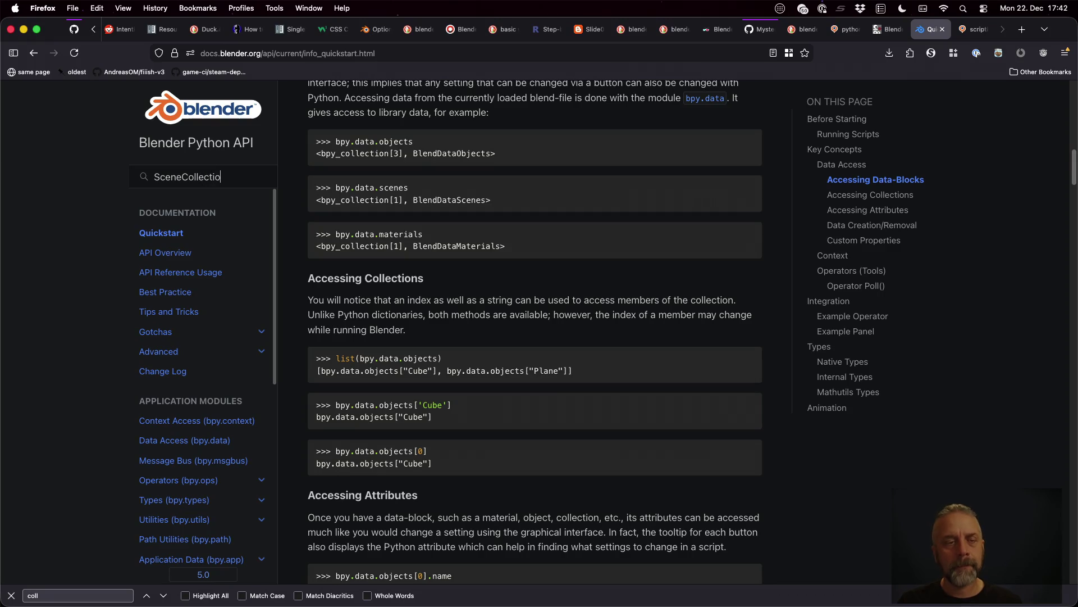
type("n")
- Search the docs for SceneCollection (no matches) and show the Context Access (bpy.context) page from its top
key("Return")
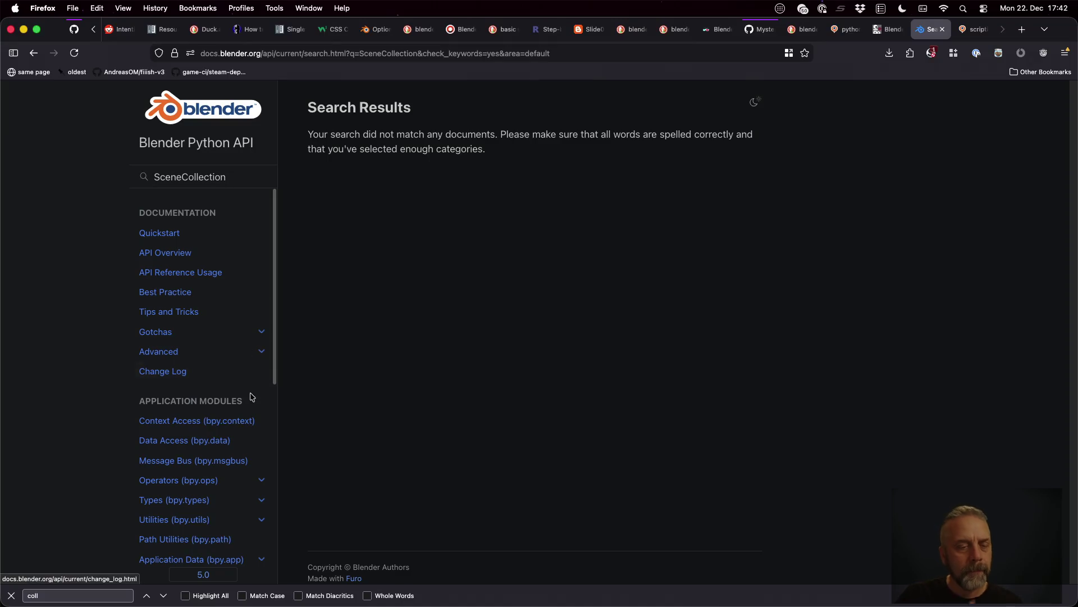
left_click(230, 421)
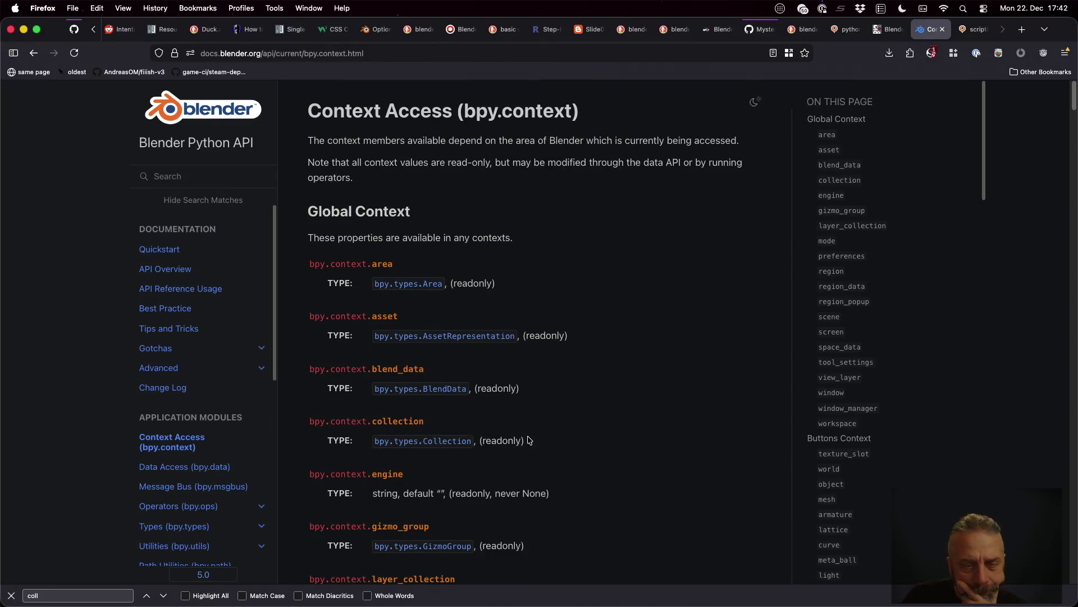
scroll(500, 407, "down", 2)
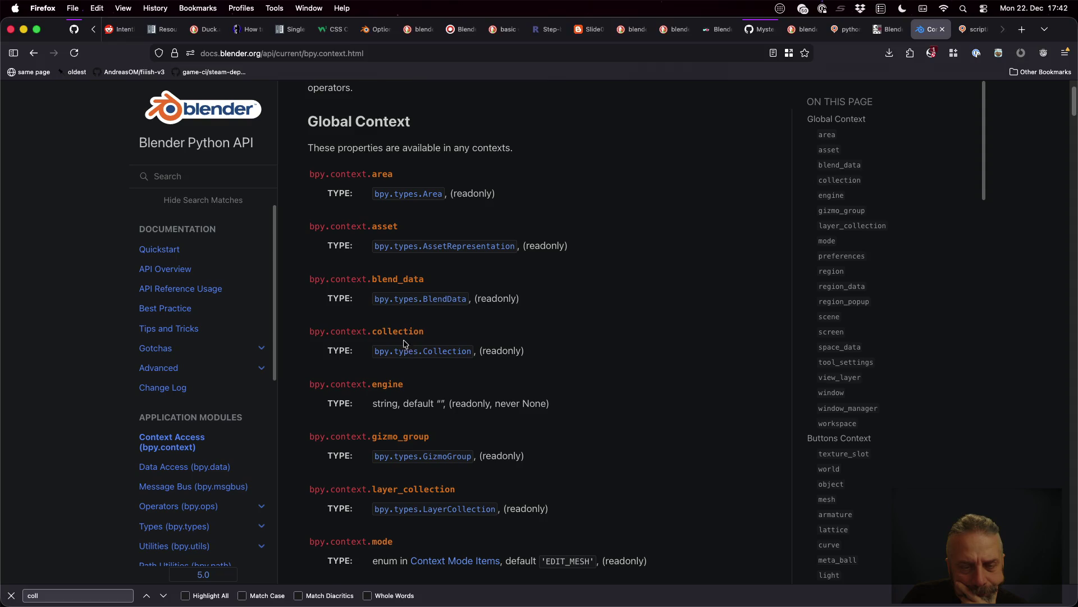
mouse_move(367, 420)
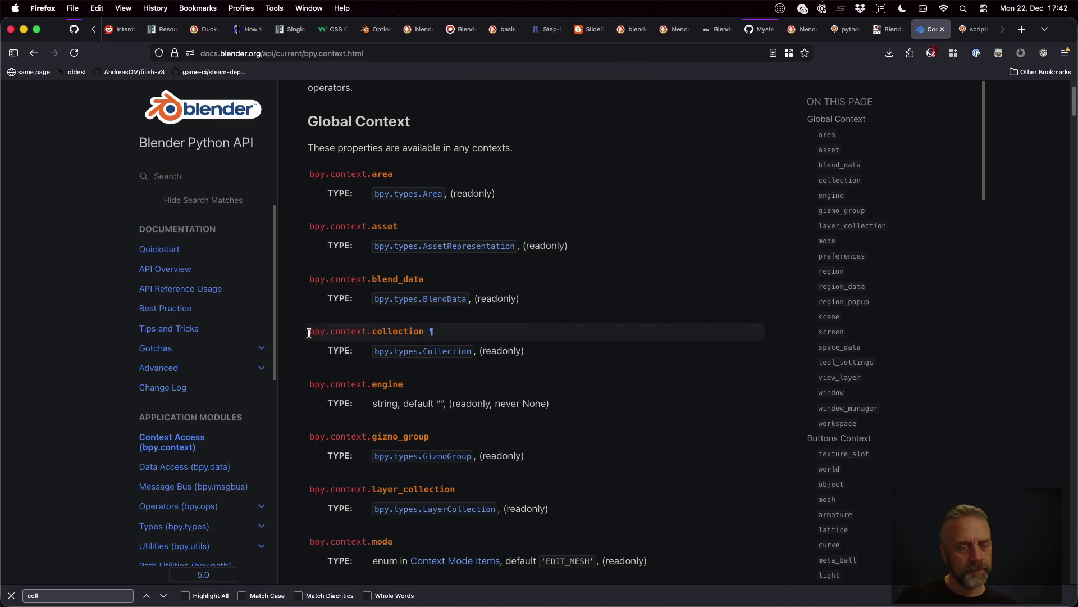
left_click(179, 443)
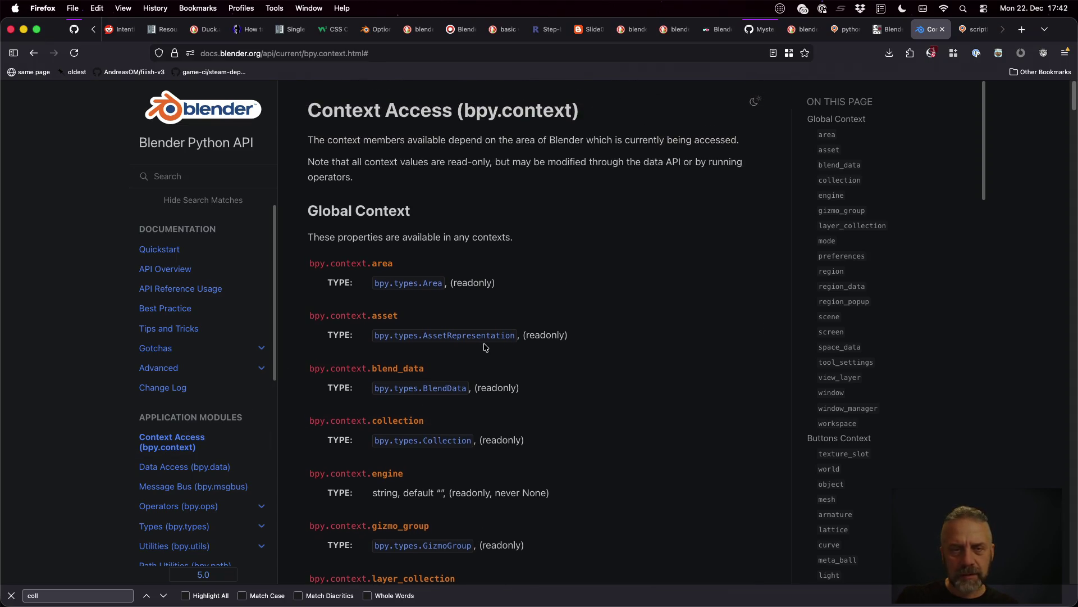
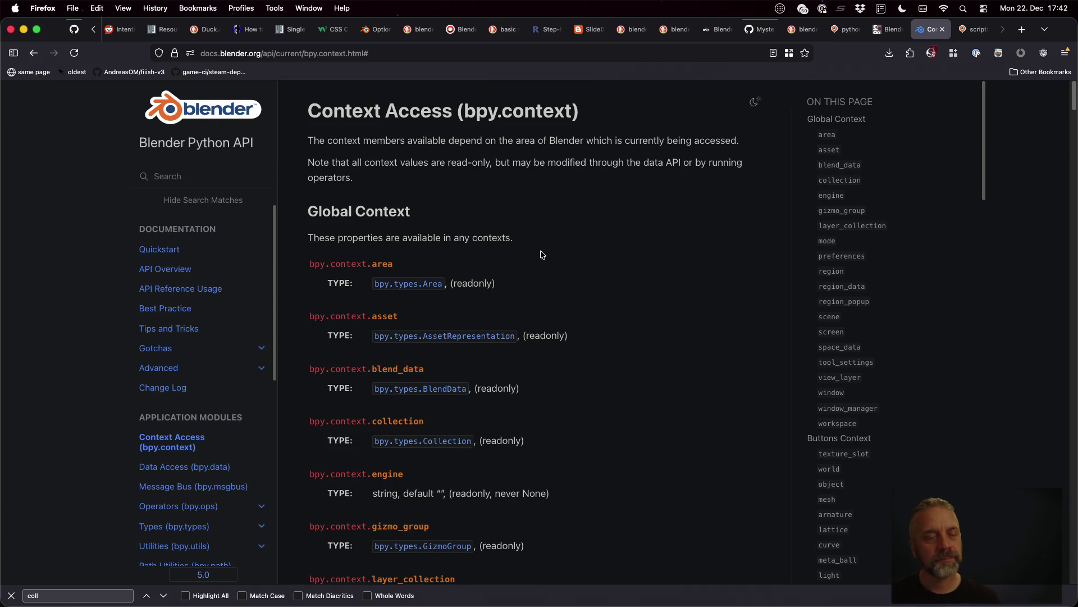
- Read the API Overview and API Reference Usage pages, then return to blender.py
left_click(235, 368)
left_click(188, 249)
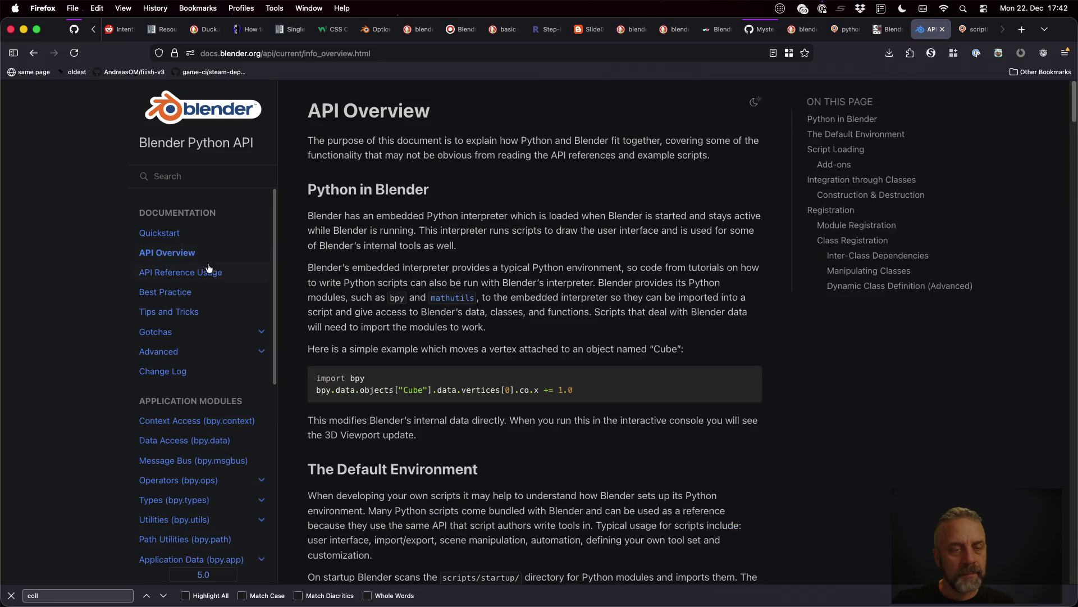
scroll(523, 266, "down", 5)
scroll(523, 266, "down", 5)
scroll(522, 268, "down", 4)
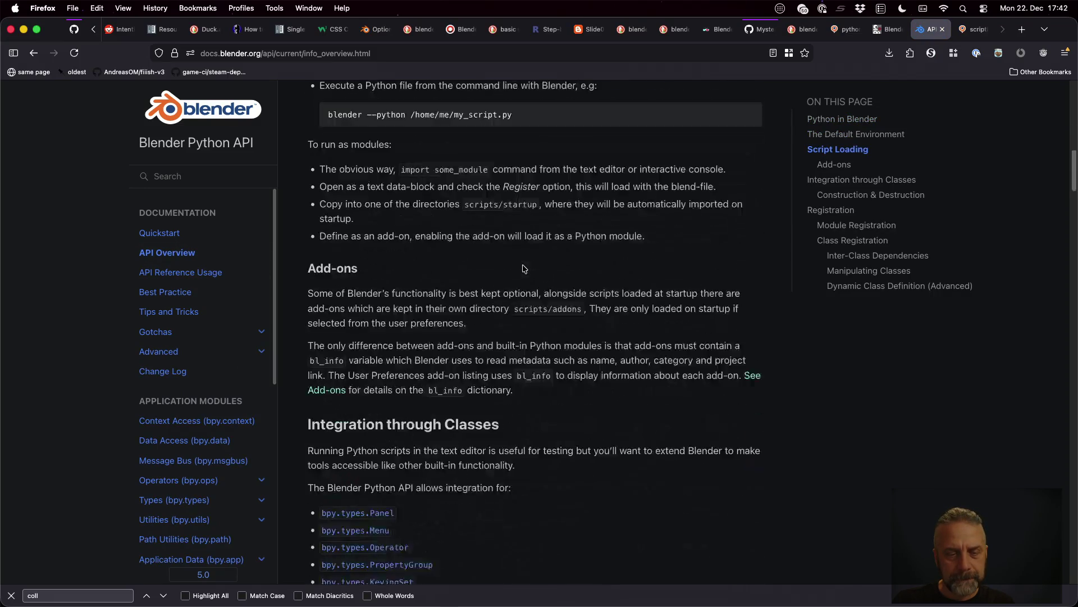
scroll(567, 333, "down", 1)
scroll(567, 333, "down", 4)
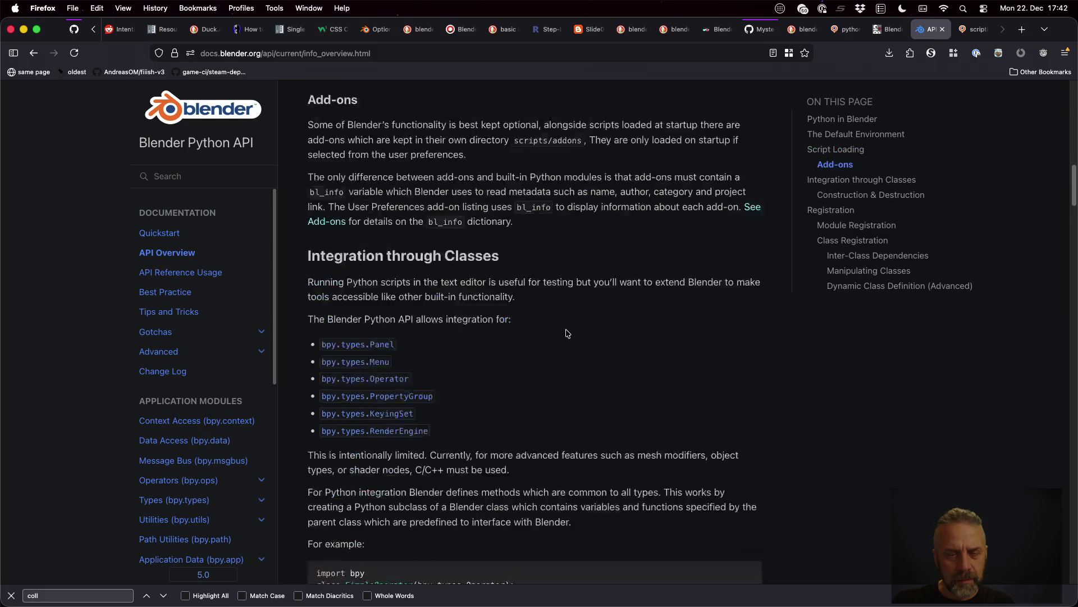
scroll(567, 333, "down", 4)
scroll(566, 334, "down", 2)
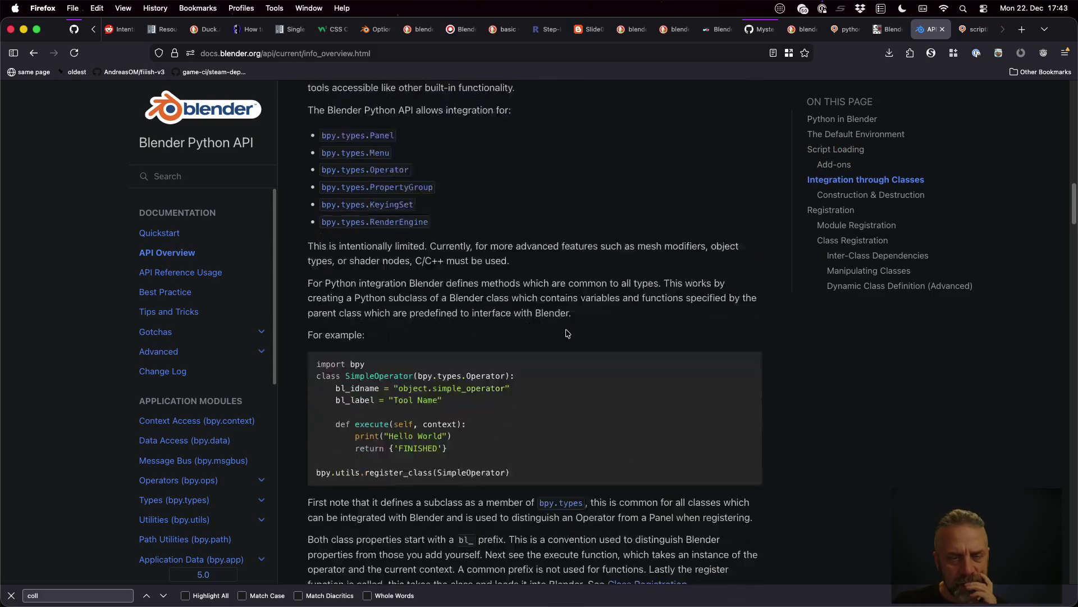
scroll(566, 333, "down", 1)
scroll(567, 333, "down", 8)
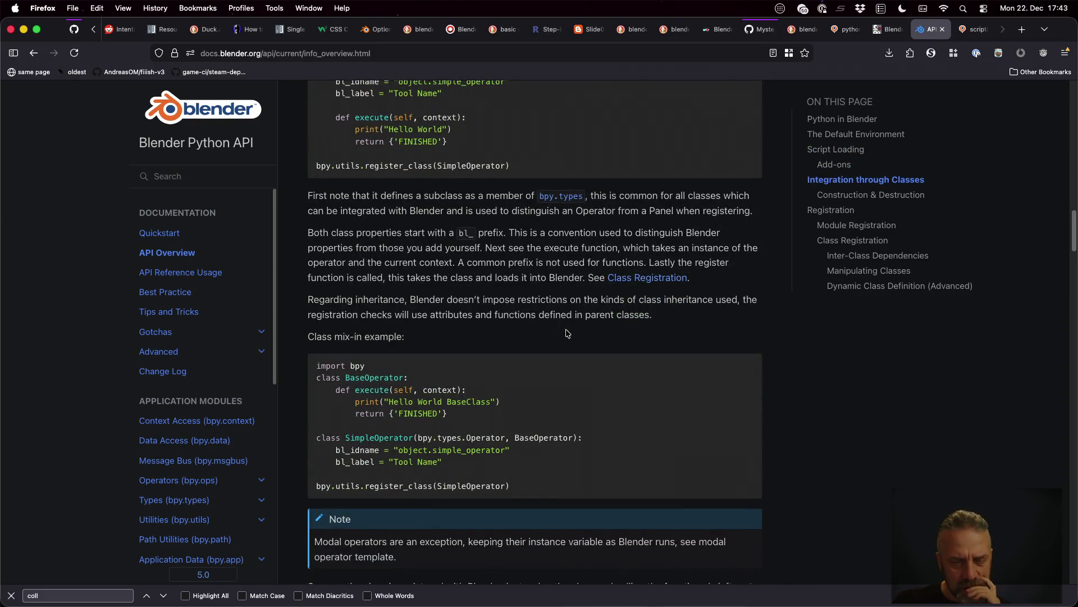
scroll(567, 331, "down", 3)
scroll(566, 331, "down", 8)
scroll(567, 332, "down", 8)
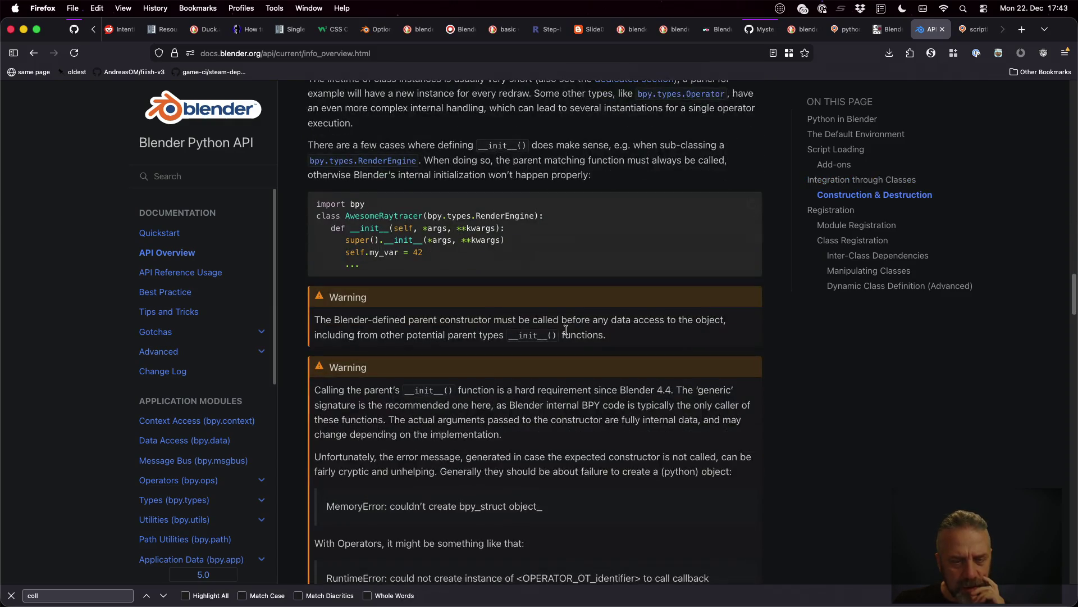
scroll(566, 332, "down", 1)
scroll(566, 331, "down", 9)
scroll(566, 332, "down", 10)
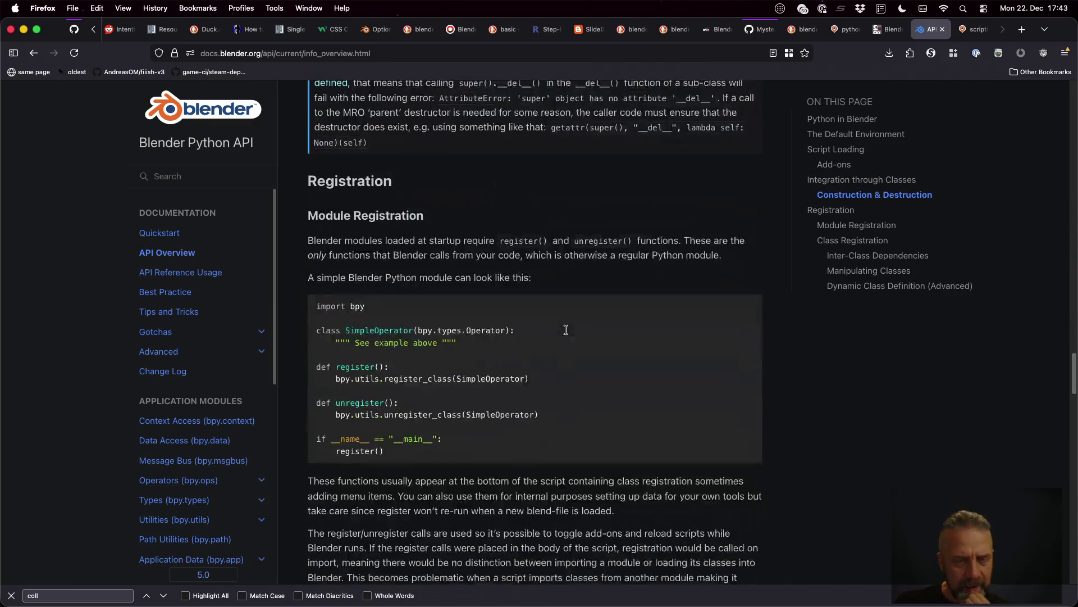
scroll(566, 332, "down", 1)
scroll(566, 331, "down", 2)
scroll(566, 331, "down", 6)
scroll(567, 330, "down", 8)
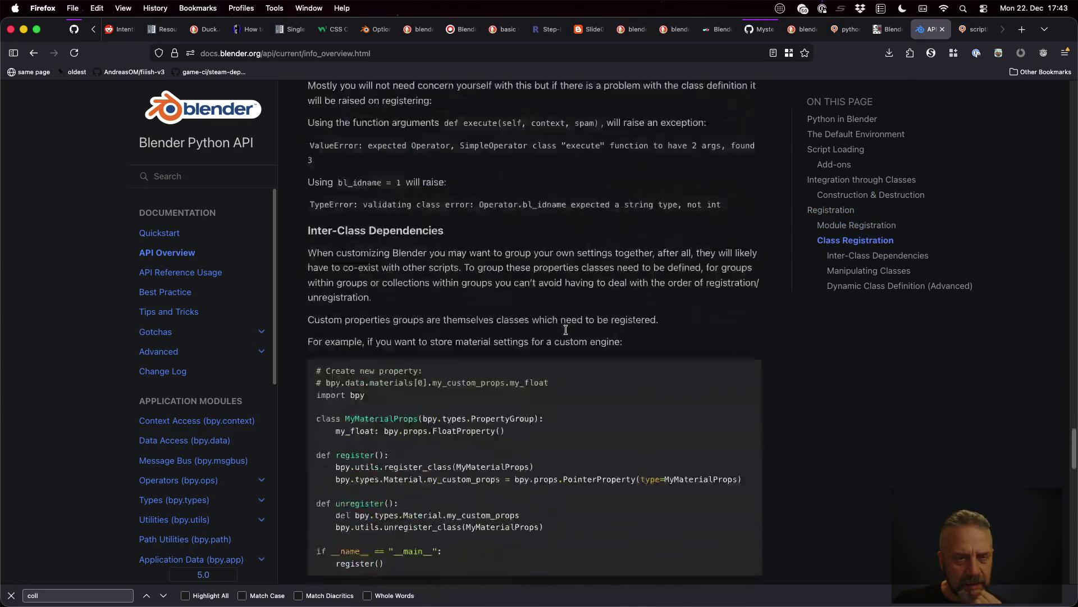
scroll(567, 331, "down", 2)
scroll(566, 332, "down", 9)
scroll(566, 332, "down", 10)
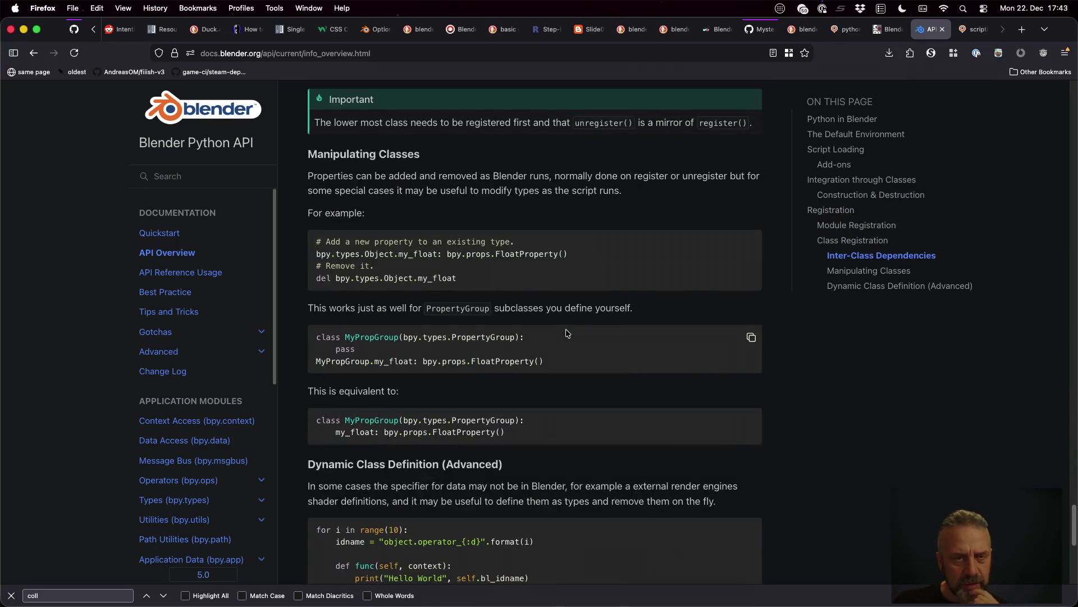
scroll(566, 332, "down", 8)
scroll(566, 333, "down", 3)
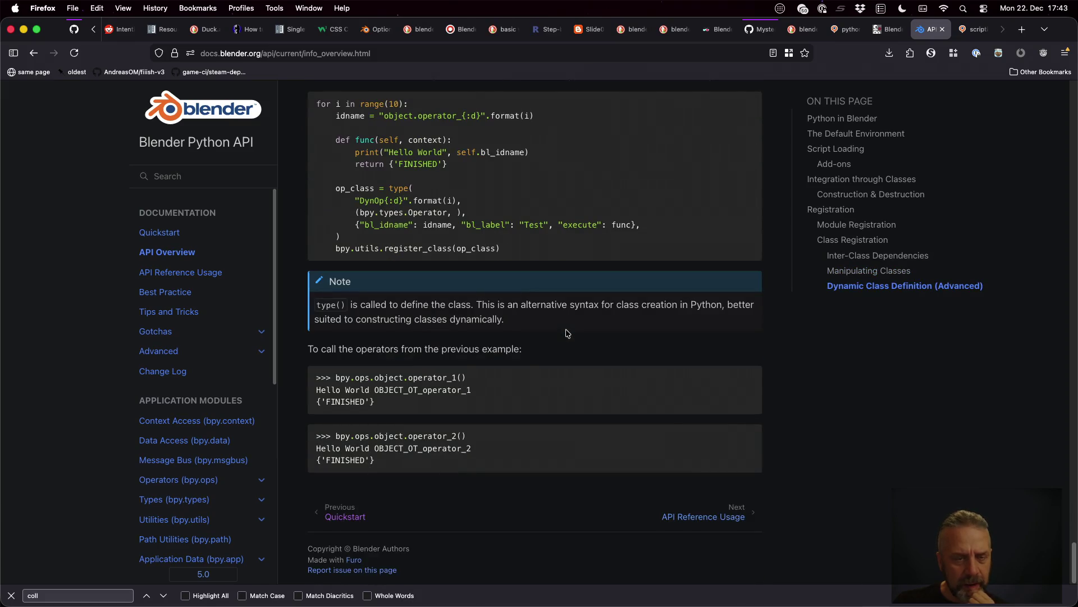
left_click(192, 273)
scroll(526, 294, "down", 5)
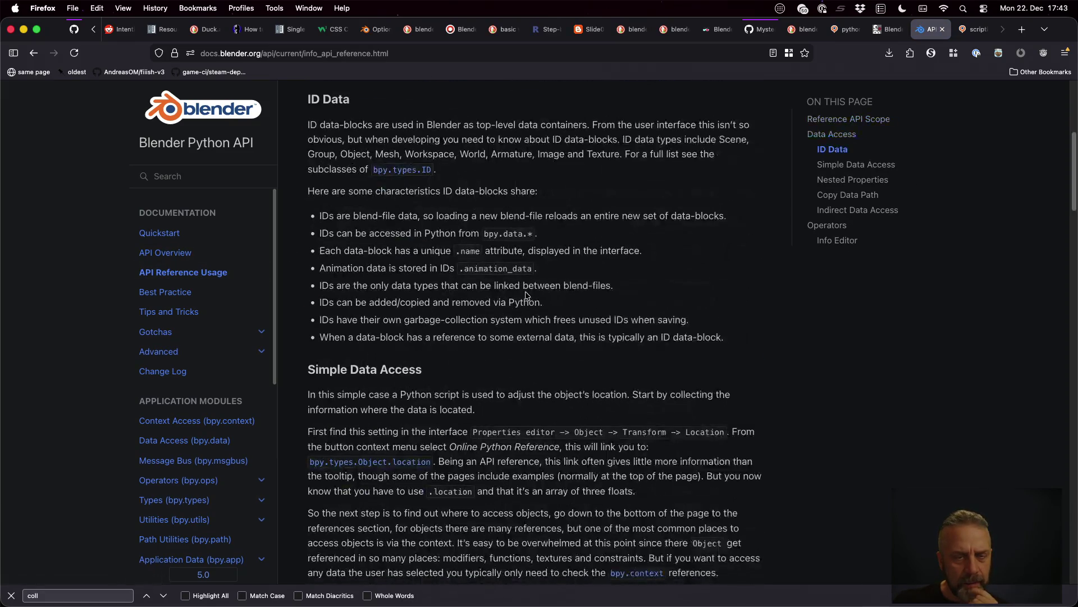
scroll(525, 296, "up", 3)
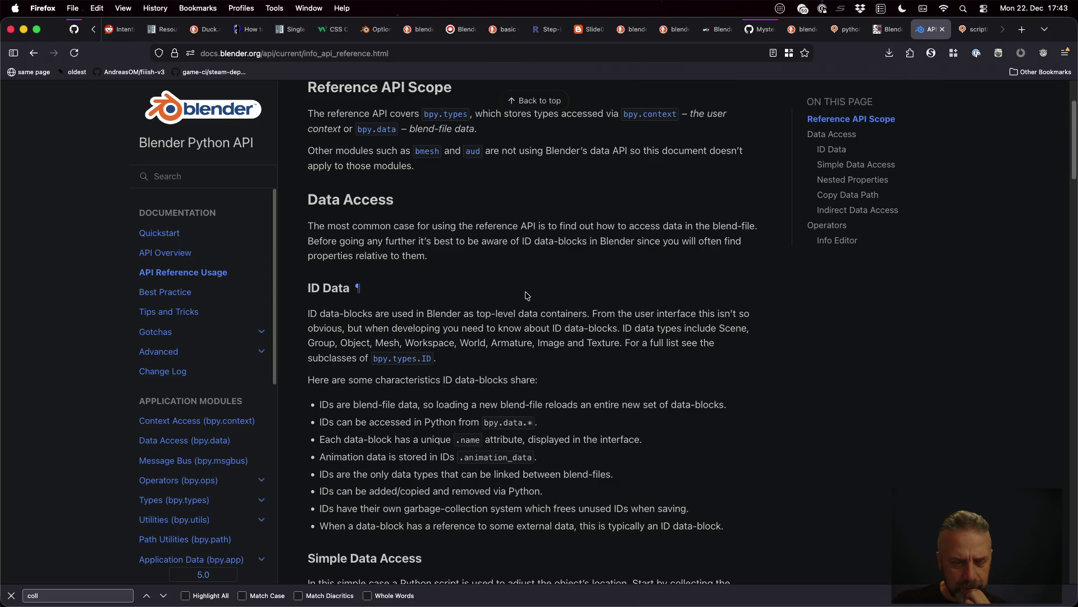
scroll(526, 294, "down", 5)
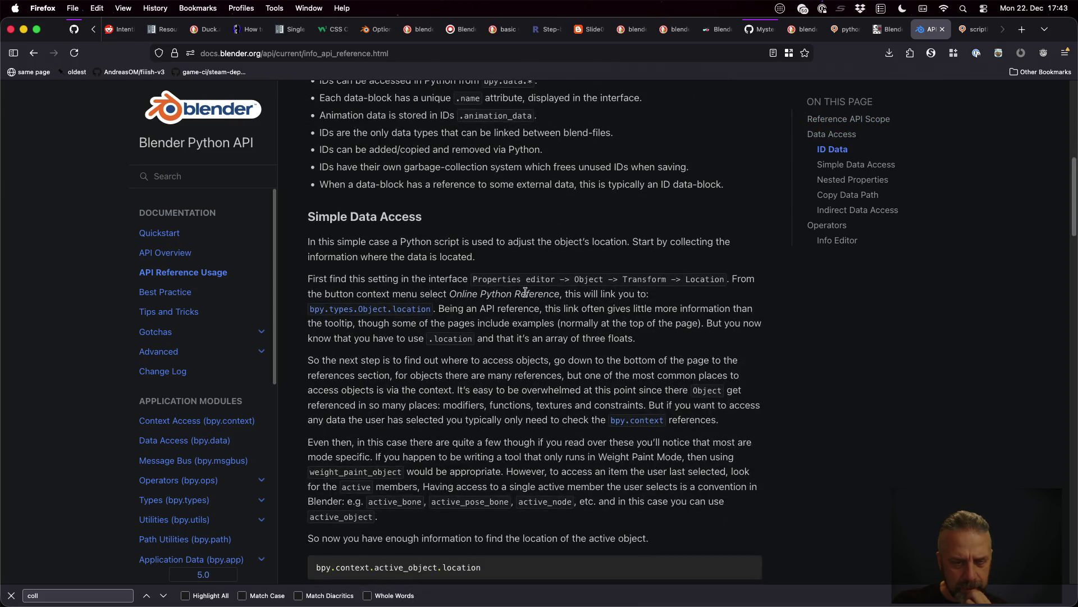
scroll(526, 292, "down", 3)
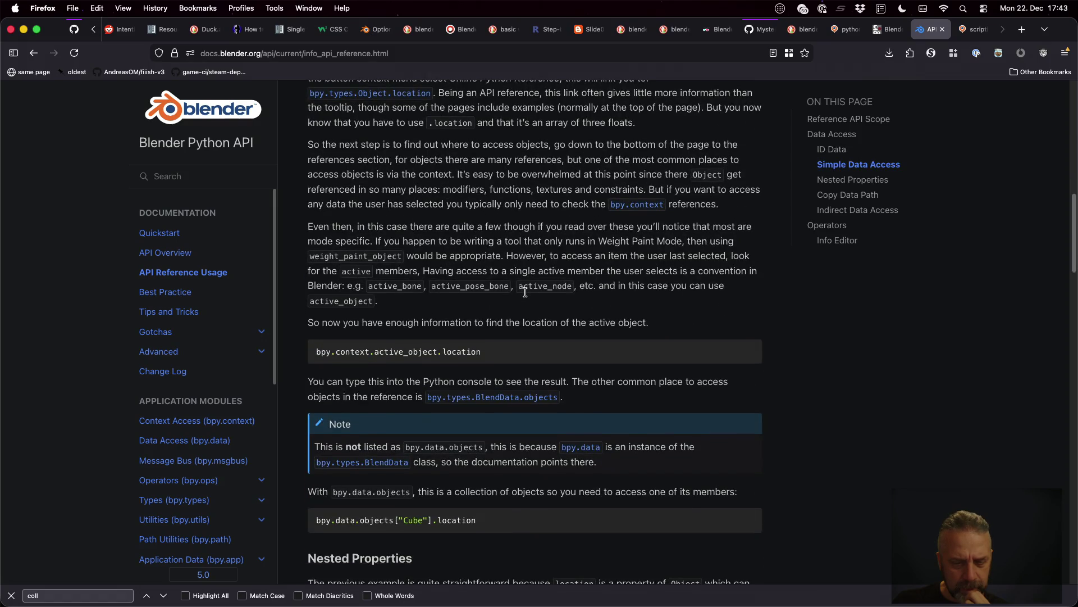
scroll(597, 276, "down", 4)
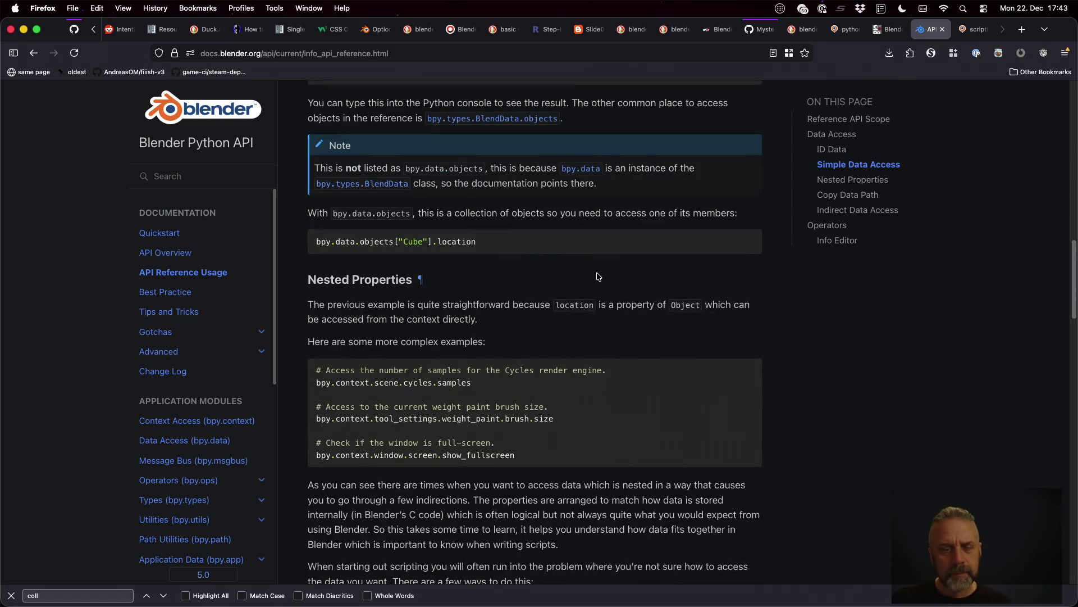
key("ctrl+Right")
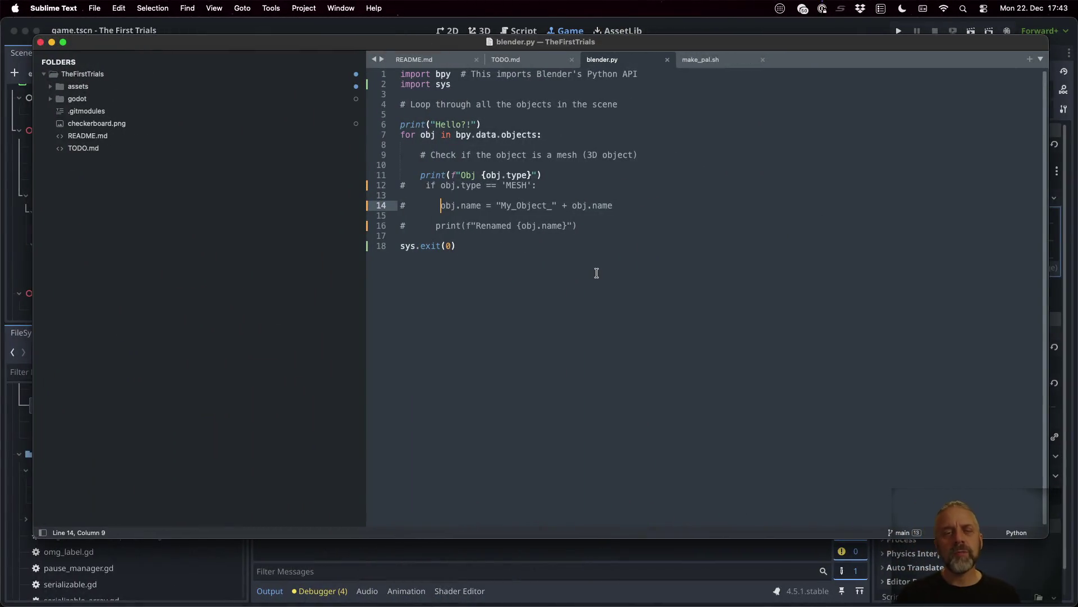
- Remove the Hello print line and duplicate the objects for-loop block above itself
key("Up")
key("Up")
key("Up")
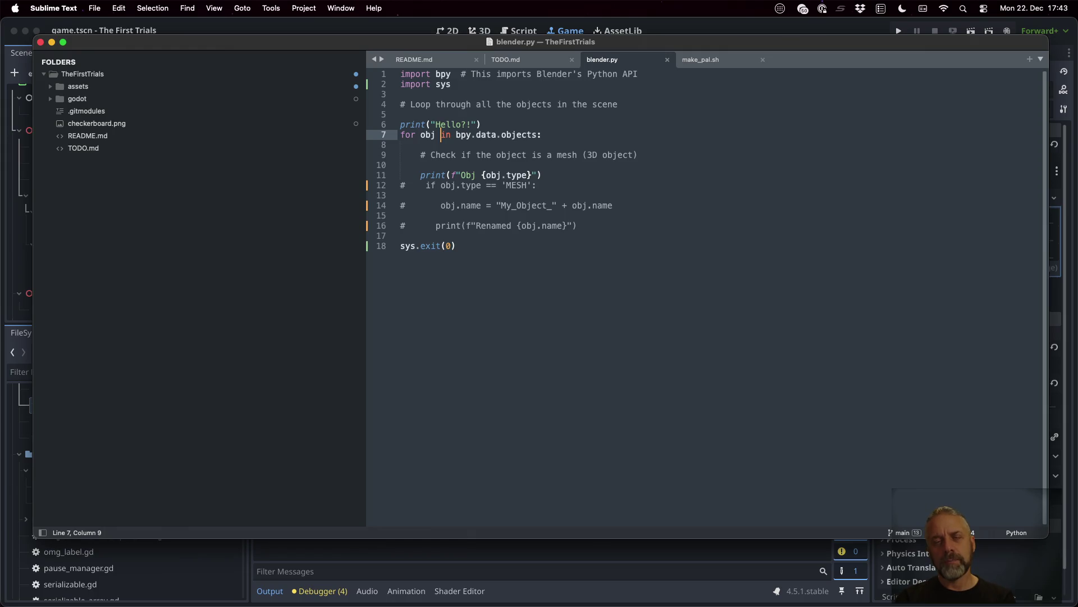
key("Up")
key("Home")
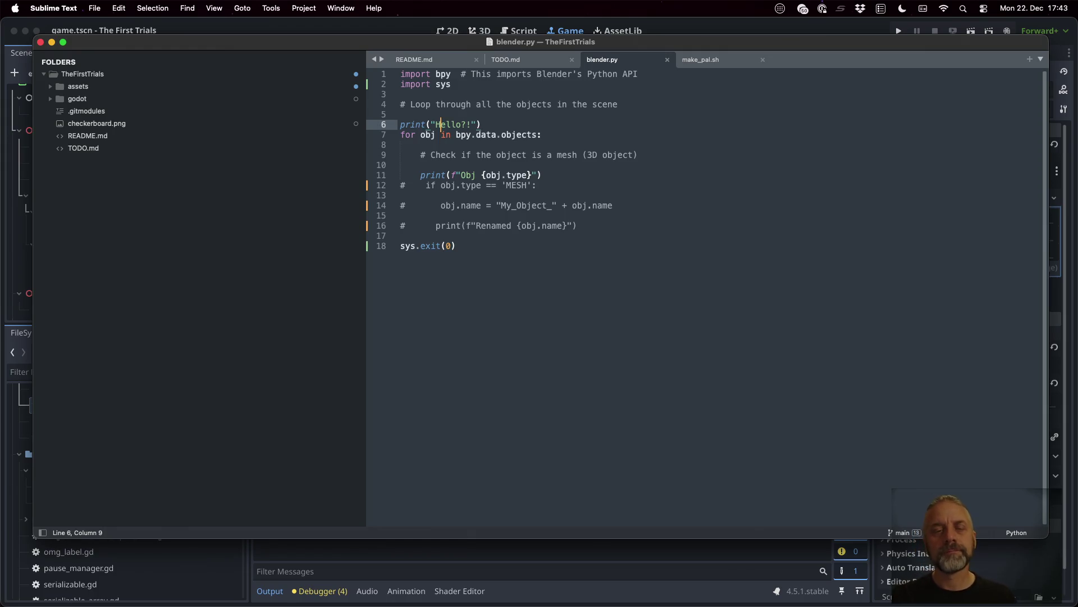
key("shift+End")
key("Delete")
key("Delete")
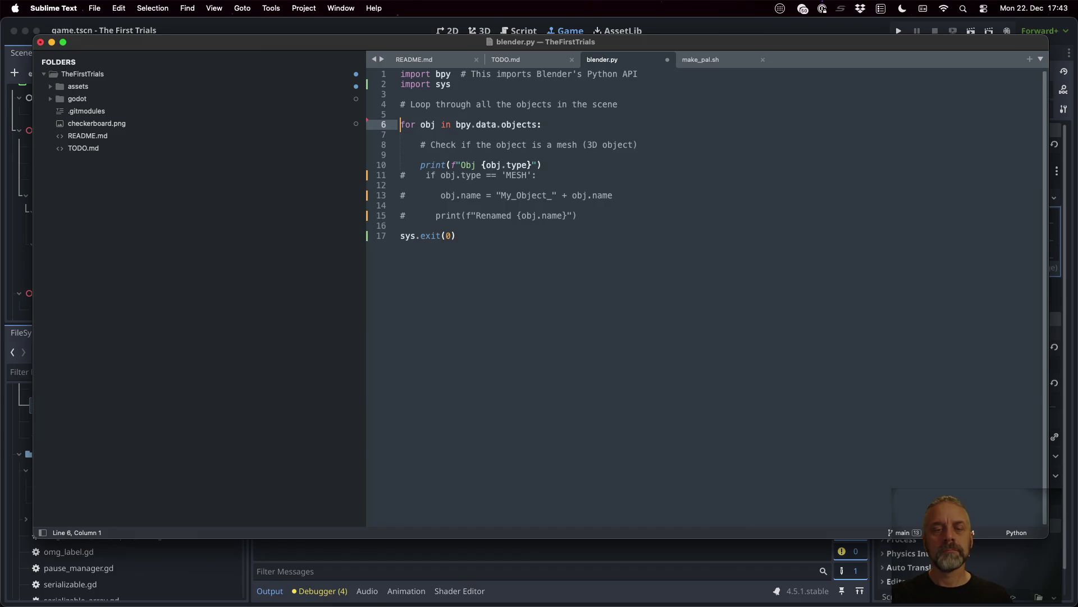
key("shift+Down")
key("shift+Down")
key("shift+Down")
key("shift+Down")
key("shift+Down")
key("super+c")
key("Up")
key("Up")
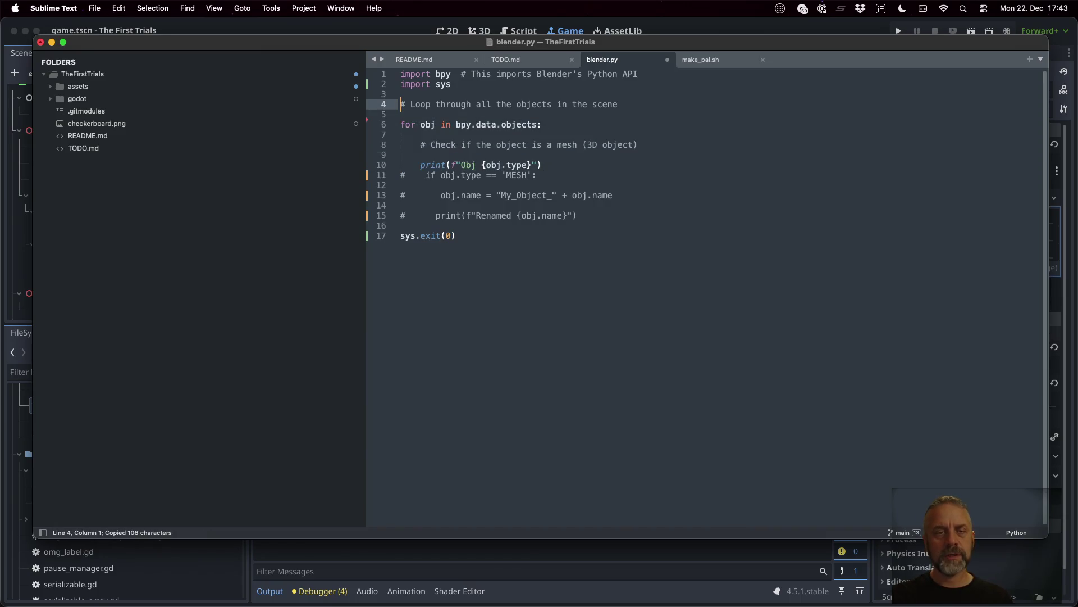
key("Down")
key("Down")
key("super+v")
key("Up")
key("Up")
key("Up")
- Change the first loop to bpy.data.collections printing Collection, and save
key("End")
key("shift+Left")
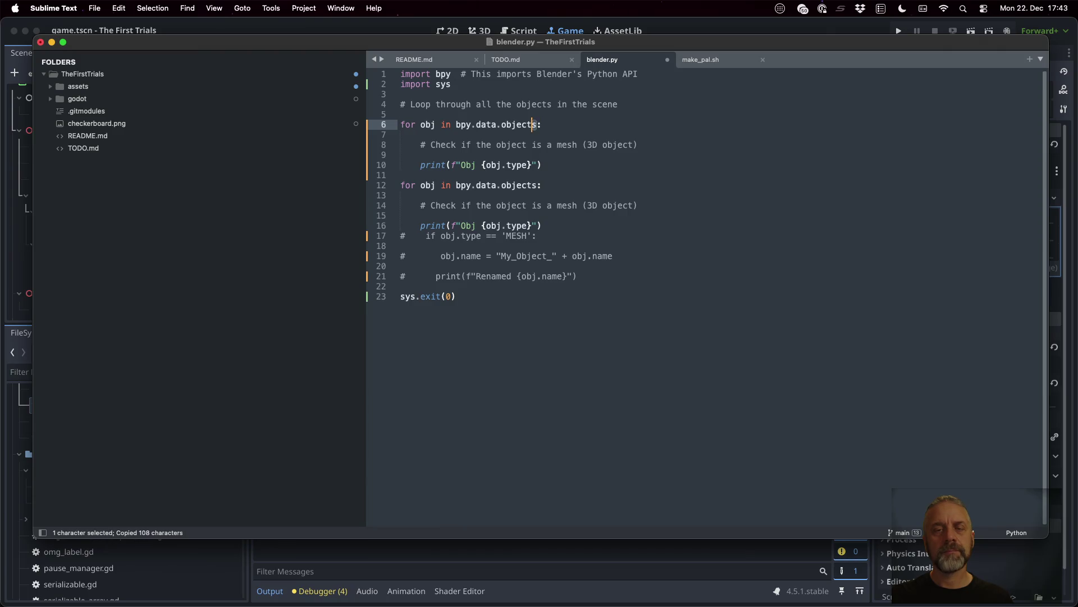
key("alt+shift+Left")
type("colle")
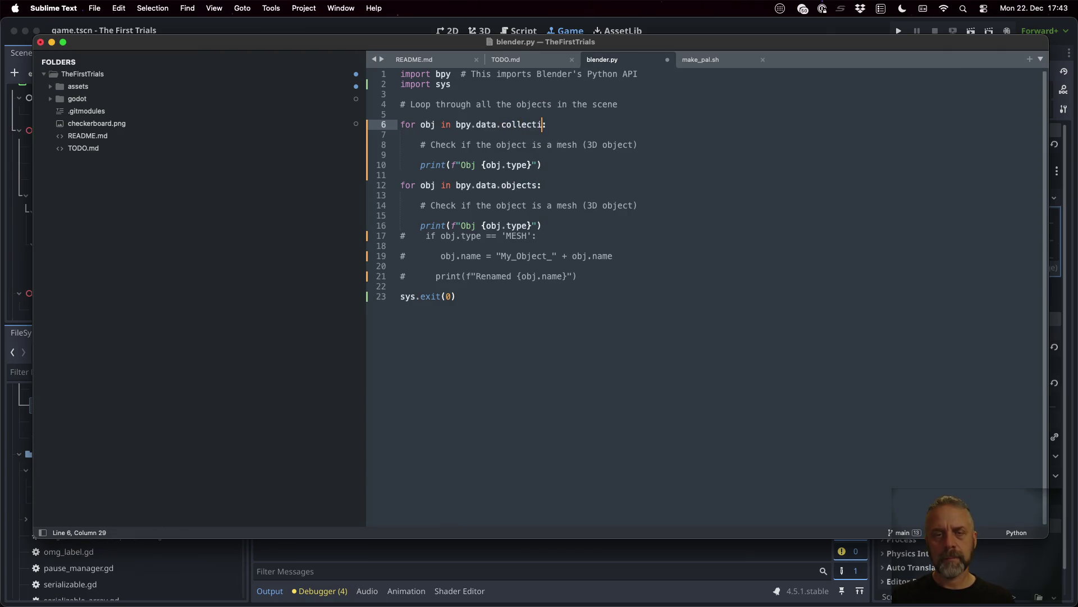
key("Down")
key("Down")
key("Down")
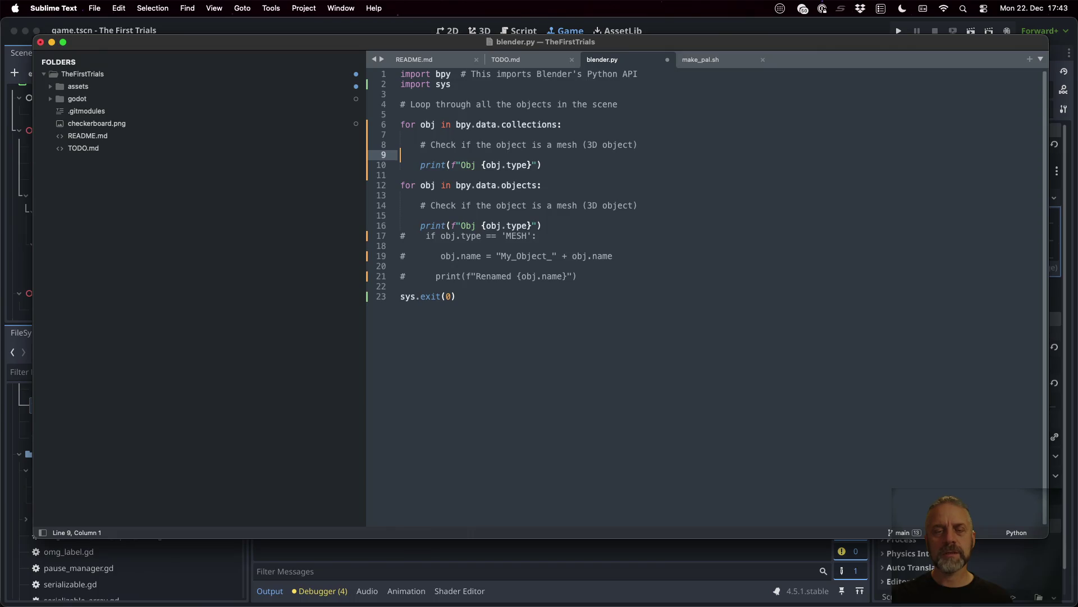
key("Down")
key("Left")
key("Delete")
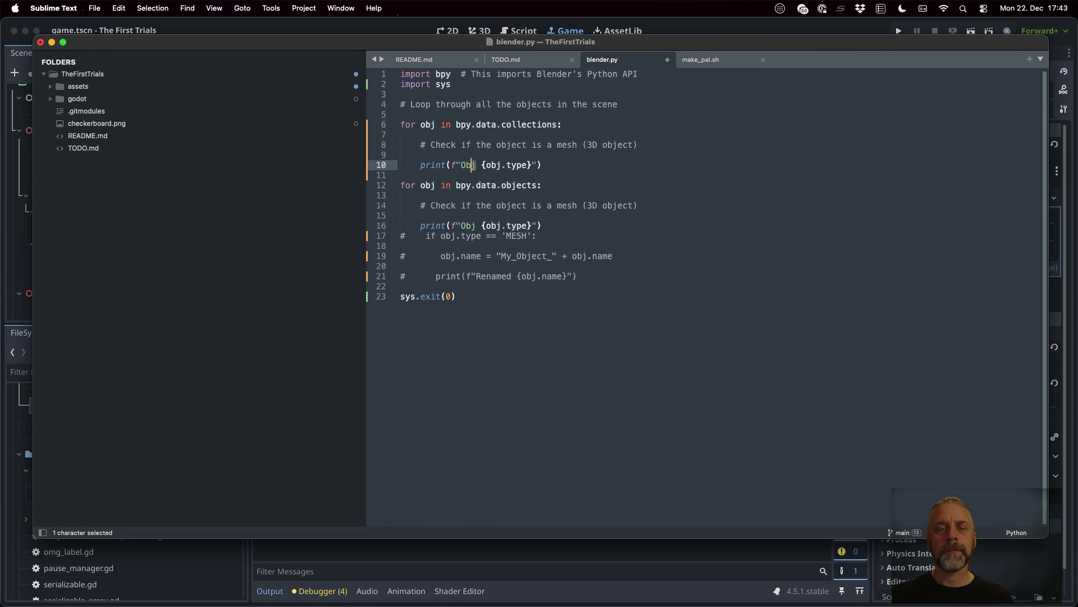
key("BackSpace")
key("BackSpace")
type("Coll")
type("ec")
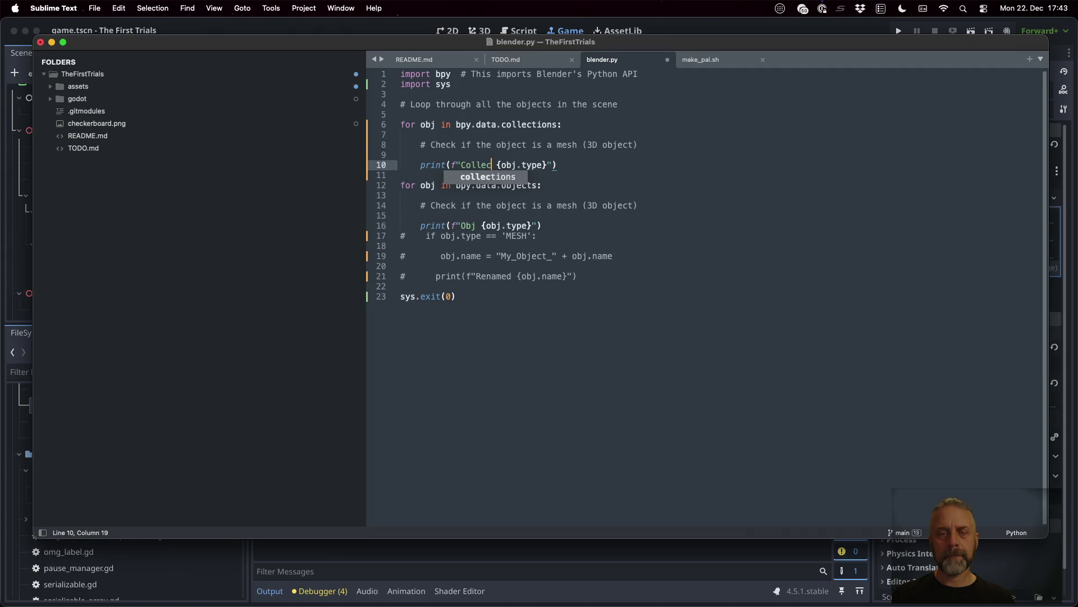
type("tion")
key("super+s")
key("super+Tab")
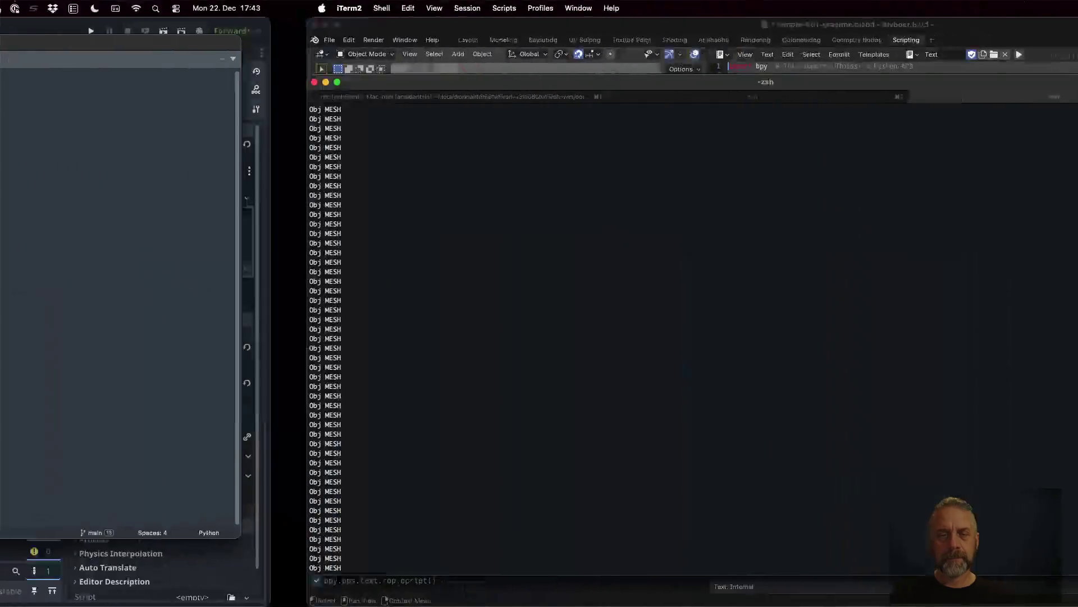
- Rerun the blender --background command, which fails with AttributeError on Collection.type
key("Up")
key("Return")
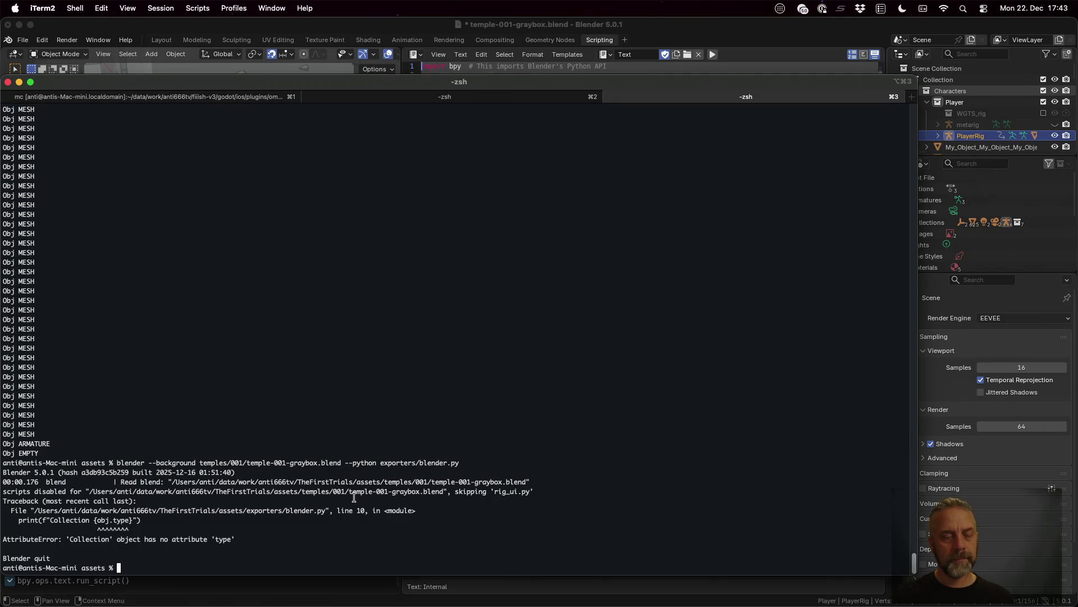
key("super+Tab")
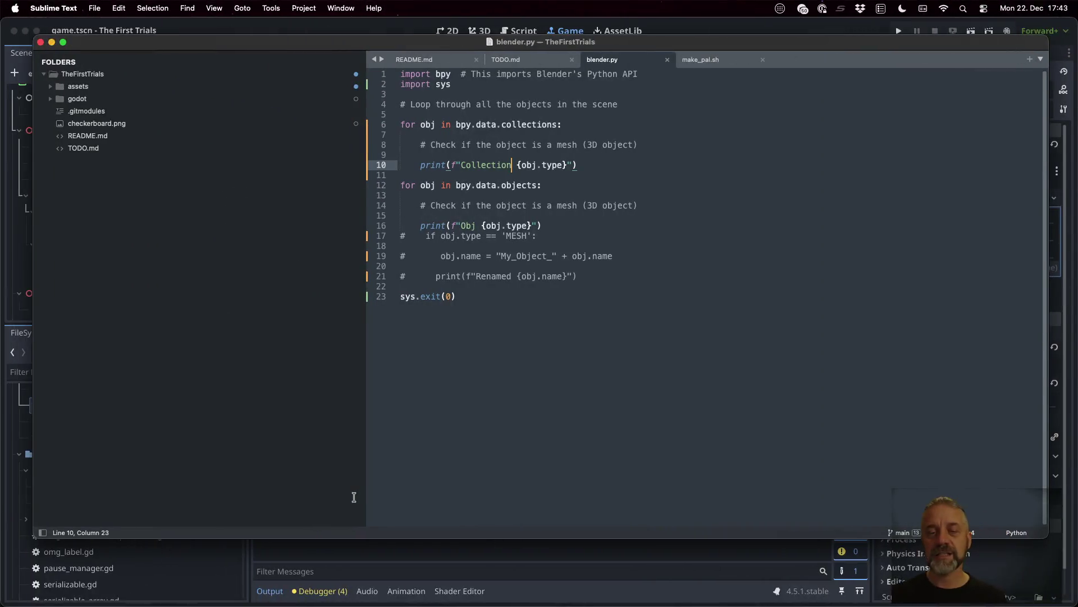
- Rename the collections loop variable obj to col on lines 6 and 10, and save
double_click(428, 124)
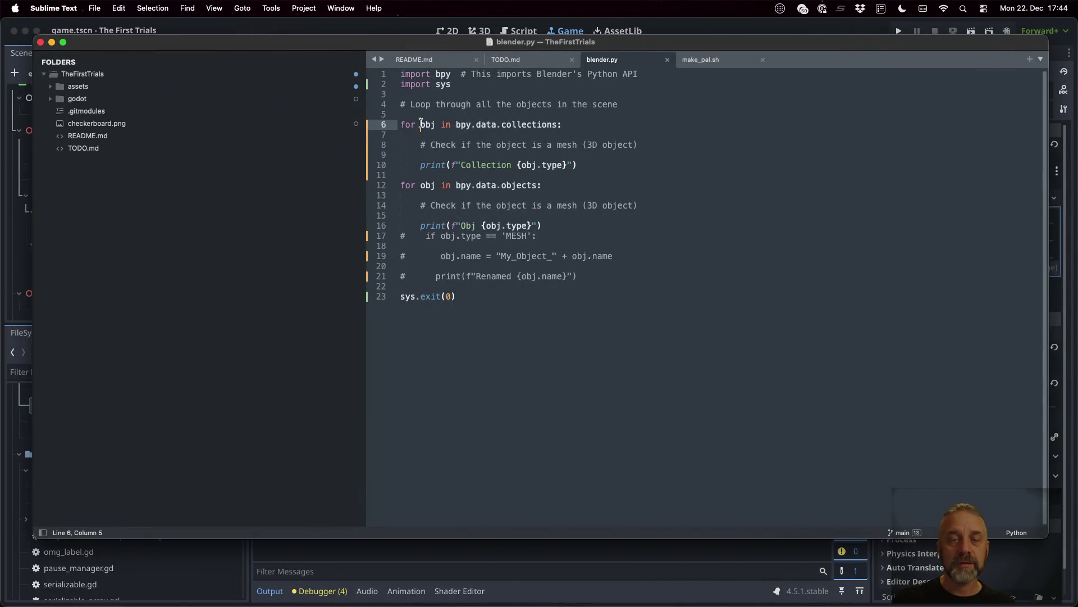
type("col")
key("Escape")
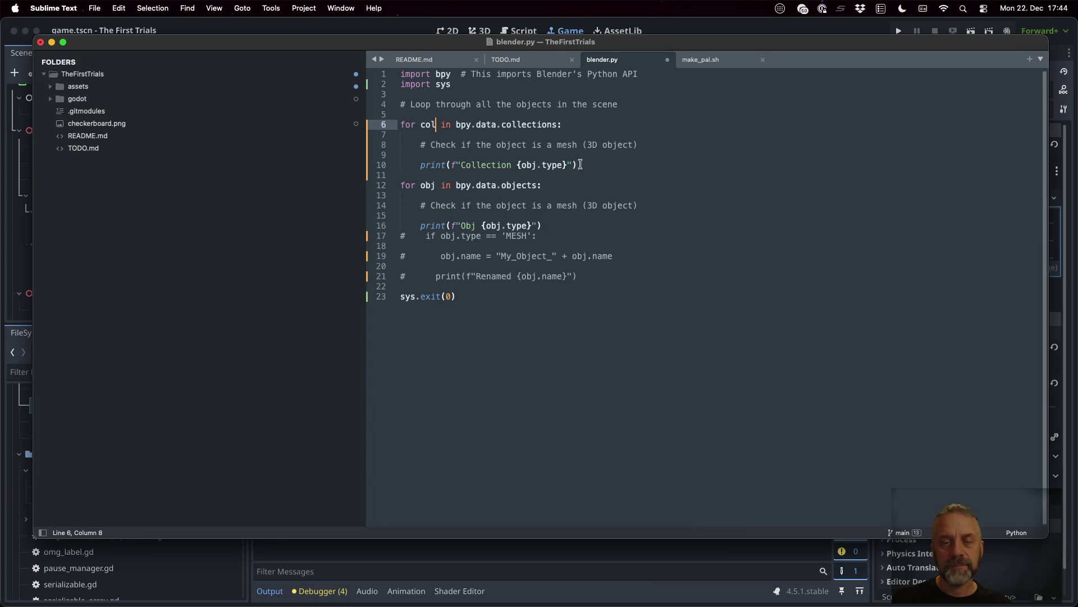
double_click(528, 165)
type("col")
key("Escape")
key("super+s")
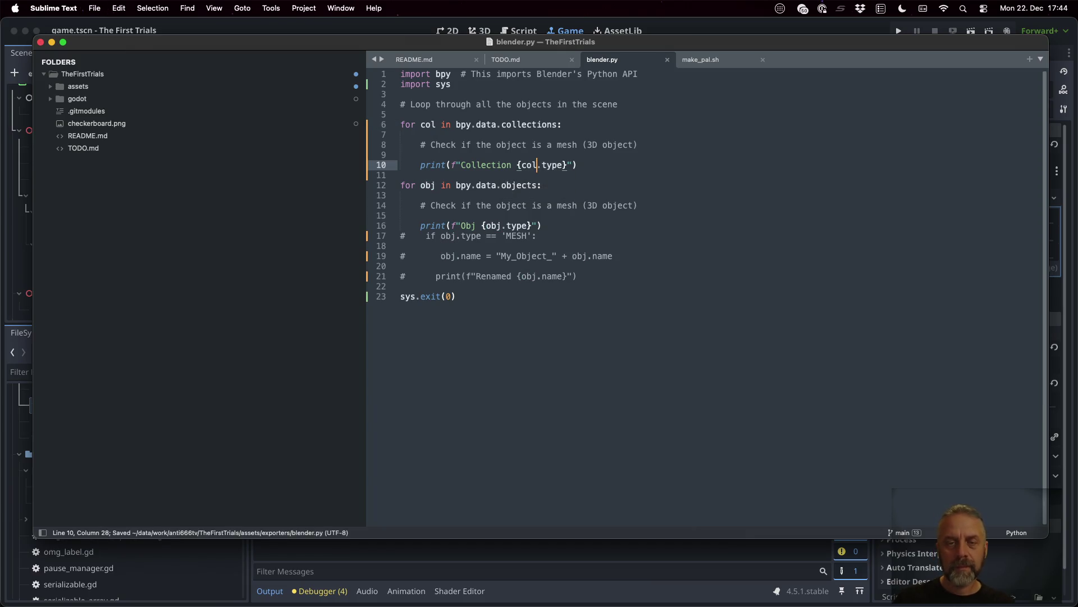
key("super+Tab")
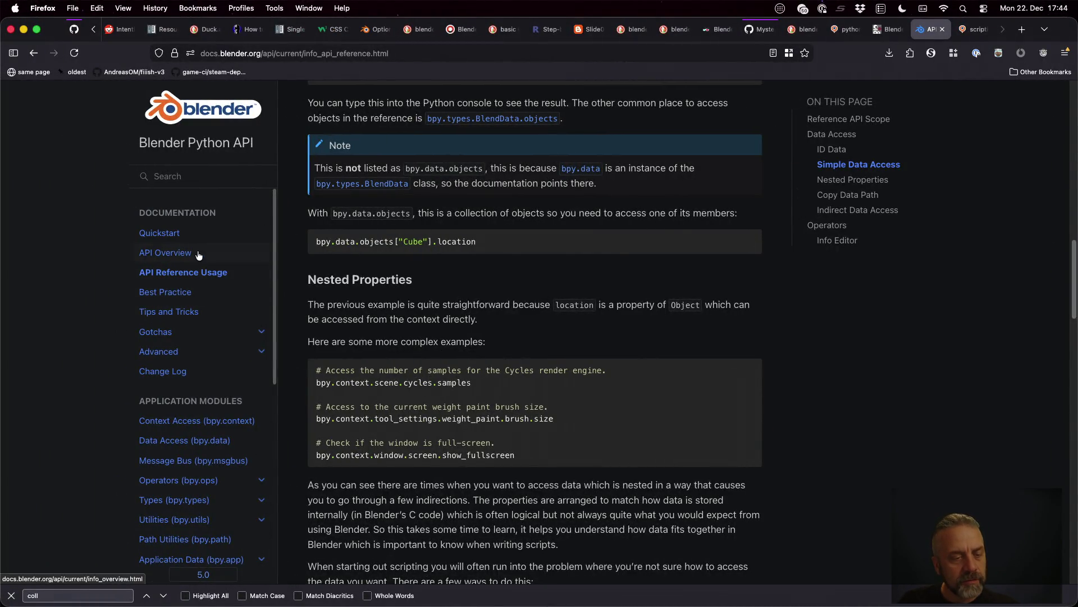
scroll(203, 451, "down", 2)
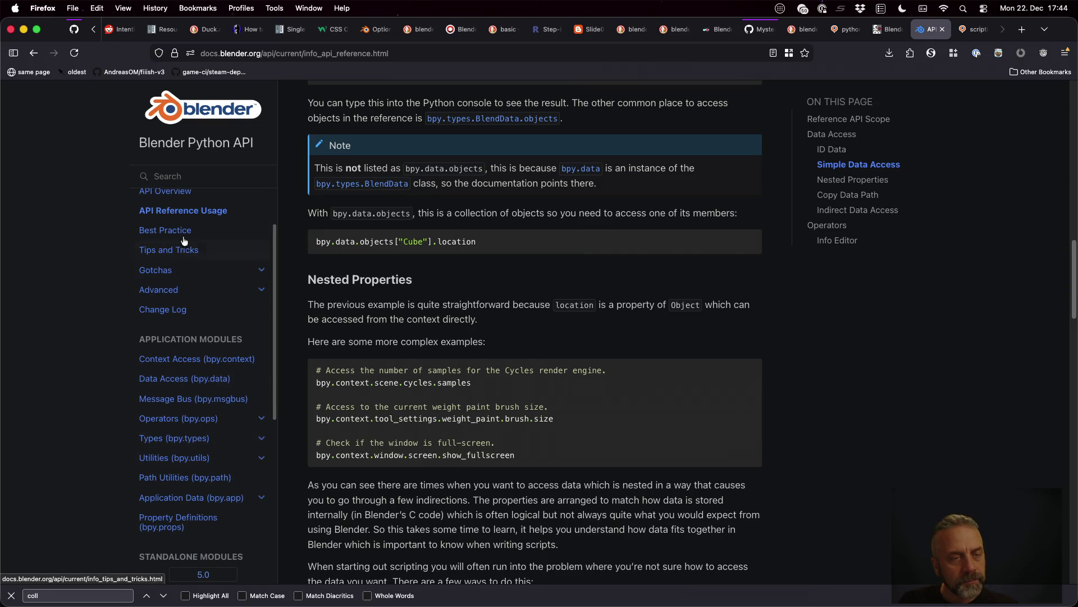
- Search the docs for Collection and look up bpy.types.Collection and its ID.name property
left_click(178, 194)
scroll(601, 370, "down", 10)
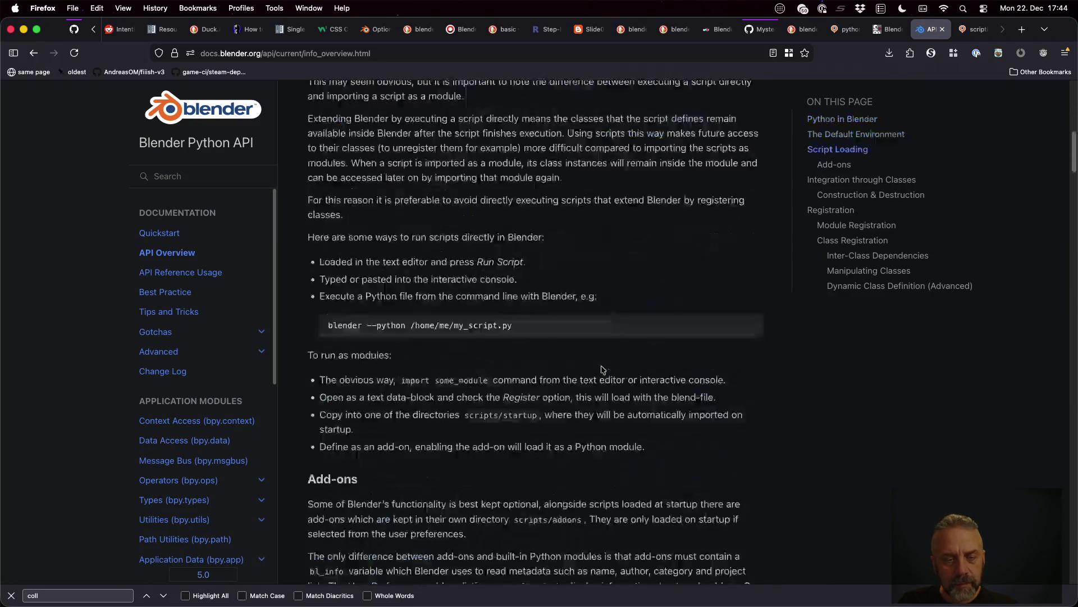
scroll(603, 377, "down", 10)
scroll(604, 376, "down", 3)
scroll(604, 376, "down", 10)
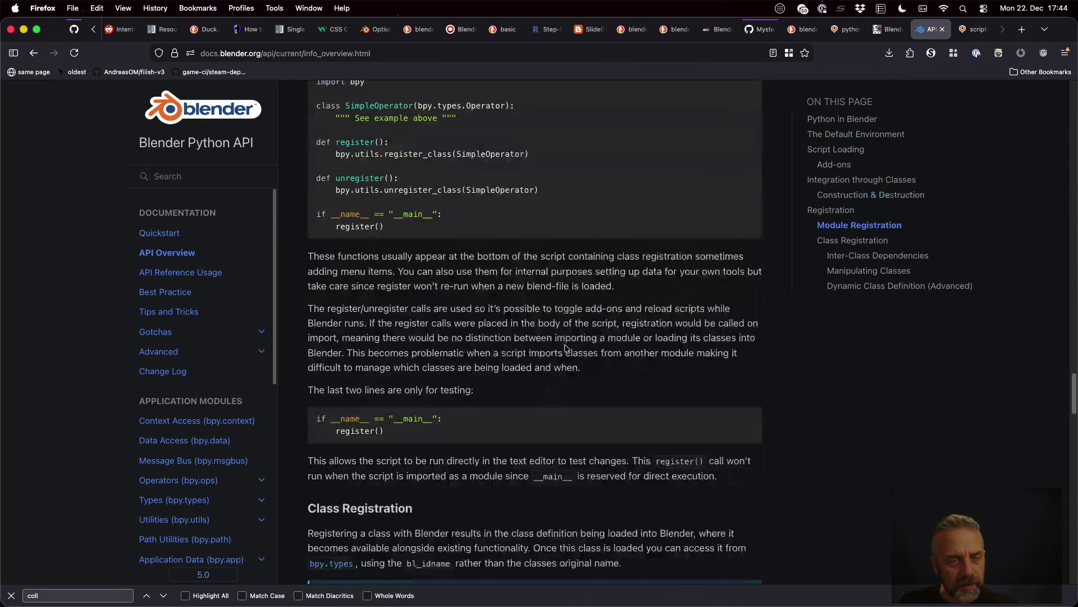
left_click(241, 187)
type("C")
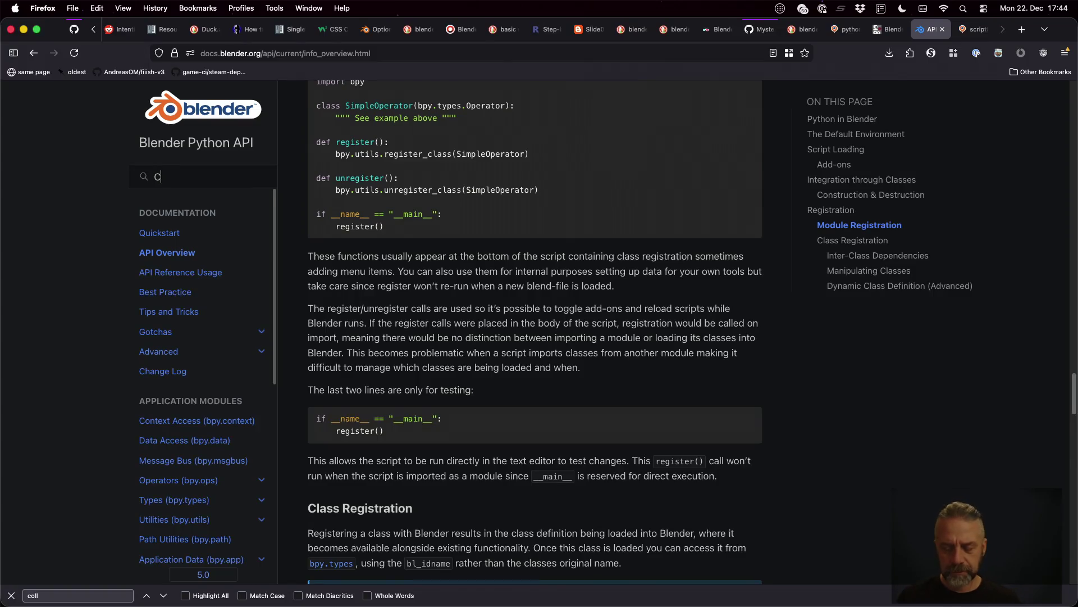
type("ollection")
key("Return")
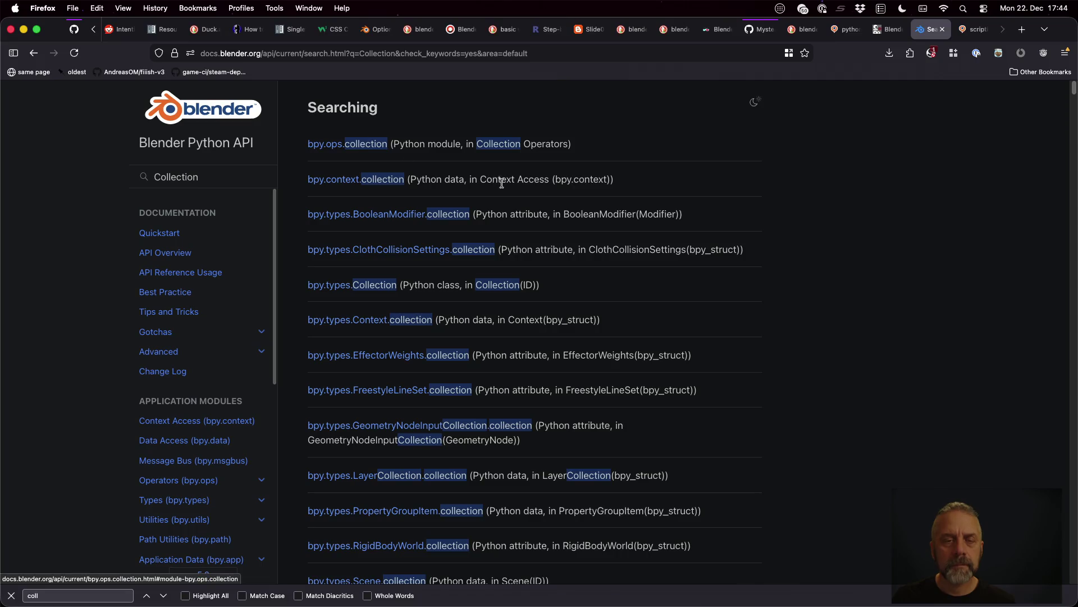
left_click(383, 181)
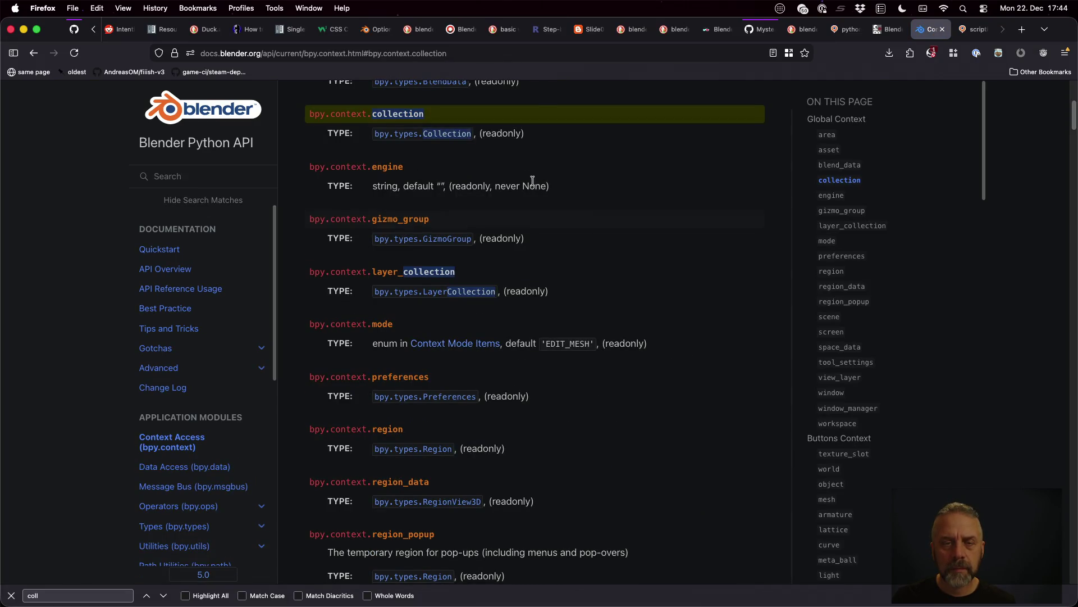
left_click(450, 134)
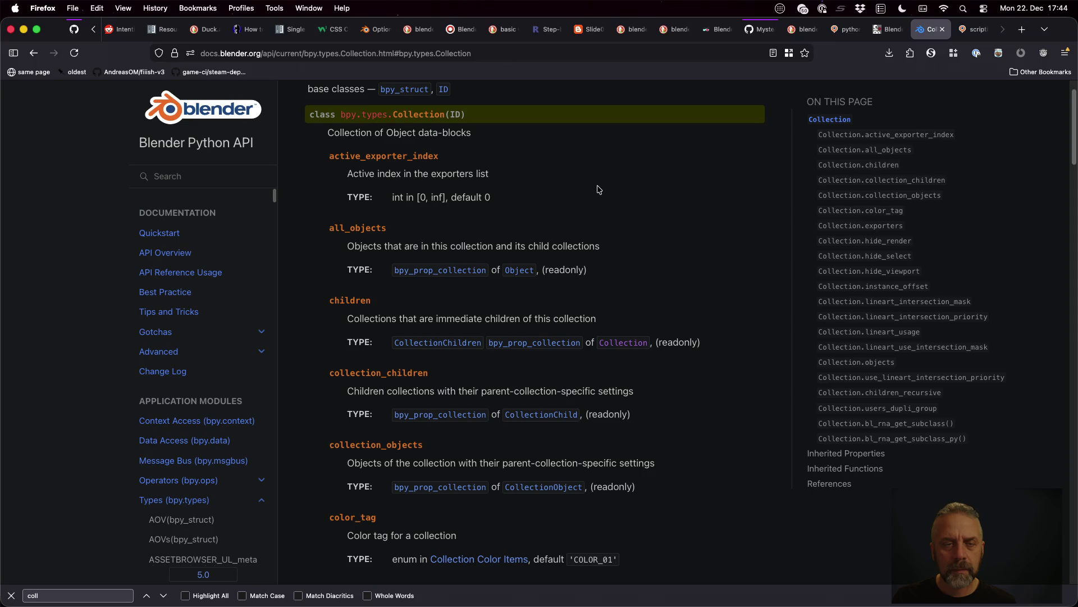
scroll(598, 189, "down", 1)
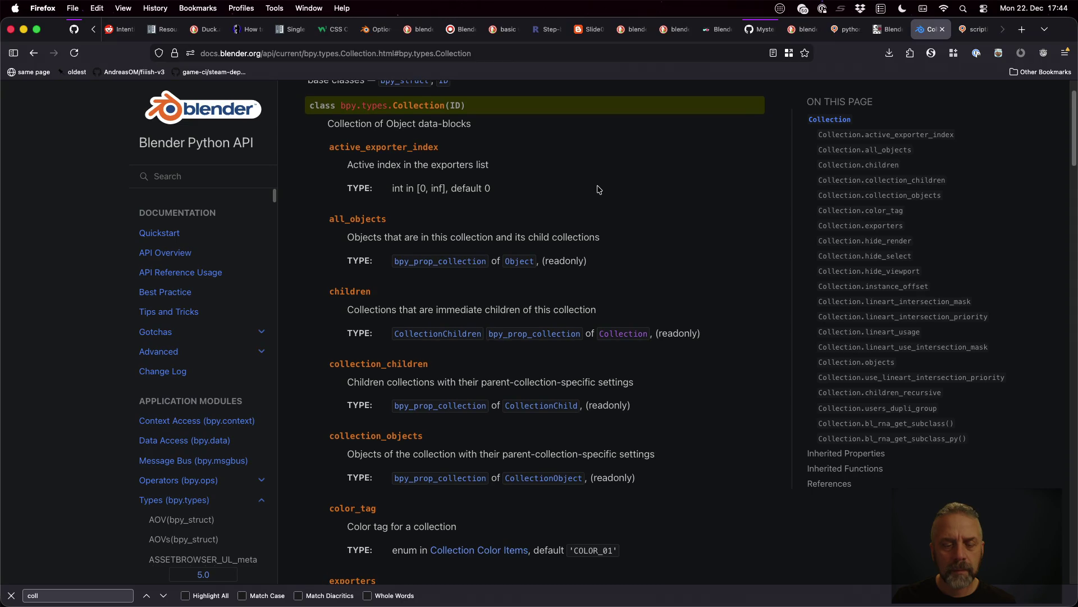
scroll(598, 188, "down", 4)
scroll(598, 189, "down", 3)
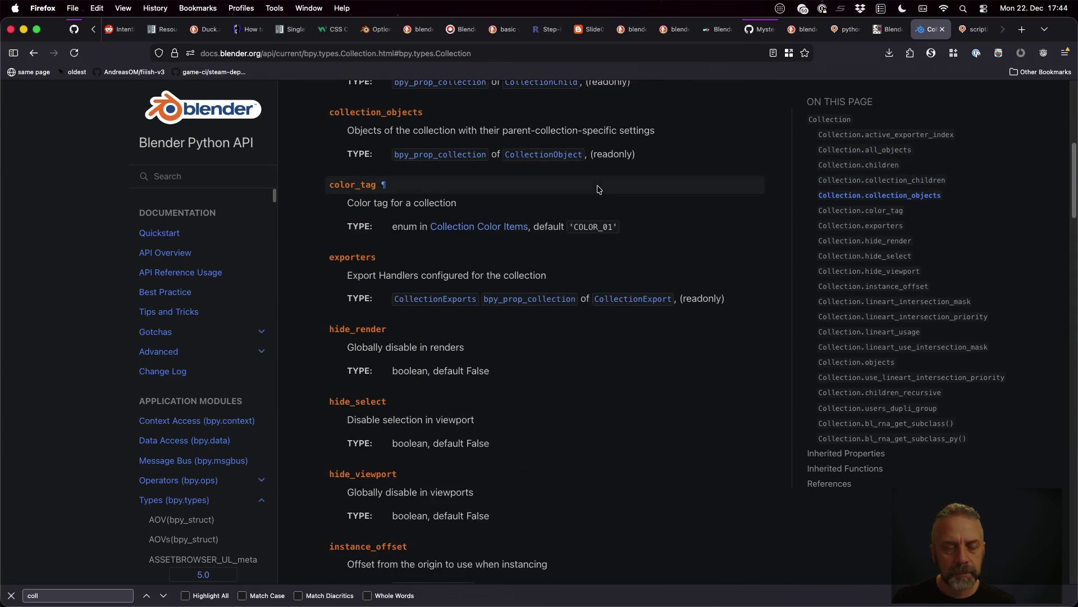
scroll(597, 188, "down", 3)
scroll(597, 189, "down", 1)
scroll(597, 189, "down", 1)
scroll(598, 188, "down", 2)
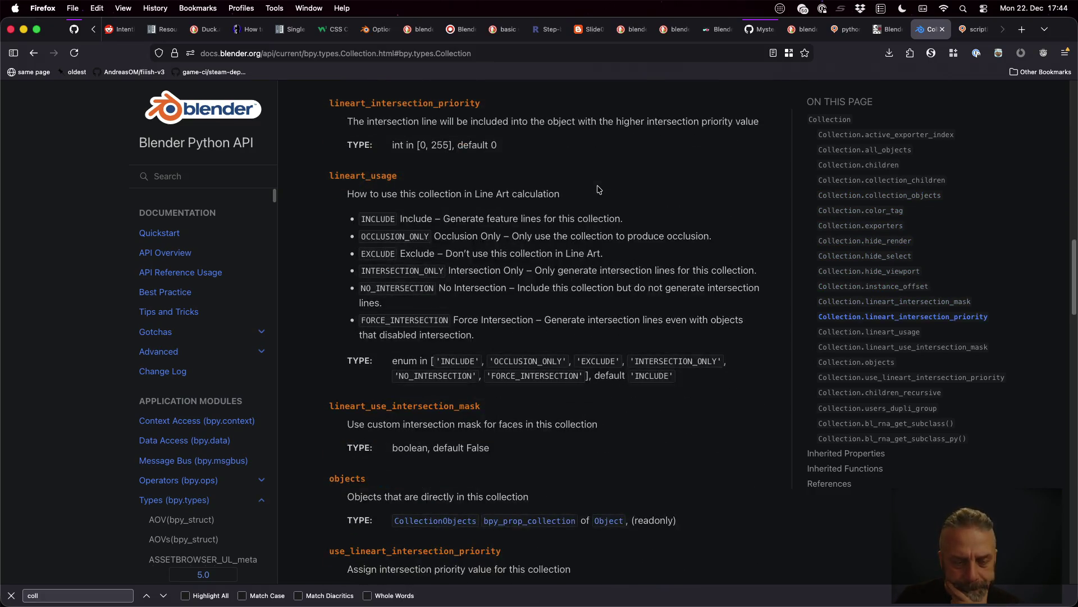
scroll(597, 190, "down", 3)
scroll(598, 189, "down", 3)
scroll(598, 188, "down", 3)
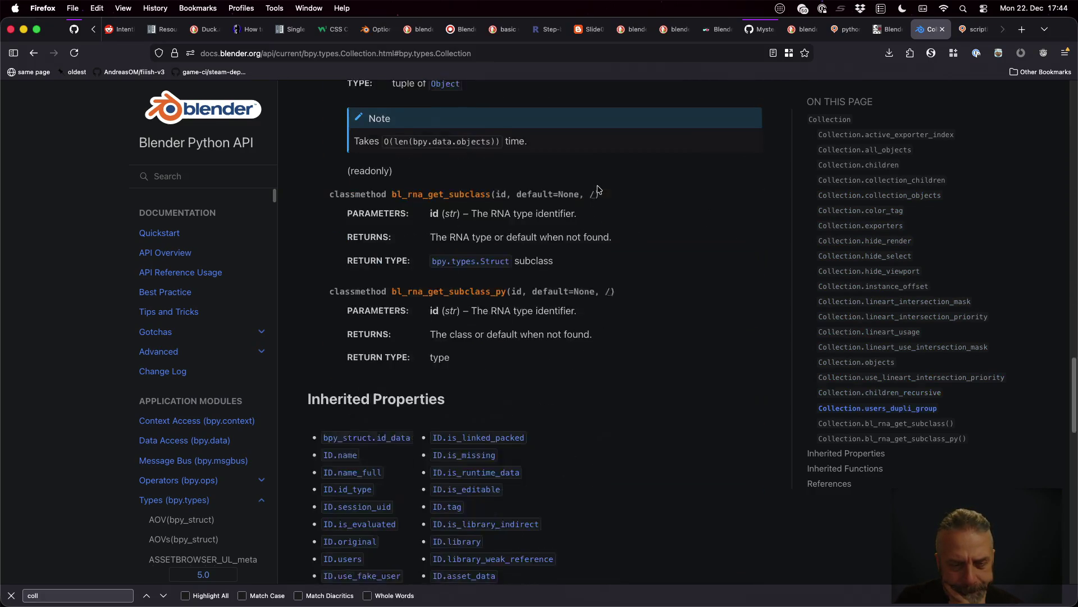
scroll(597, 189, "down", 2)
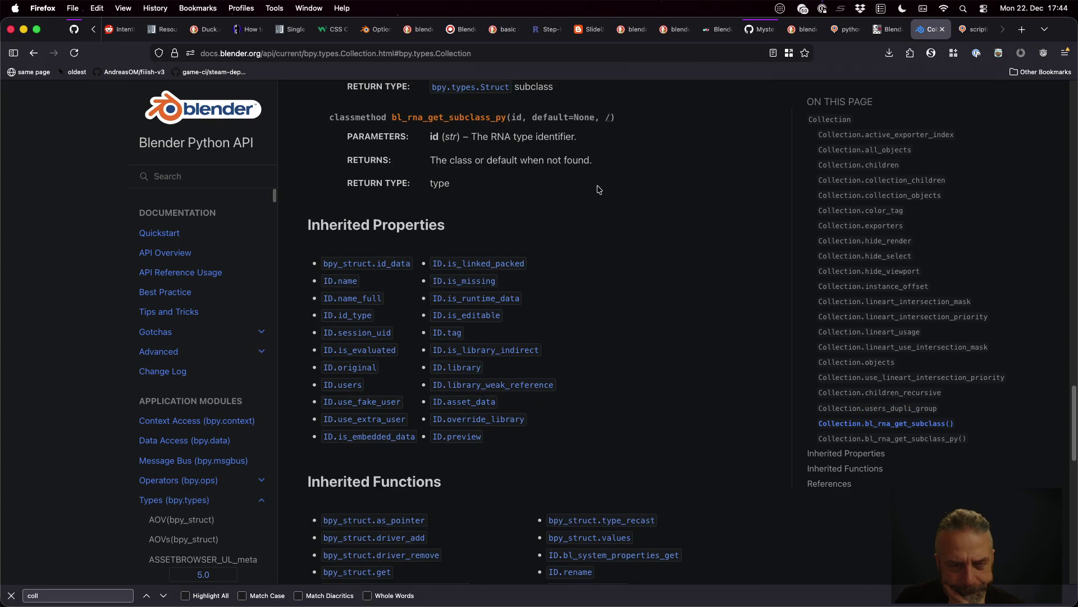
left_click(337, 284)
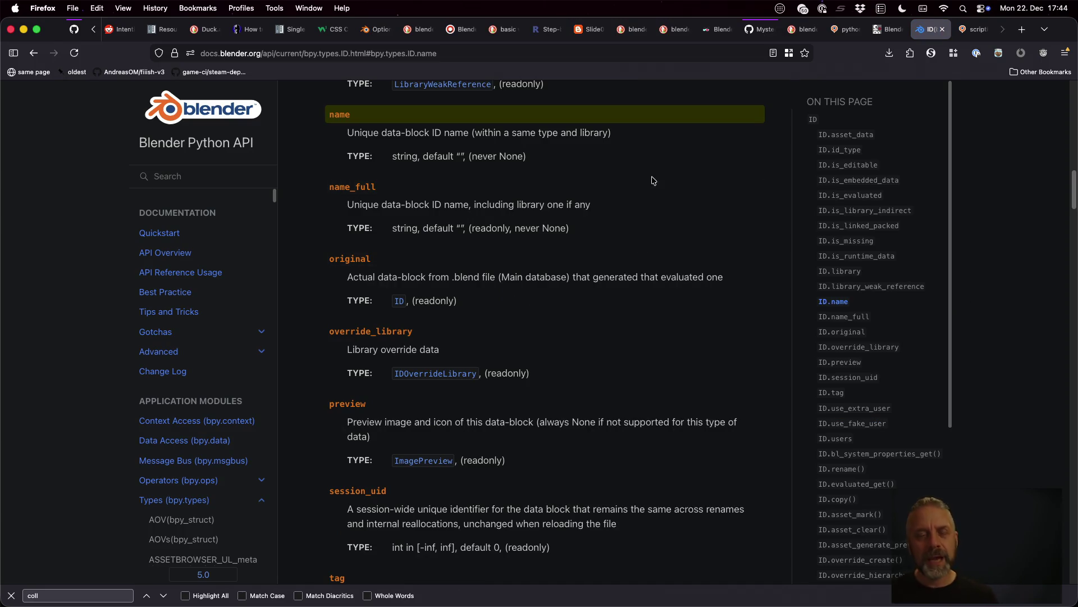
- Change the print to col.name, save blender.py, and recall the blender command
key("ctrl+Right")
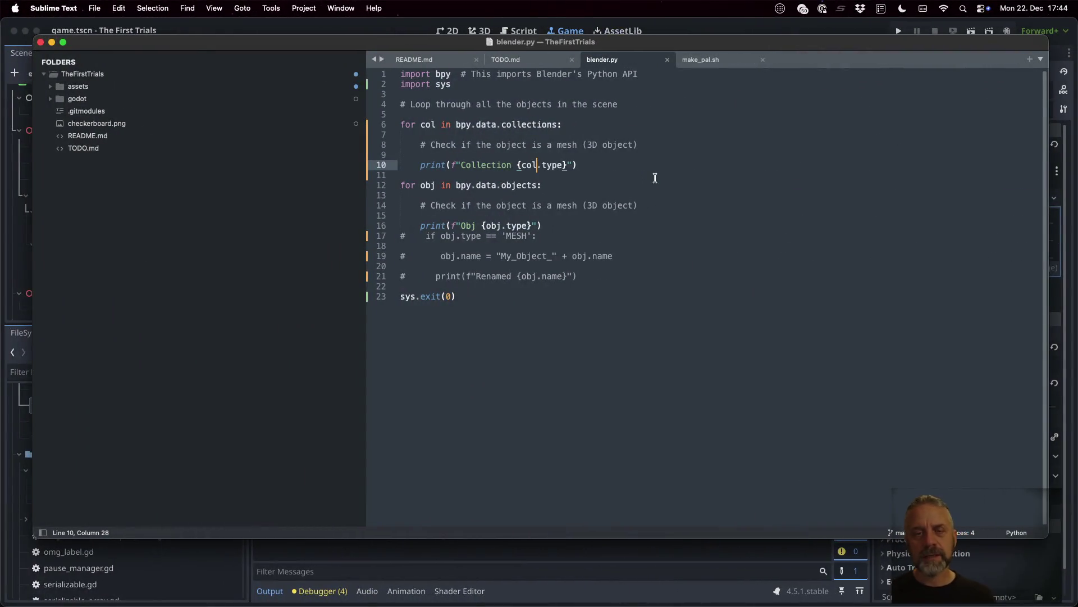
key("shift+Right")
key("shift+Right")
key("shift+Right")
key("shift+Right")
type("name")
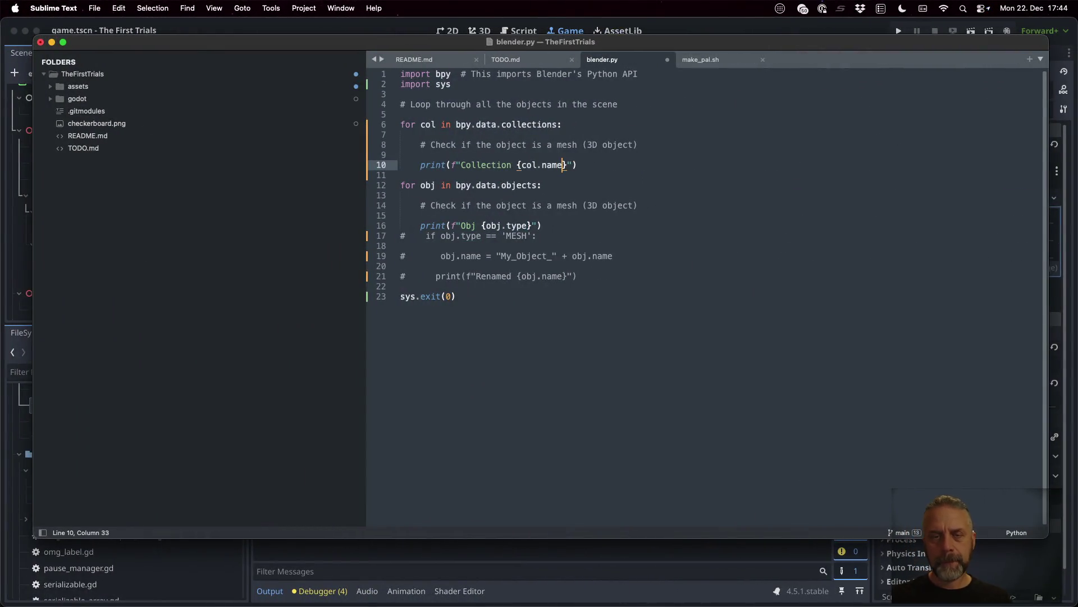
key("super+s")
key("ctrl+Right")
key("Up")
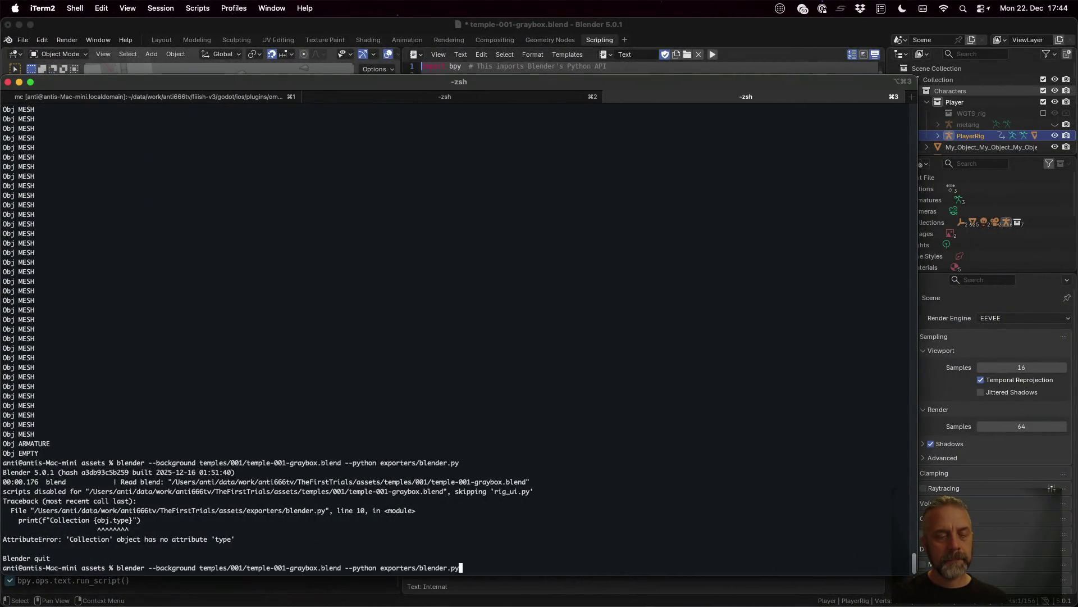
- Rerun the script, which now lists collection names like Characters, Level and Props
key("Return")
scroll(334, 278, "up", 2)
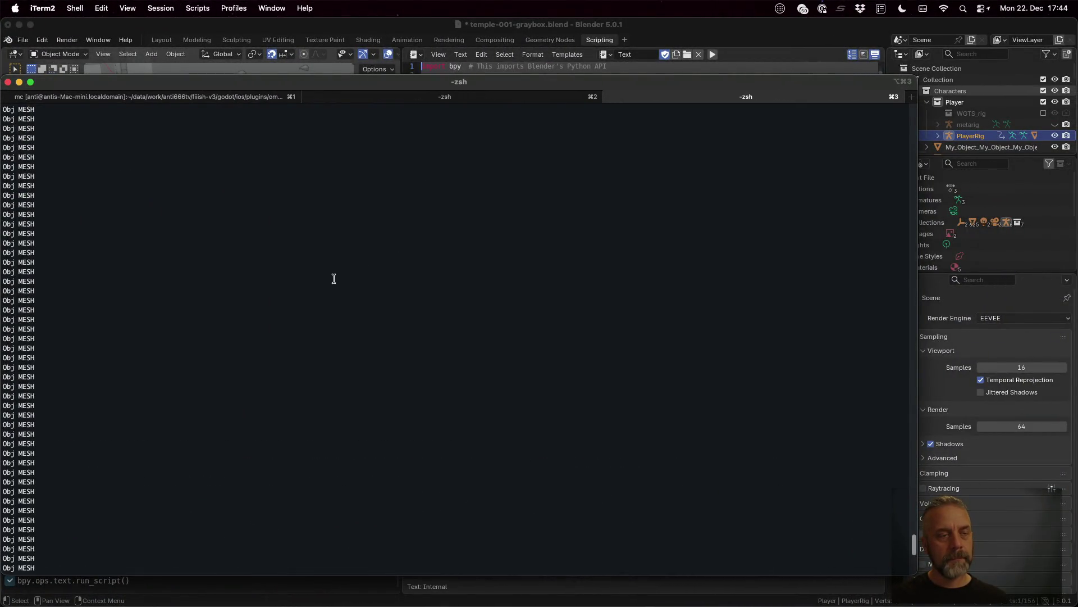
scroll(334, 278, "up", 2)
scroll(333, 278, "up", 5)
scroll(334, 279, "down", 5)
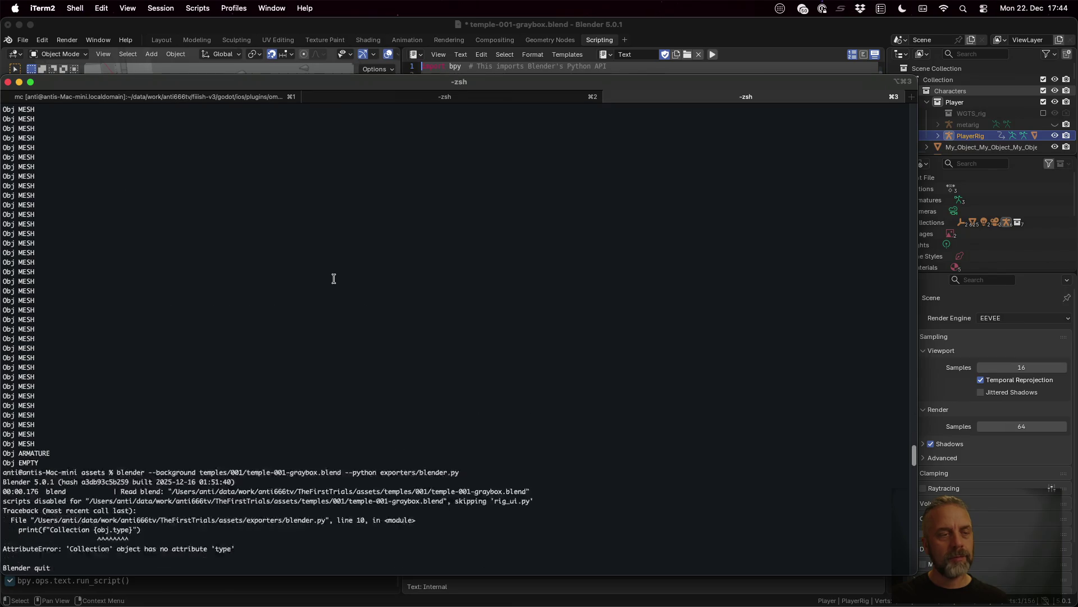
scroll(333, 278, "down", 3)
scroll(334, 278, "down", 2)
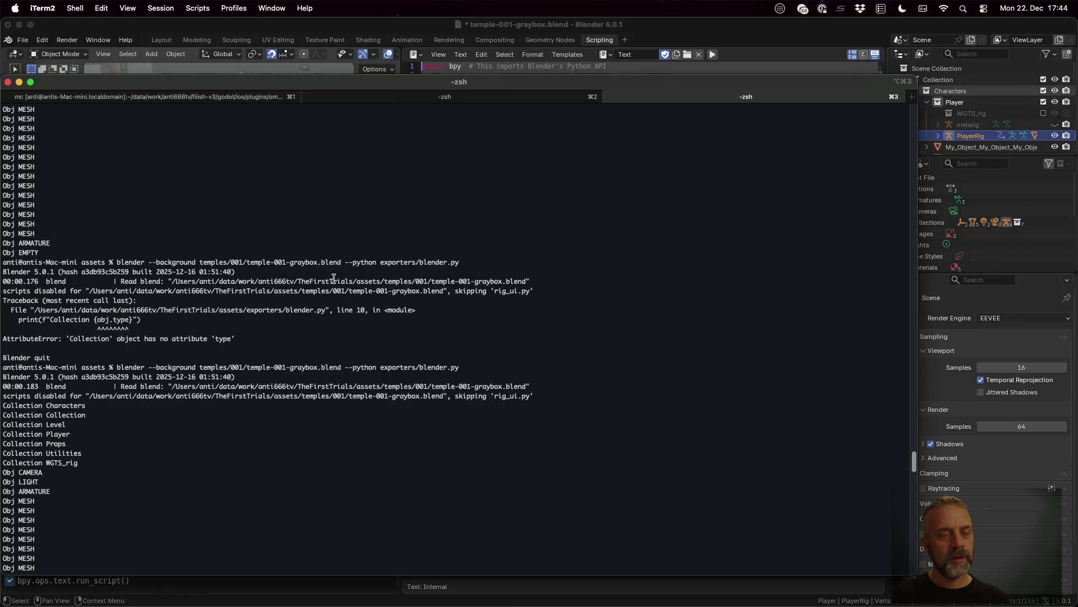
double_click(67, 408)
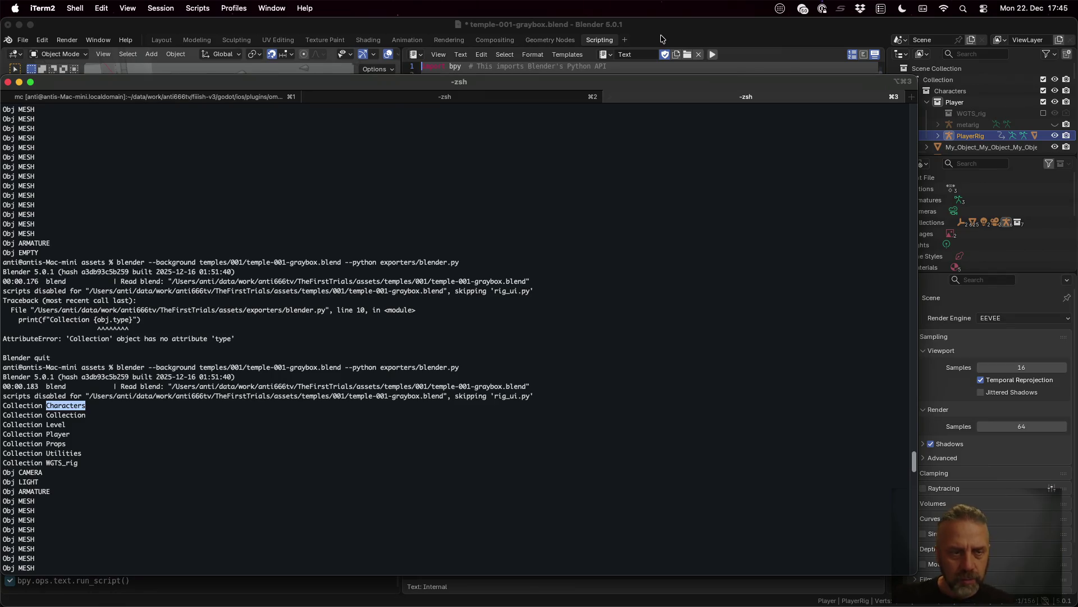
key("super+Tab")
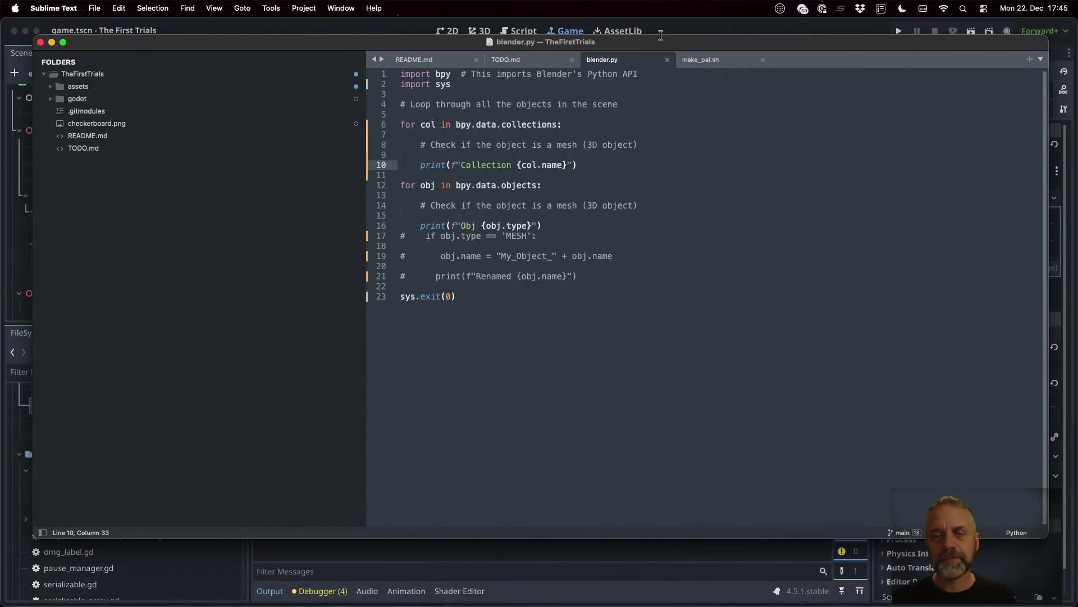
- Add sys.exit right after the collections loop and save
key("Down")
key("Down")
key("super+Left")
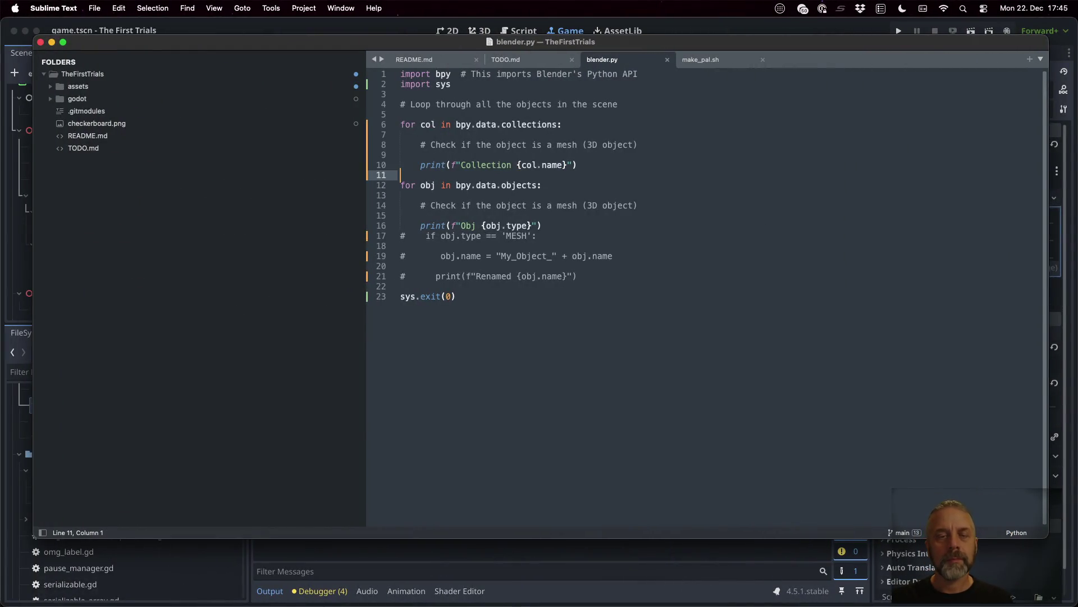
key("Return")
key("Up")
type("sys.e")
key("Return")
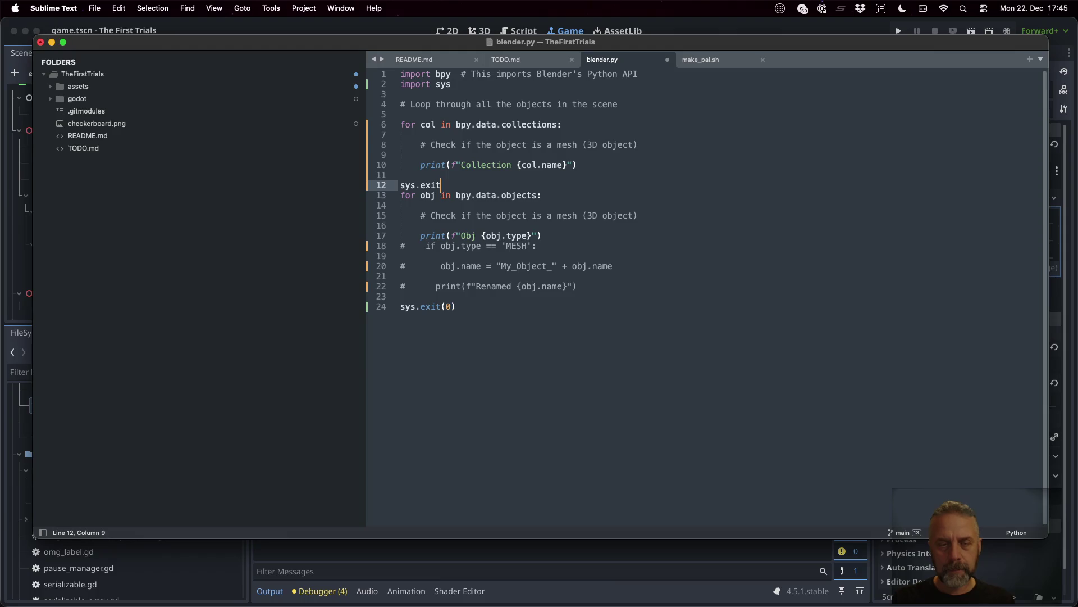
type("(0)")
key("super+s")
- Start an if col.name == "Level check inside the collections loop and save
key("Up")
key("Left")
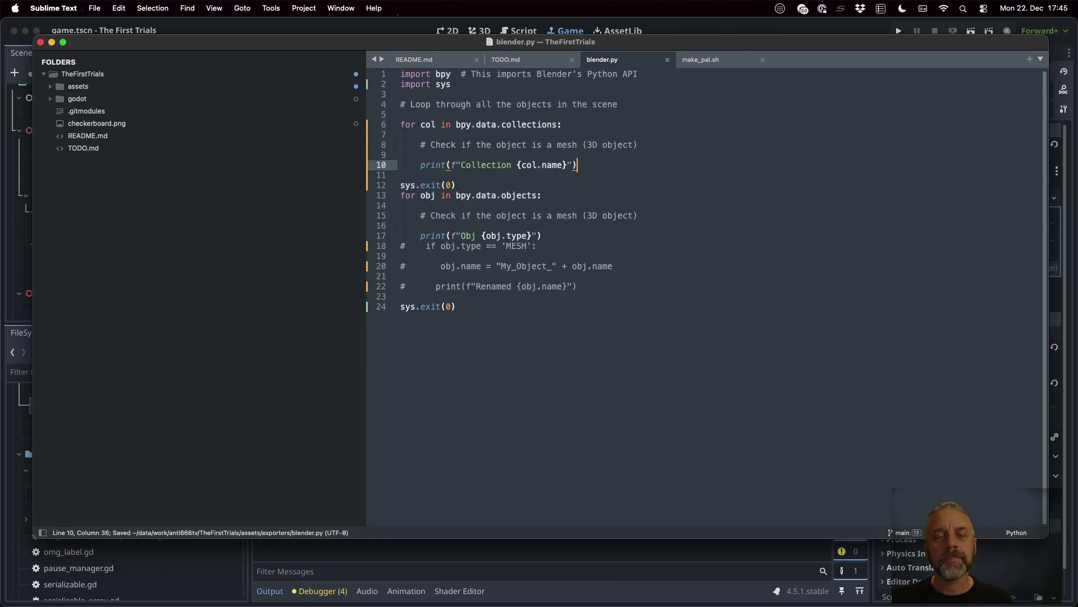
key("Return")
type("if")
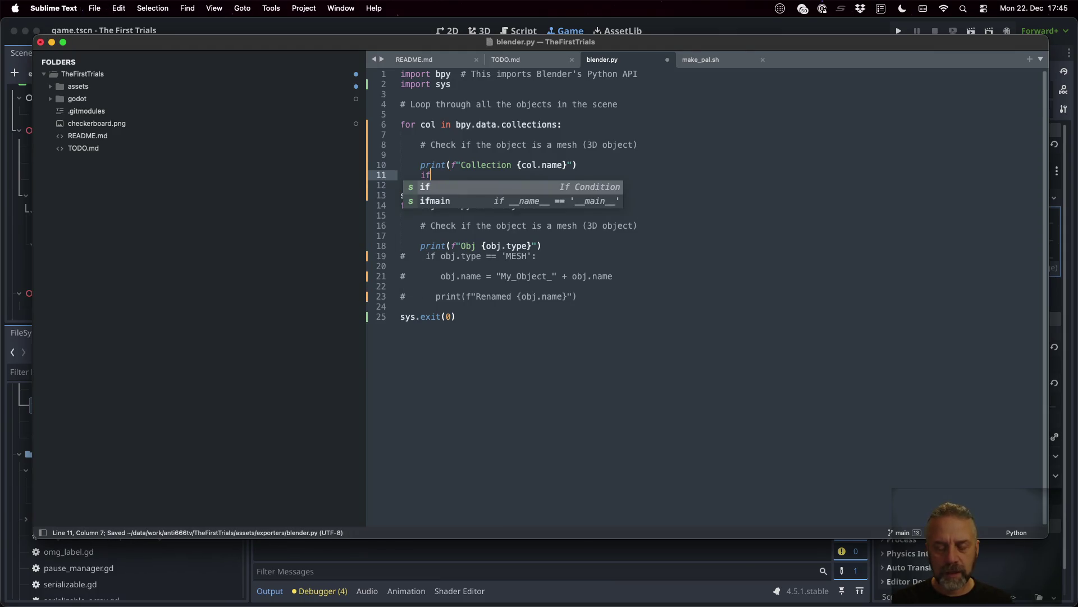
type(" co")
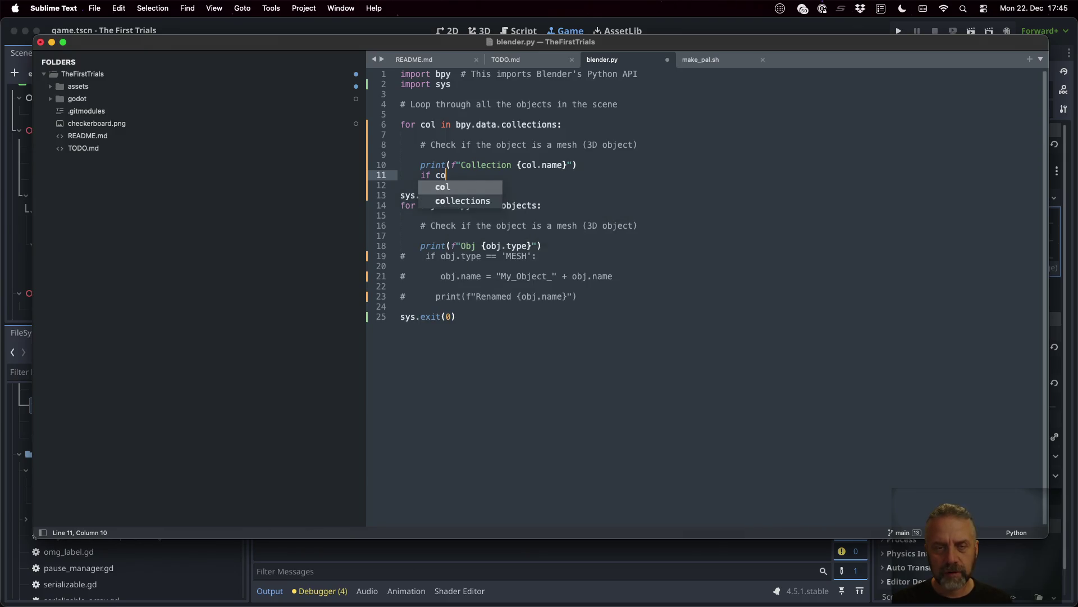
type("l.name ==")
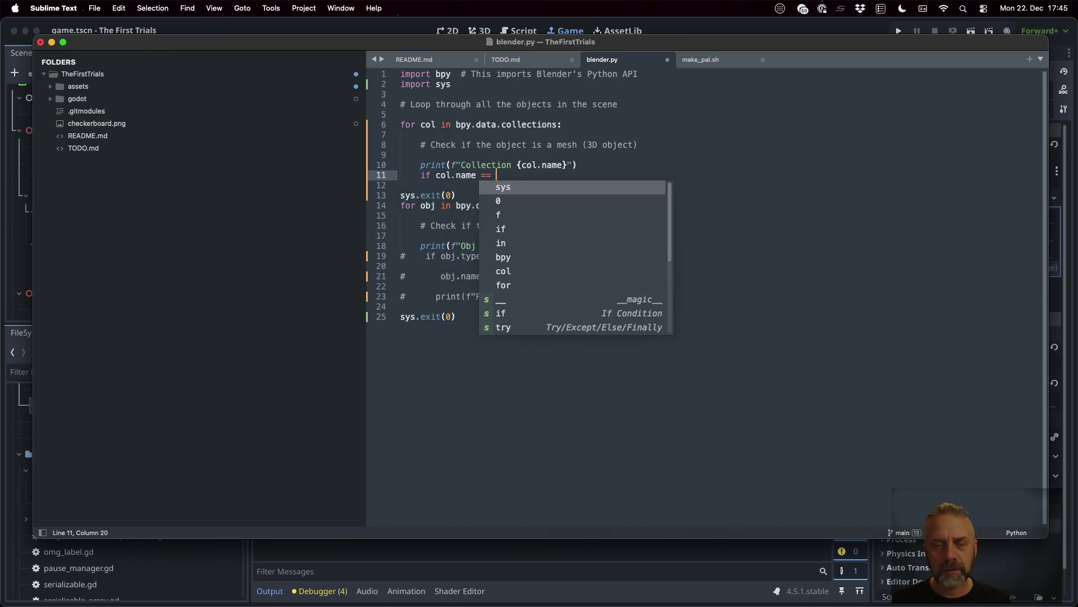
type(" \"Level")
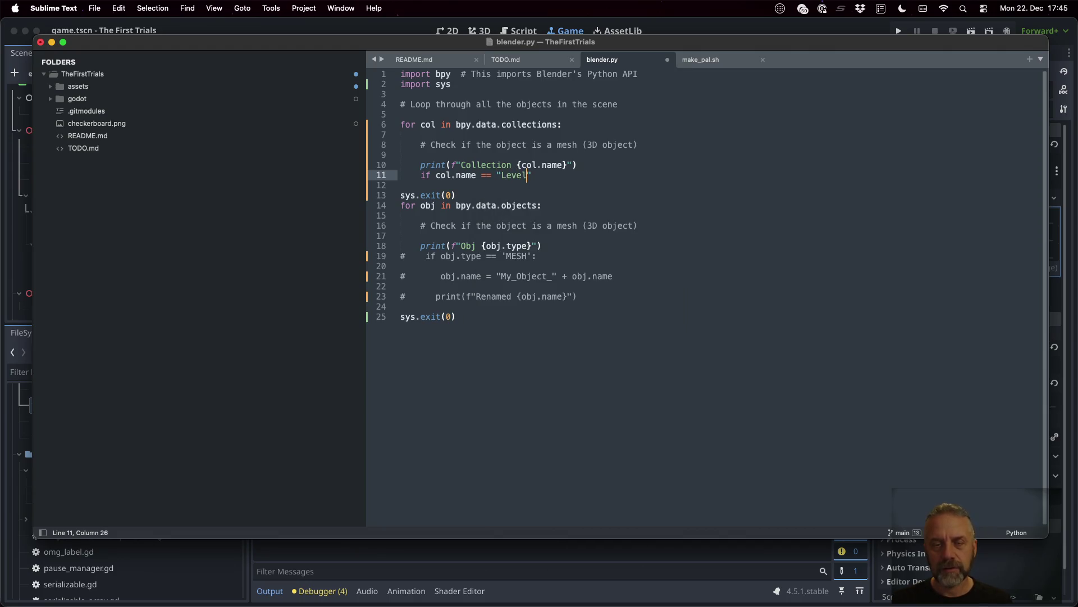
key("cmd+s")
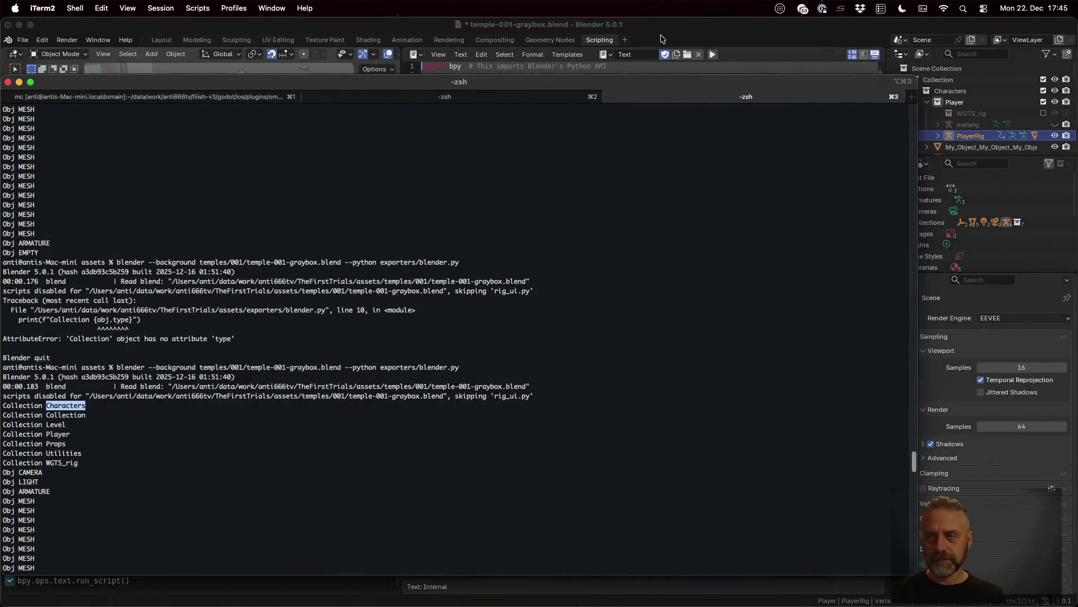
scroll(952, 111, "down", 5)
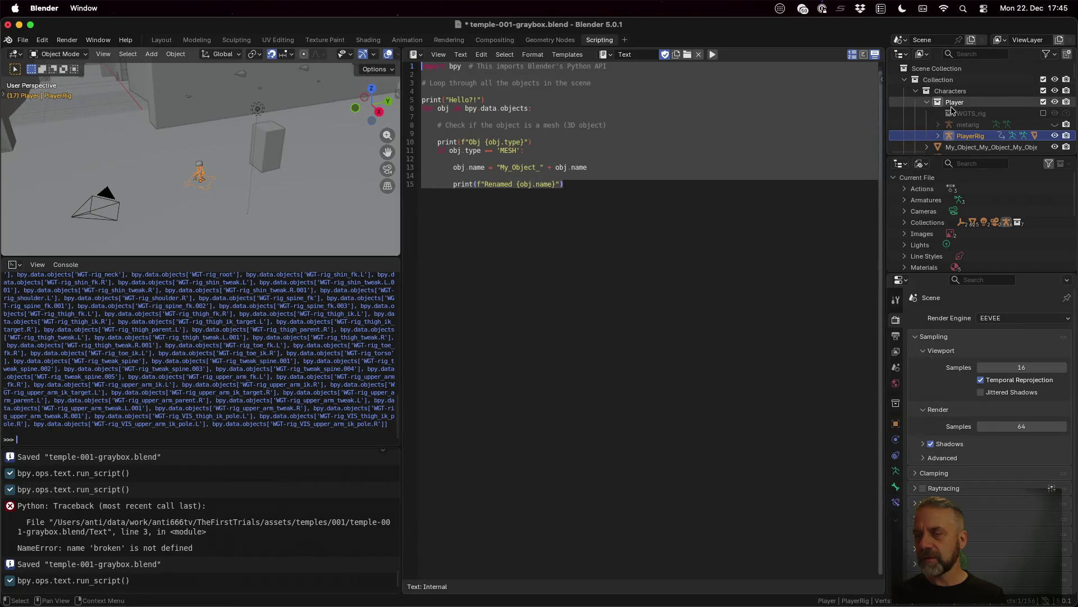
scroll(952, 109, "up", 3)
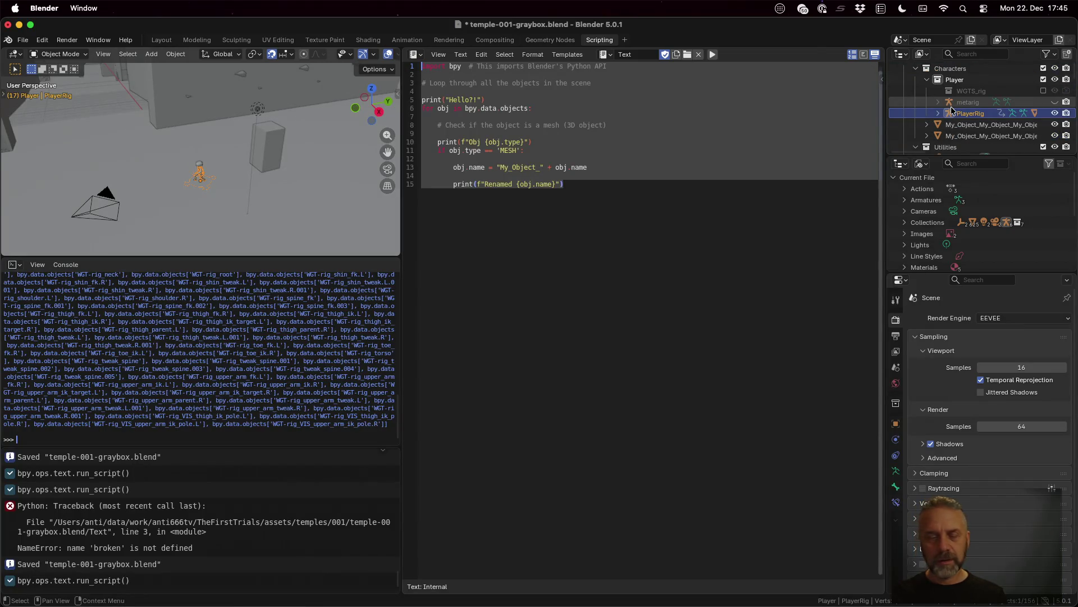
- Switch desktops via Mission Control back to the terminal and the blender.py editor
key("ctrl+Left")
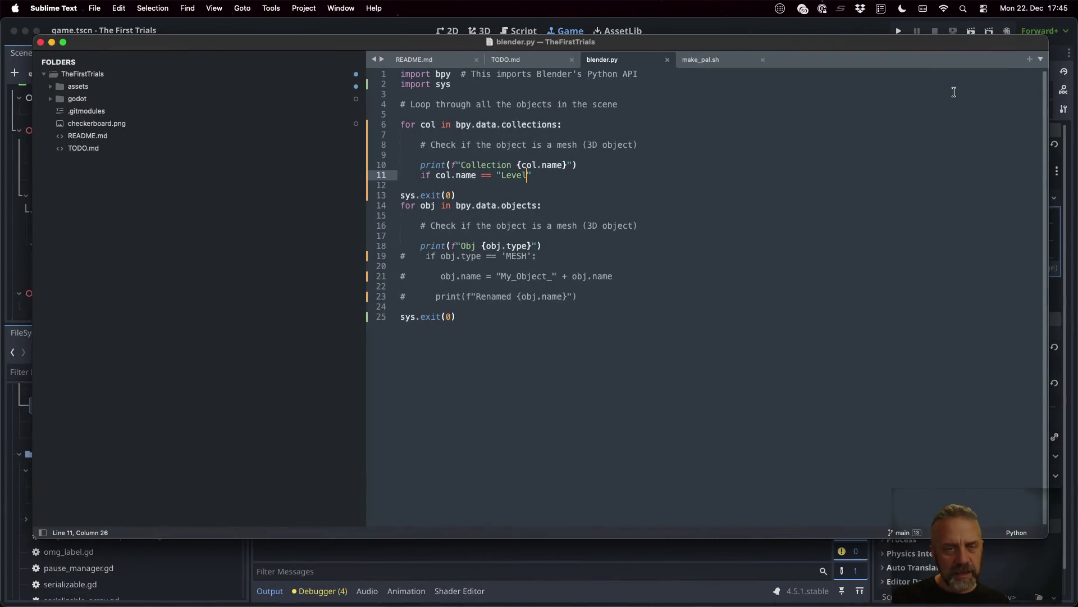
key("ctrl+Right")
key("ctrl+Up")
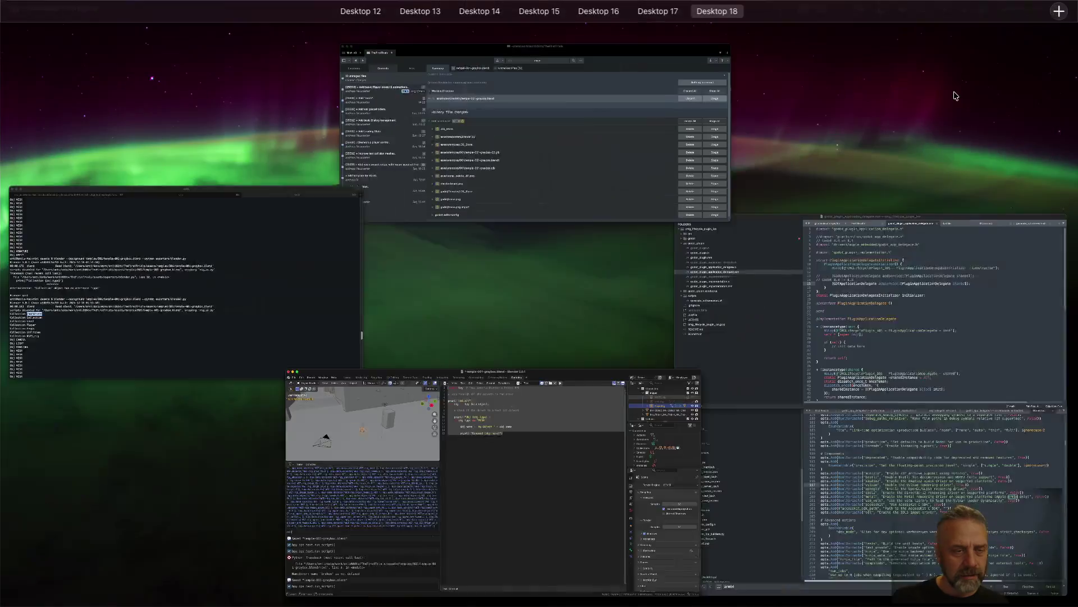
left_click(281, 209)
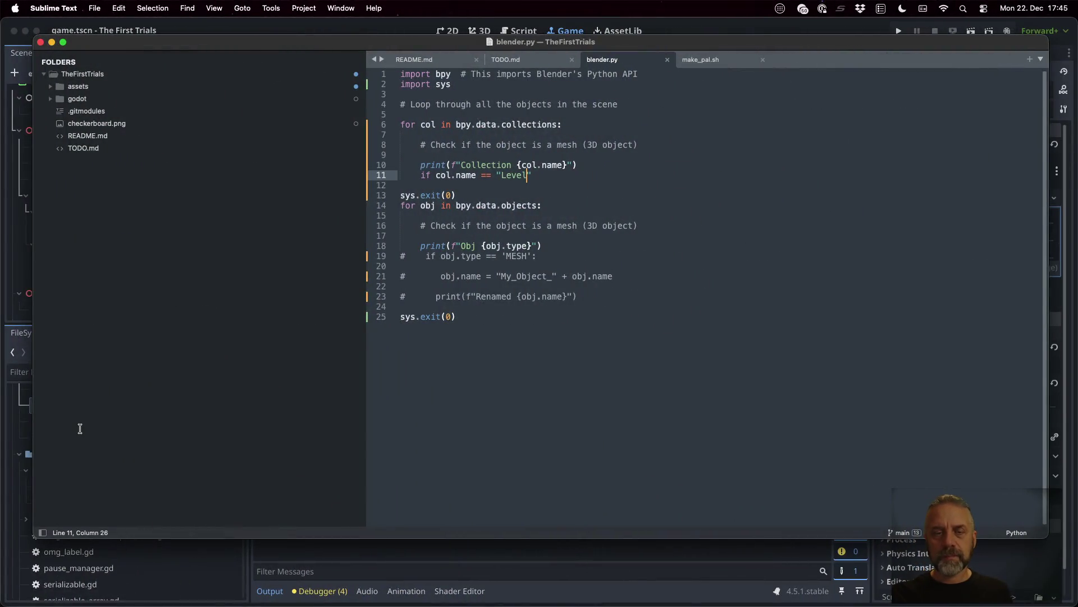
type("\"")
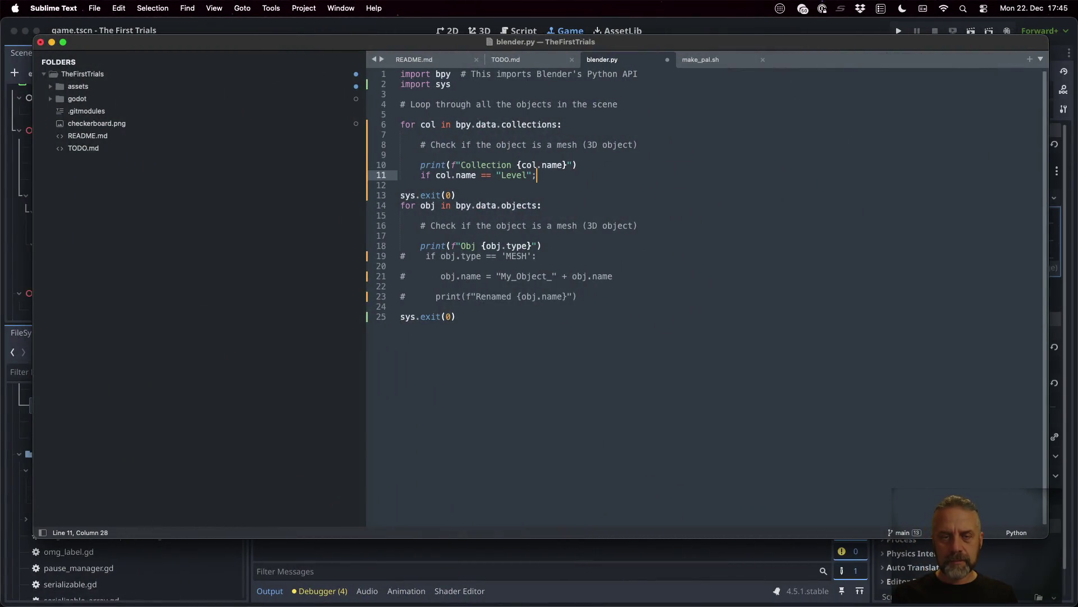
- Print f"Found level {col.name}" under the Level check, comment out the per-collection print, and save
key("Return")
type("pr")
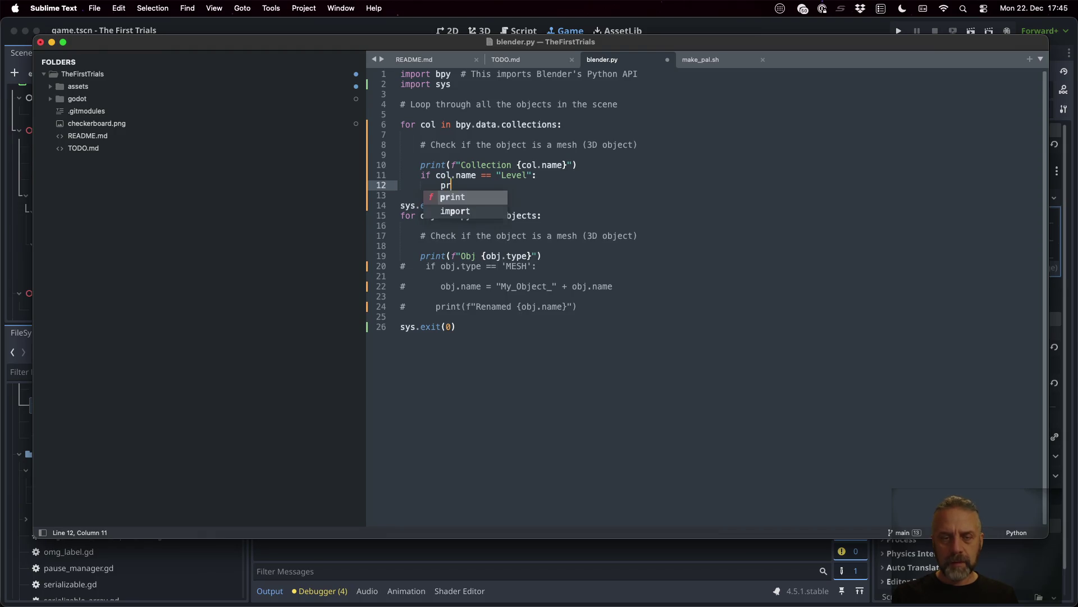
type("int( f\"")
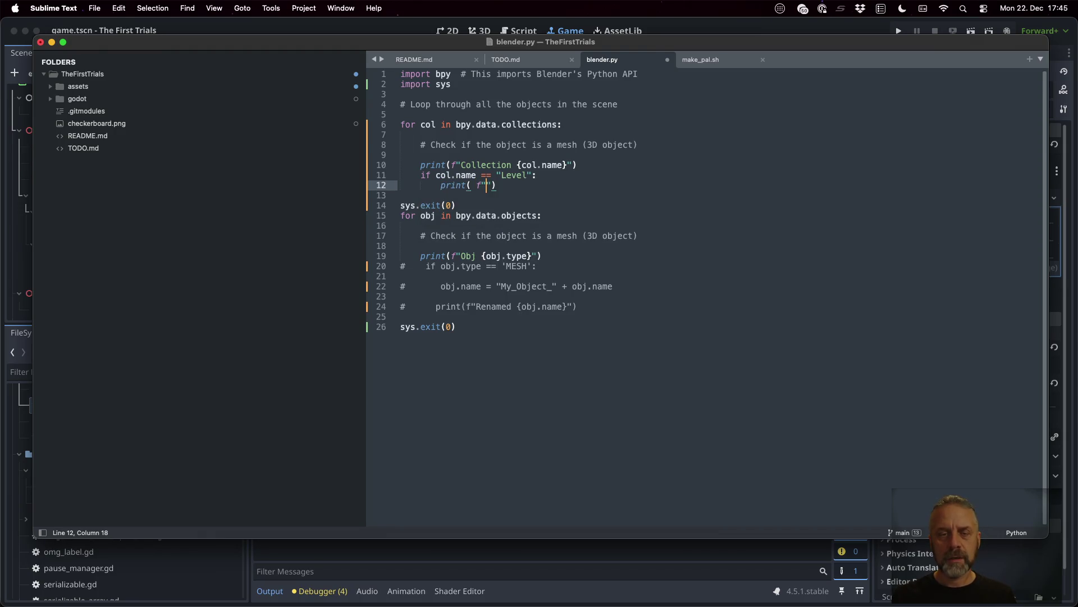
key("BackSpace")
key("BackSpace")
key("BackSpace")
type("D")
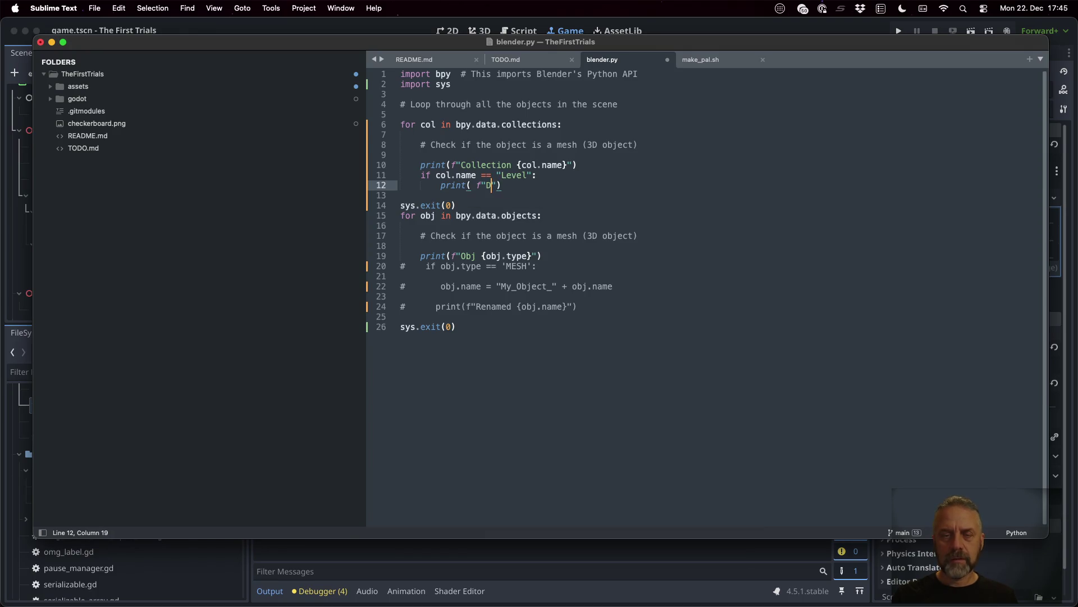
type("Found le")
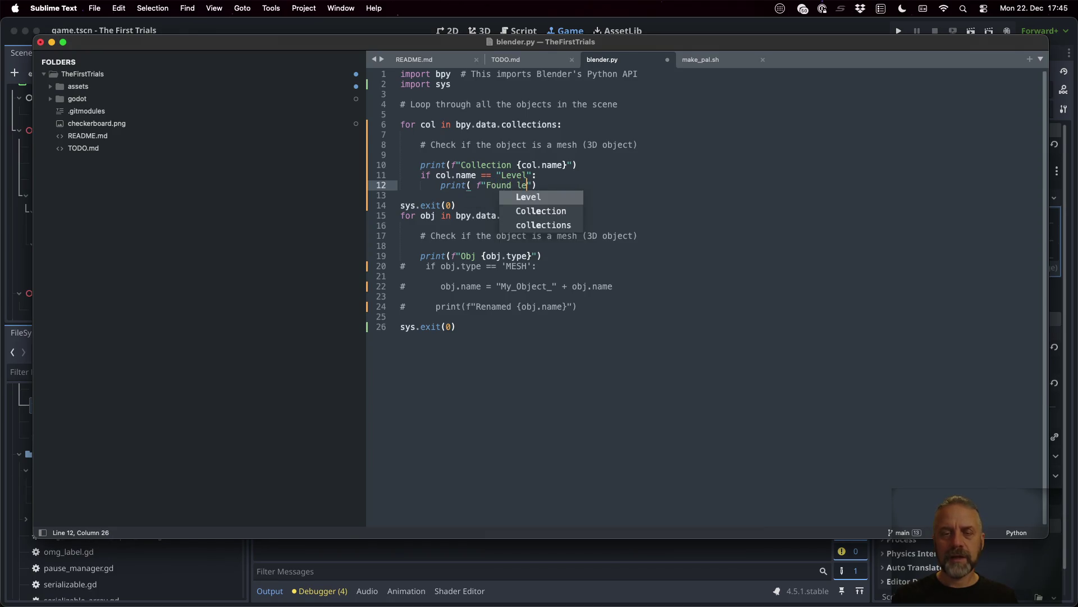
type("vel ")
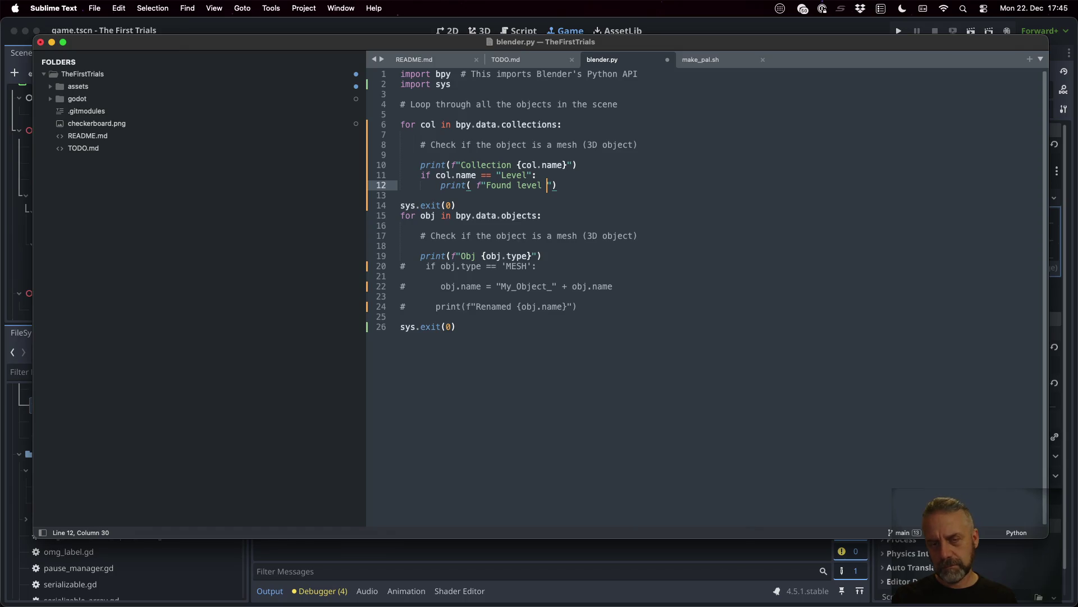
type("{col")
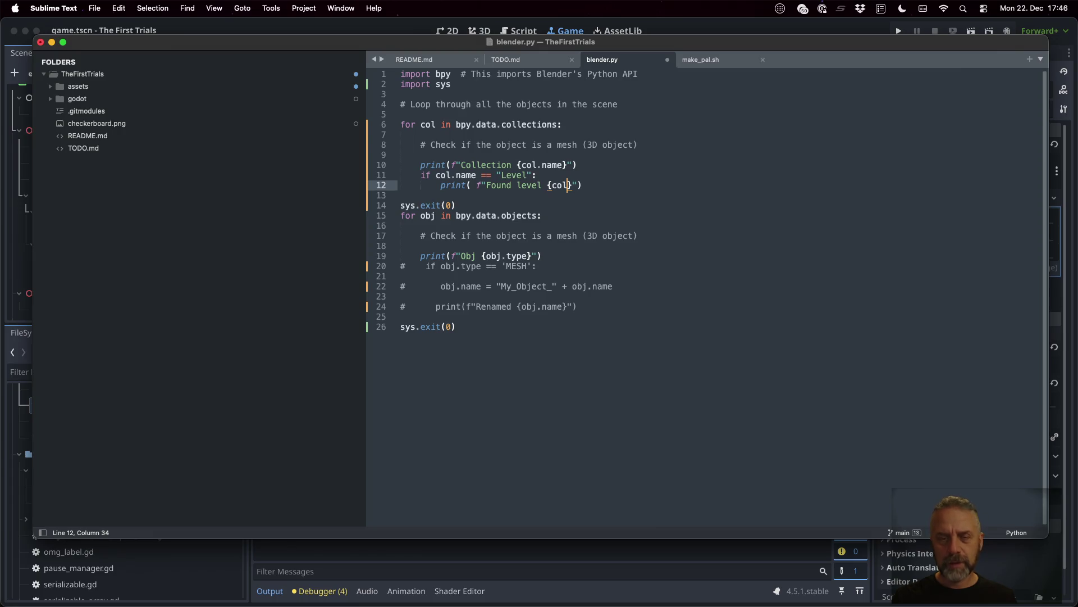
type(".name}")
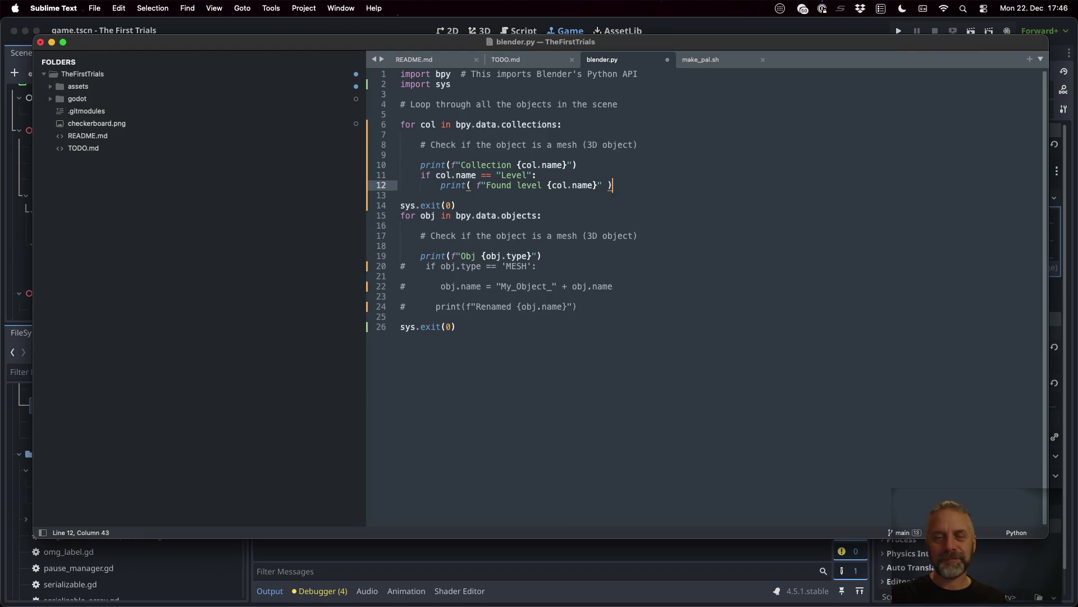
key("super+s")
key("Up")
key("Up")
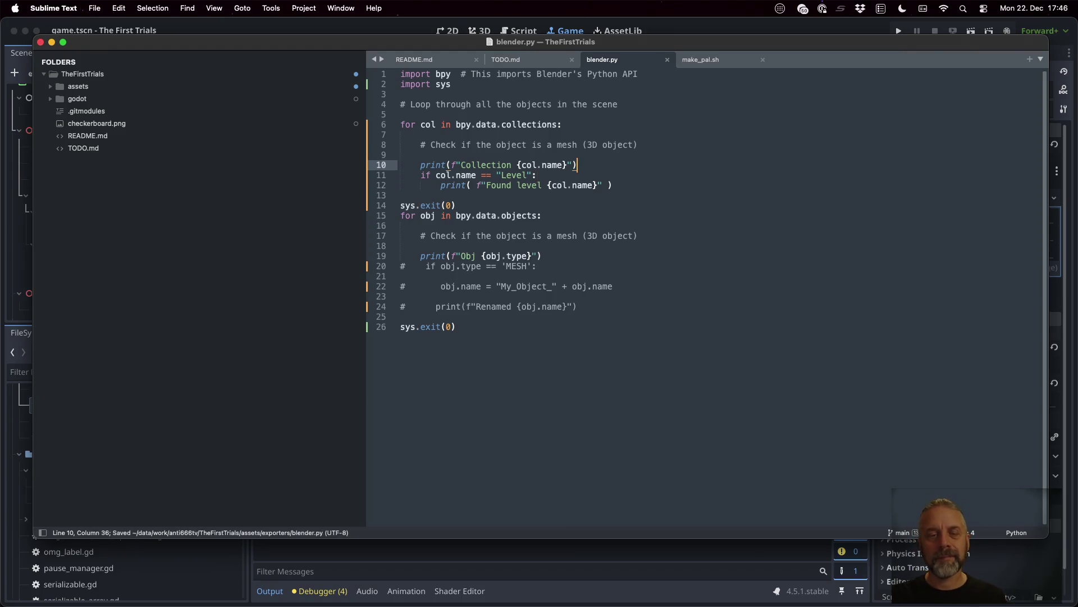
key("super+Left")
type("#")
key("super+Tab")
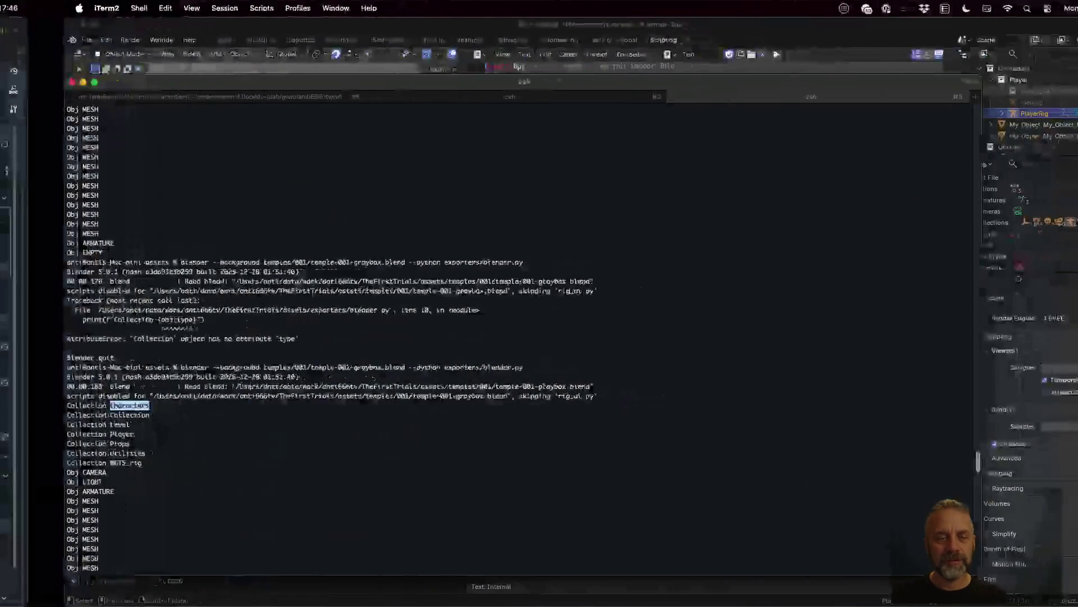
- Rerun the blender command, printing Found level Level, then go to the API docs
key("Up")
key("Return")
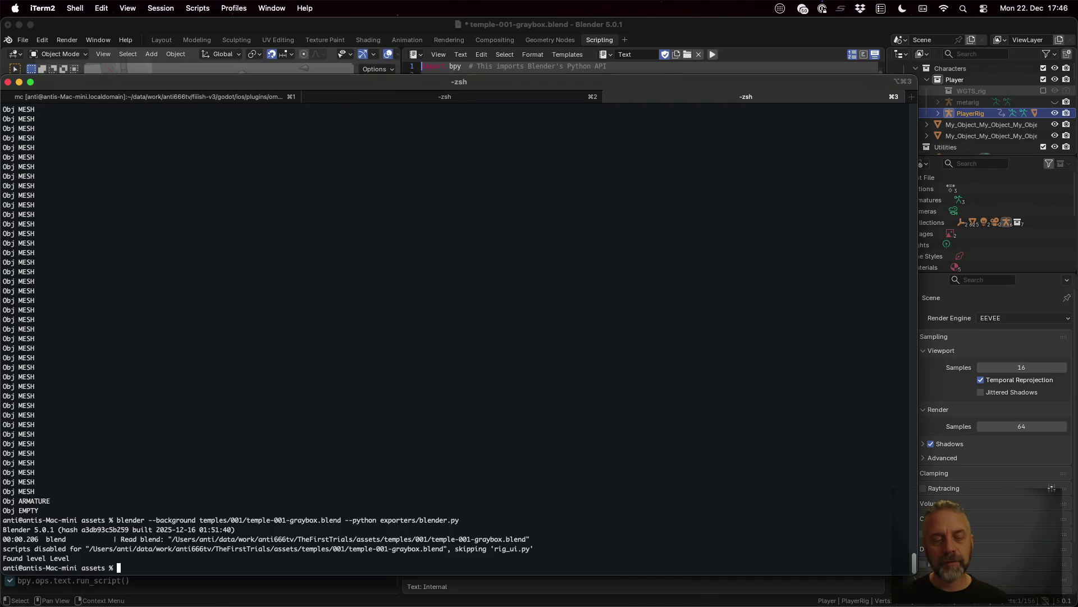
key("super+Tab")
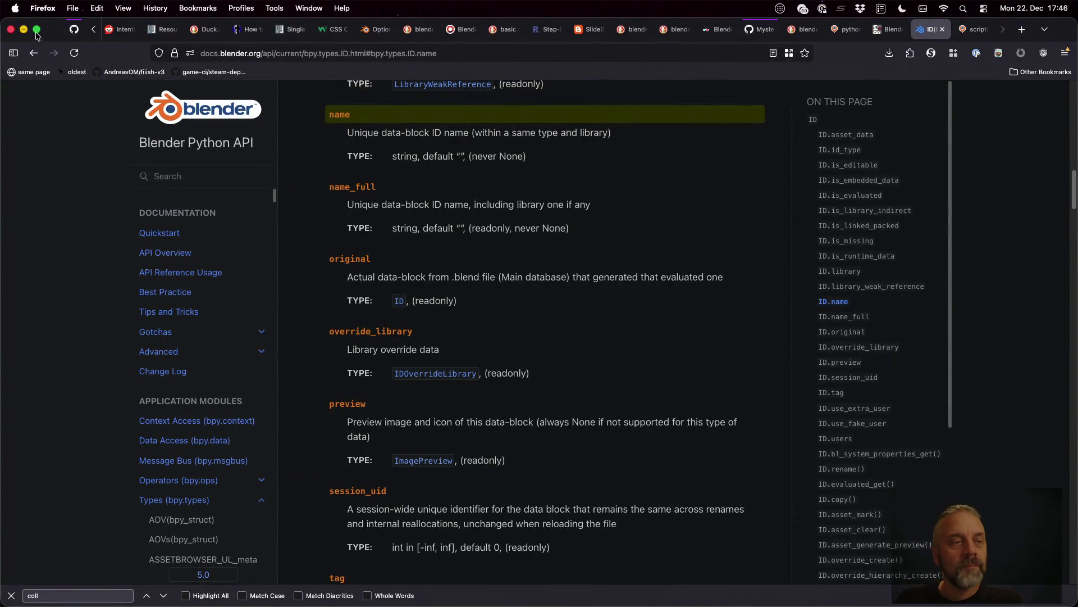
- Return to the top of the Collection docs page and search the API docs for Scene
left_click(31, 54)
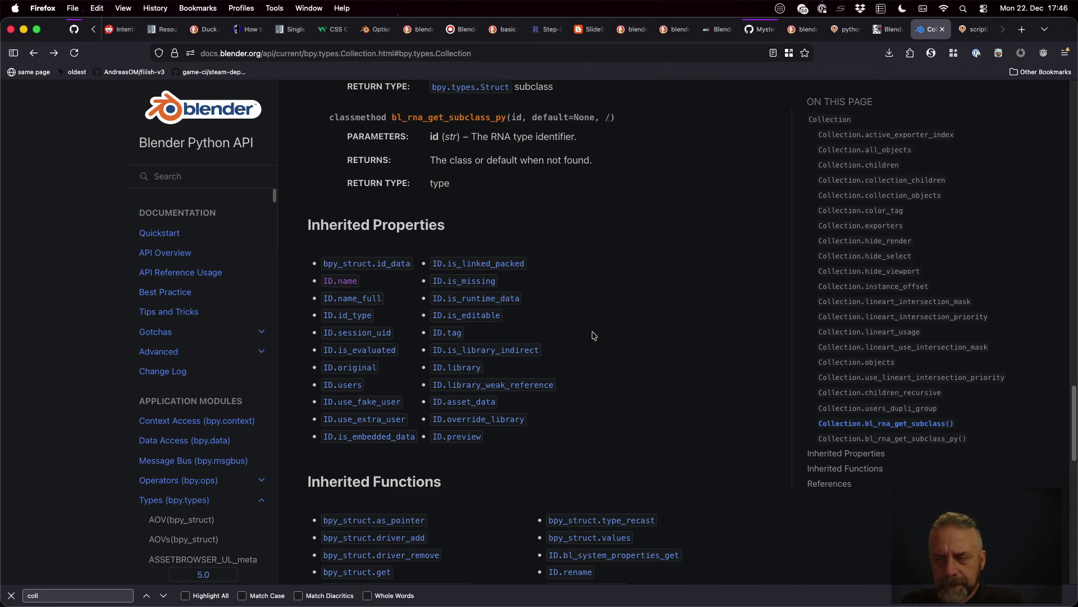
key("Home")
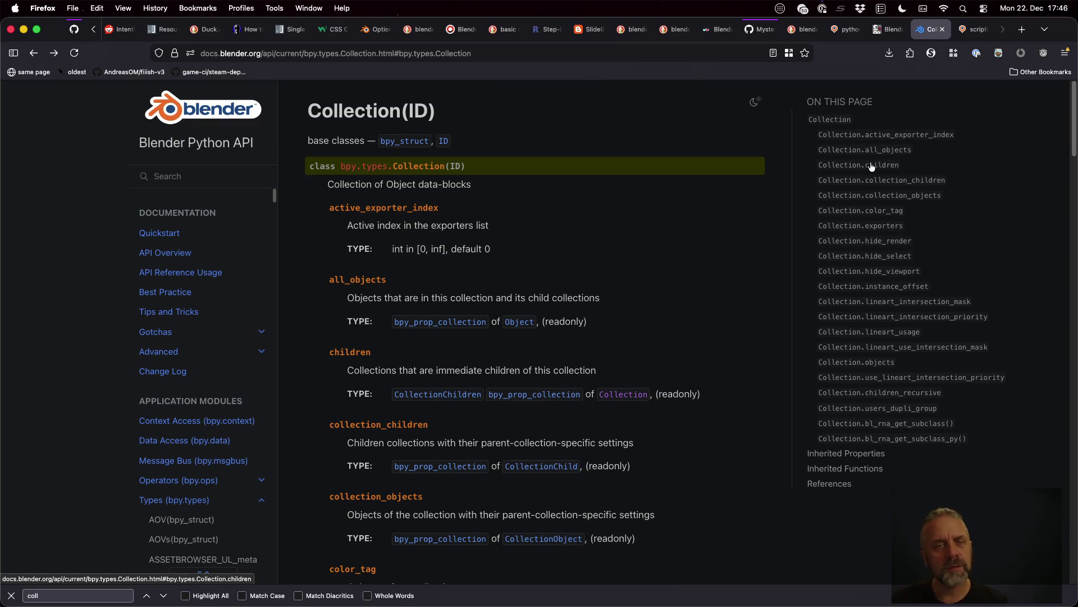
left_click(202, 176)
type("S")
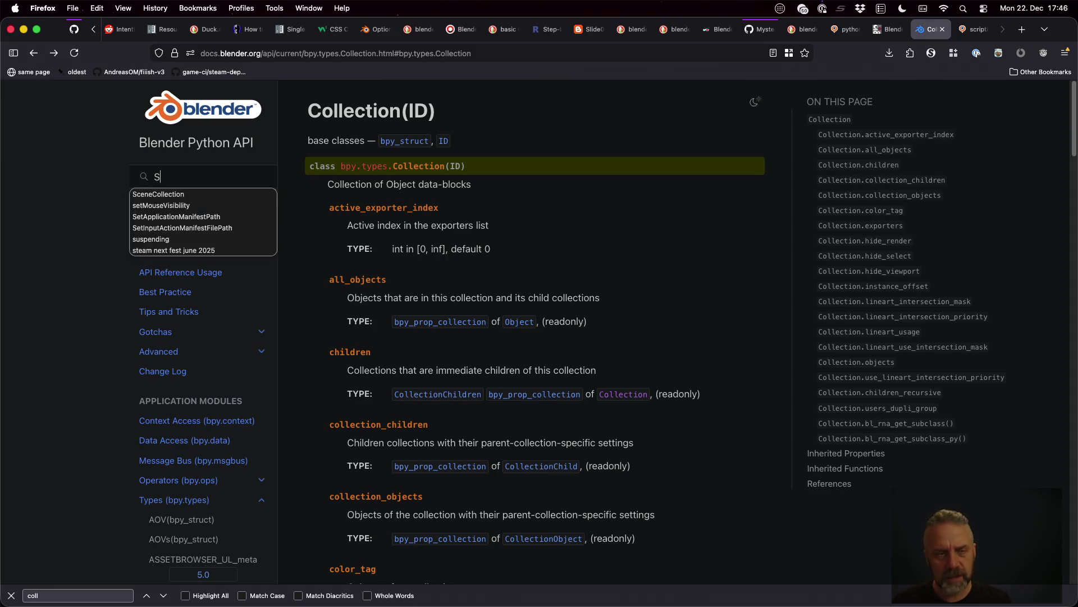
type("cene")
key("Return")
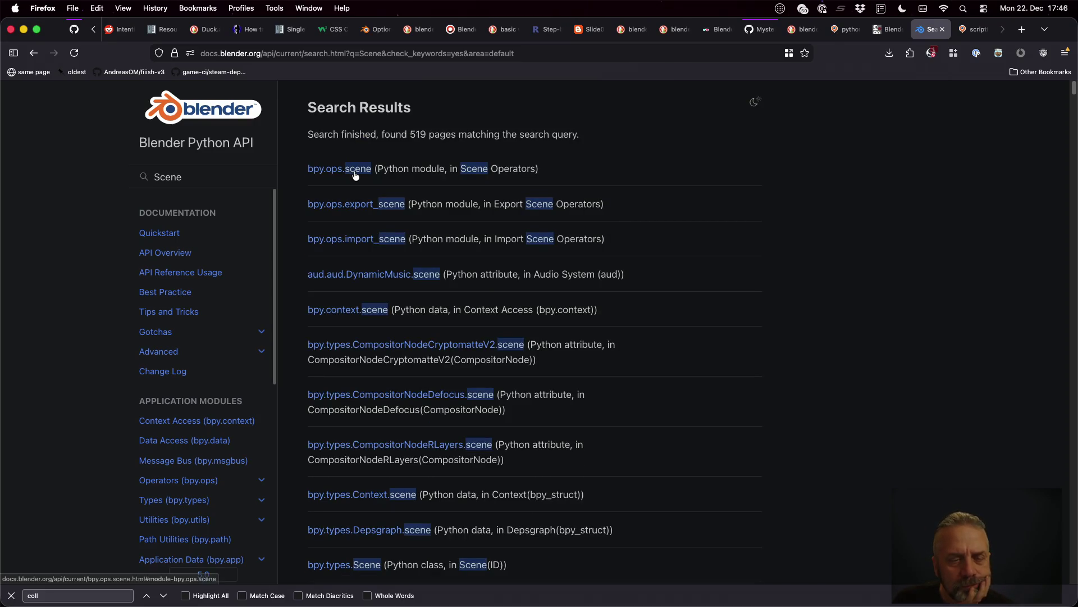
scroll(355, 175, "down", 2)
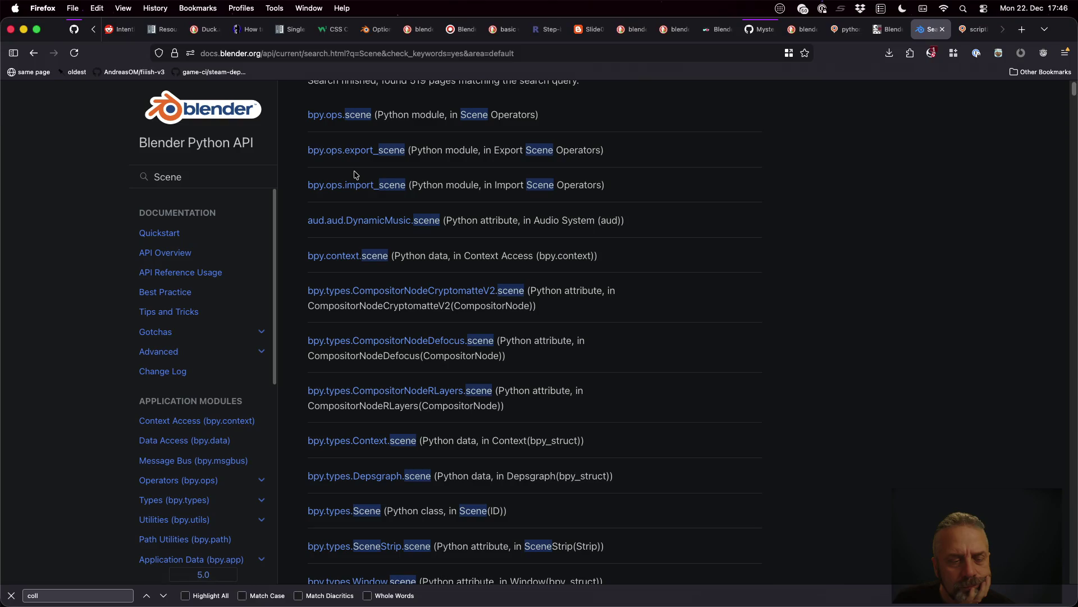
scroll(354, 175, "down", 3)
scroll(355, 175, "down", 1)
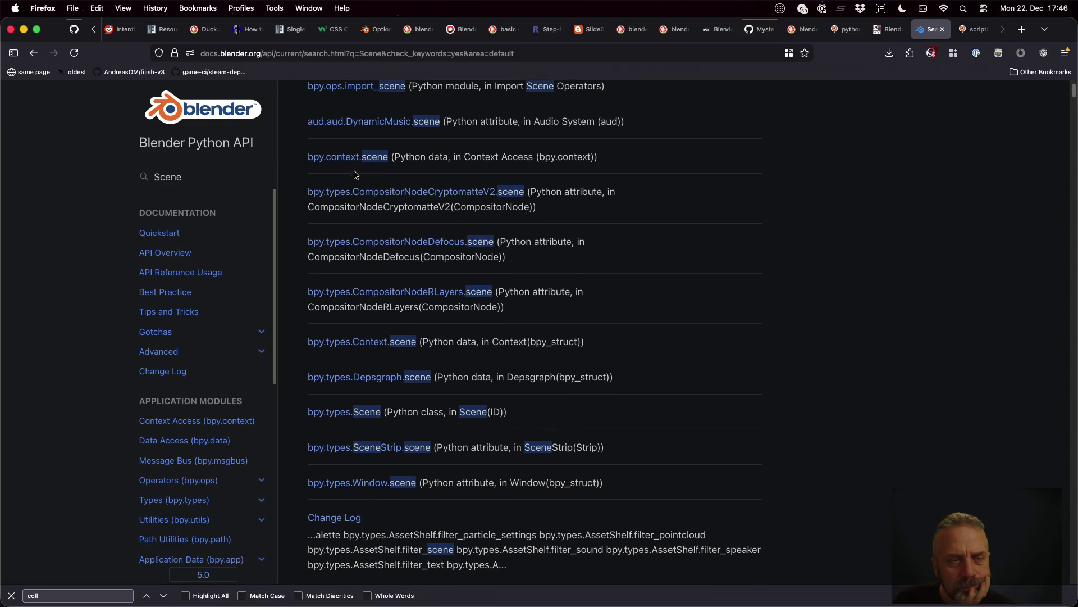
- Go back to the Collection page and jump to its collection_children property
left_click(34, 52)
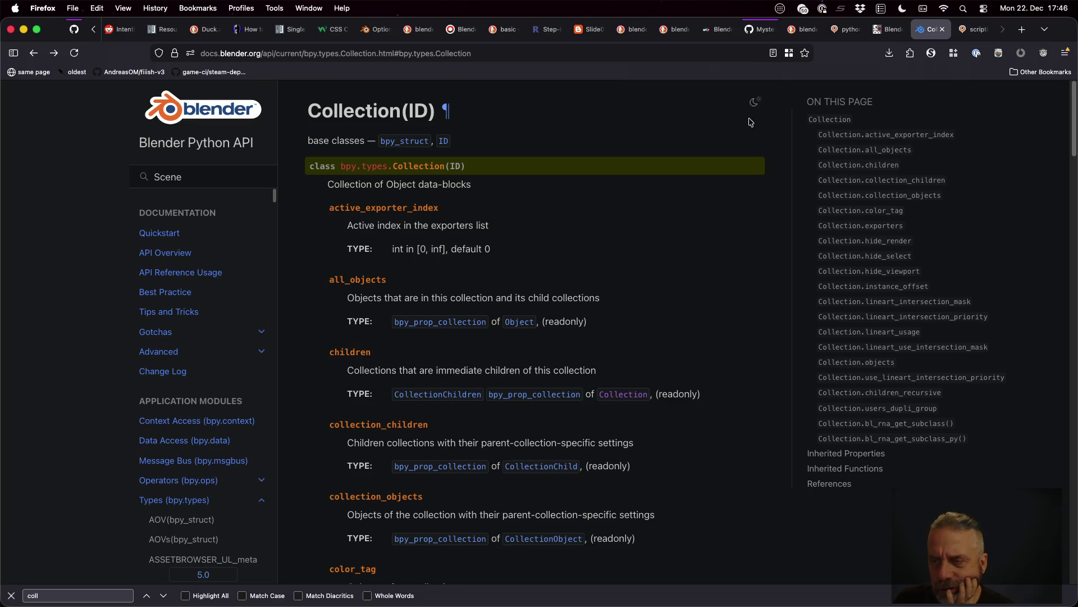
left_click(887, 179)
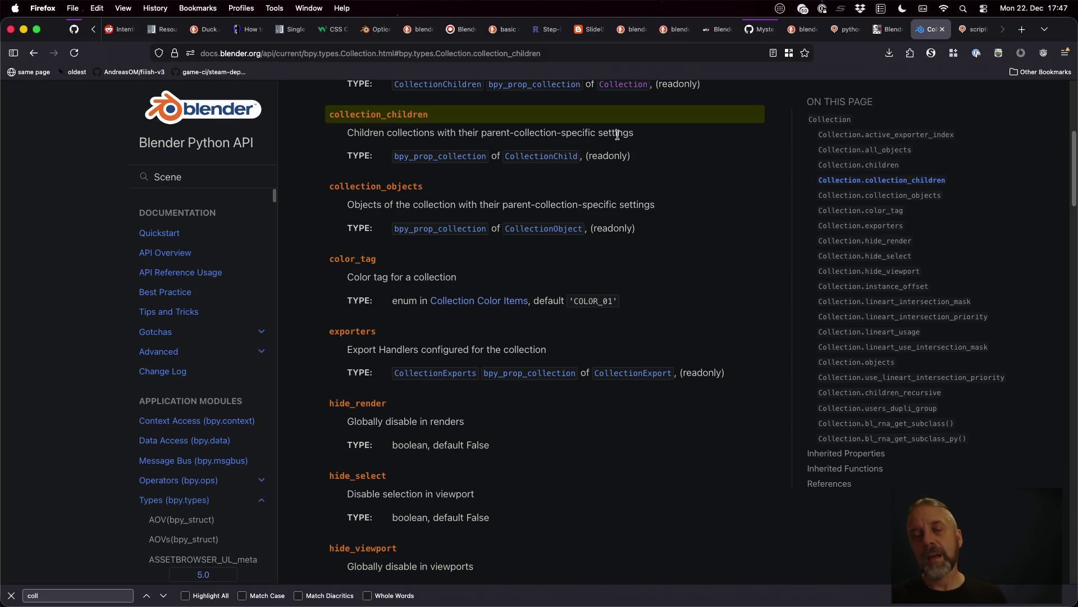
- Leave Sublime Text via Mission Control and bring the Blender window to the front
key("ctrl+Right")
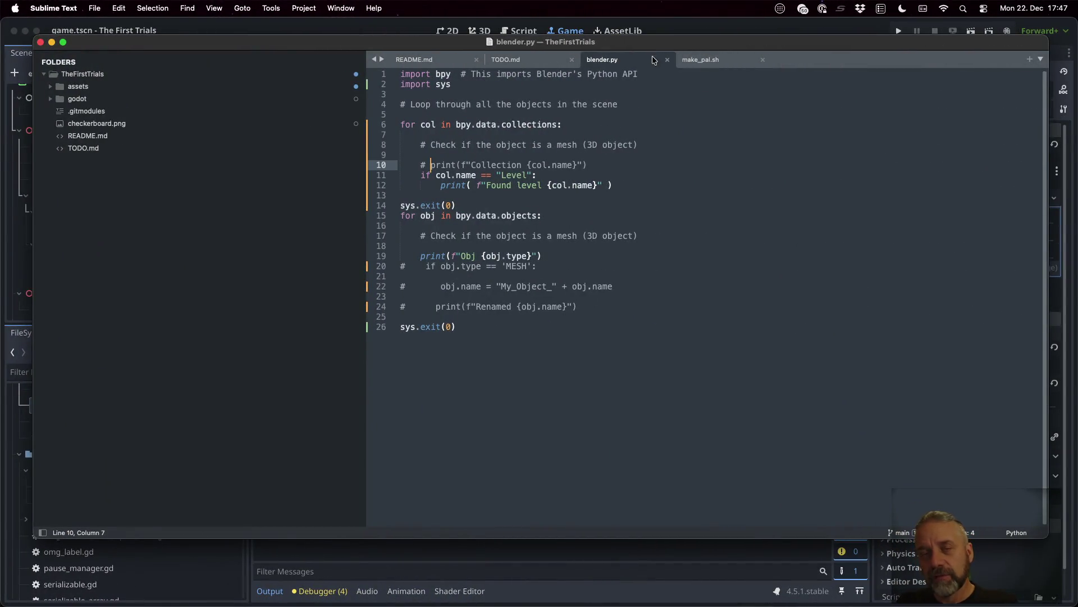
left_click(667, 26)
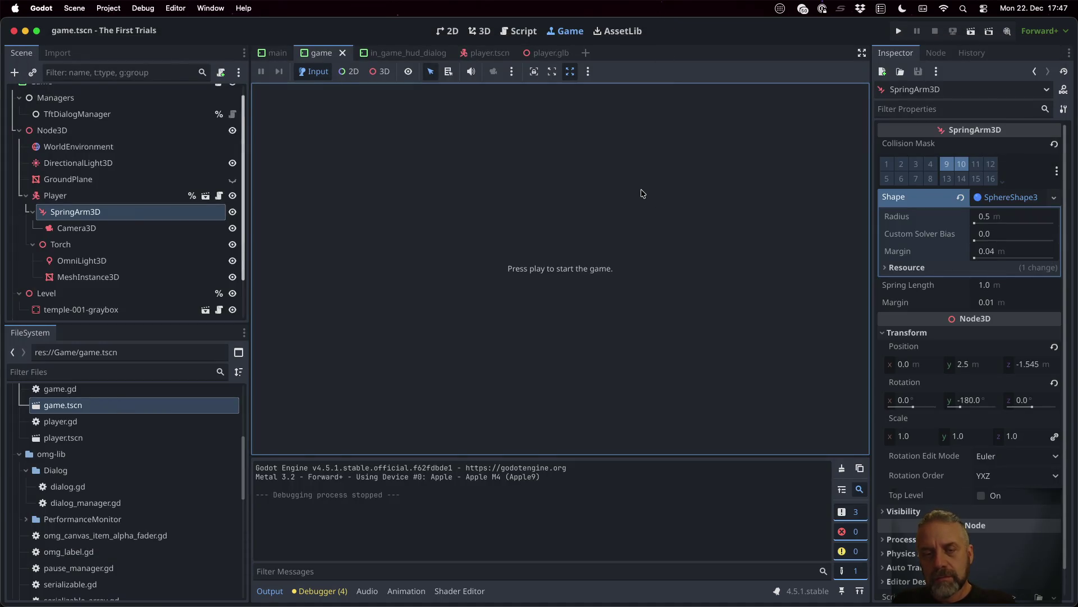
key("ctrl+Up")
left_click(407, 154)
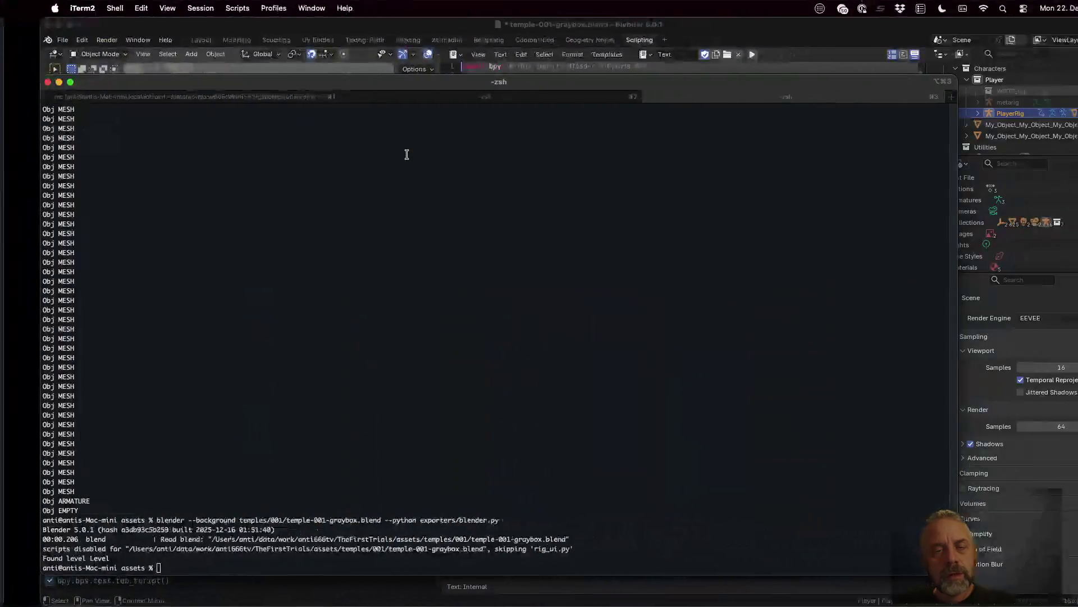
left_click(212, 24)
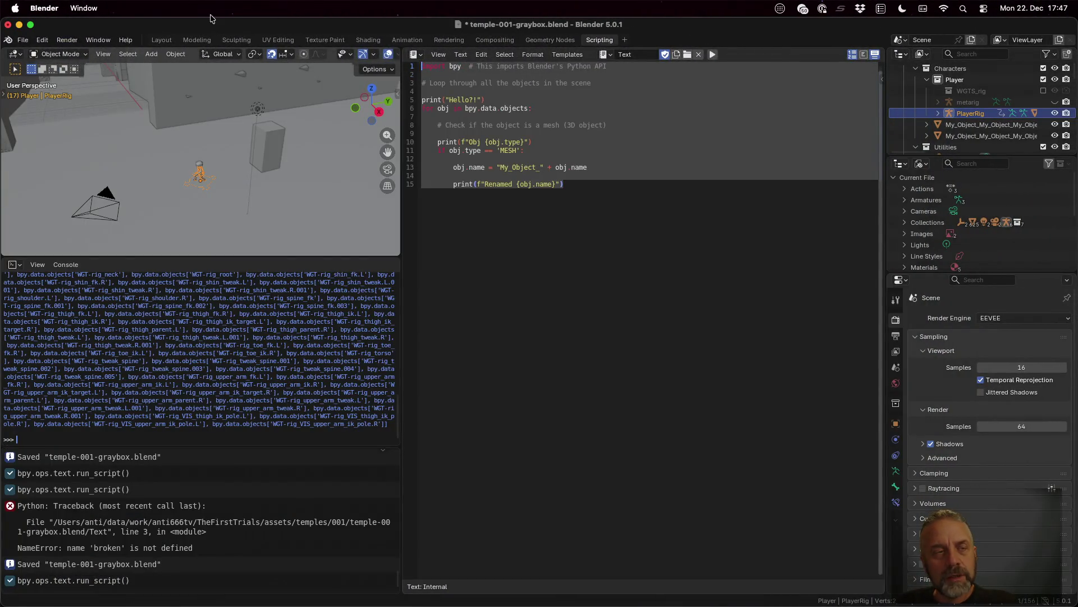
- Open Blender's glTF 2.0 export settings and inspect the godot/Characters export folder path
left_click(23, 40)
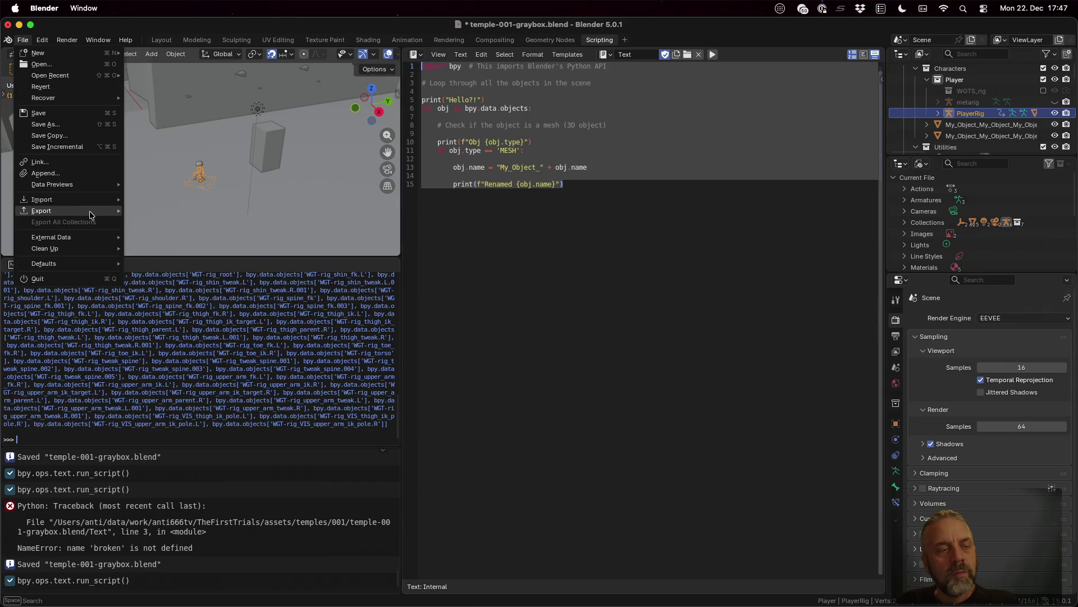
mouse_move(41, 211)
left_click(213, 309)
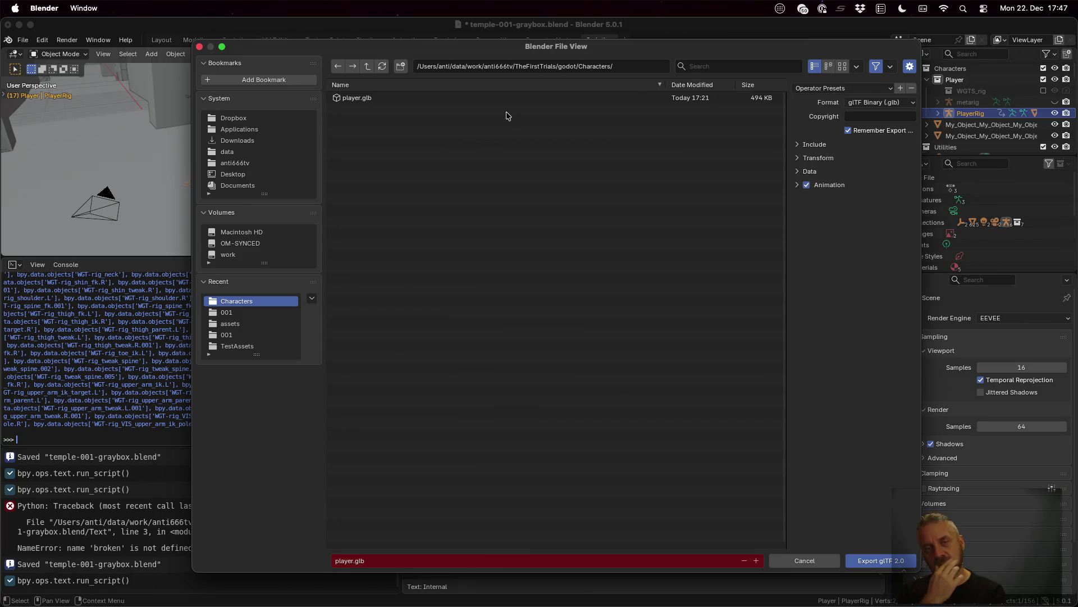
left_click(516, 66)
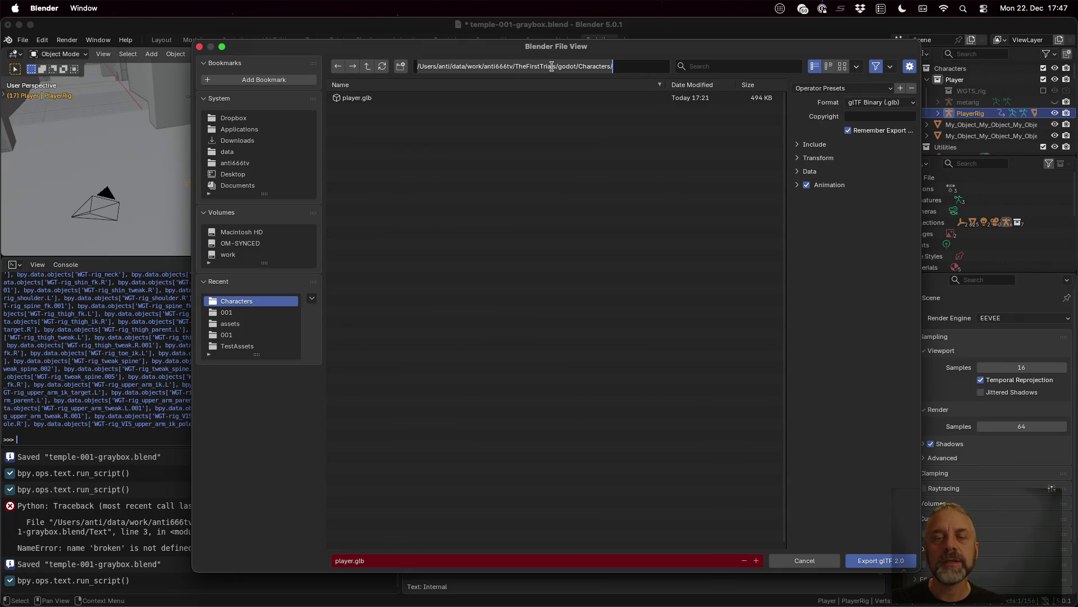
left_click_drag(516, 67, 620, 72)
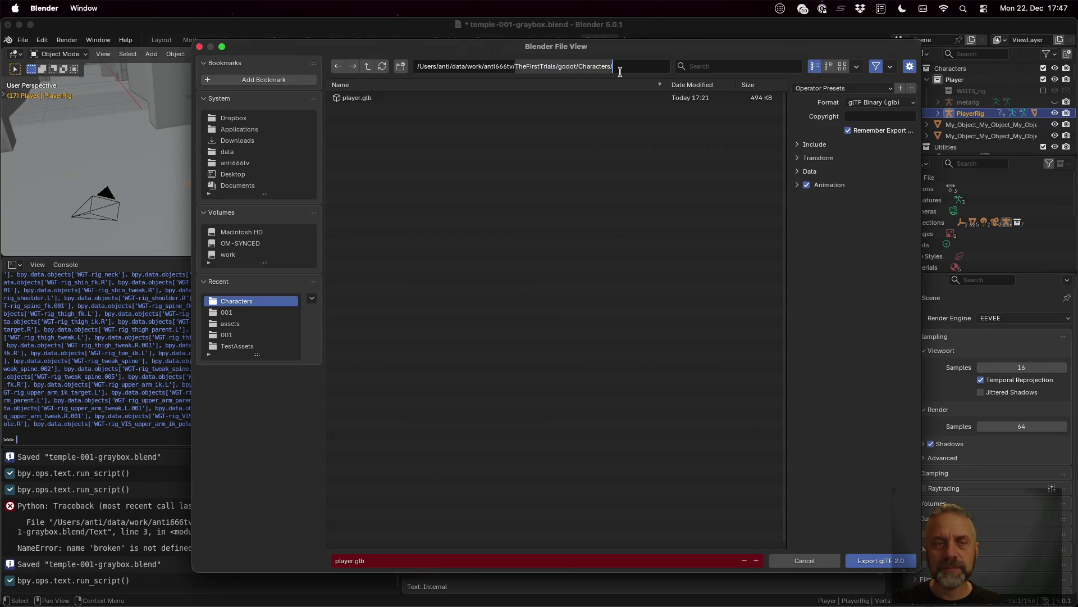
key("Return")
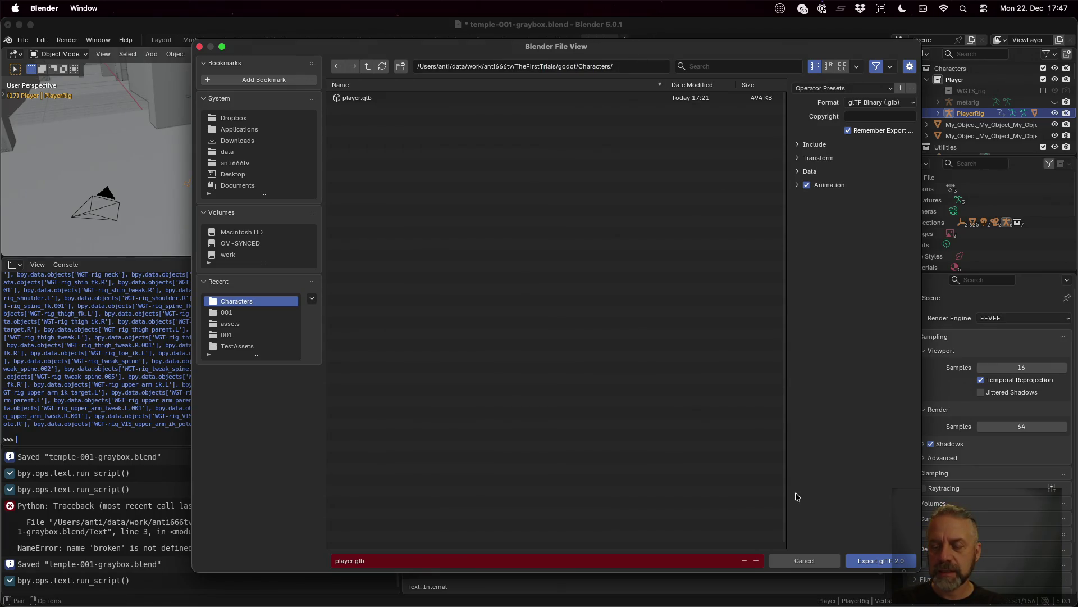
- Cancel the export without exporting and return to blender.py in Sublime Text
left_click(825, 560)
key("super+Tab")
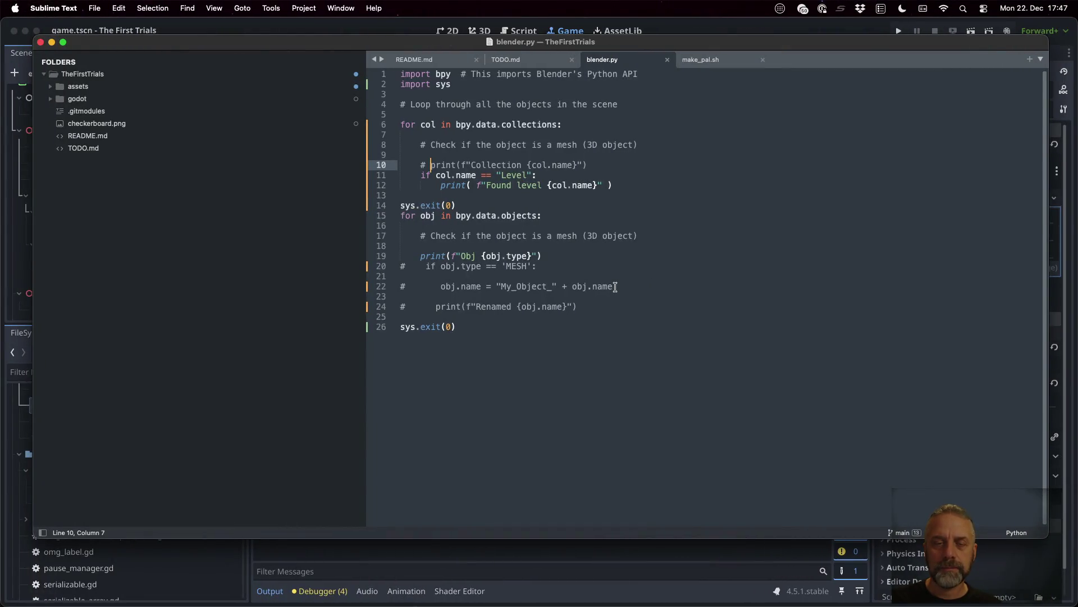
- Add a comment with the TheFirstTrials/godot/Characters/ path under the Found level print, save, and switch to Firefox
key("Down")
key("Down")
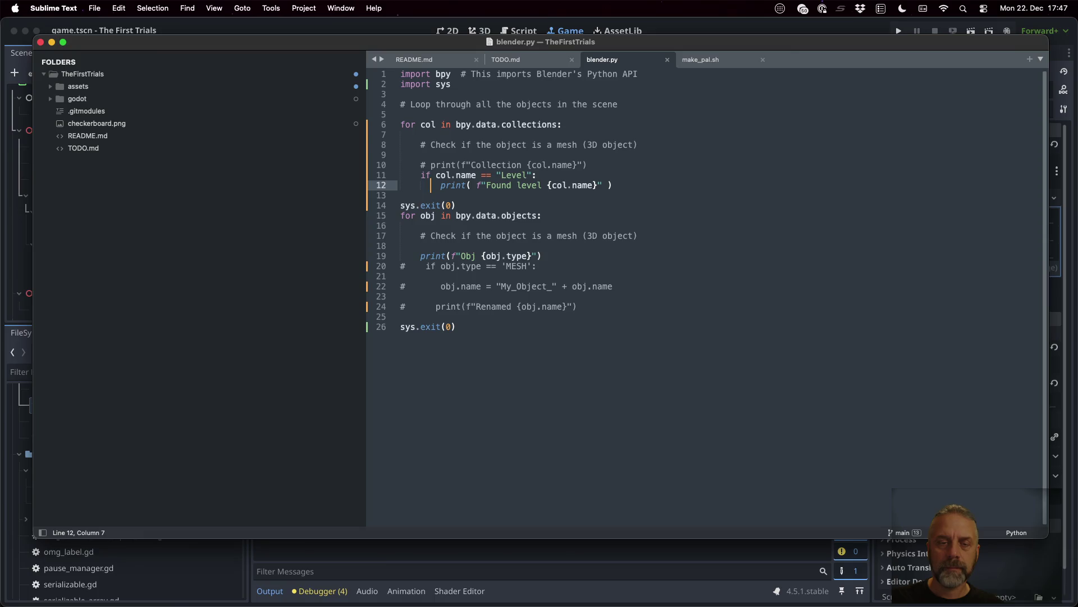
key("super+Return")
type("# \"")
type("TheFirstTrials/godot/Characters/")
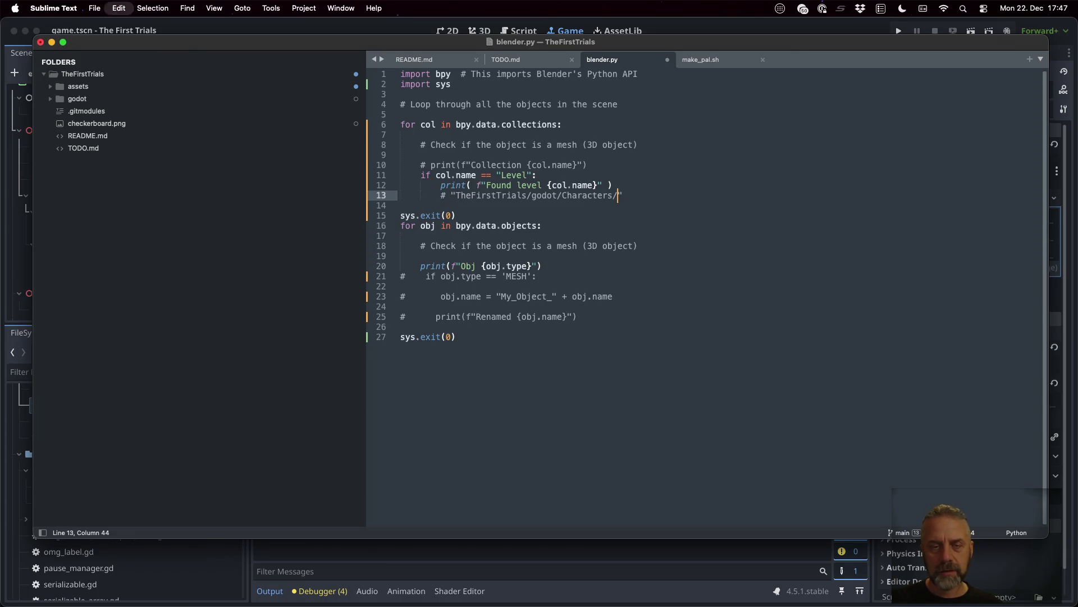
key("Return")
key("super+s")
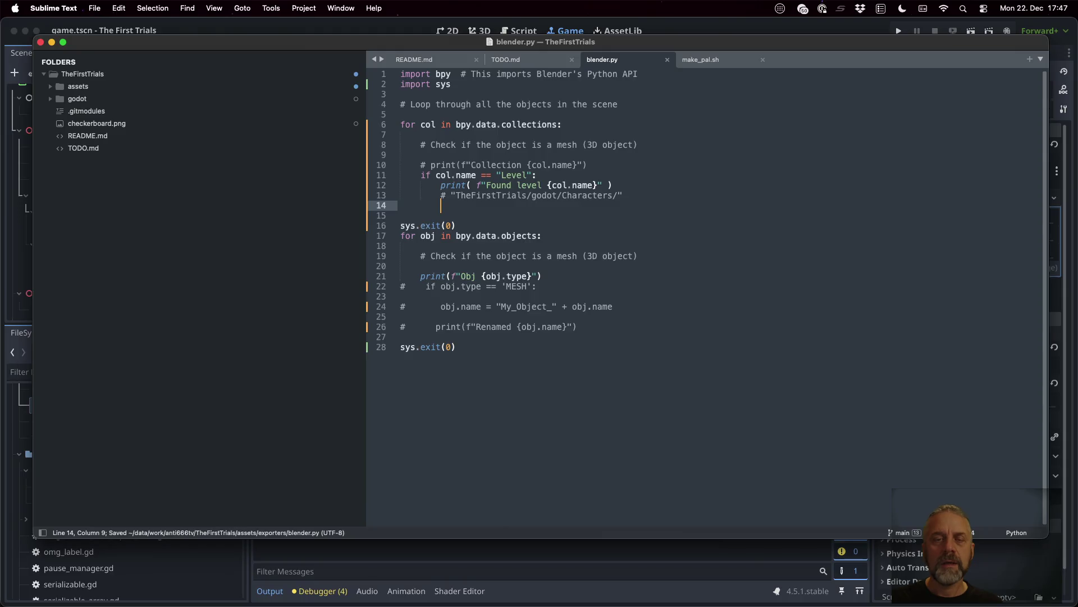
key("super+Tab")
key("super+t")
type("b")
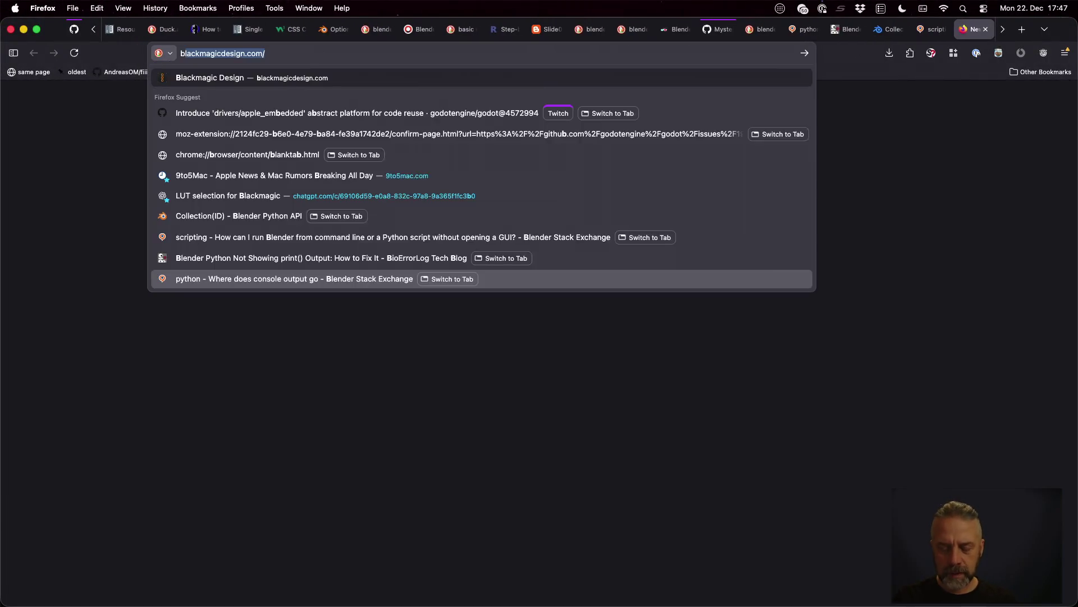
type("lendere")
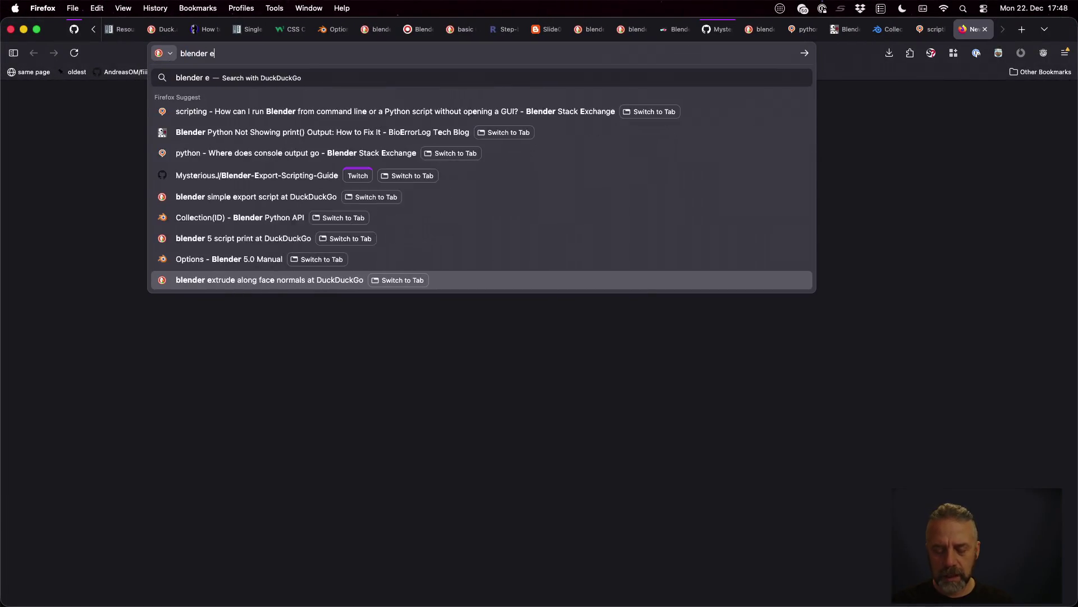
type("xport glb fro")
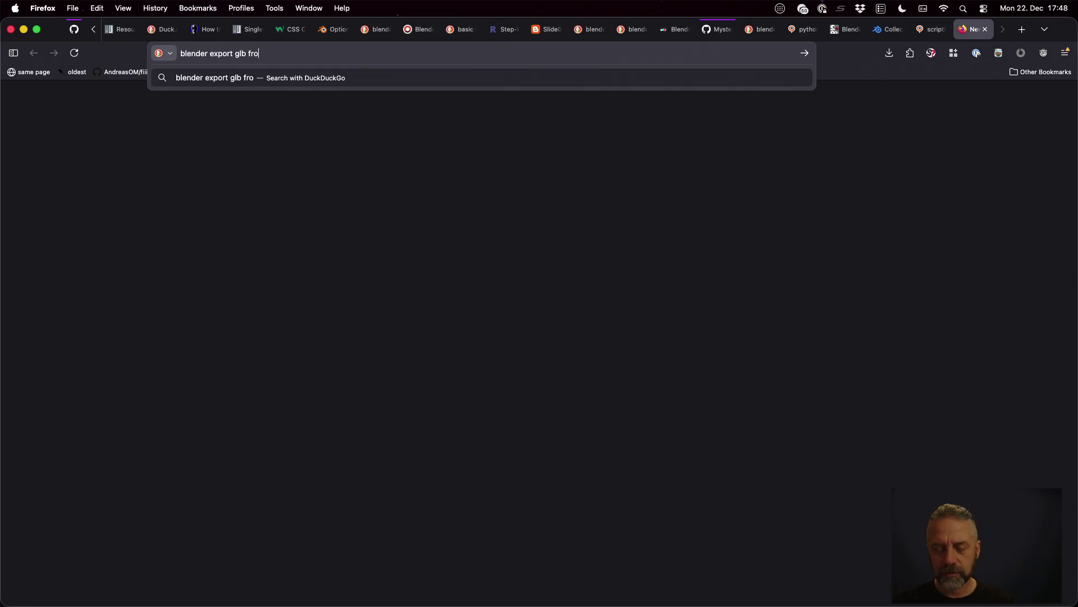
type("m py")
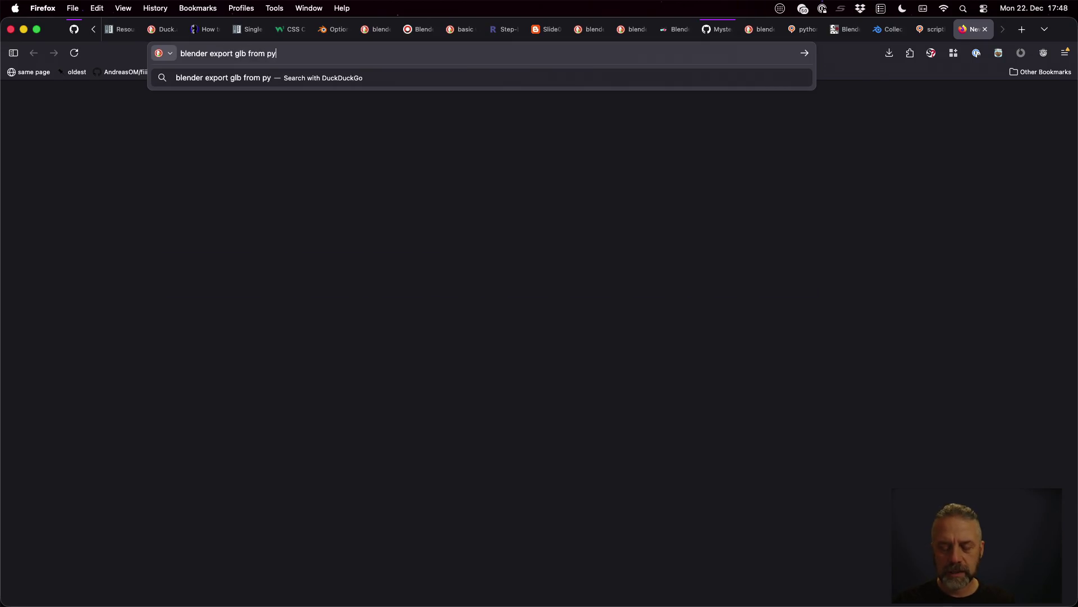
type("thon")
- Search 'blender export glb from python', open the Blender Artists thread and Export Scene Operators docs in tabs, and view the forum thread
key("Return")
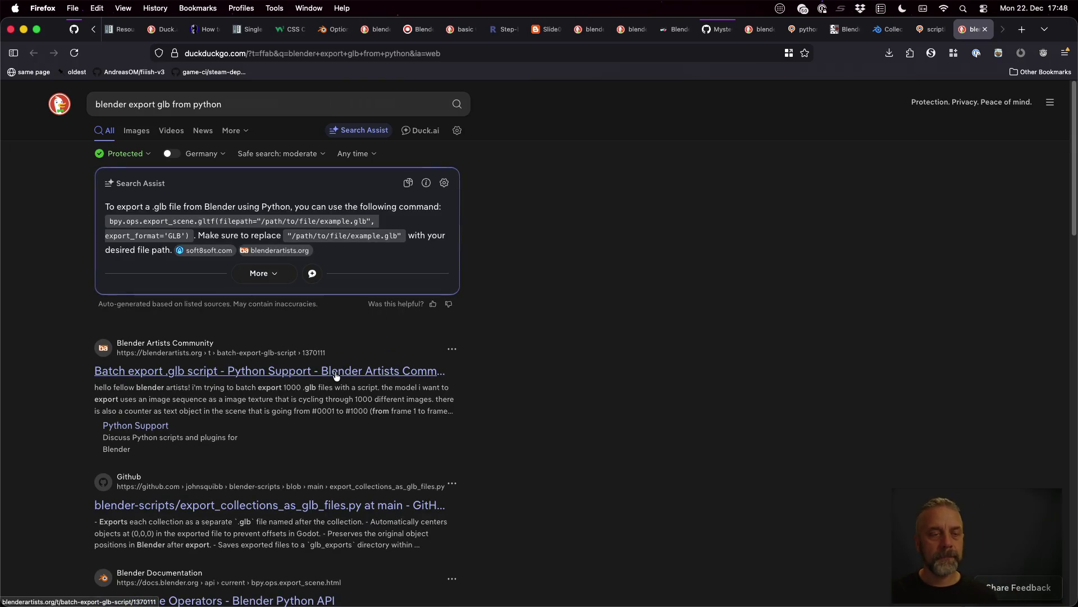
left_click(391, 371, "super")
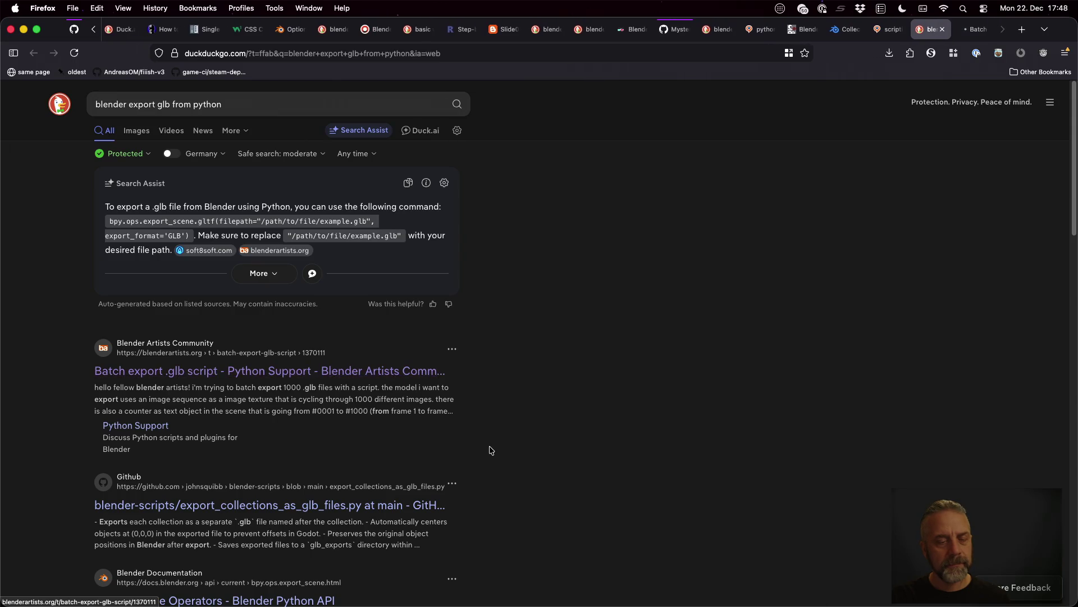
scroll(488, 447, "down", 2)
scroll(490, 451, "down", 3)
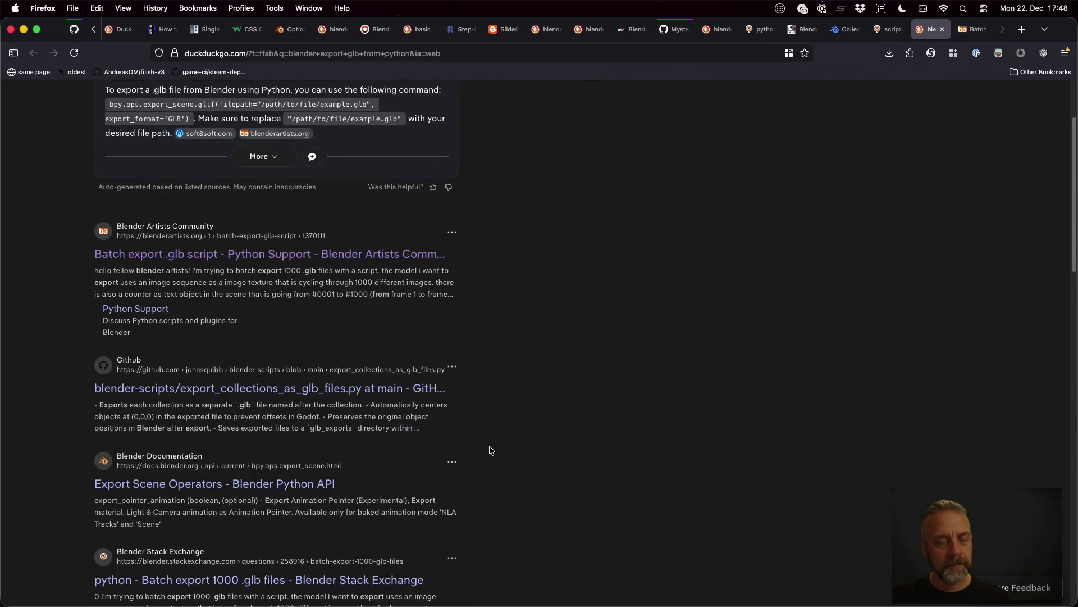
left_click(307, 441, "super")
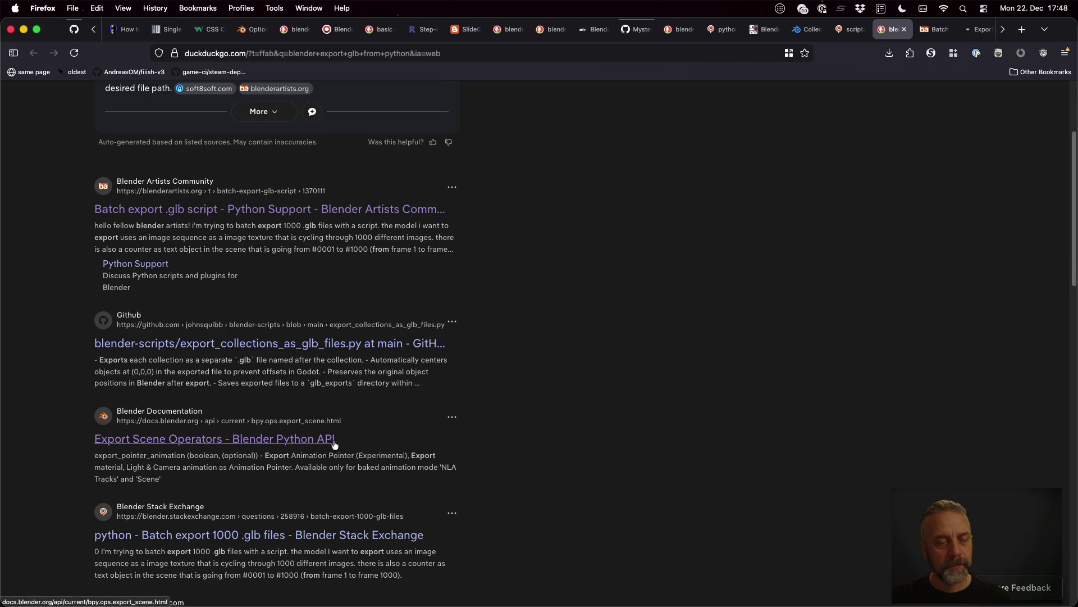
key("ctrl+Tab")
scroll(305, 259, "down", 2)
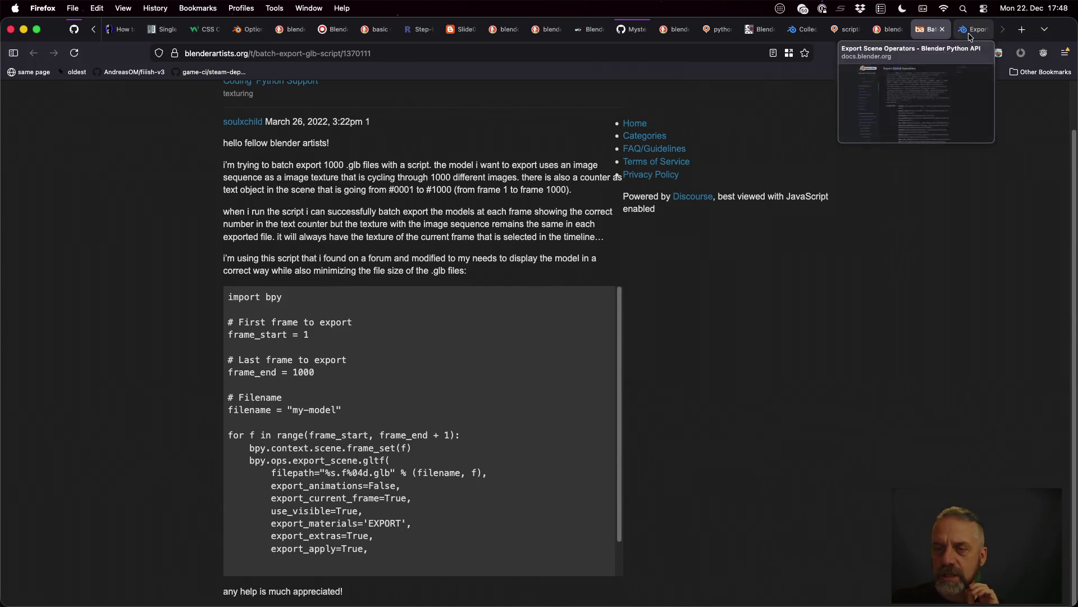
- Find the bpy.ops.export_scene.gltf signature in the Export Scene Operators docs and return to blender.py
left_click(969, 31)
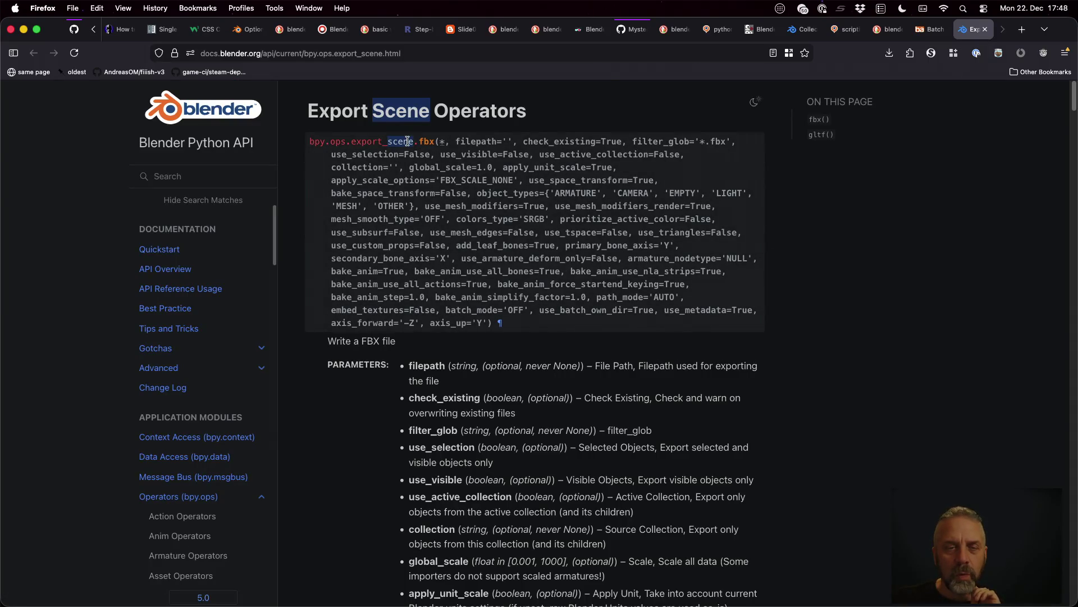
key("super+f")
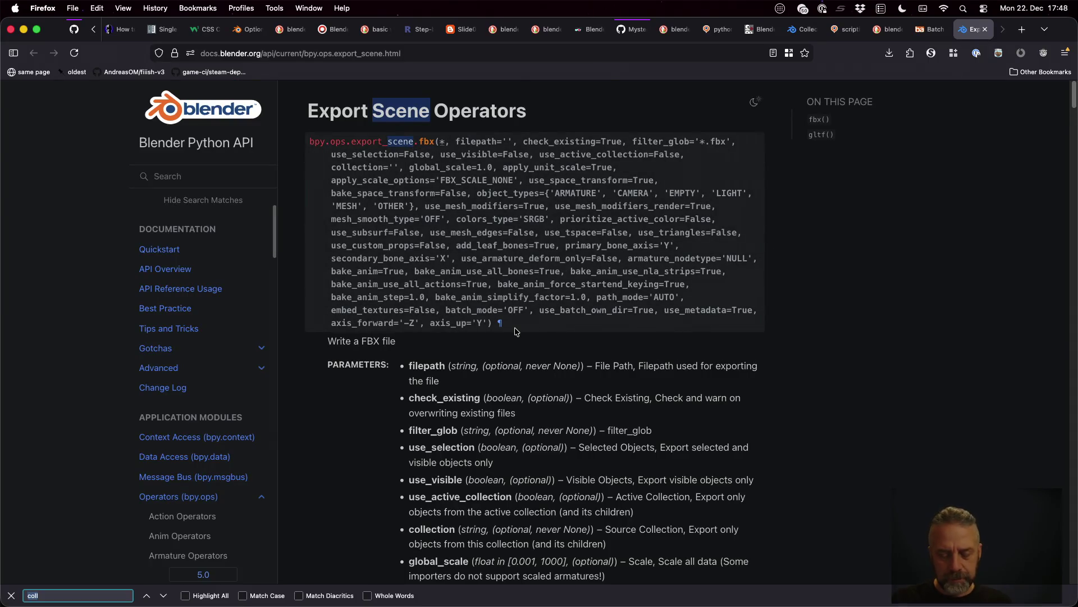
type("gltff")
scroll(535, 332, "down", 3)
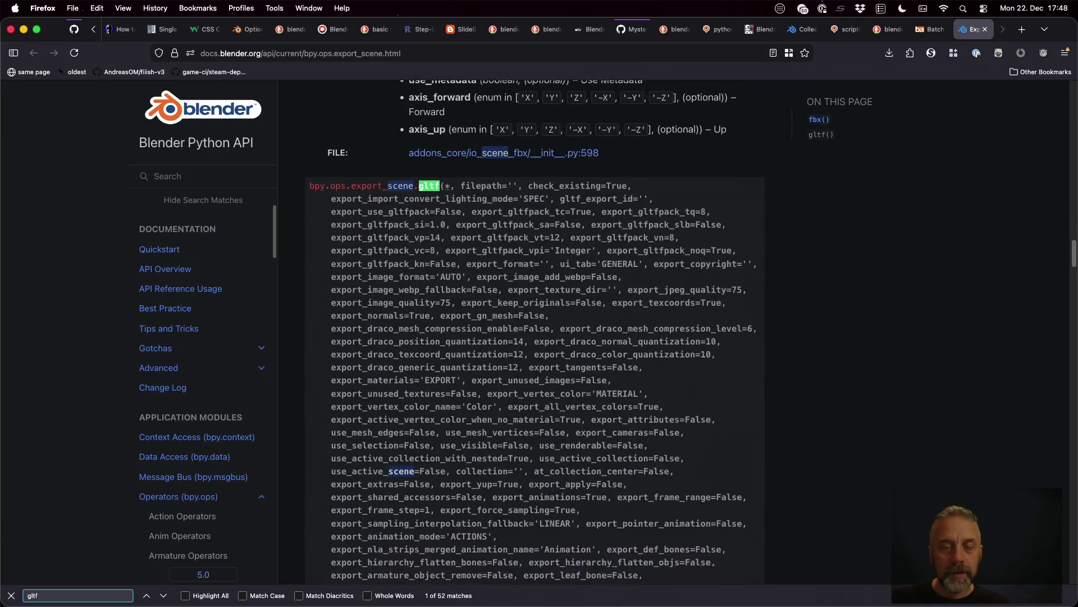
scroll(535, 332, "down", 3)
scroll(535, 332, "down", 3)
scroll(535, 332, "down", 3)
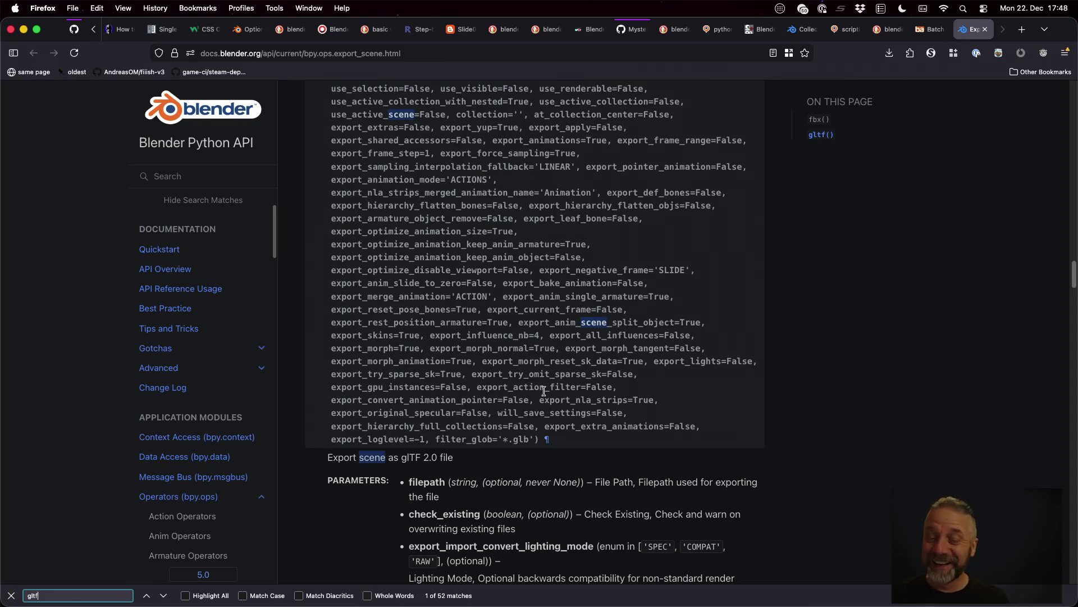
mouse_move(548, 439)
left_mouse_down()
mouse_move(436, 313)
mouse_move(308, 218)
left_mouse_up()
key("super+Tab")
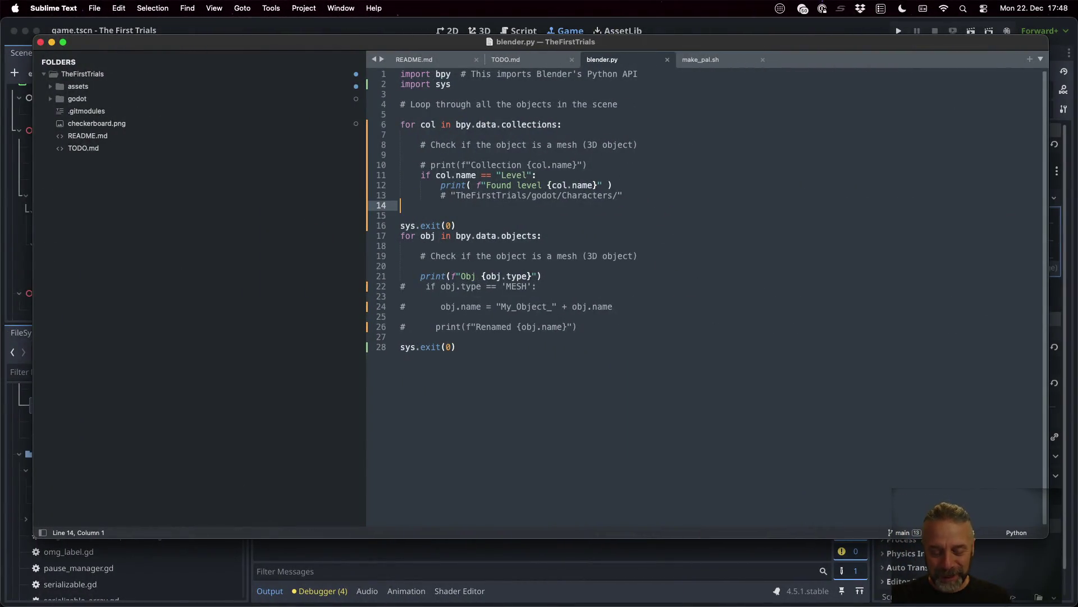
- Paste the full gltf export call under the path comment as a commented-out reference line and save
key("Return")
key("super+v")
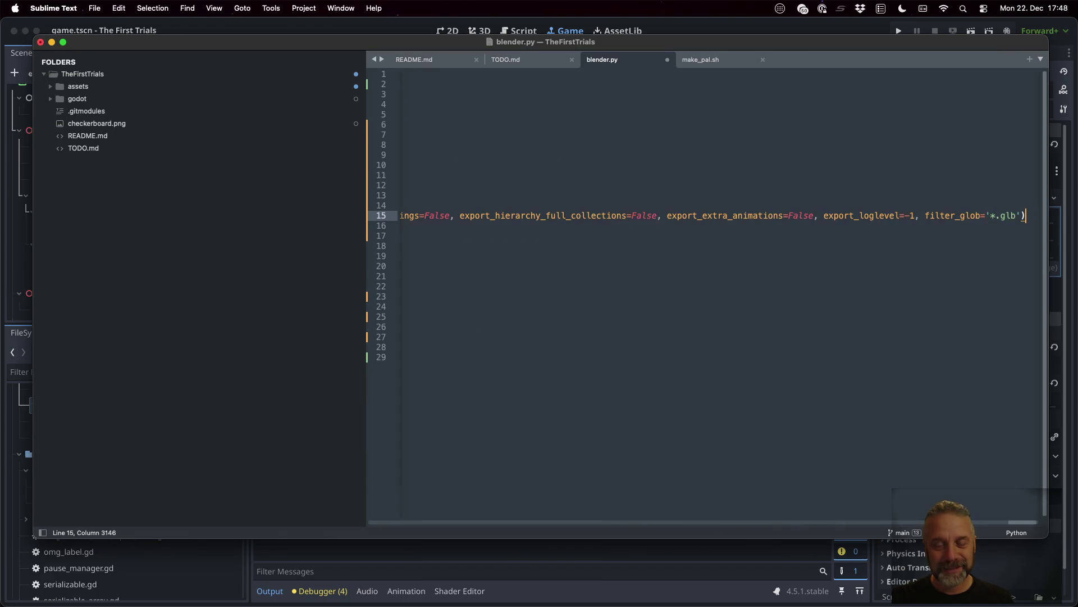
key("super+Left")
key("super+slash")
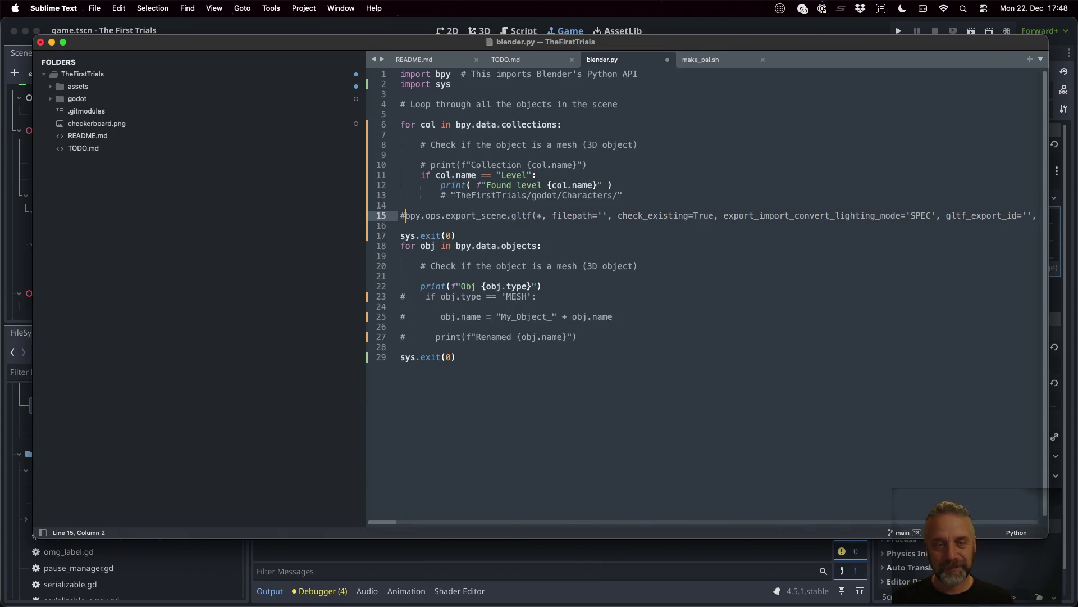
key("super+s")
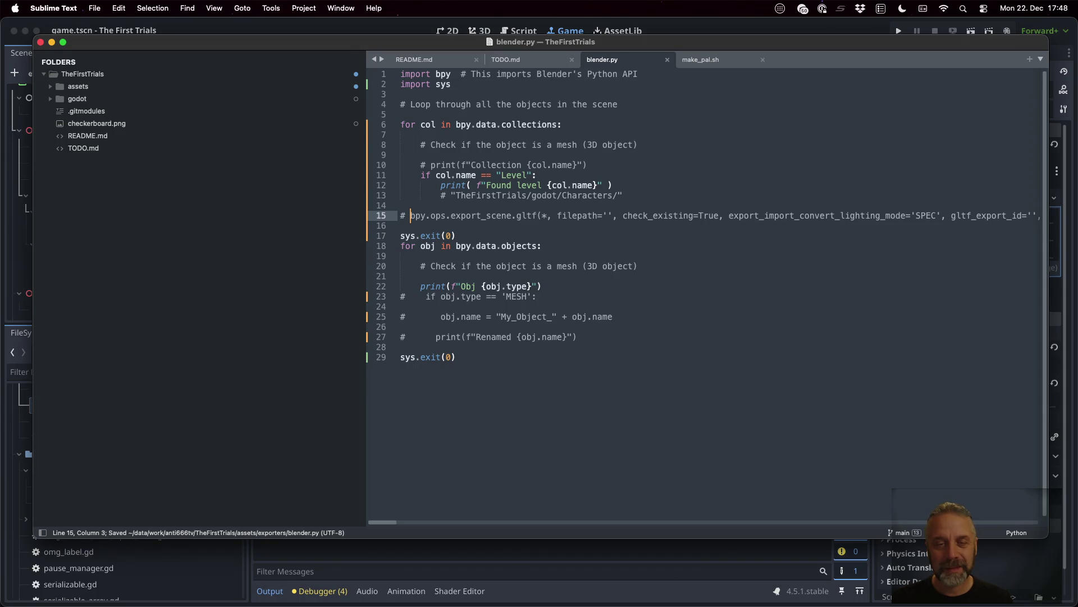
- Move the caret to the end of the Characters path comment and switch back to the Blender API docs
key("Up")
key("Up")
key("super+Right")
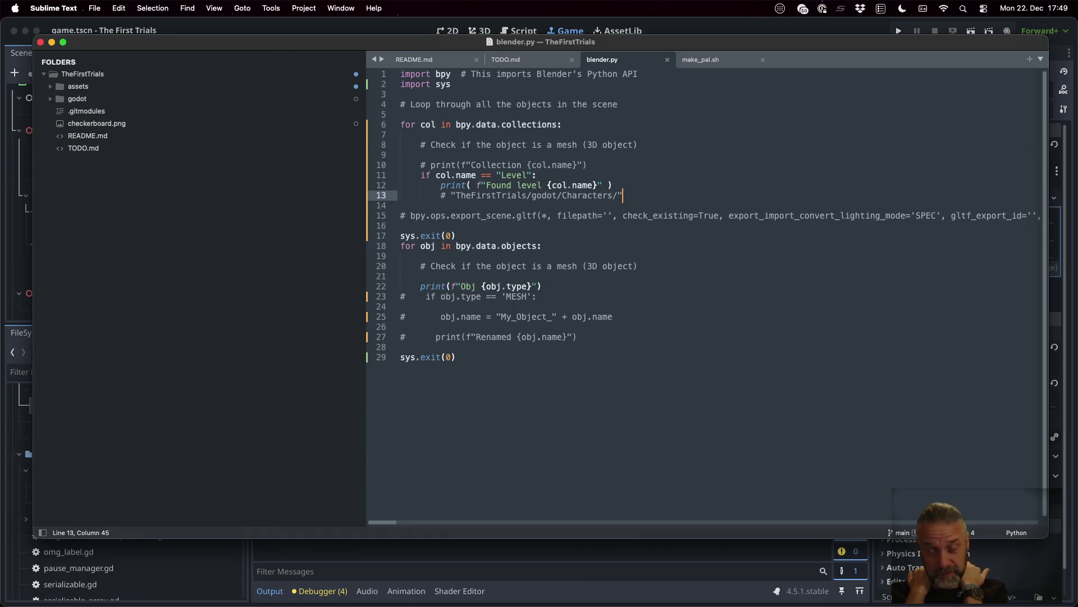
key("ctrl+Left")
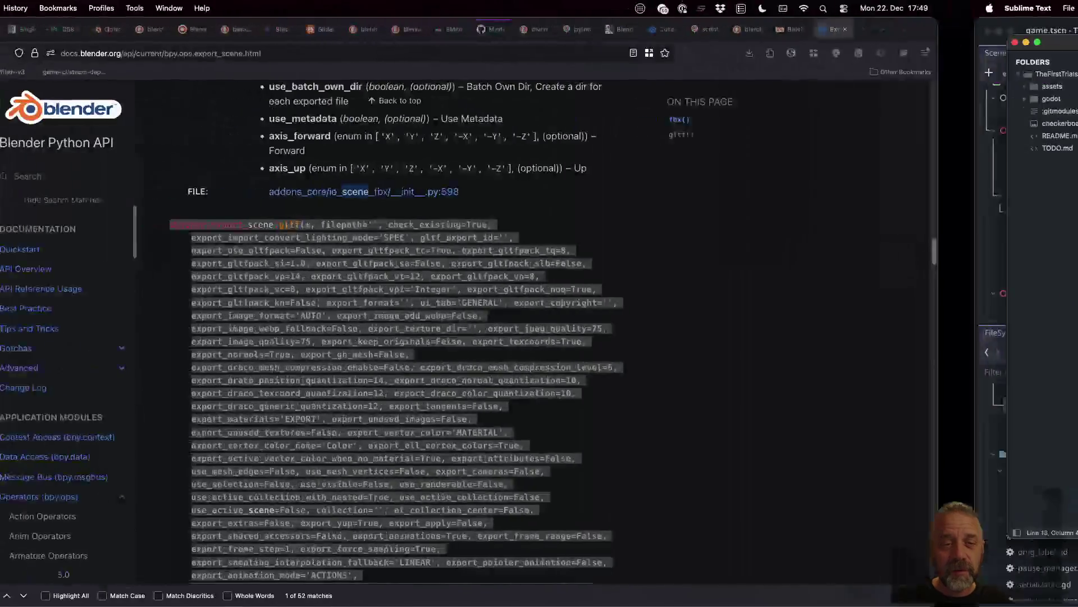
- Mark the filepath parameter in the docs reference and peek at the Blender Artists forum thread
left_click(309, 214, "shift")
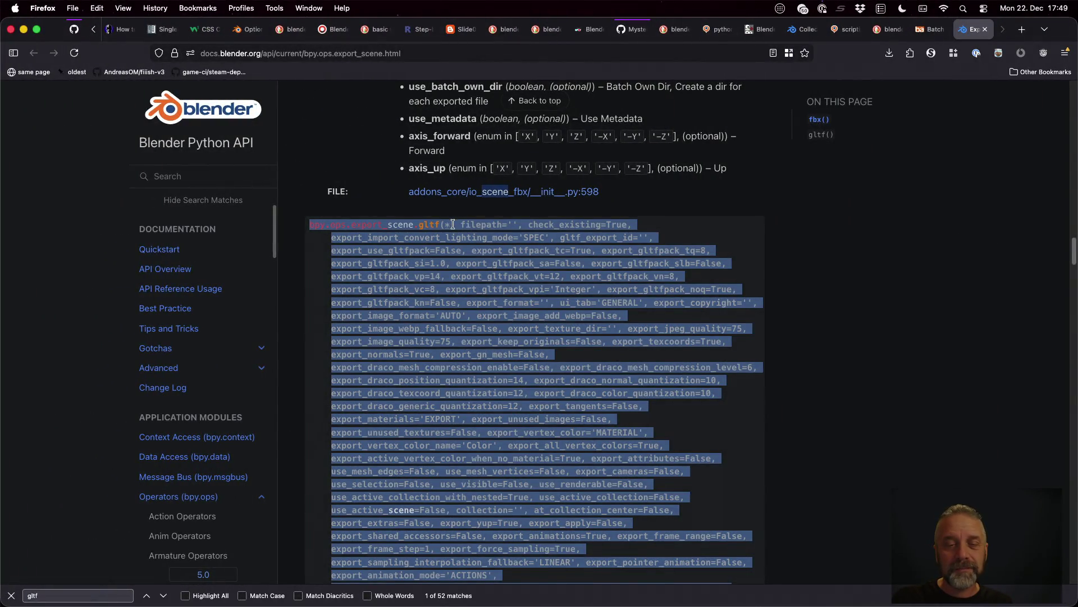
left_click(453, 225)
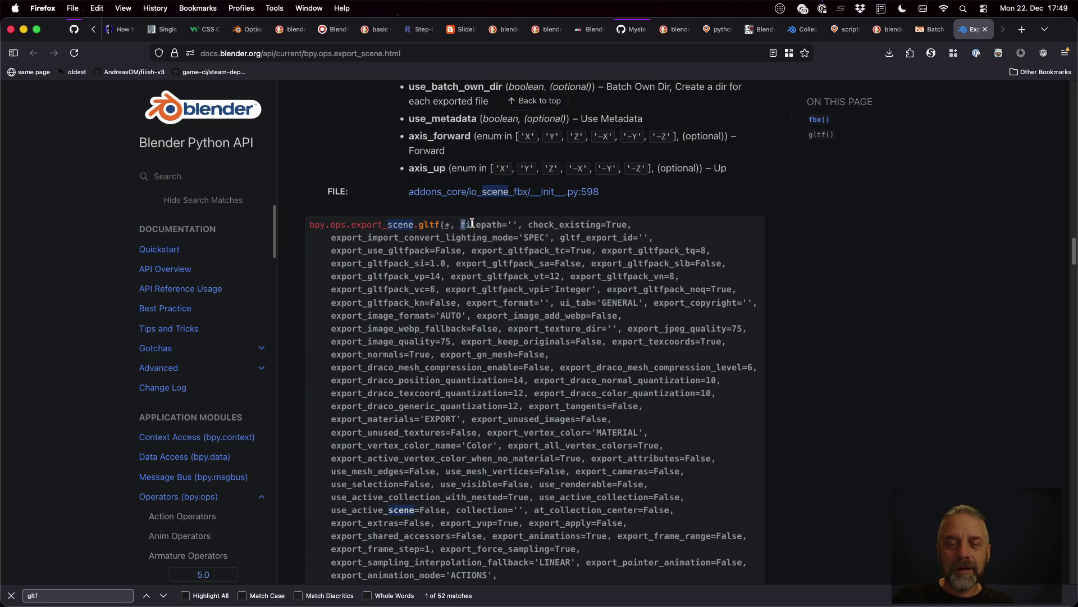
left_click_drag(460, 224, 496, 223)
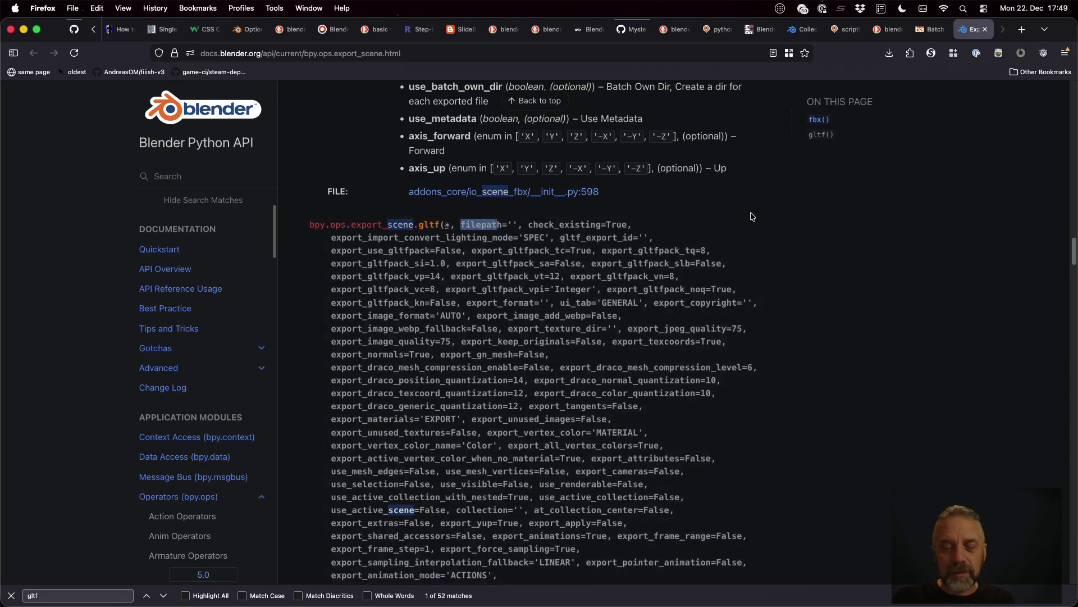
key("ctrl+shift+Tab")
scroll(368, 452, "down", 2)
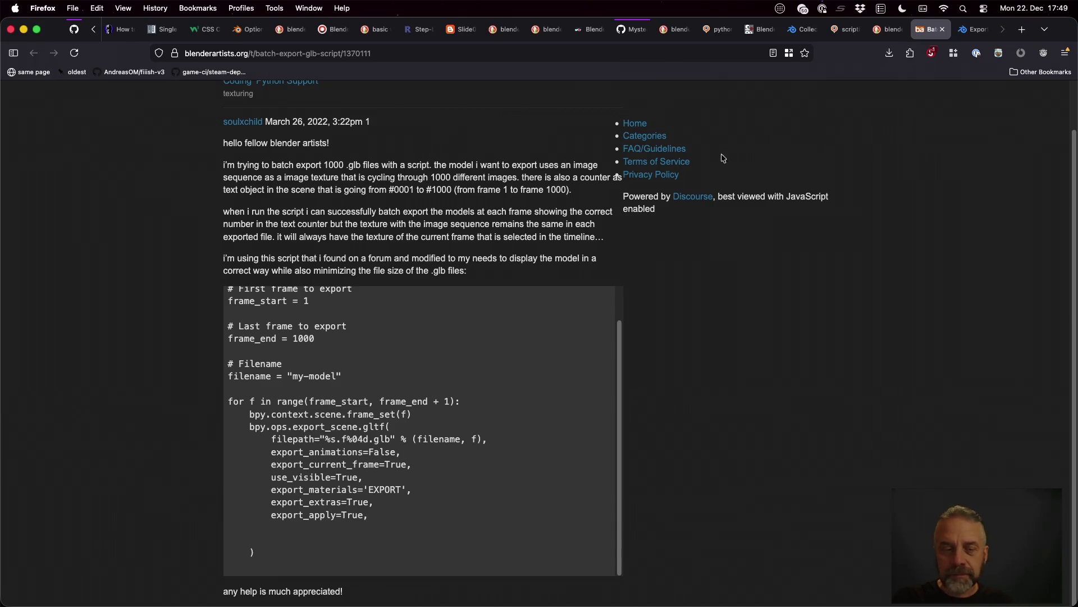
- Select the bpy.ops.export_scene.gltf call name in the docs and return to blender.py
left_click(976, 29)
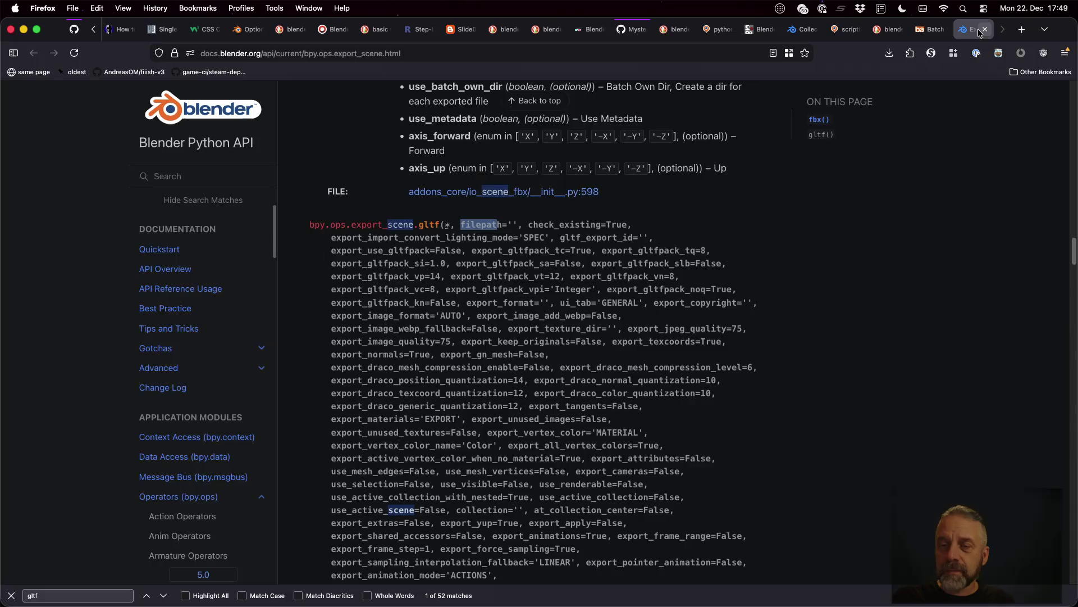
left_click_drag(308, 227, 437, 221)
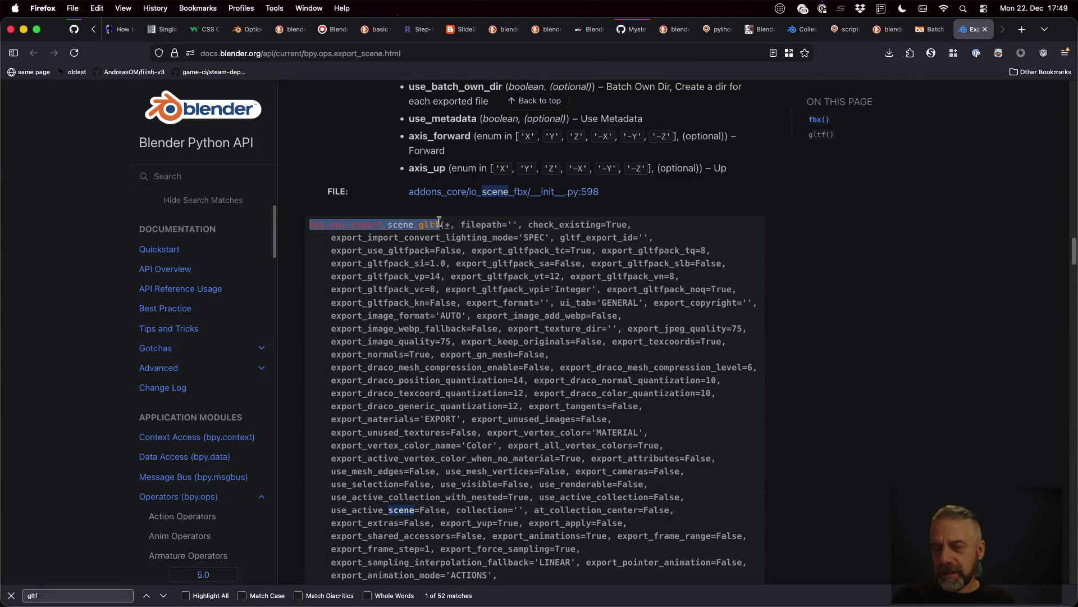
key("super+Tab")
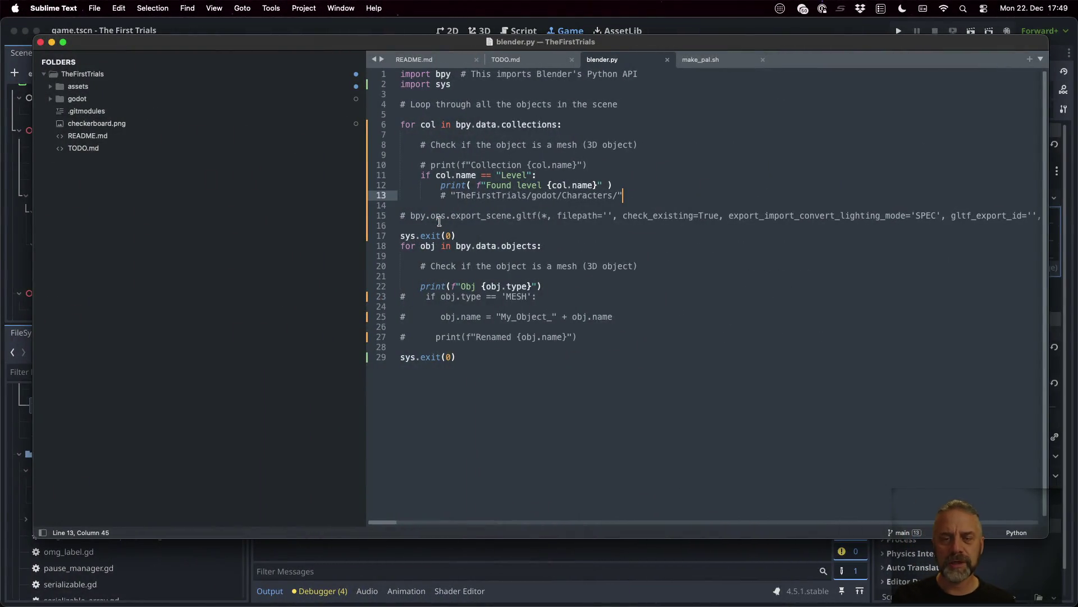
- Add bpy.ops.export_scene.gltf(filepath='test.gltf') inside the Level check, save blender.py, and switch to Blender
key("Return")
type("bpy.ops.export_scene.gltf")
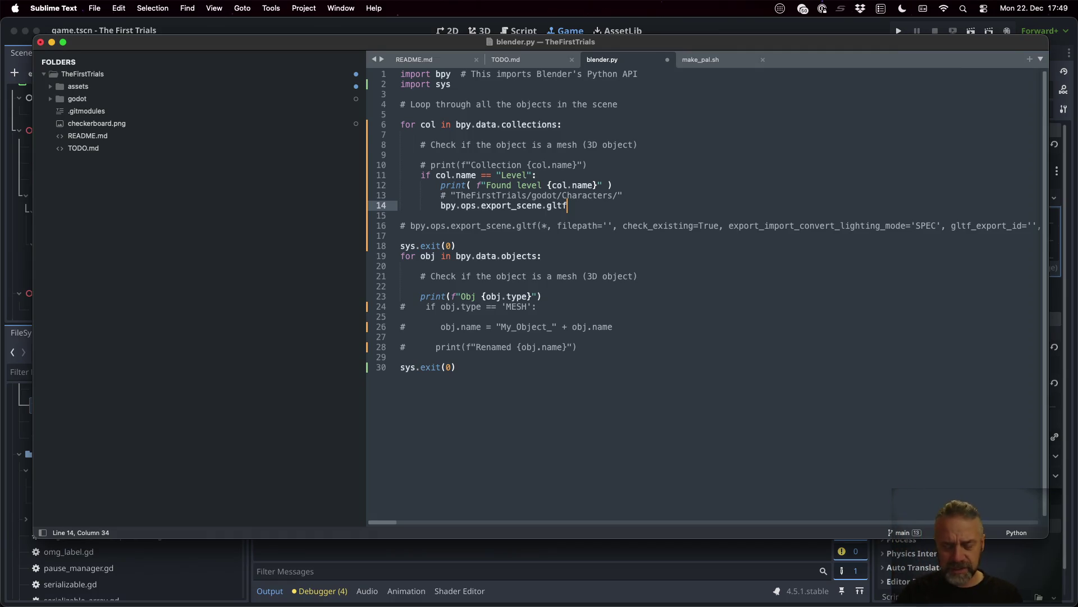
type("(")
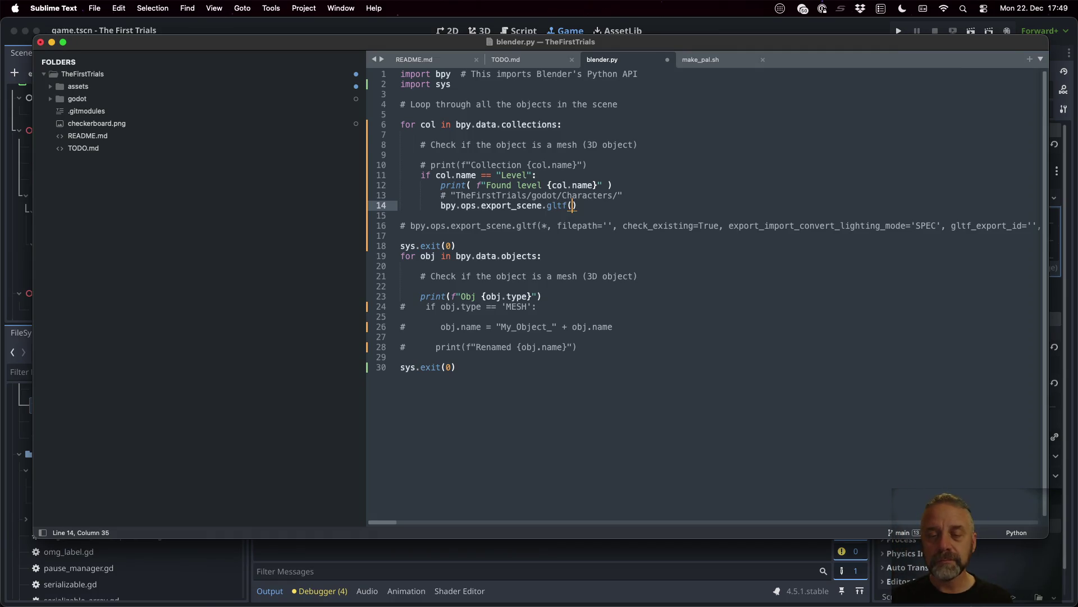
type("filepath")
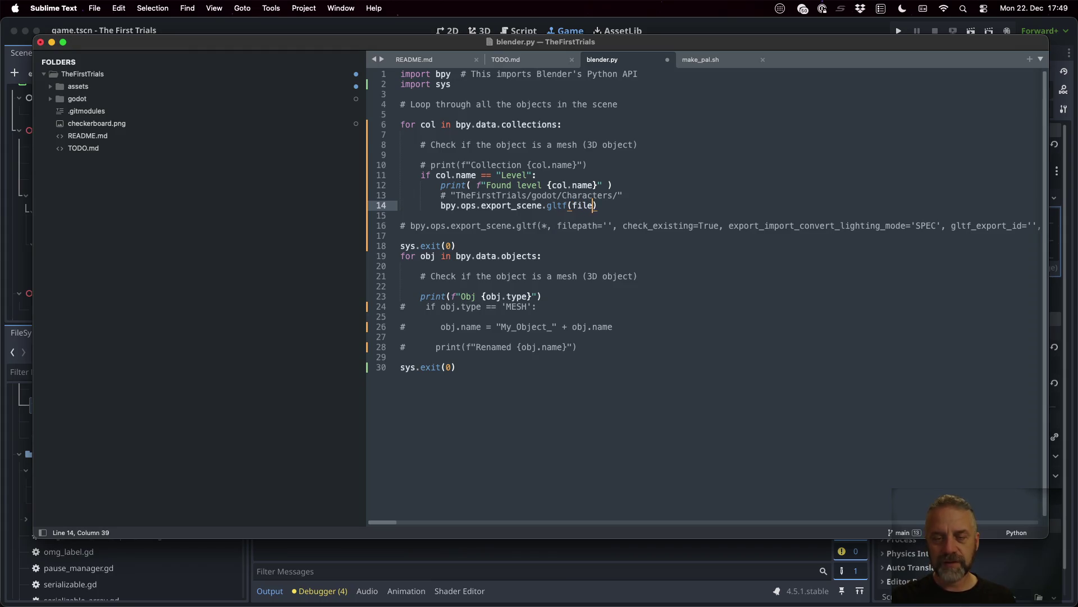
type("='")
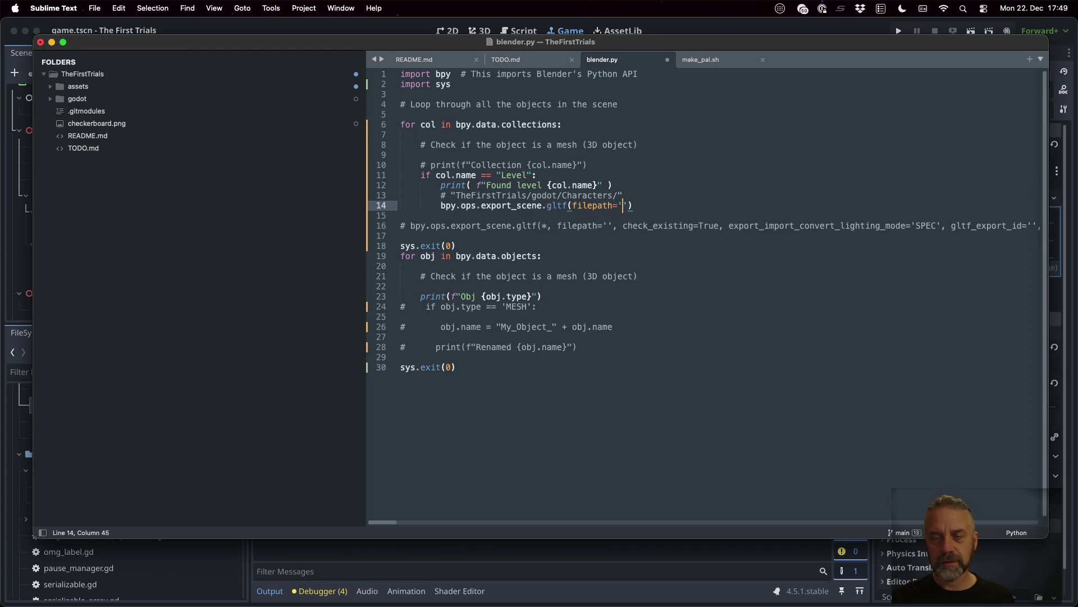
type("test.")
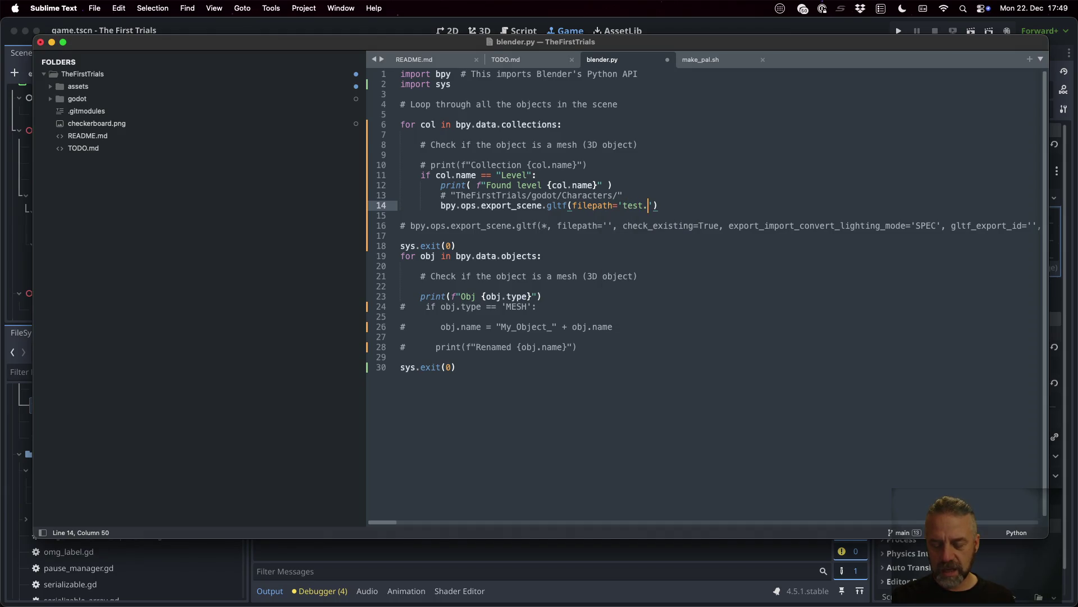
type("gltf")
key("super+s")
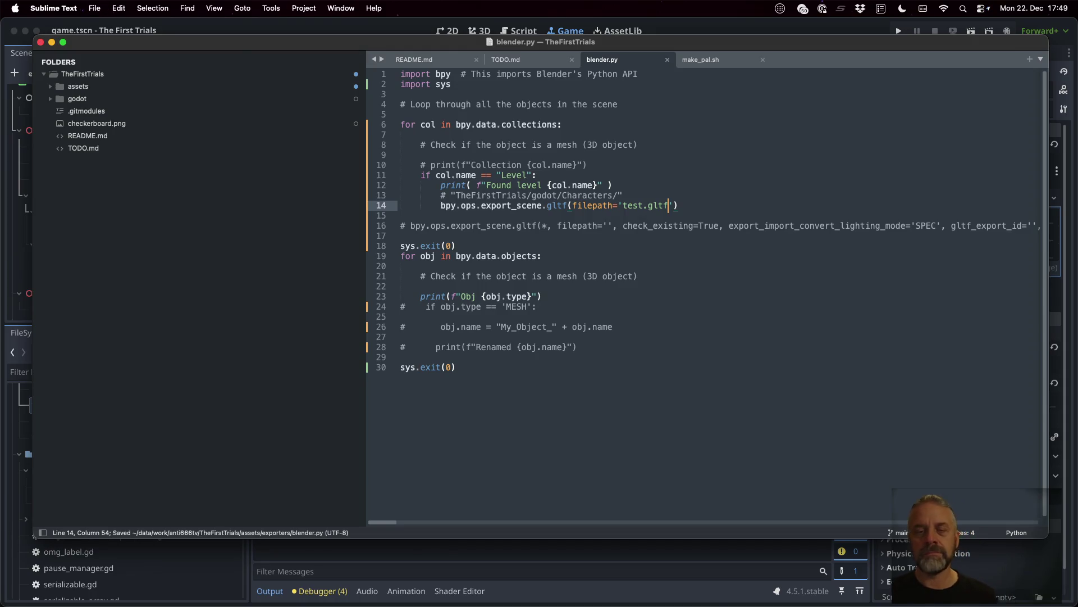
key("super+Tab")
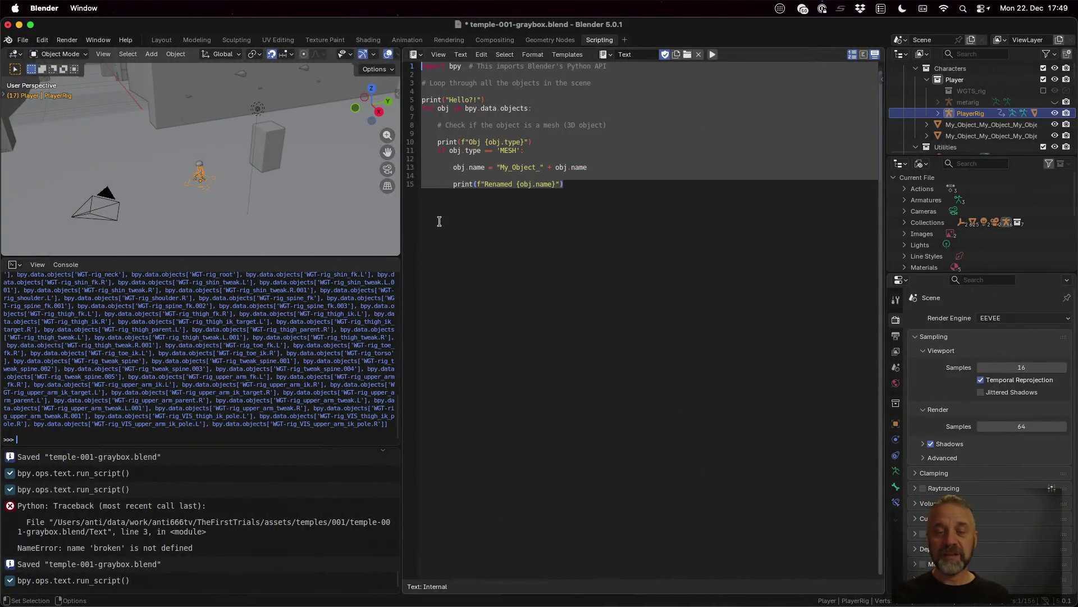
- Bring iTerm2 forward and rerun the background blender export command
key("ctrl+Up")
left_click(277, 275)
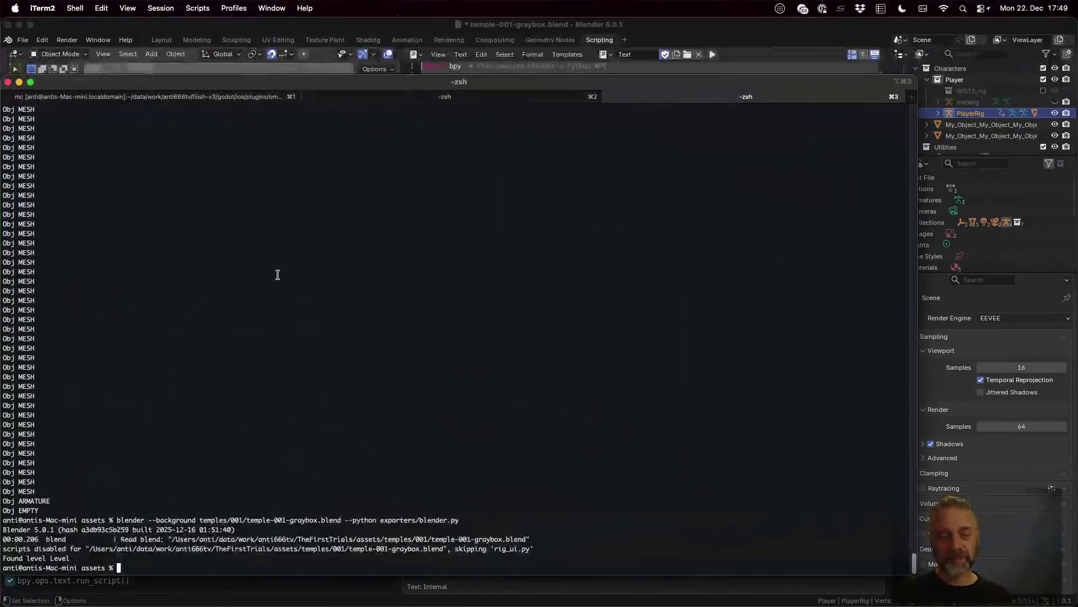
key("Up")
key("Return")
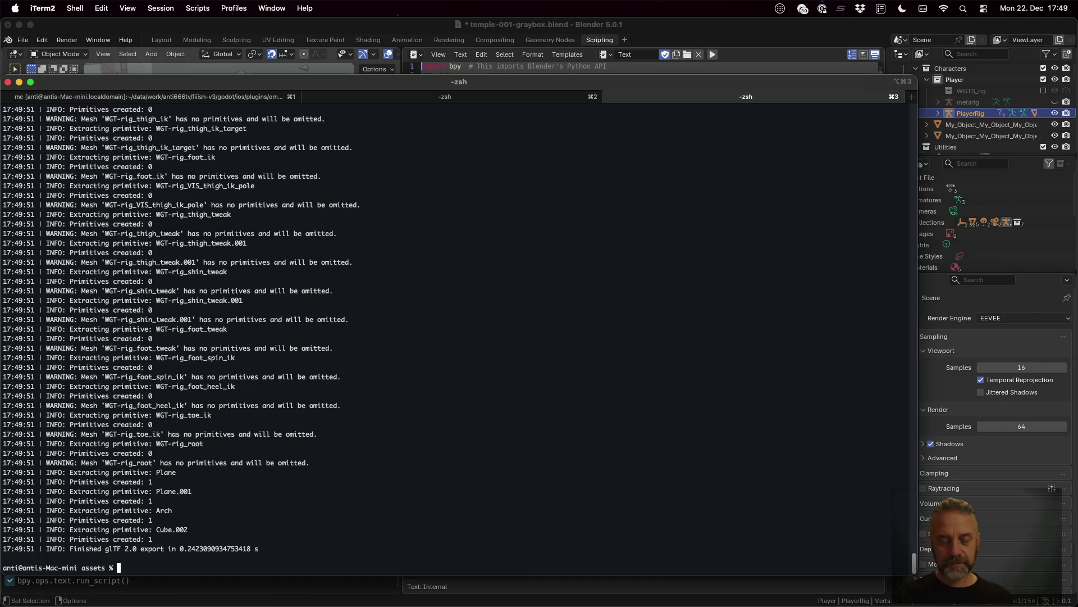
type("less test.glb")
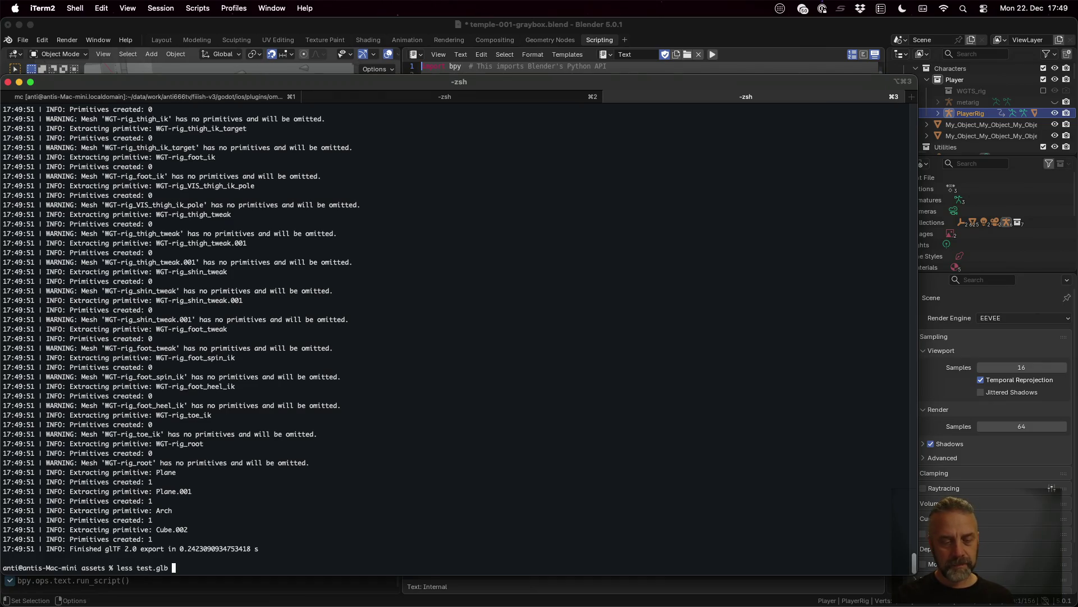
- Run less test.glb, decline viewing the binary file, and glance at blender.py
key("Return")
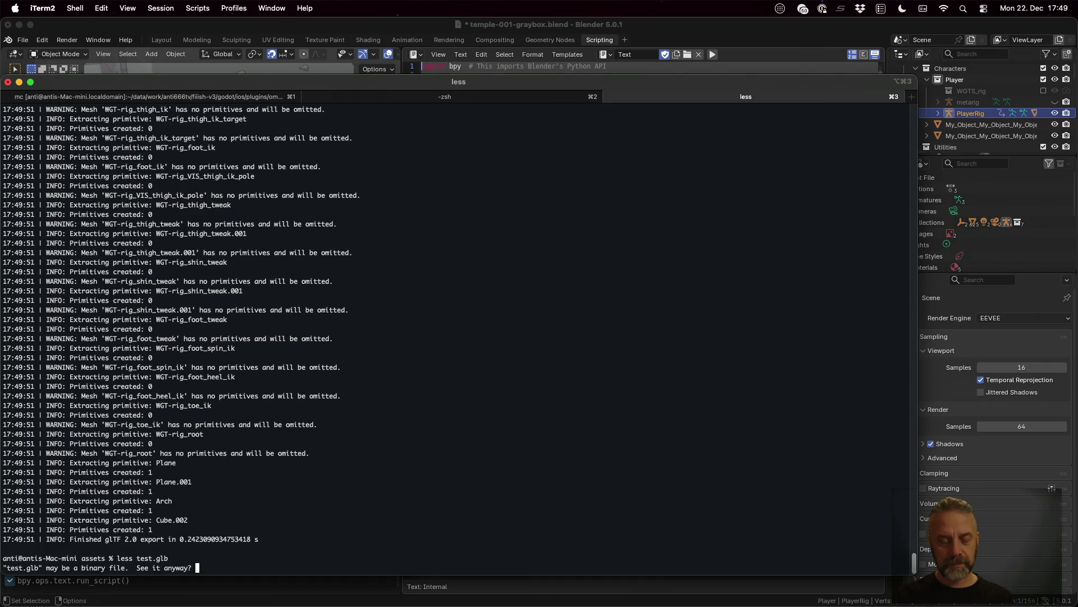
key("n")
key("Up")
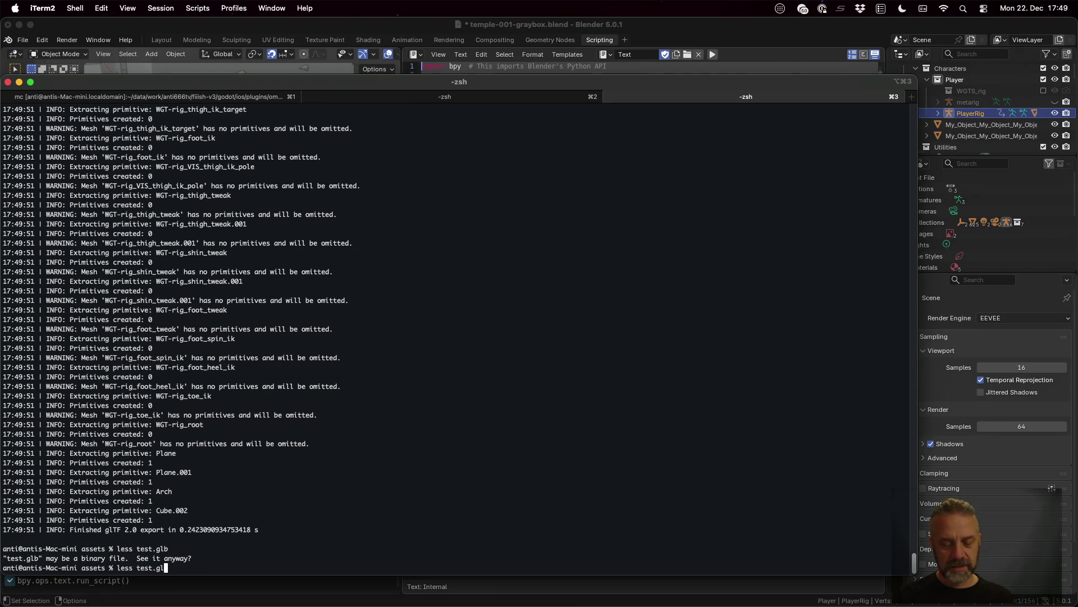
type("t")
key("super+Tab")
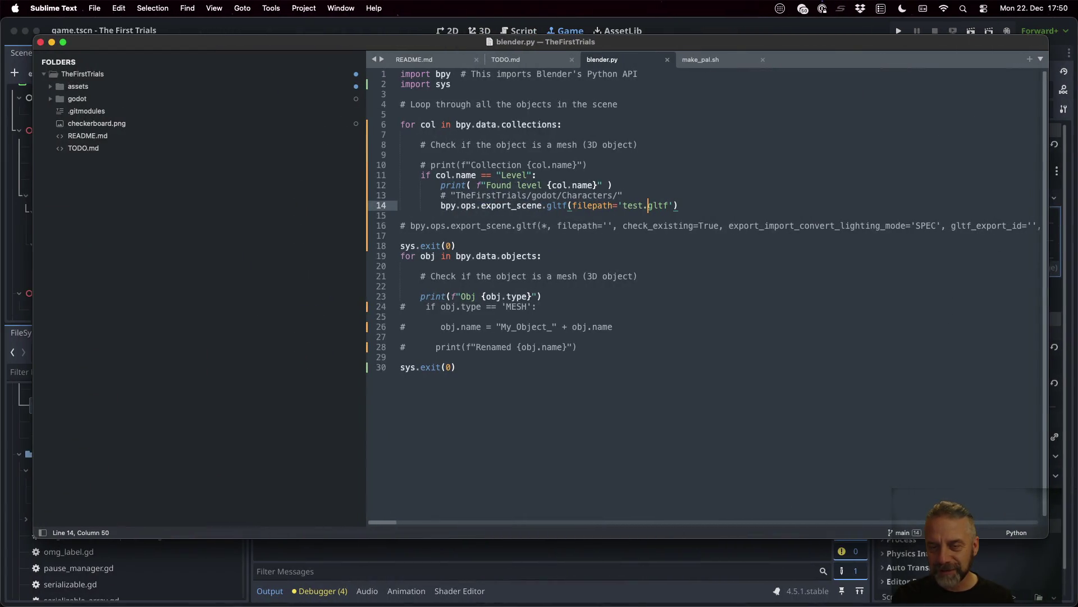
- Back in the terminal, retry less test.glb, dismiss the binary-file prompt, and return to blender.py
key("super+Tab")
key("Up")
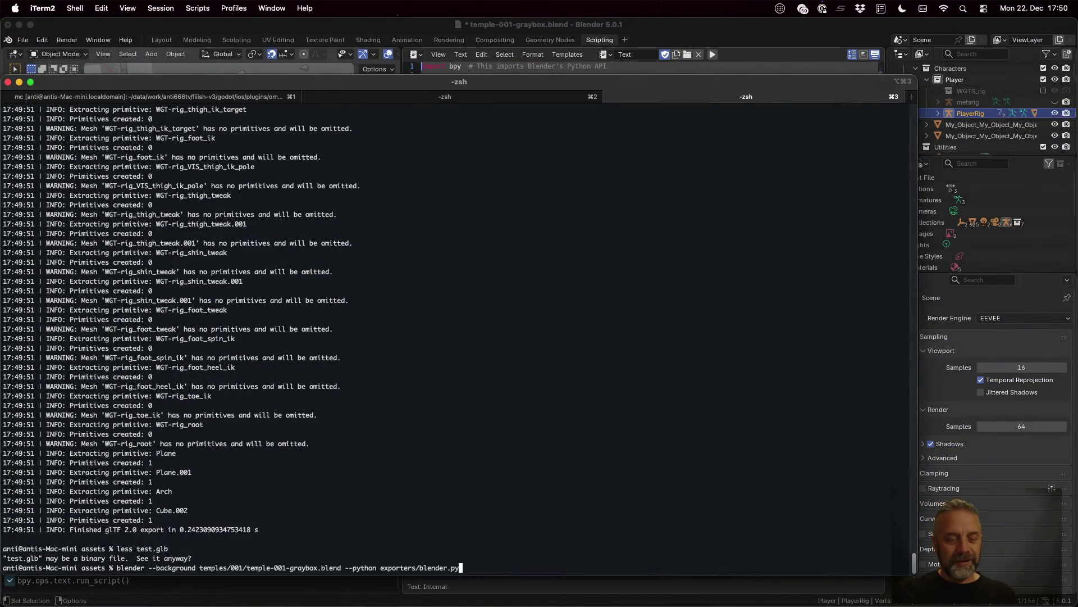
key("Down")
key("Return")
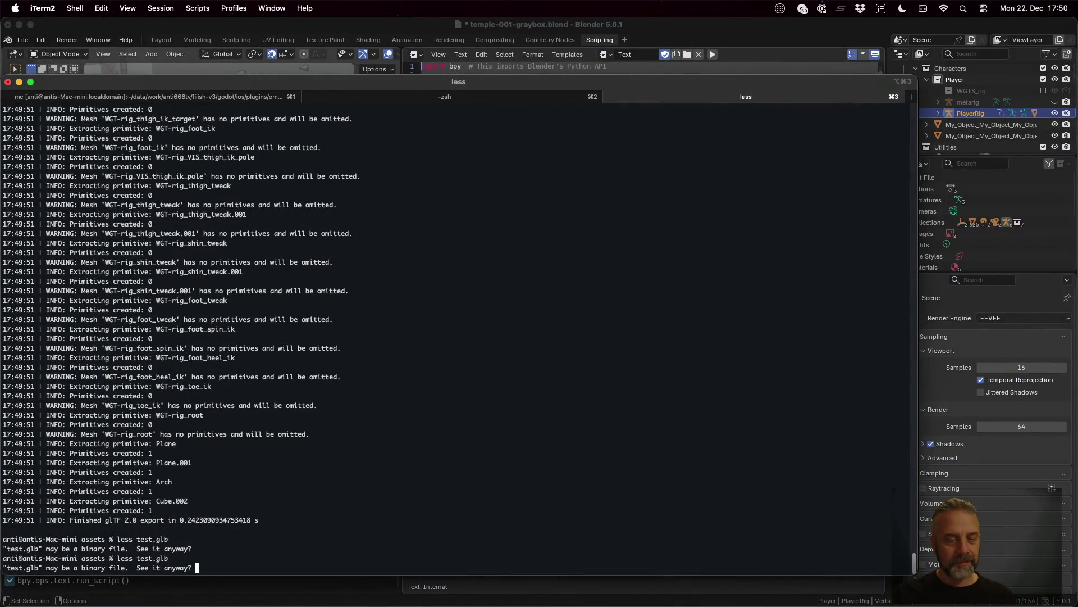
key("n")
key("super+Tab")
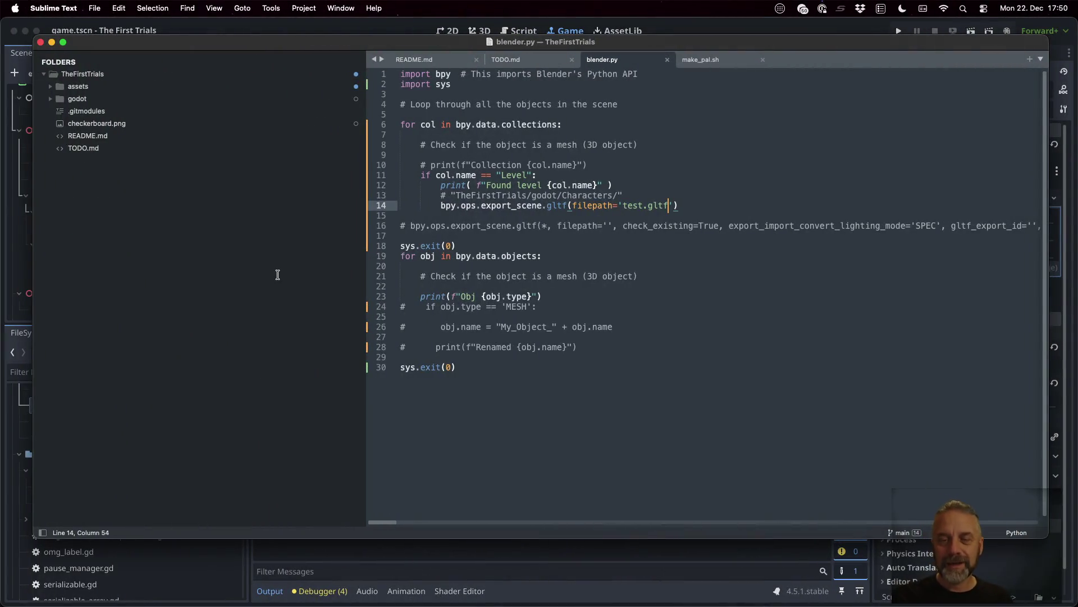
- Split the gltf export call so filepath='test.gltf' and check_existing=False sit on their own indented lines
left_click(570, 205)
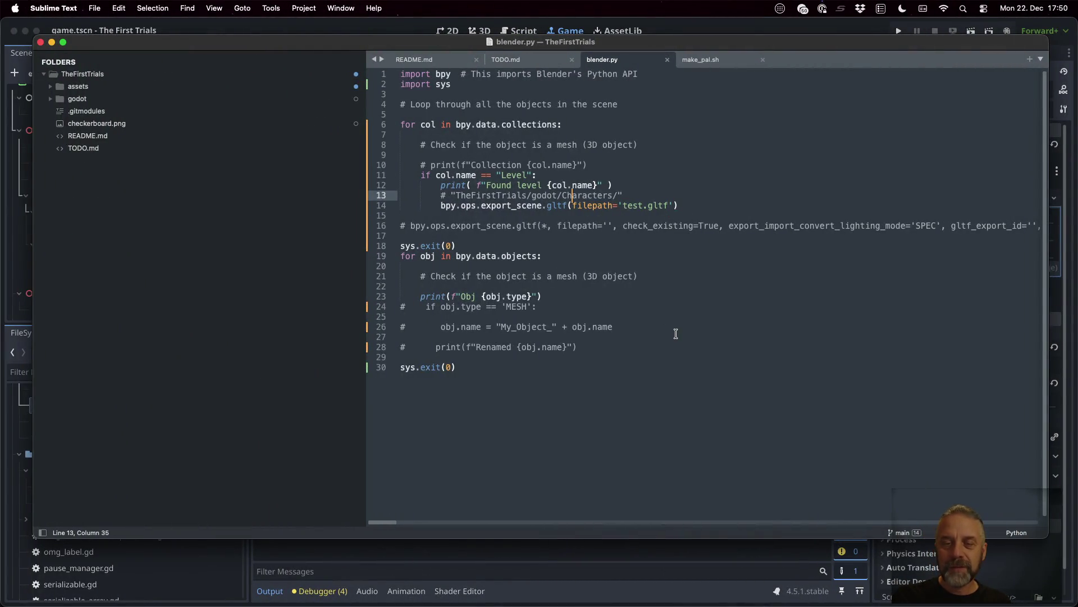
key("Return")
key("Return")
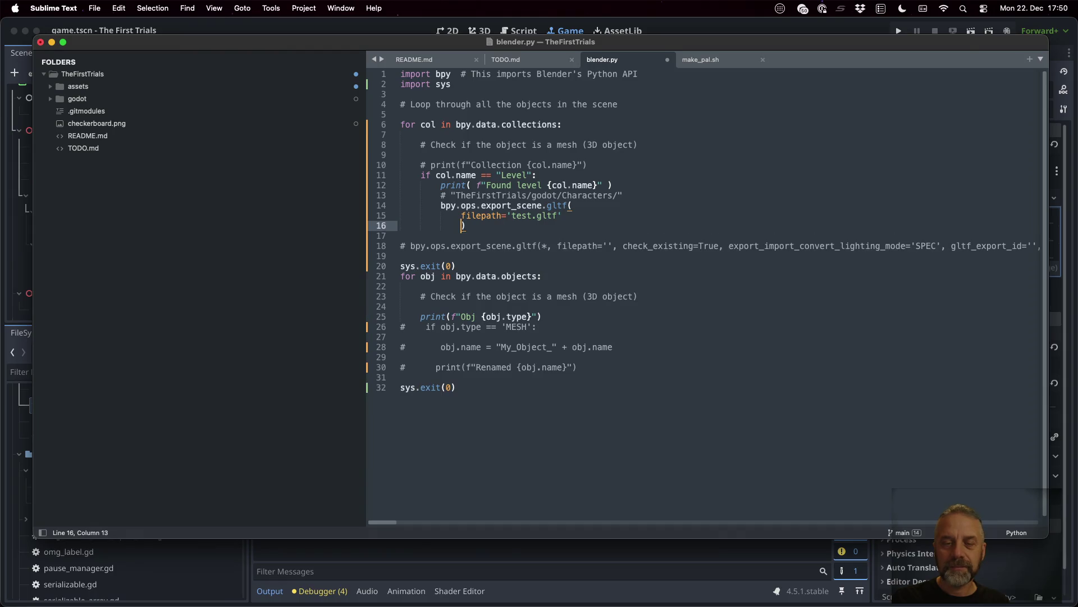
key("BackSpace")
key("Up")
key("End")
key("Return")
type("c")
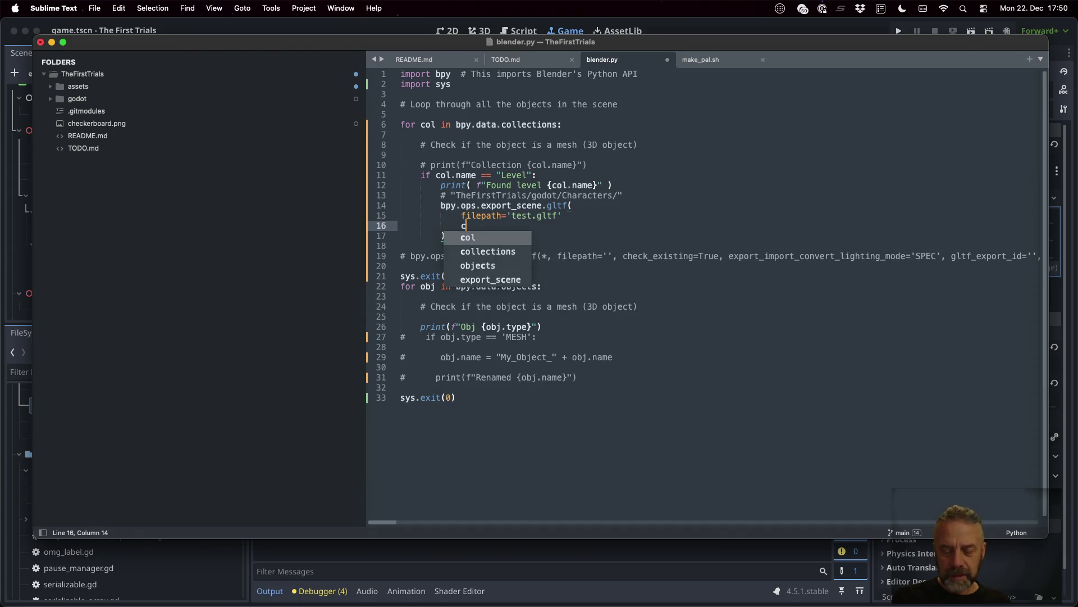
type("heck_existi")
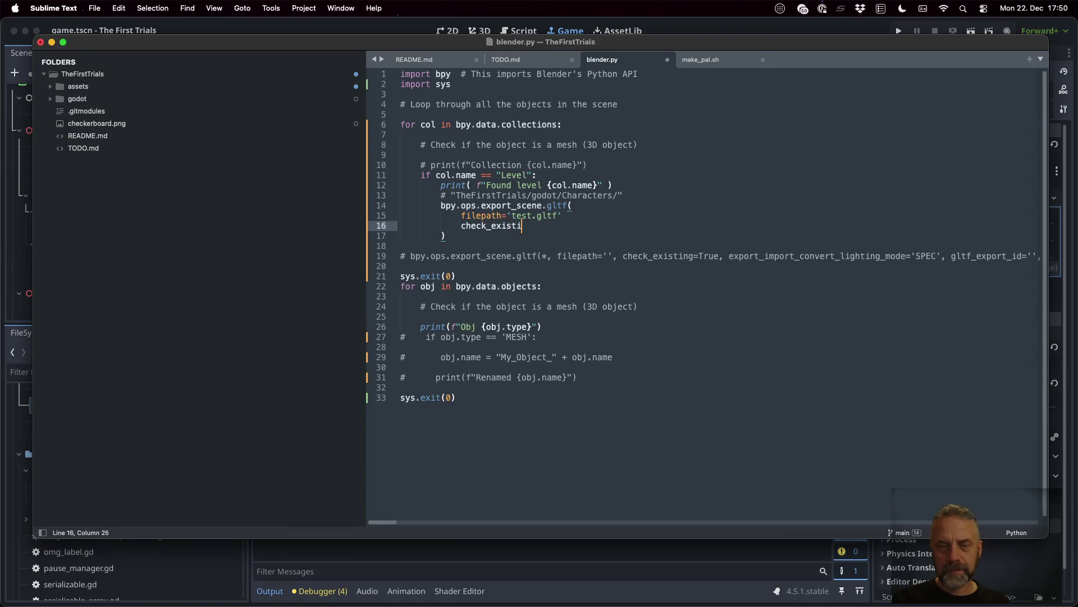
type("ng=False")
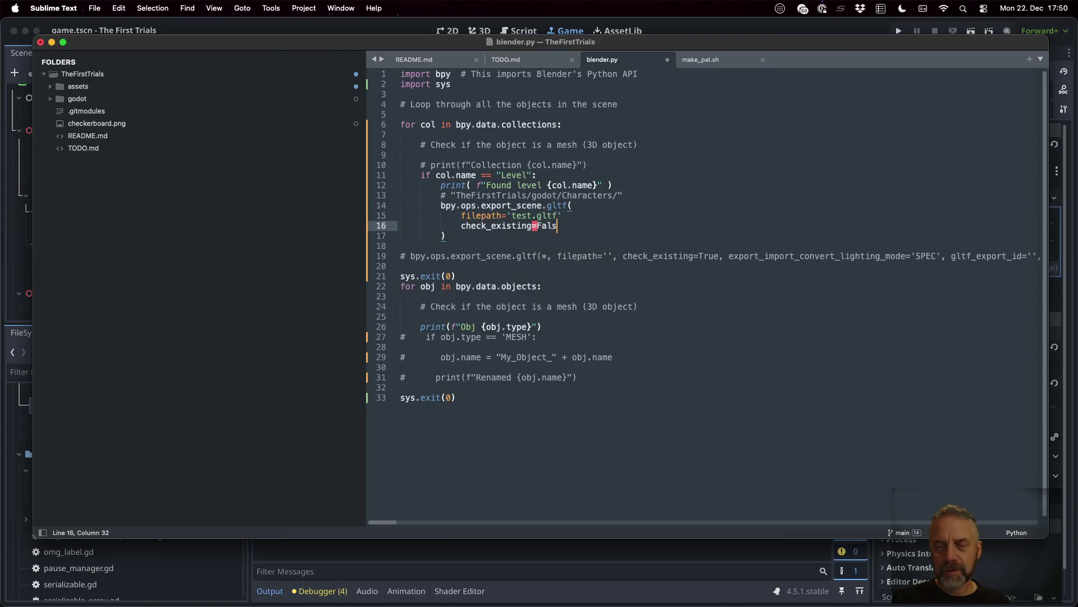
type(",")
- Add the trailing comma after filepath='test.gltf' and save blender.py
key("Up")
type(",")
key("cmd+s")
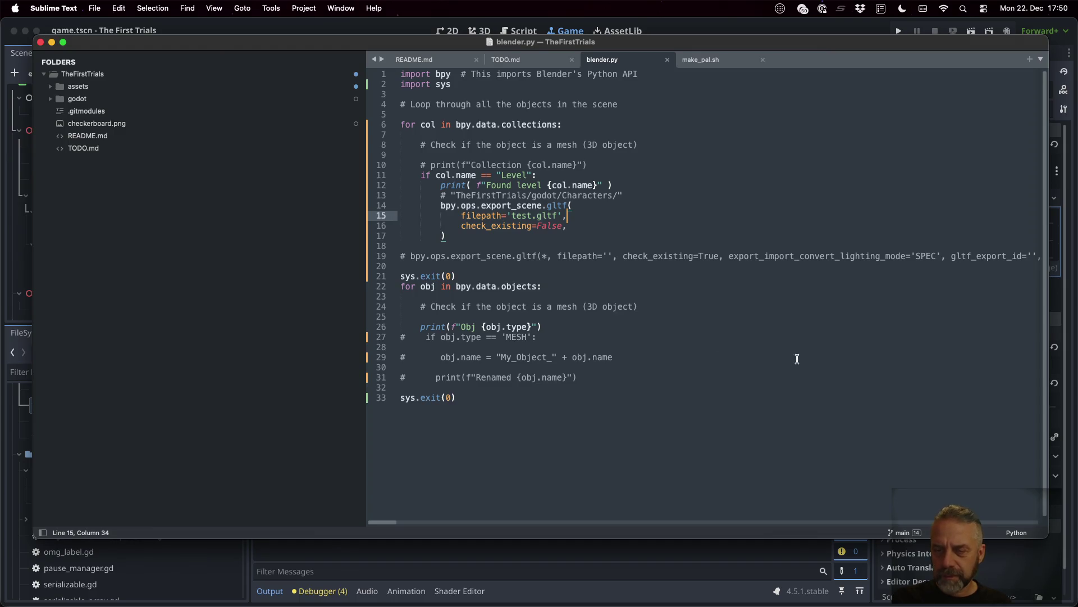
left_click(728, 257)
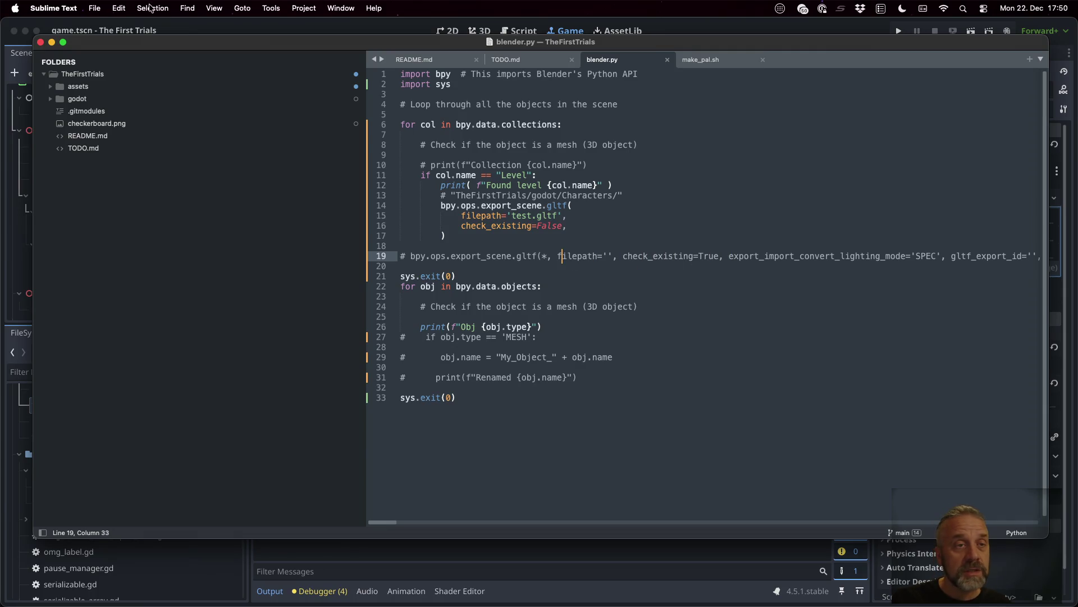
left_click(205, 8)
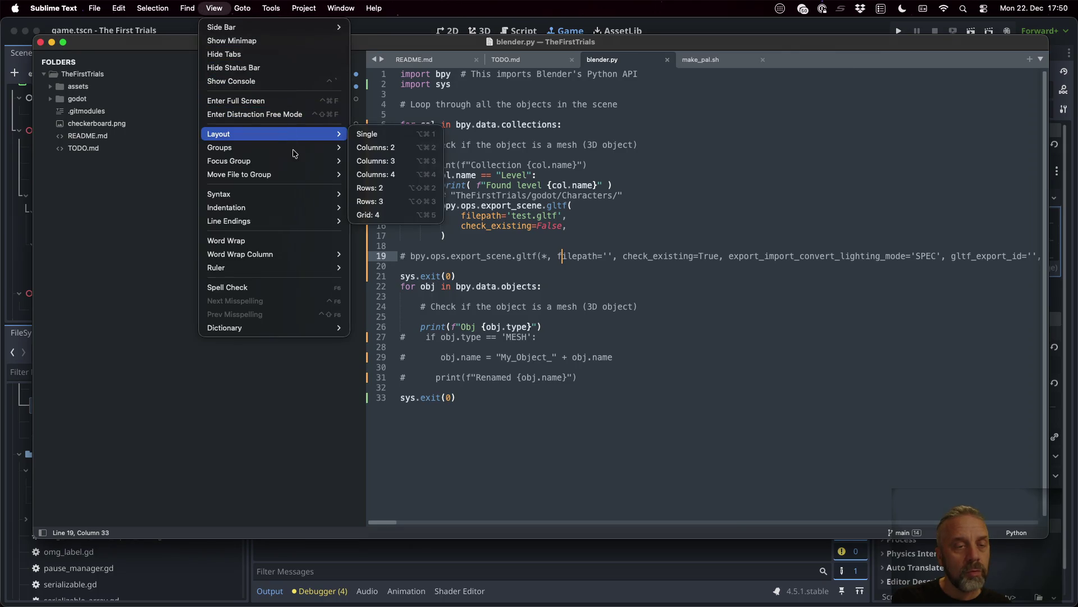
- Enable Word Wrap so the commented reference export line shows all its options
left_click(291, 242)
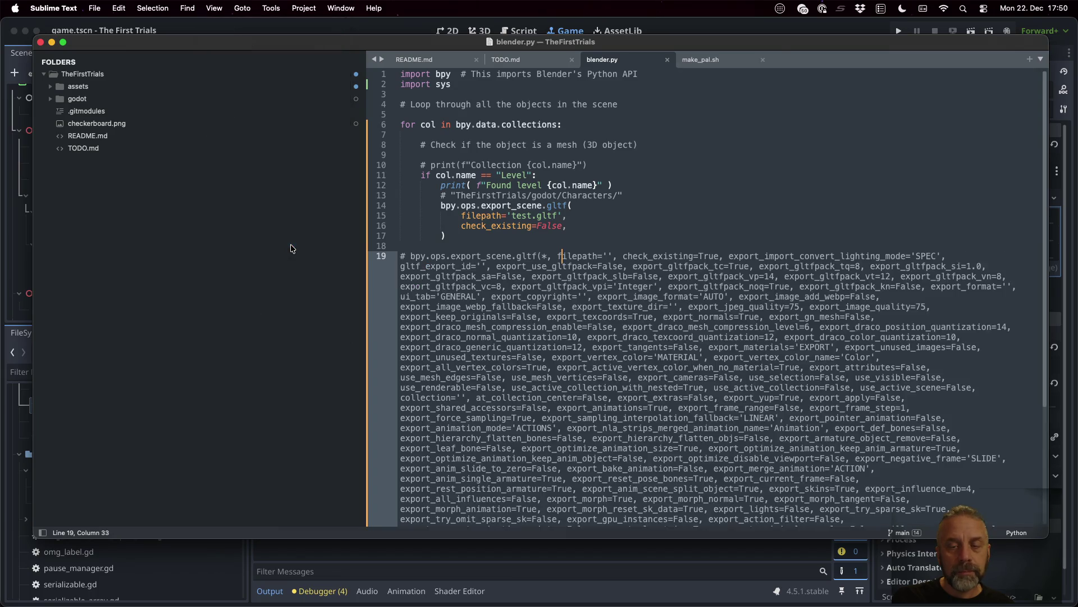
left_click(723, 235)
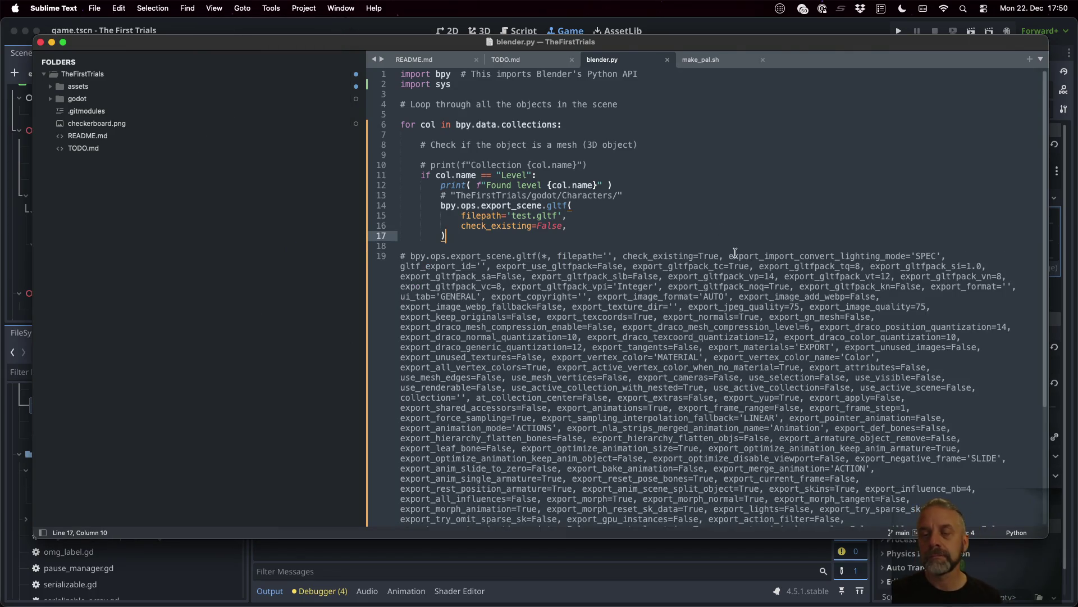
left_click_drag(728, 255, 951, 255)
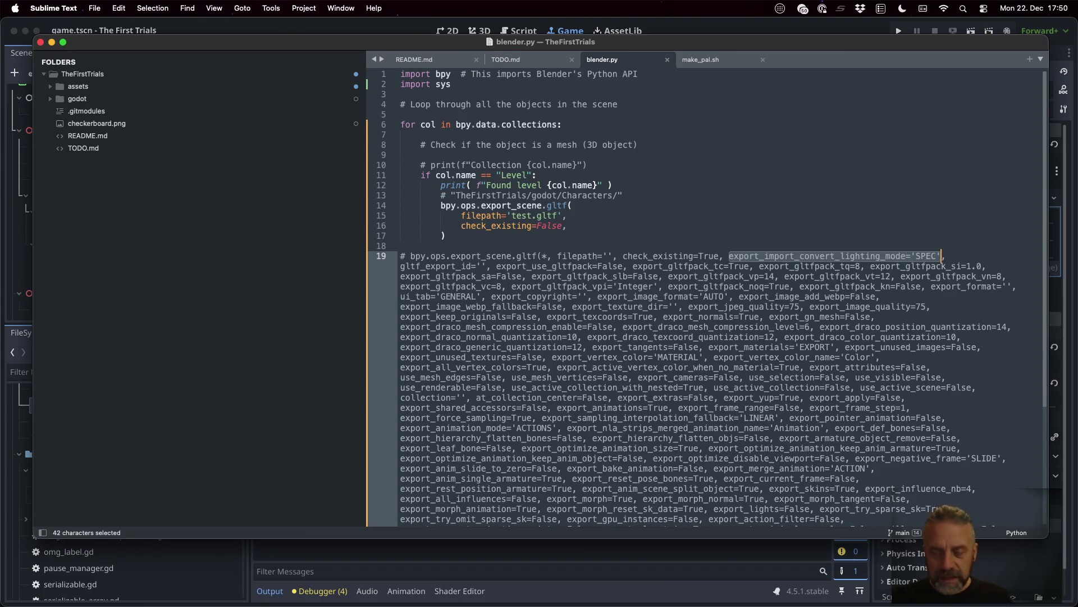
- Copy export_import_convert_lighting_mode='SPEC' from the reference line into the call as its own line
key("super+c")
key("Up")
key("Up")
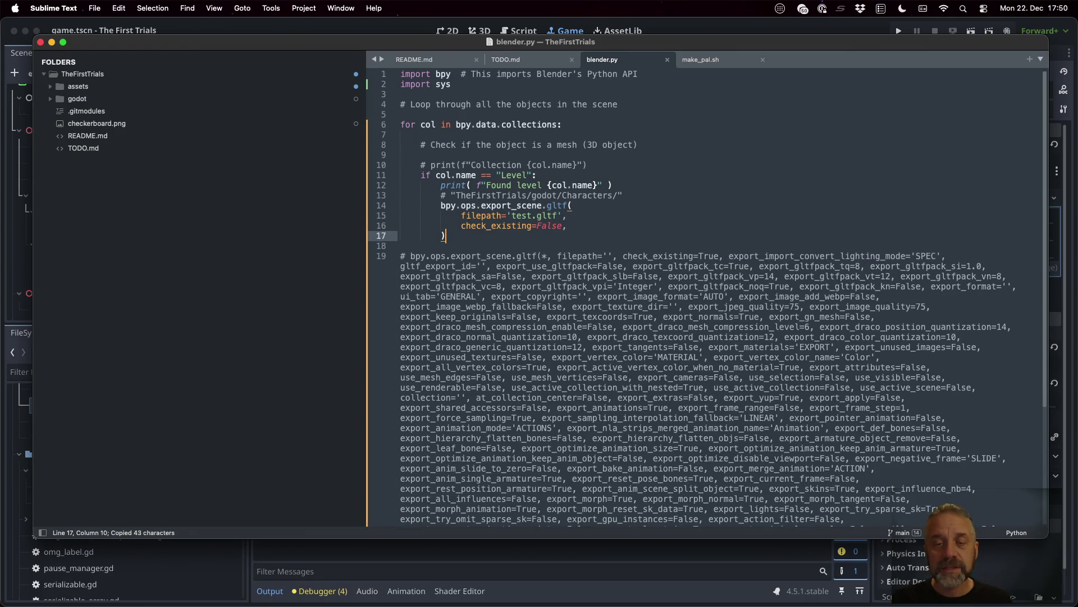
key("Up")
key("End")
key("Return")
key("super+v")
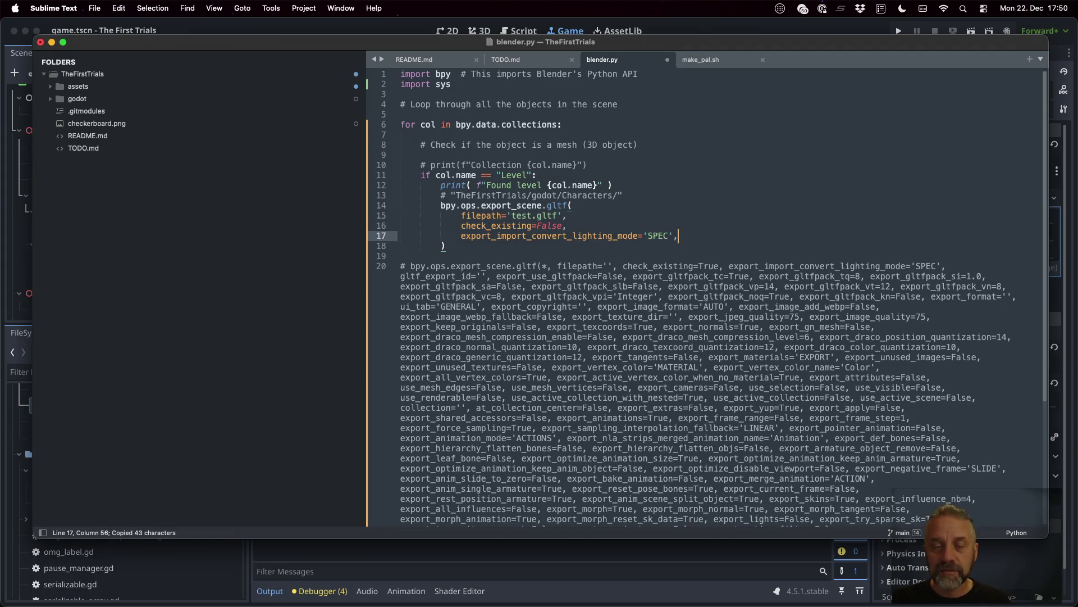
- Copy gltf_export_id='' from the reference line onto a new line in the call
left_click(679, 276)
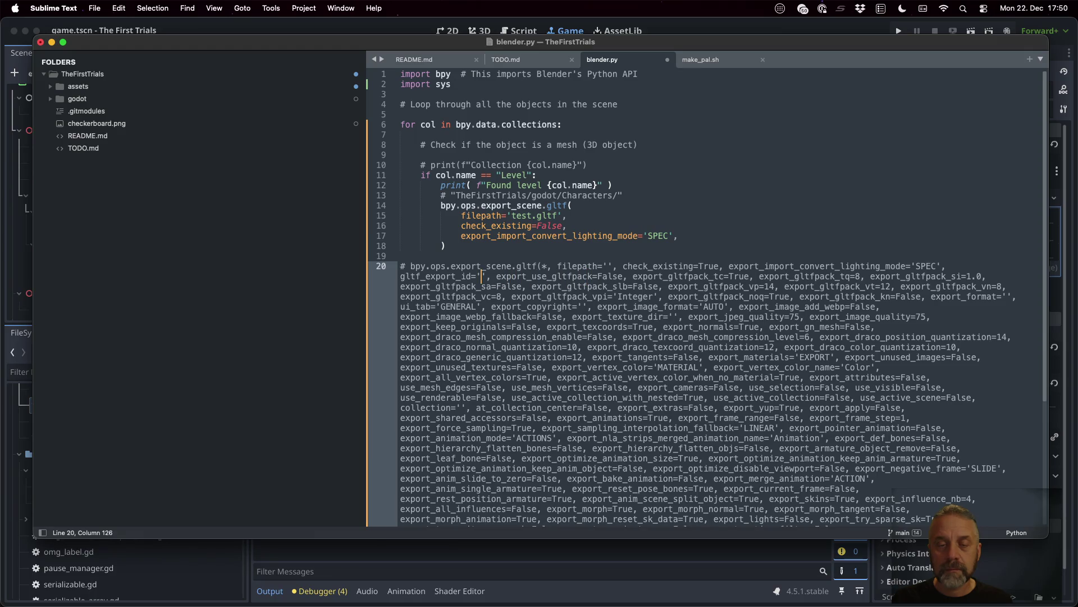
key("super+shift+Left")
key("super+c")
key("Up")
key("Up")
key("Up")
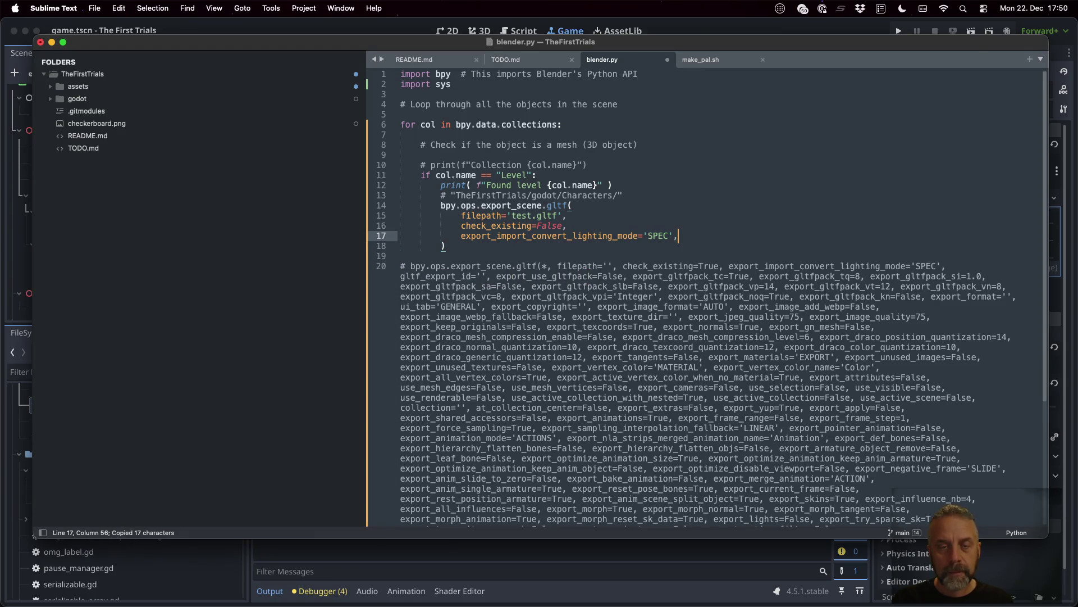
key("Return")
key("super+v")
type(",")
- Copy the export_use_gltfpack option from the reference line onto its own line in the call
left_click(552, 287)
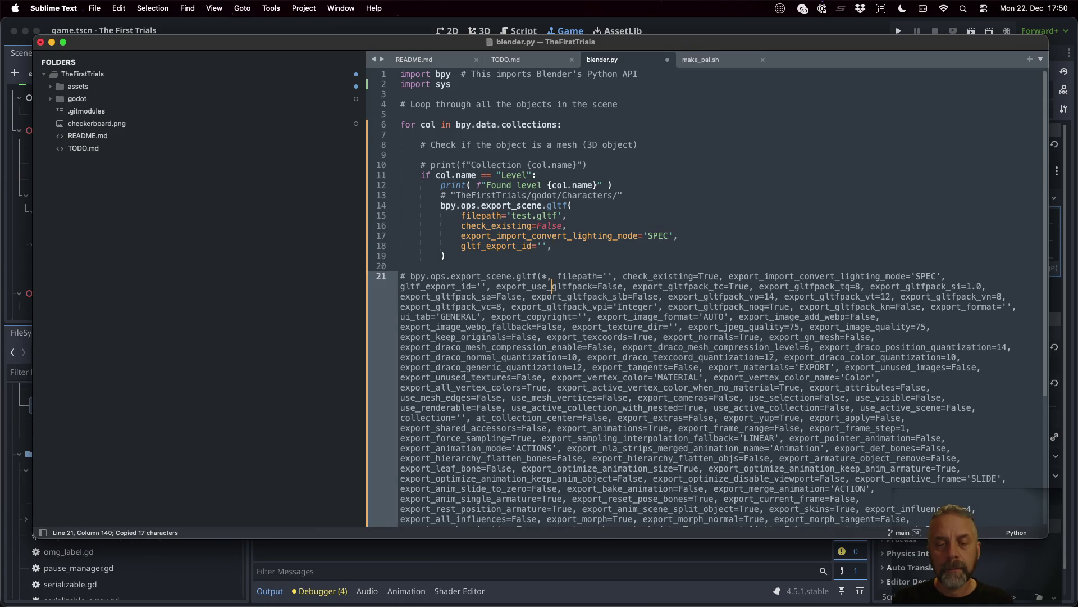
left_click_drag(497, 286, 628, 286)
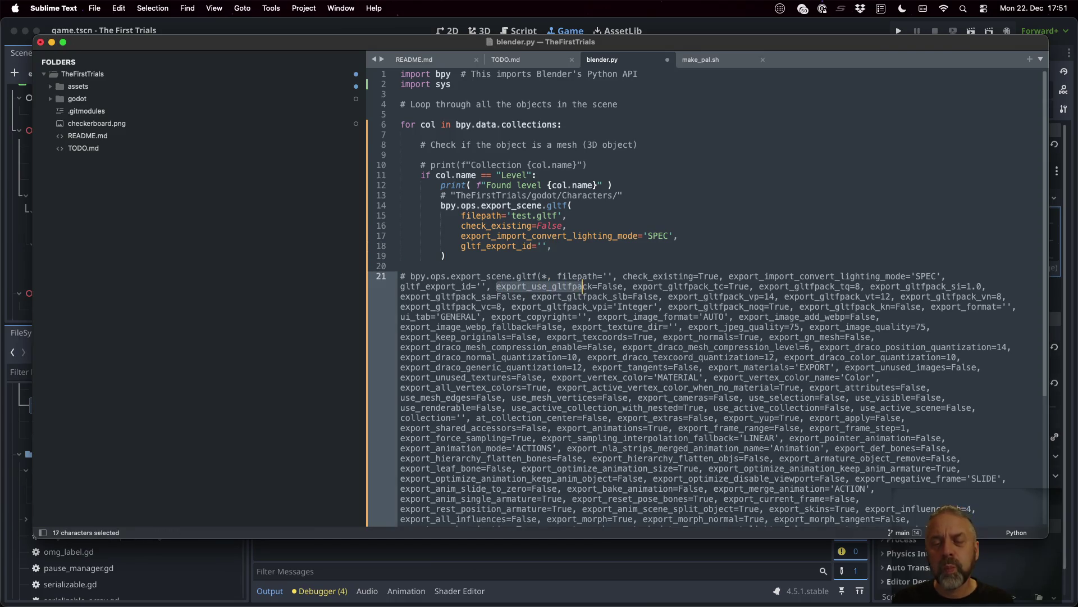
key("super+c")
key("Up")
key("Up")
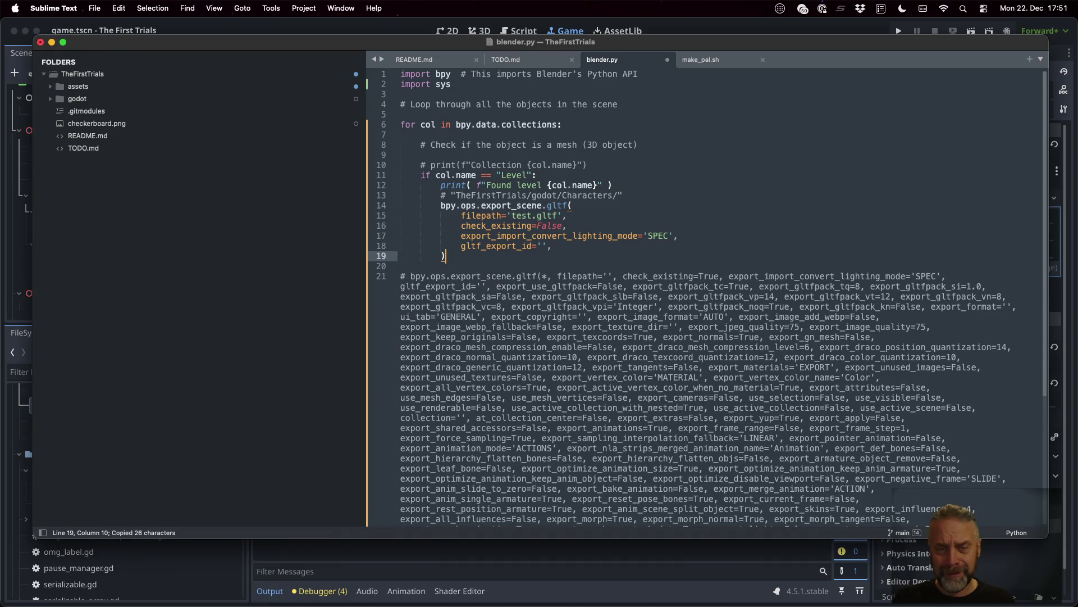
key("Up")
key("End")
key("Return")
key("super+v")
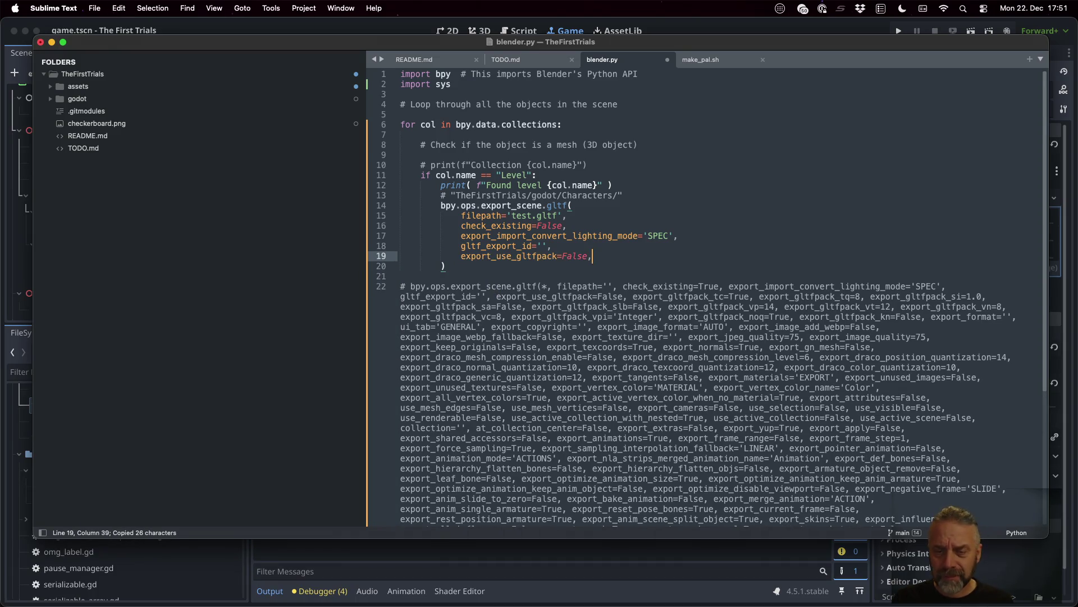
- Paste the next three gltfpack options (tc, tq, si) before the closing parenthesis and remove the leading comma
left_click(593, 286)
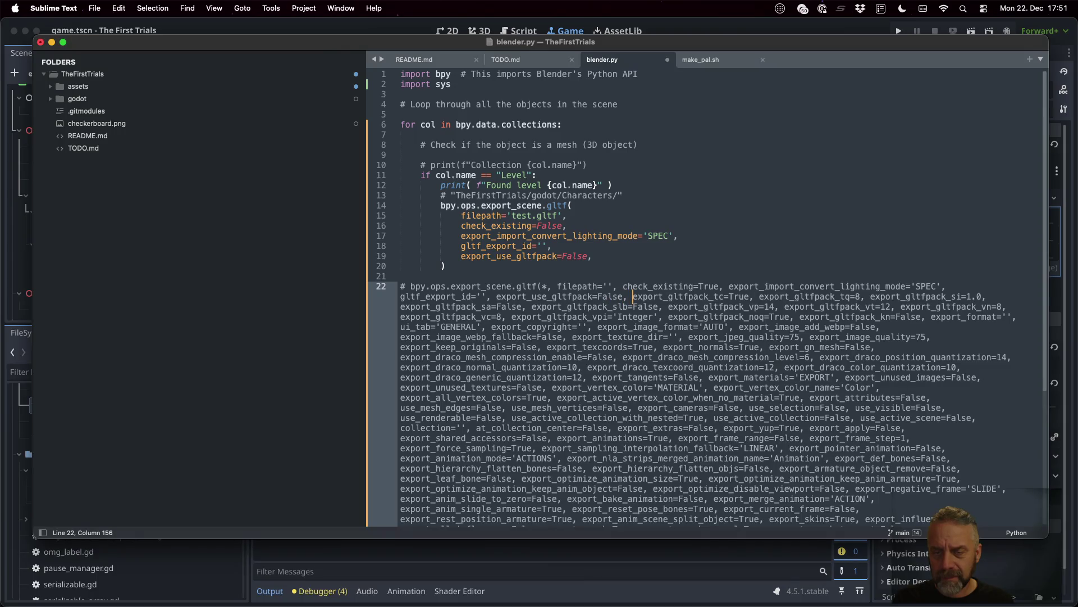
left_click_drag(624, 296, 982, 297)
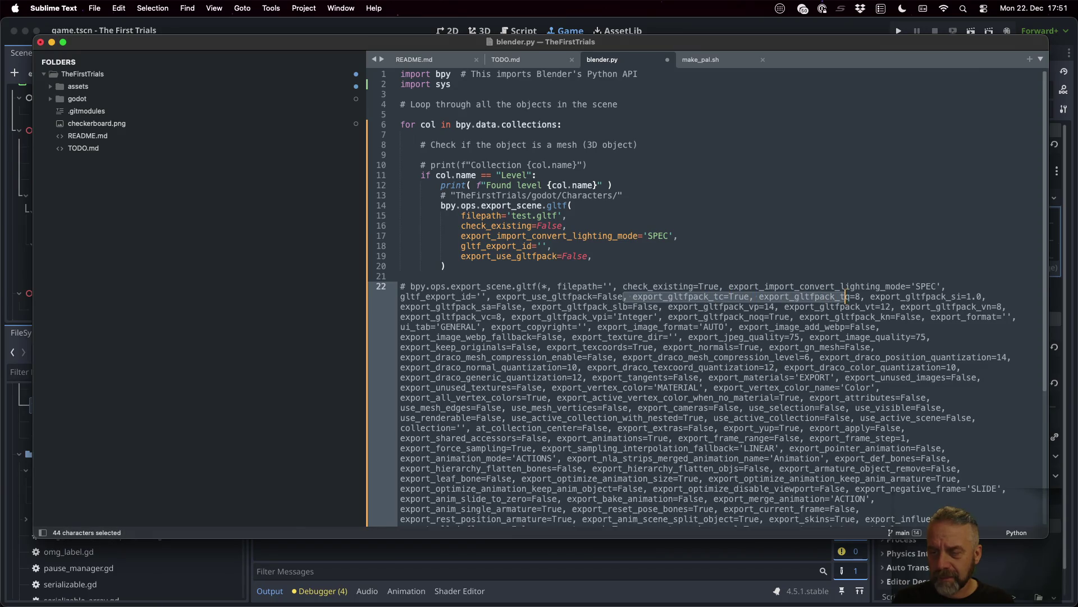
key("super+c")
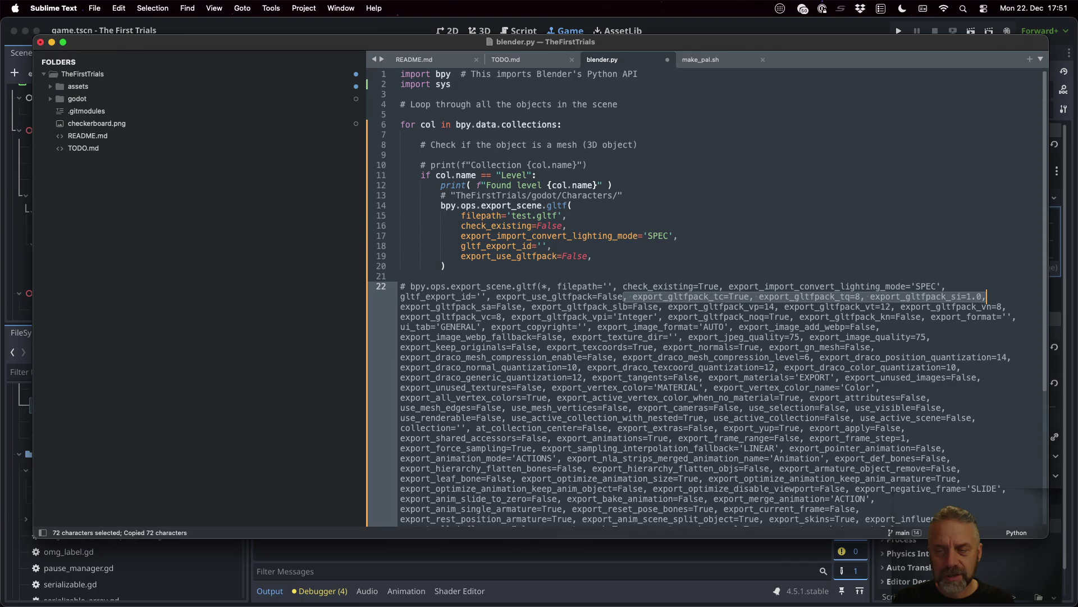
left_click(445, 265)
key("Left")
key("Return")
key("super+v")
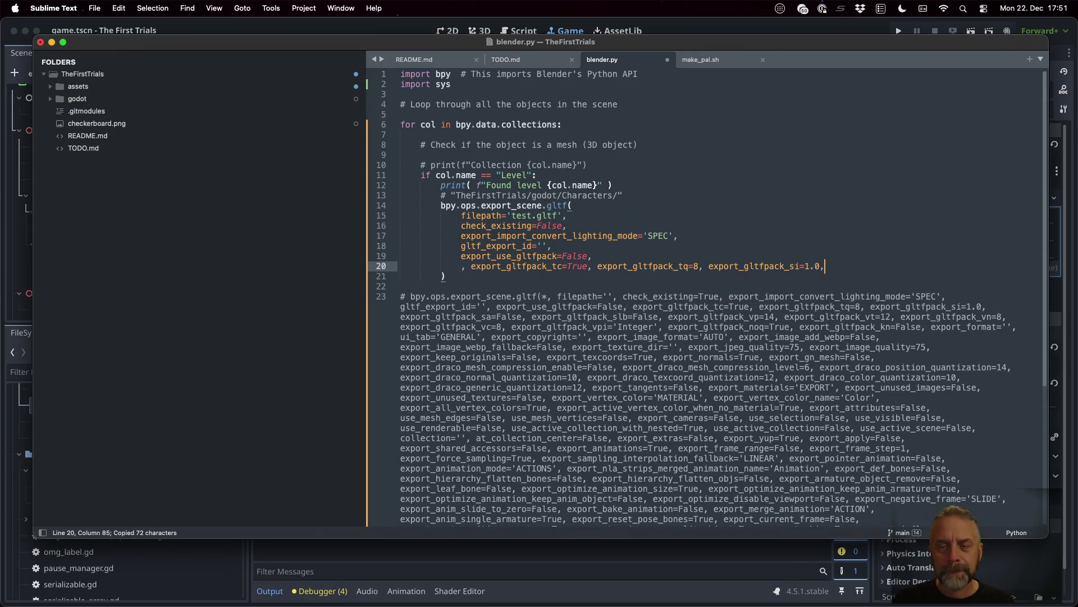
key("Home")
key("BackSpace")
key("BackSpace")
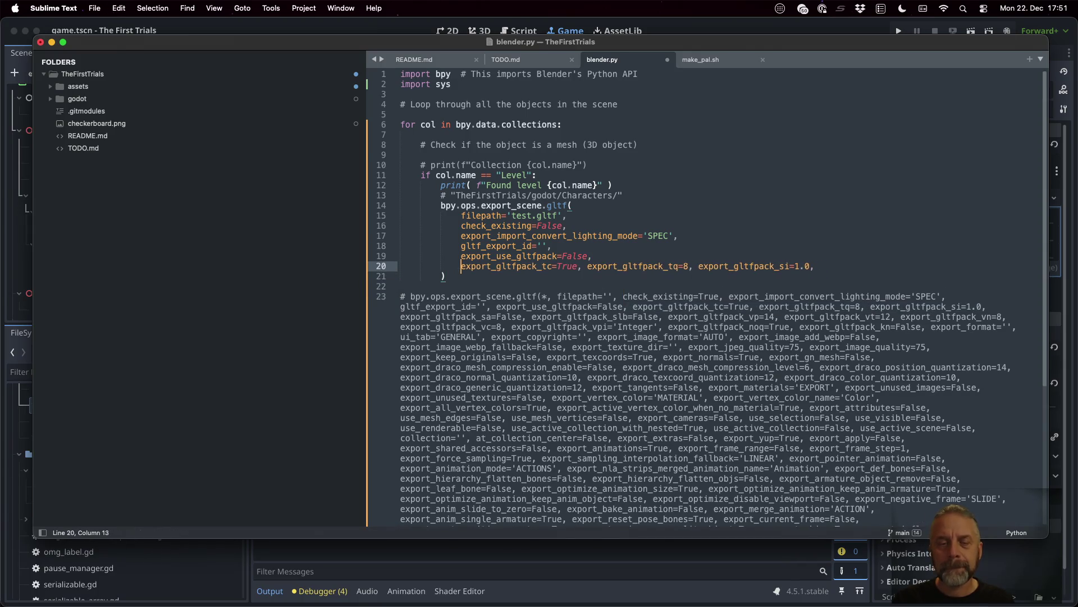
- Split the tq and si gltfpack options onto their own lines
left_click(471, 265)
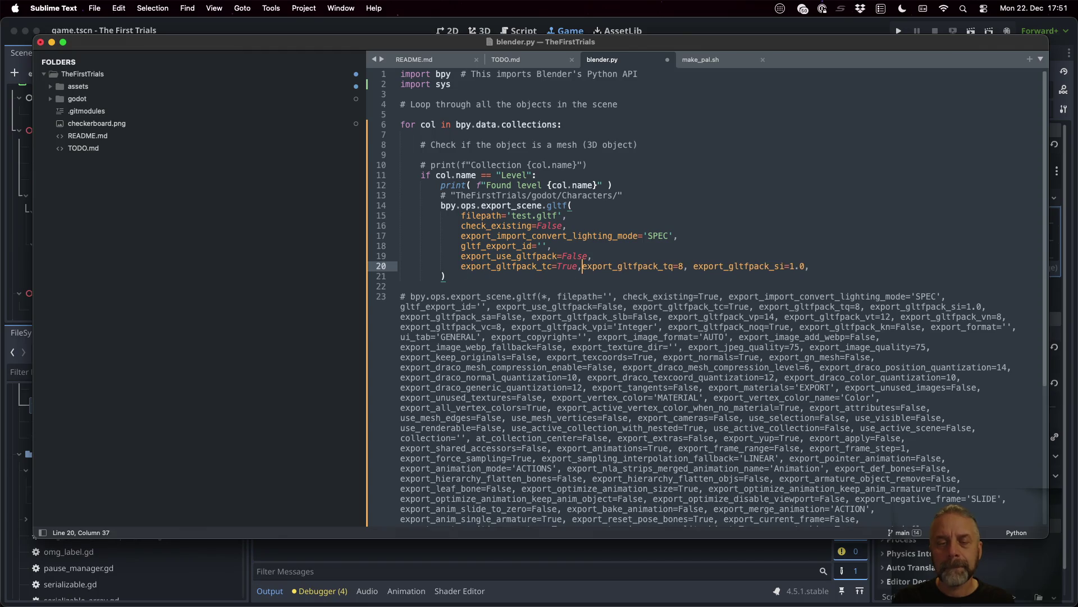
key("Return")
left_click(471, 276)
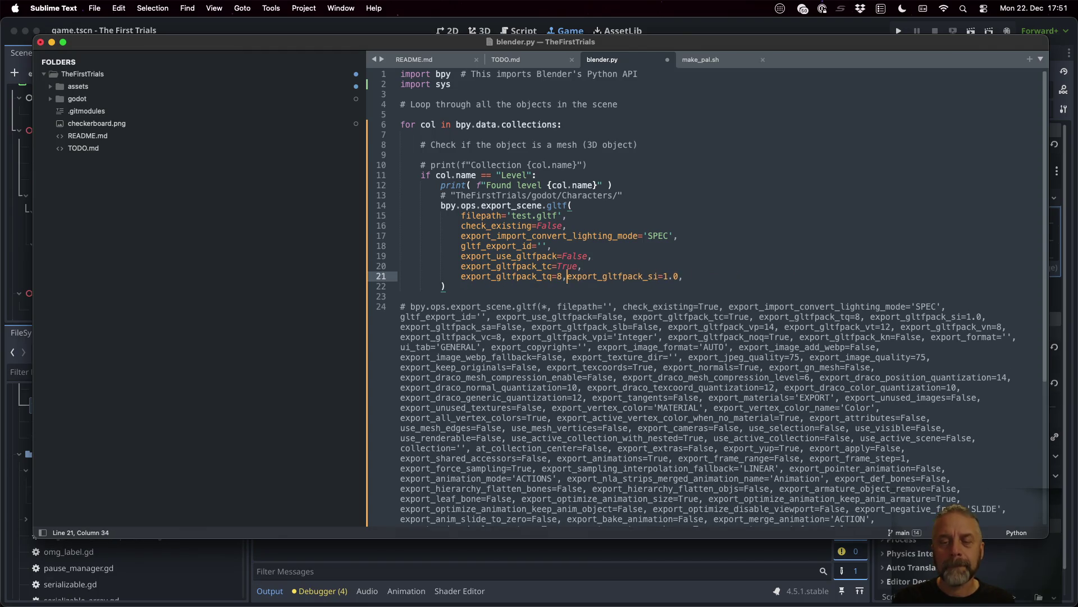
key("Return")
key("Down")
key("Down")
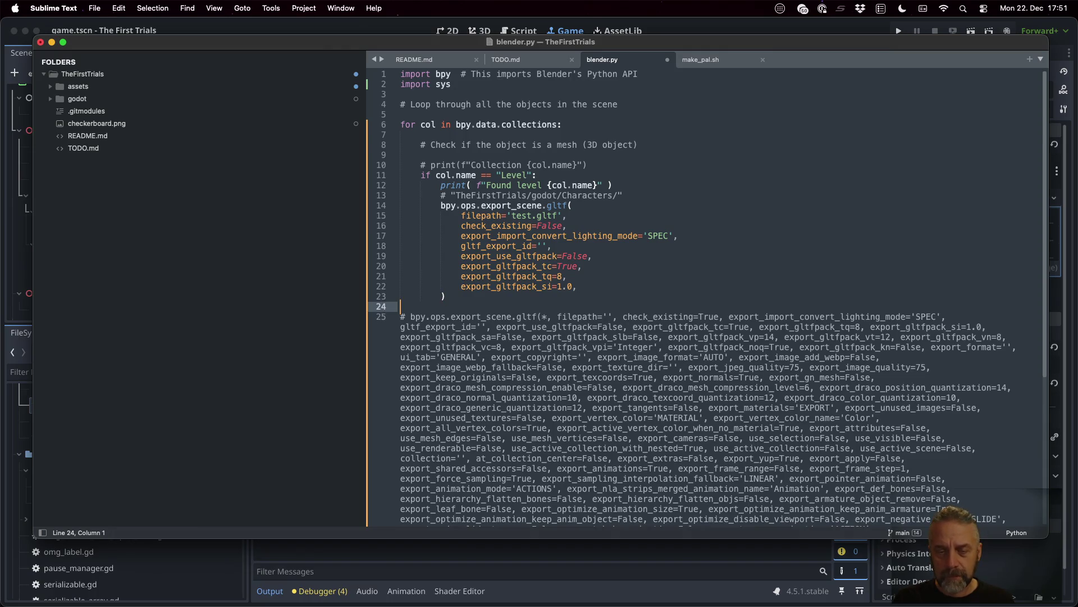
key("Down")
key("Down")
key("Down")
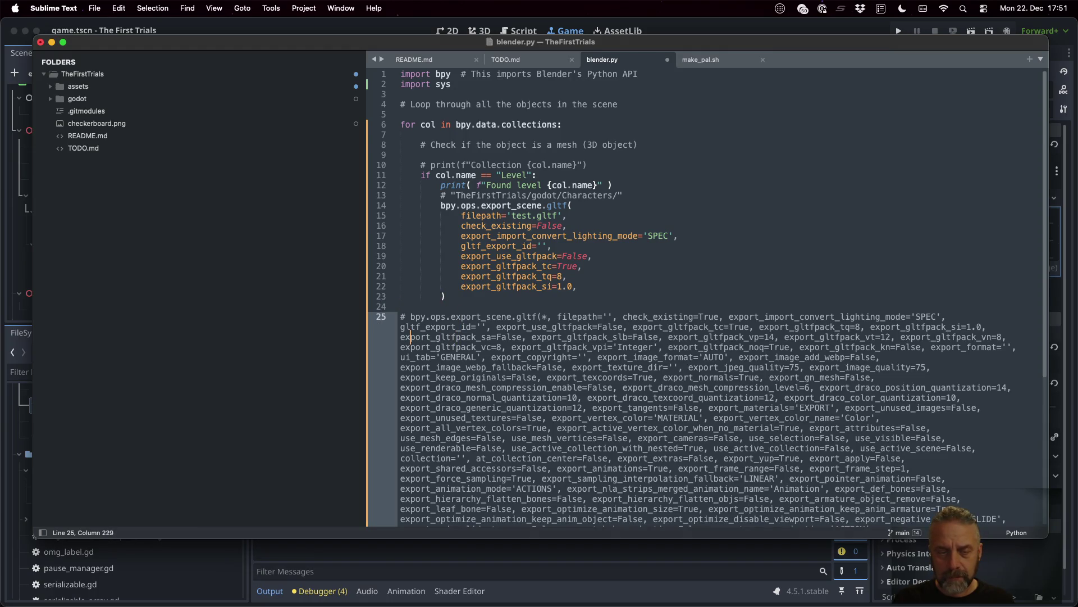